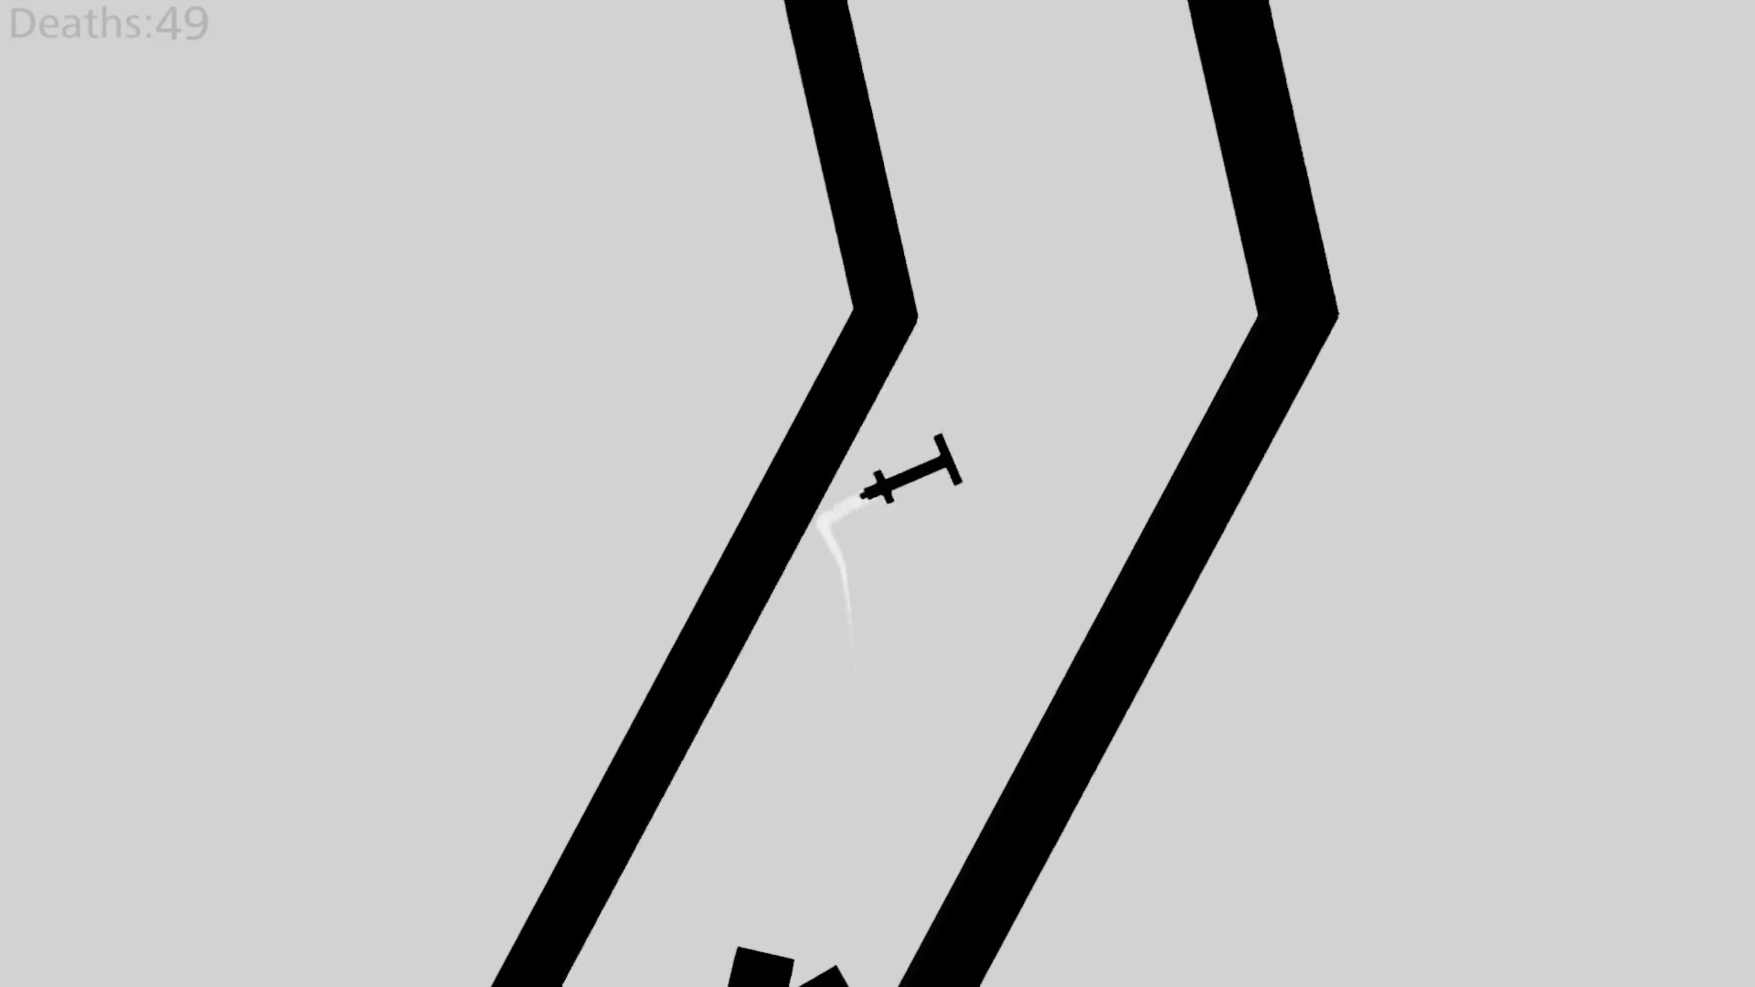
Fly the plane through the block corridors, gates and zigzags, landing on the left platform.
{"action": "key", "text": "Right"}
{"action": "key", "text": "Right"}
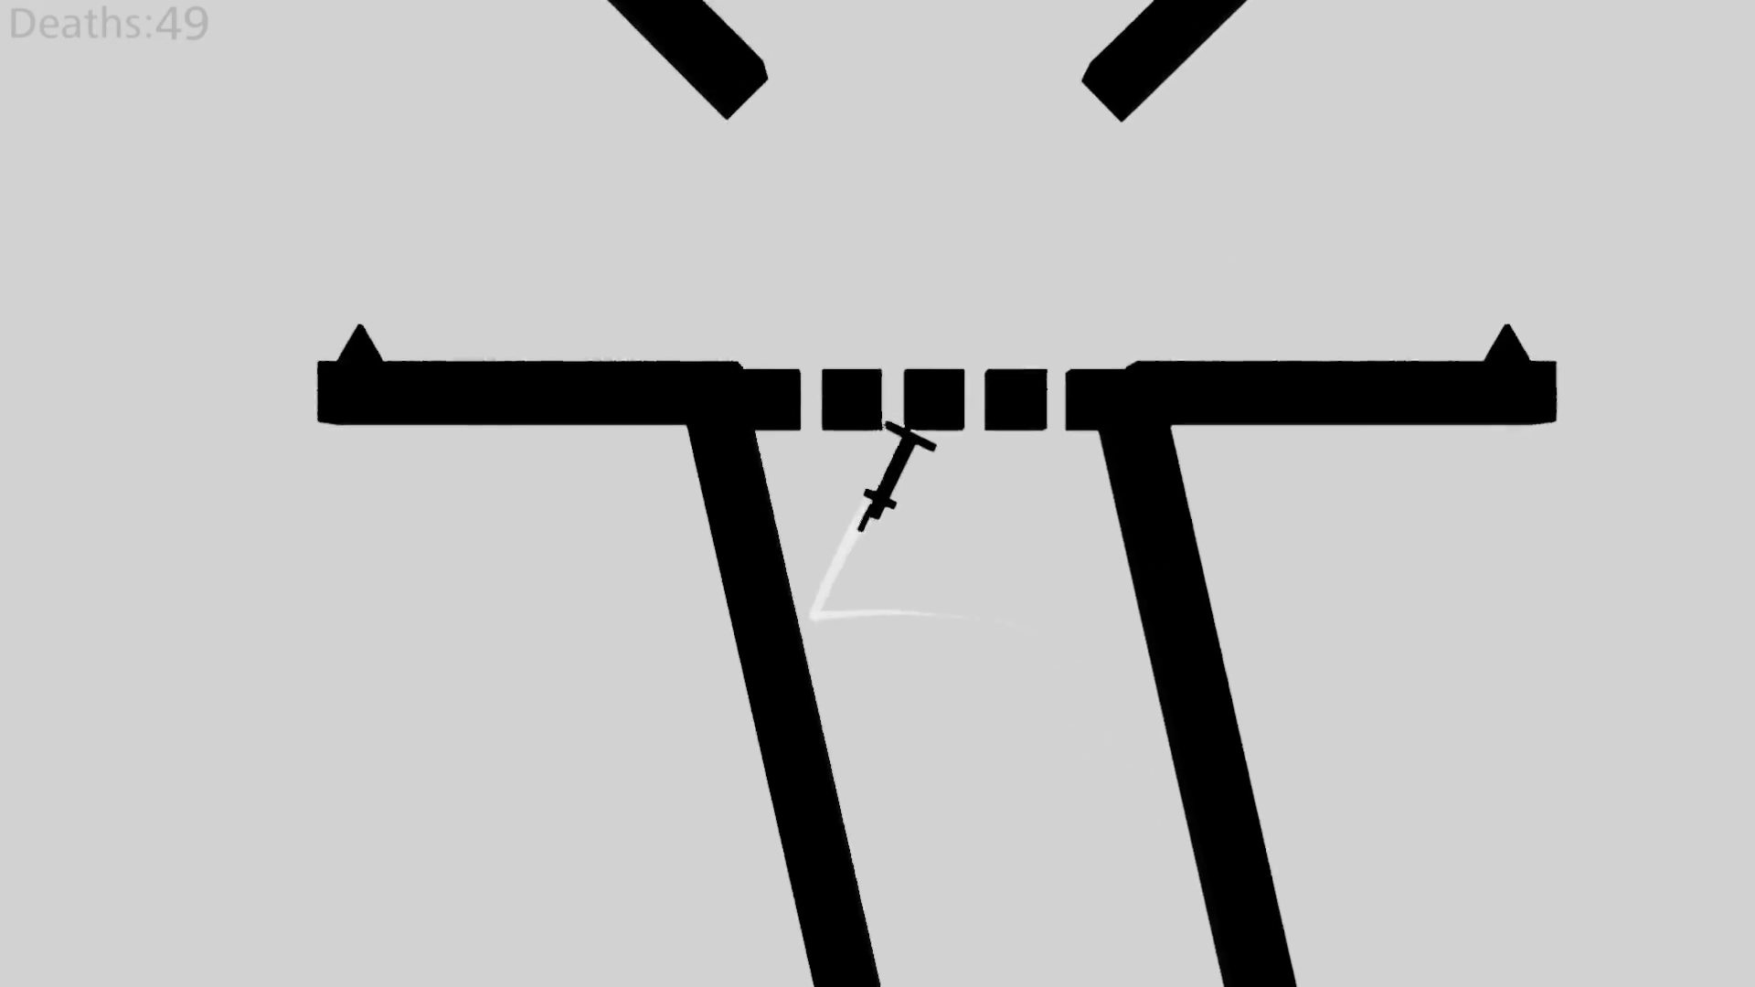
{"action": "key", "text": "Left"}
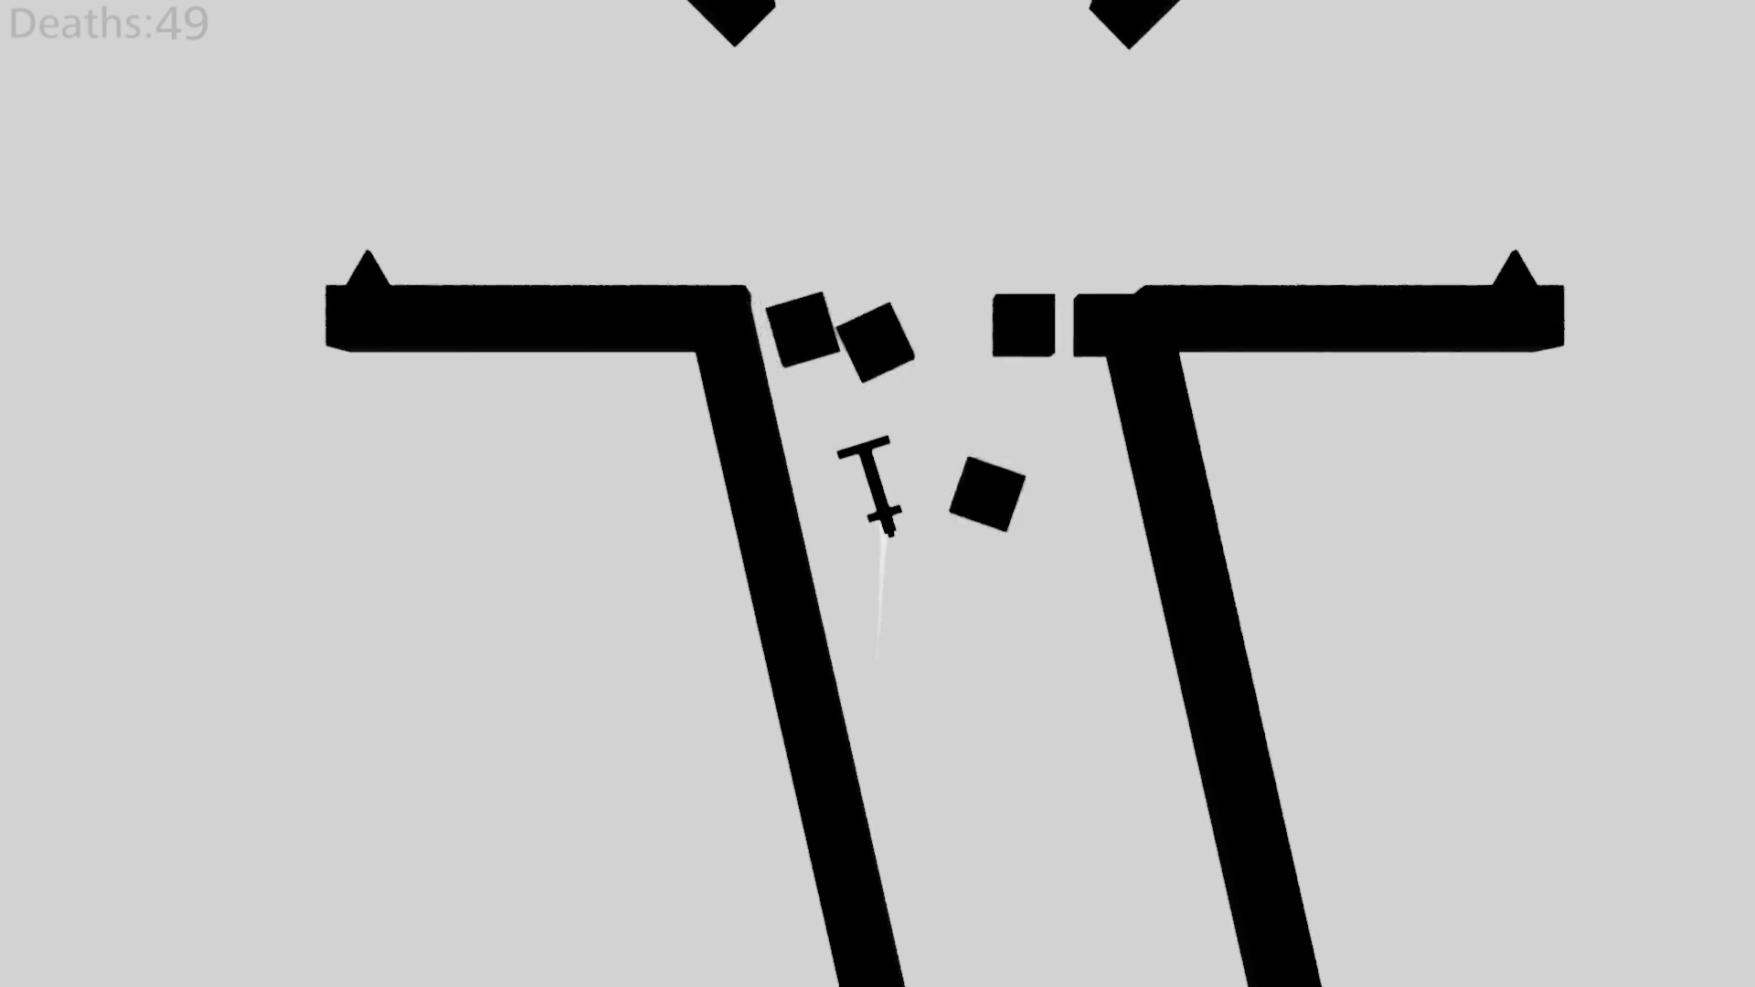
{"action": "key", "text": "Right"}
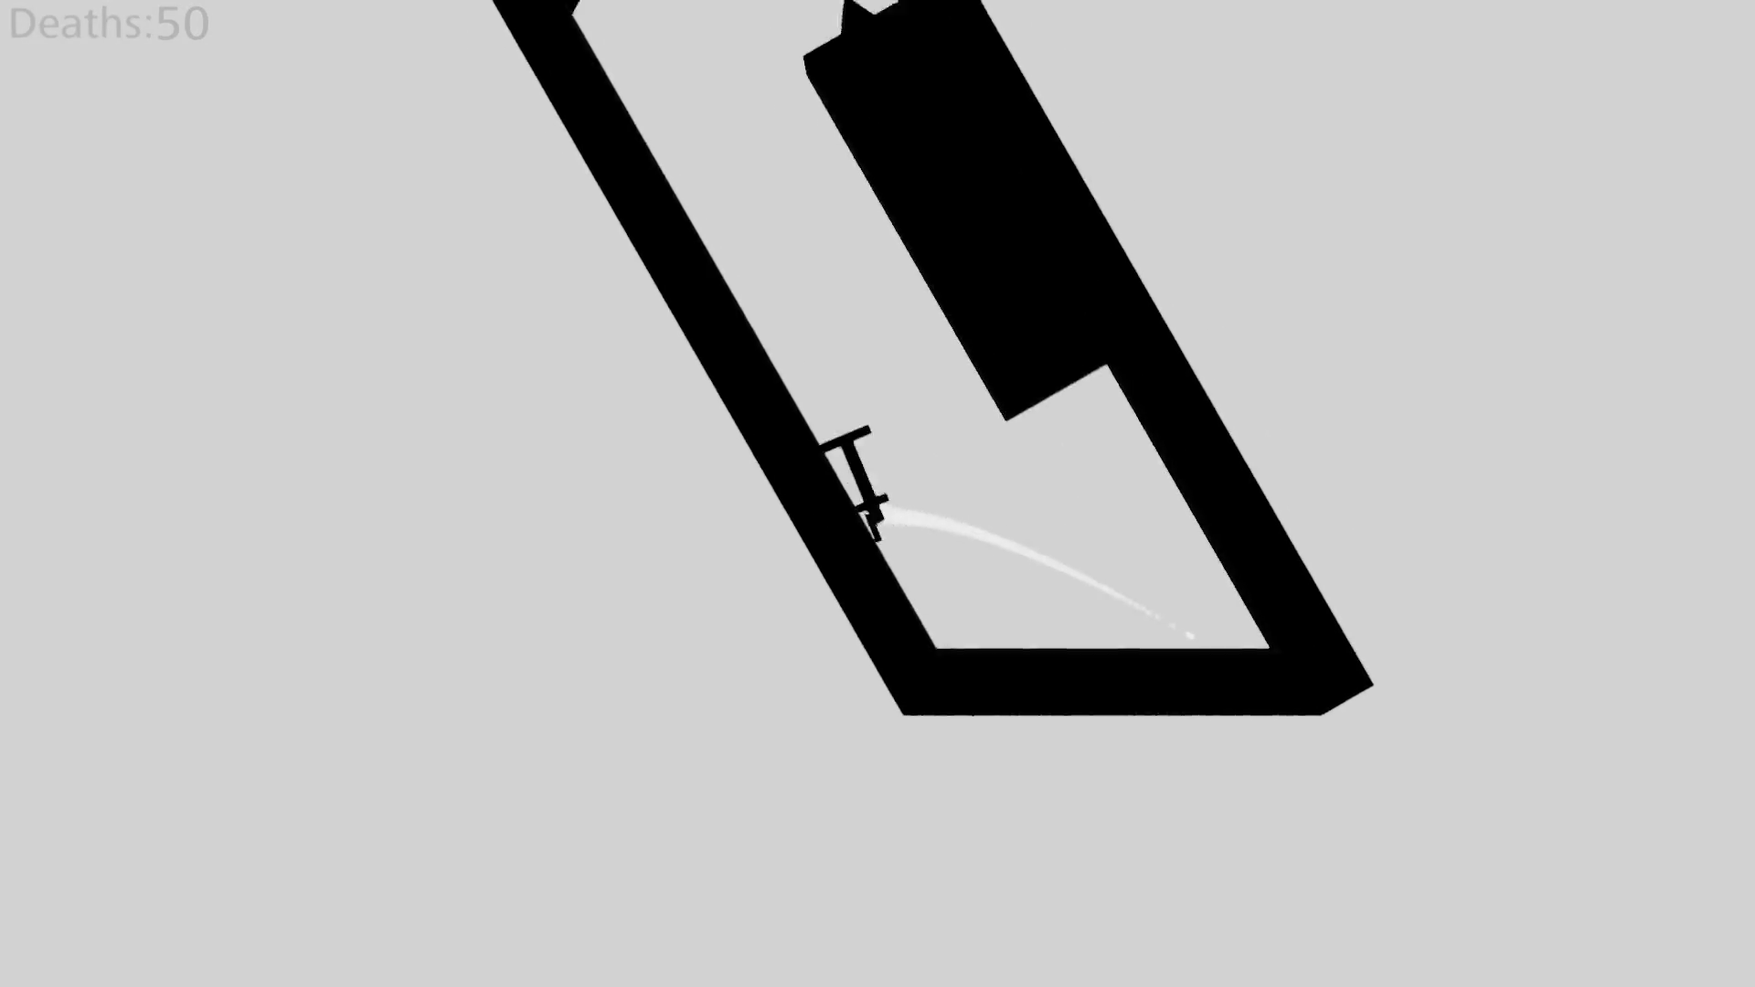
{"action": "key", "text": "Right"}
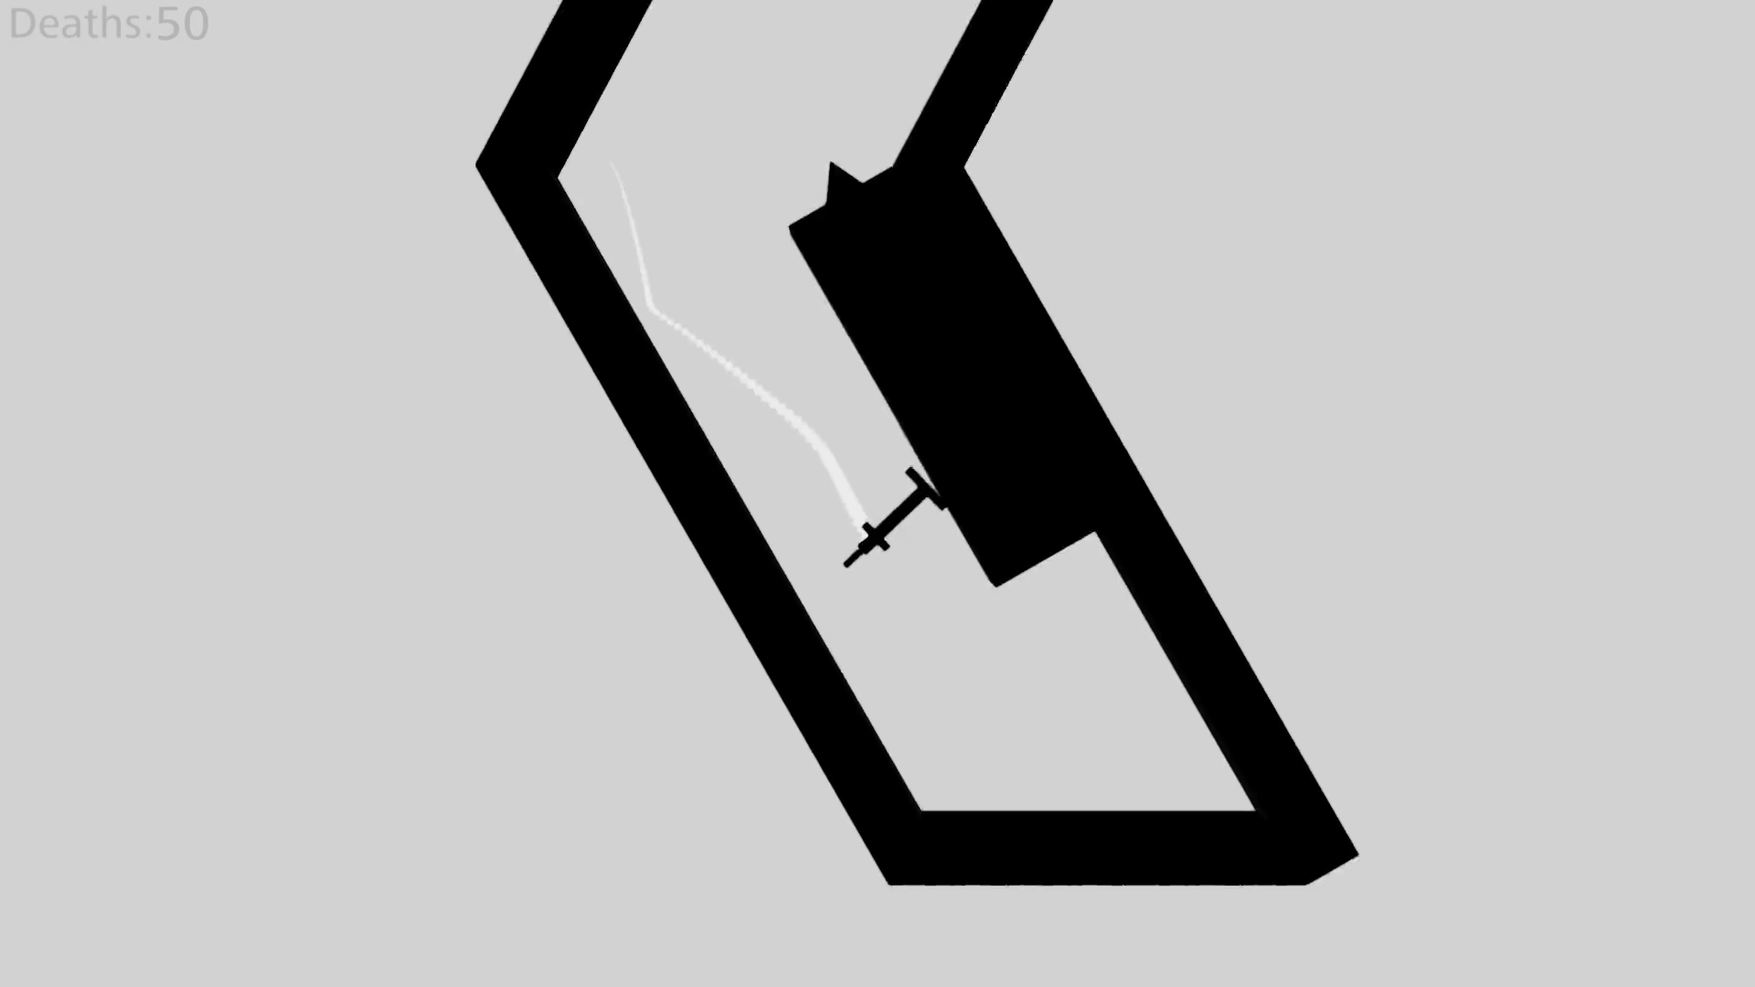
{"action": "key", "text": "Left"}
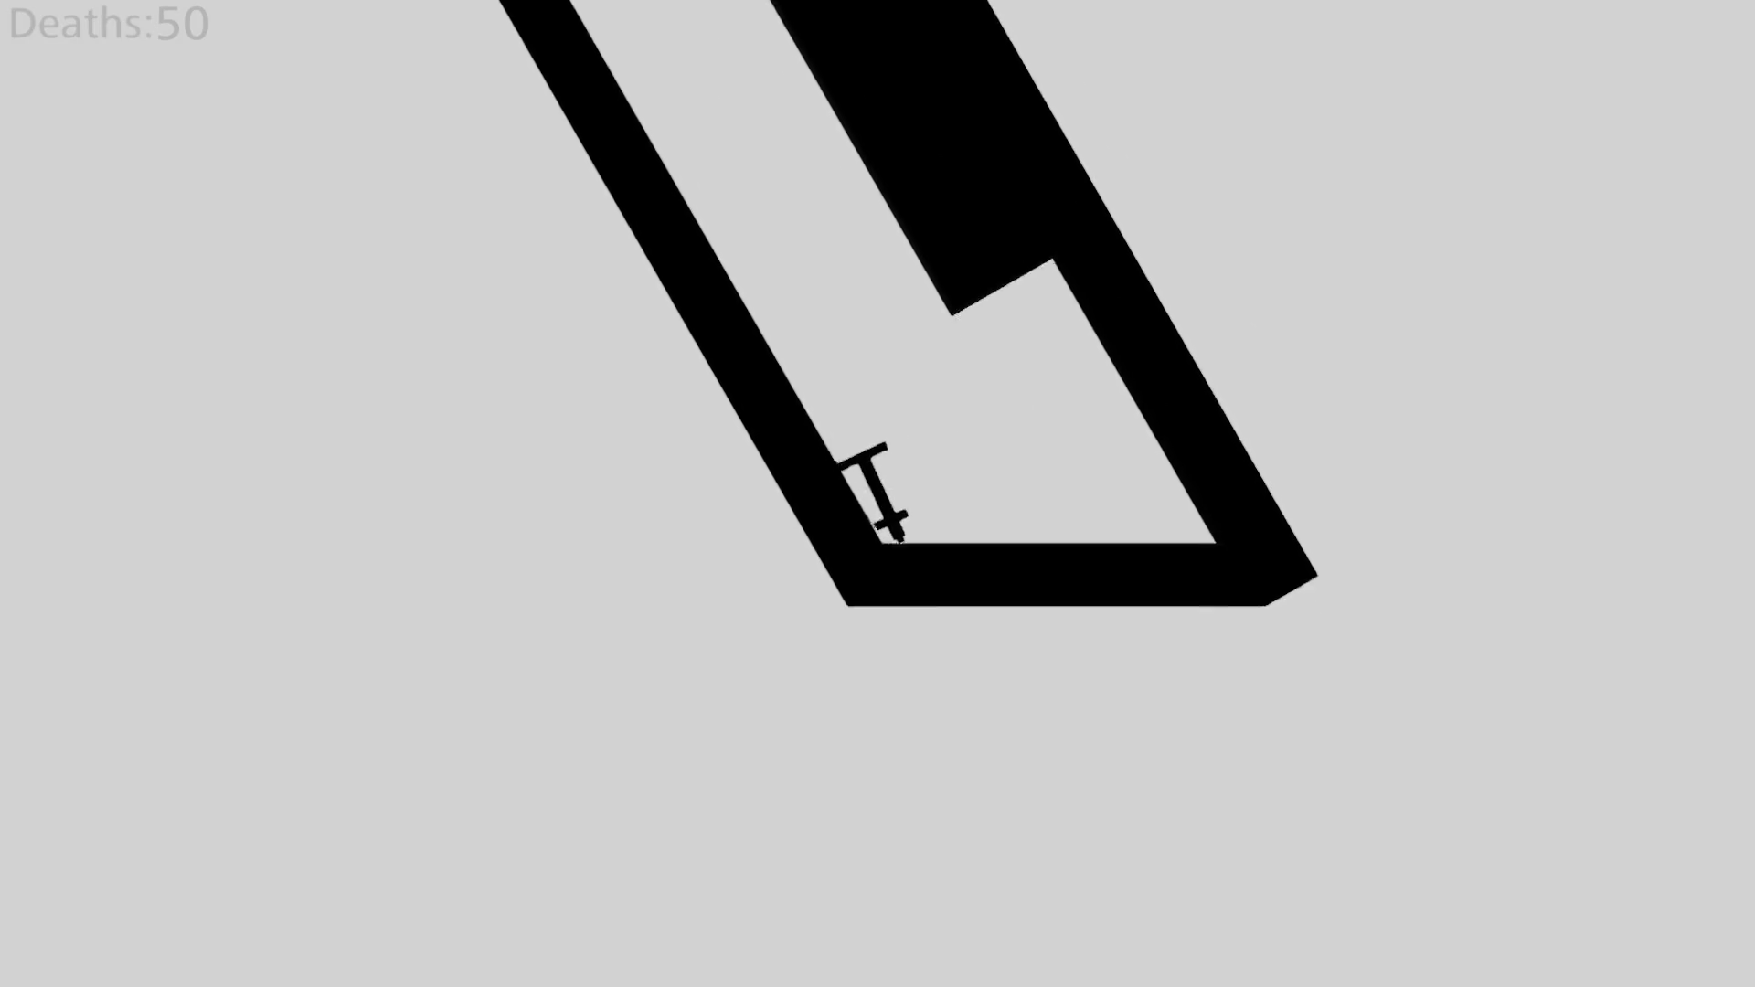
{"action": "key", "text": "Right"}
{"action": "key", "text": "Left"}
{"action": "key", "text": "Left"}
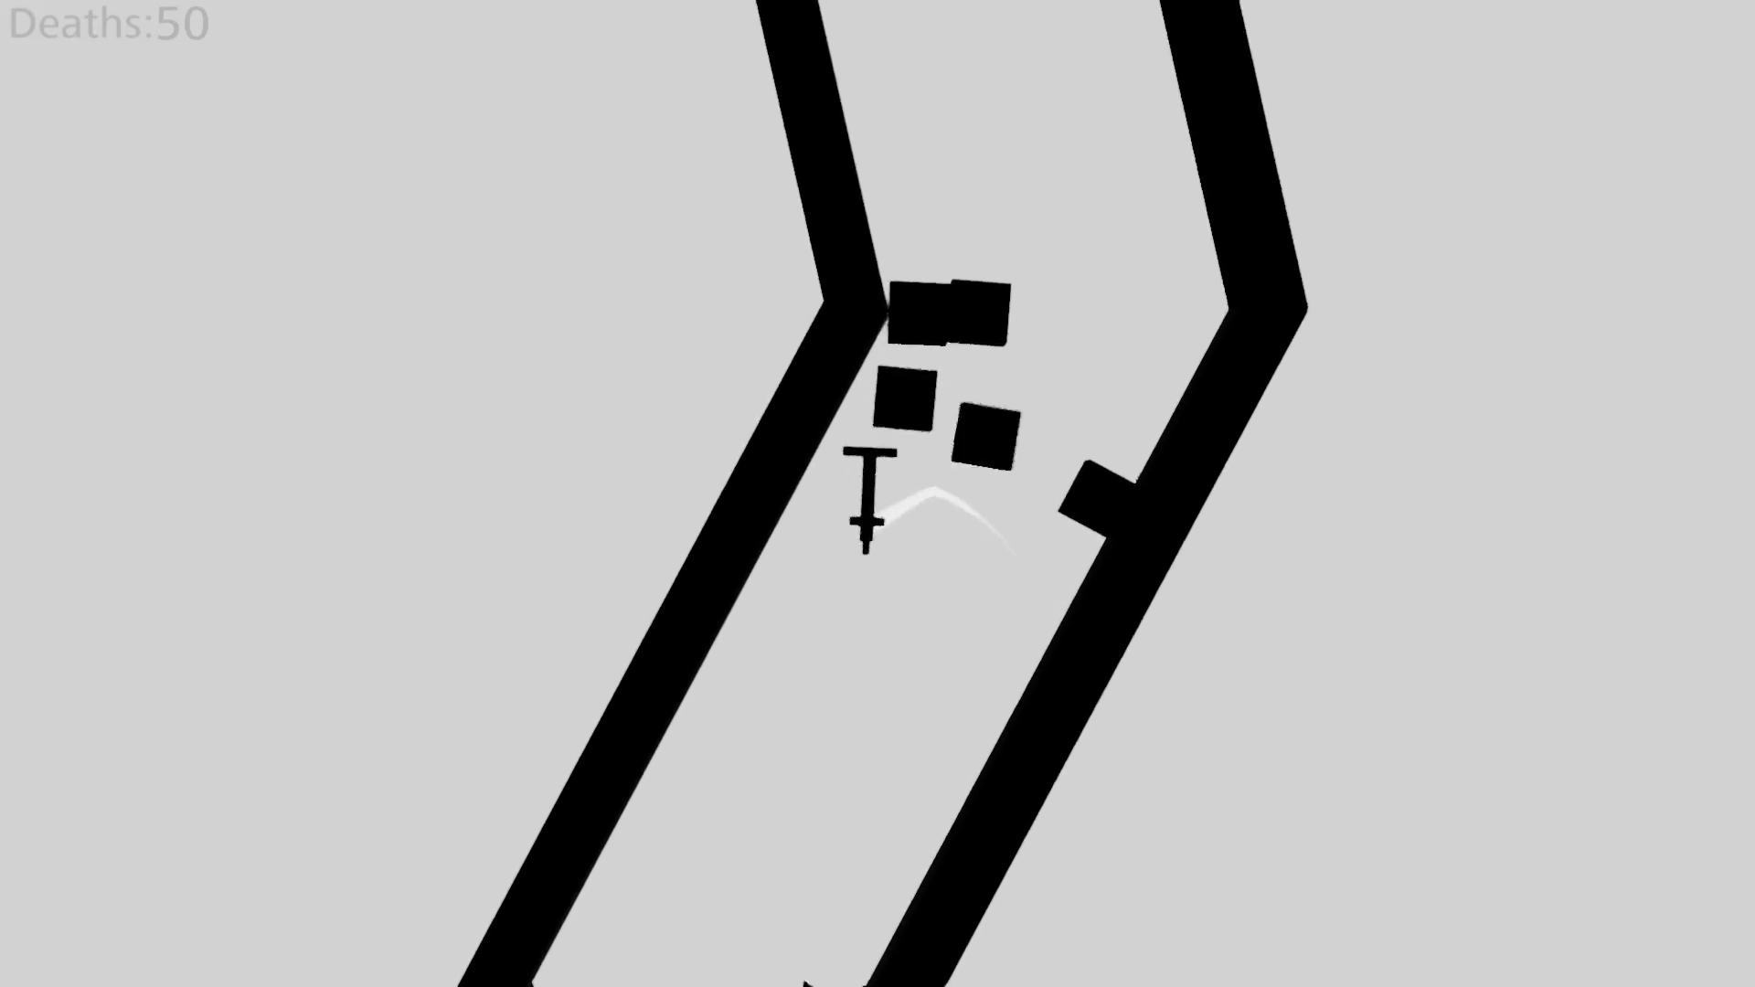
{"action": "key", "text": "Right"}
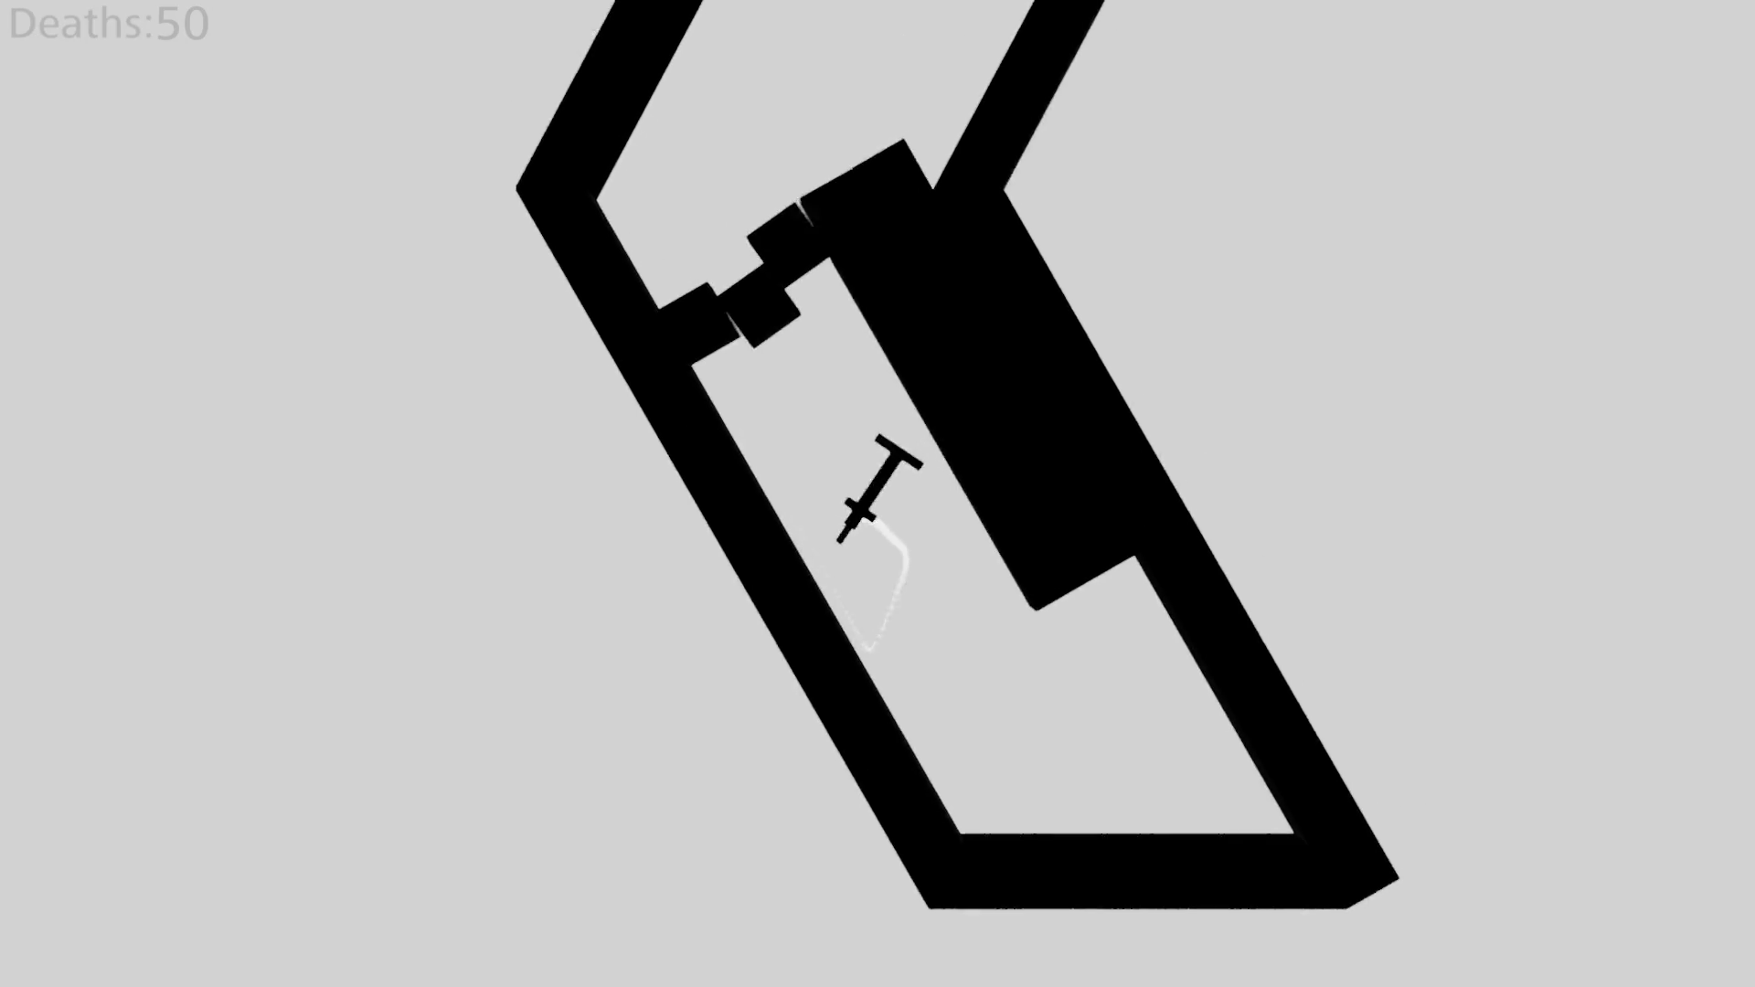
{"action": "key", "text": "Right"}
{"action": "key", "text": "Left"}
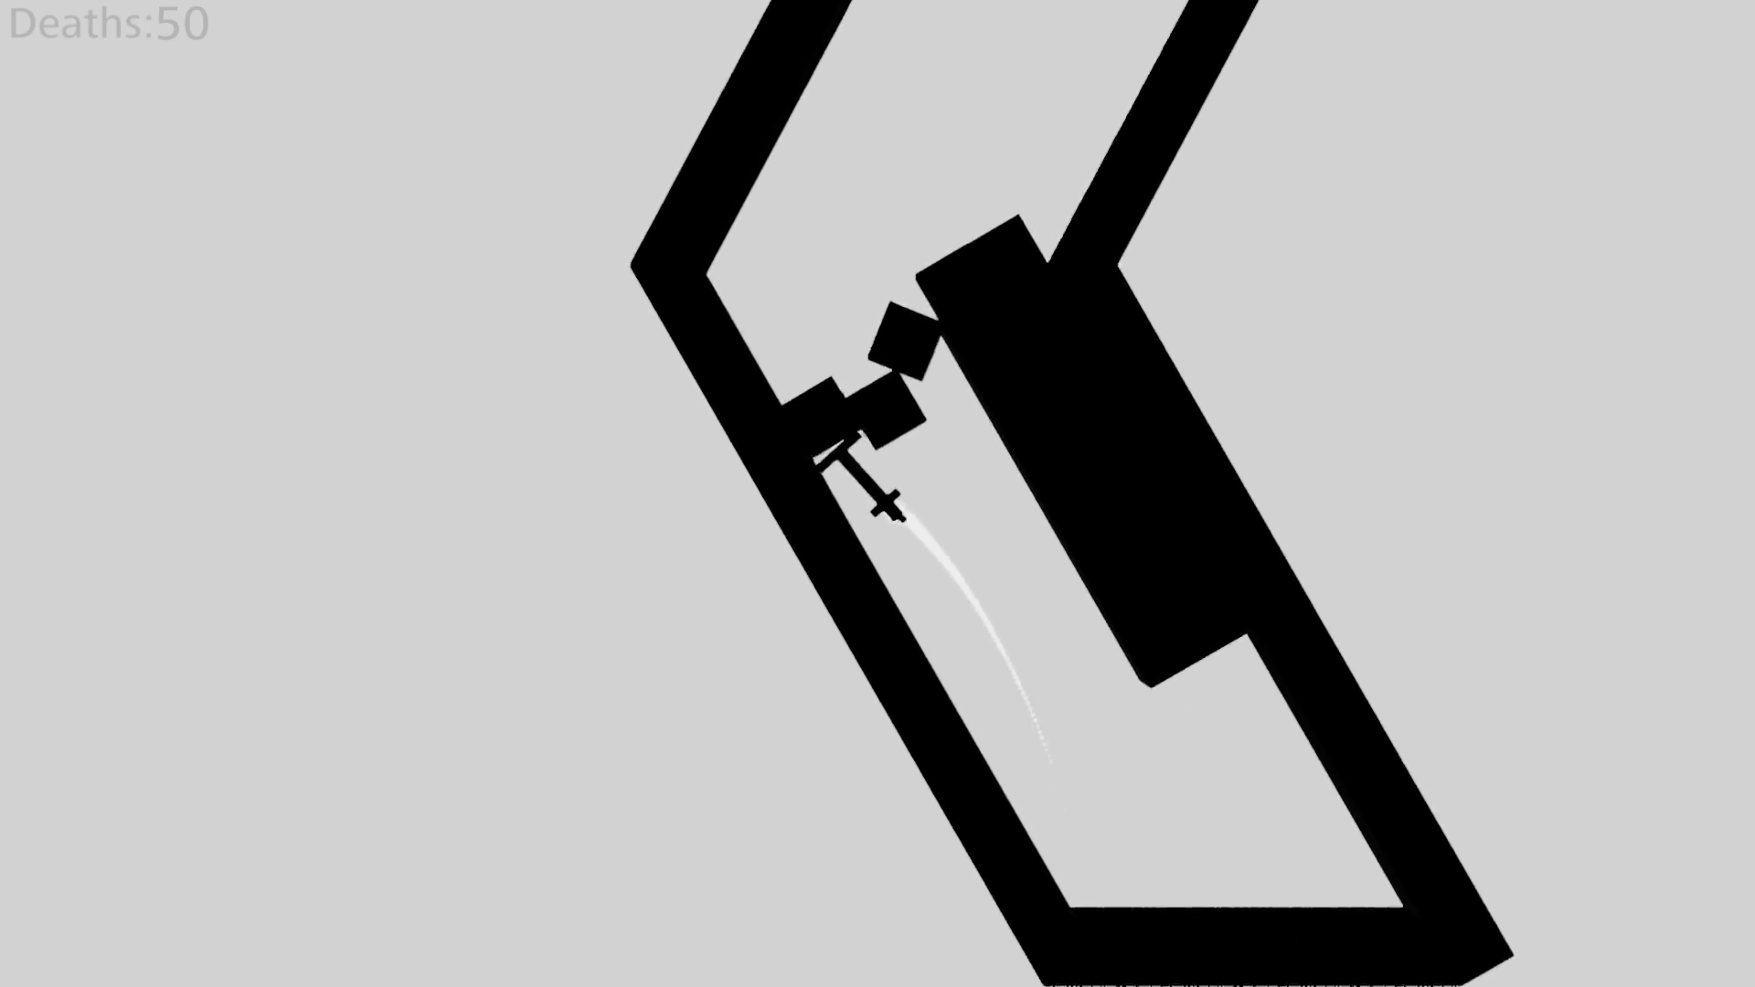
{"action": "key", "text": "Right"}
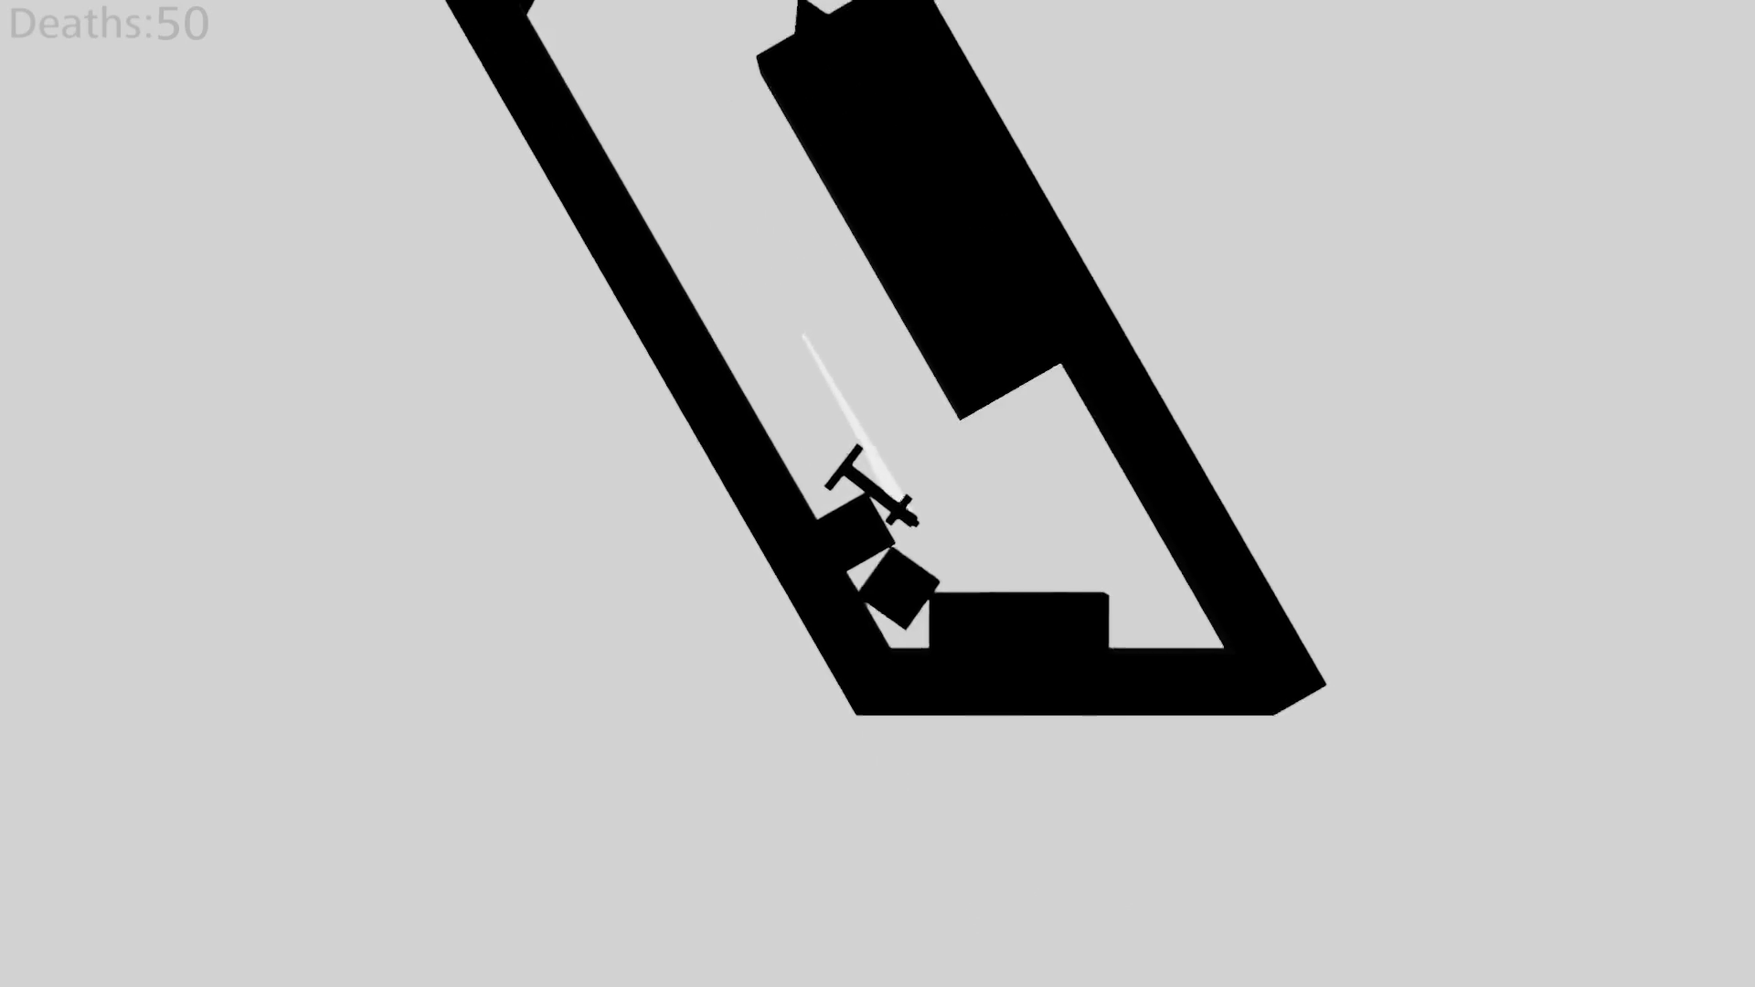
{"action": "key", "text": "Left"}
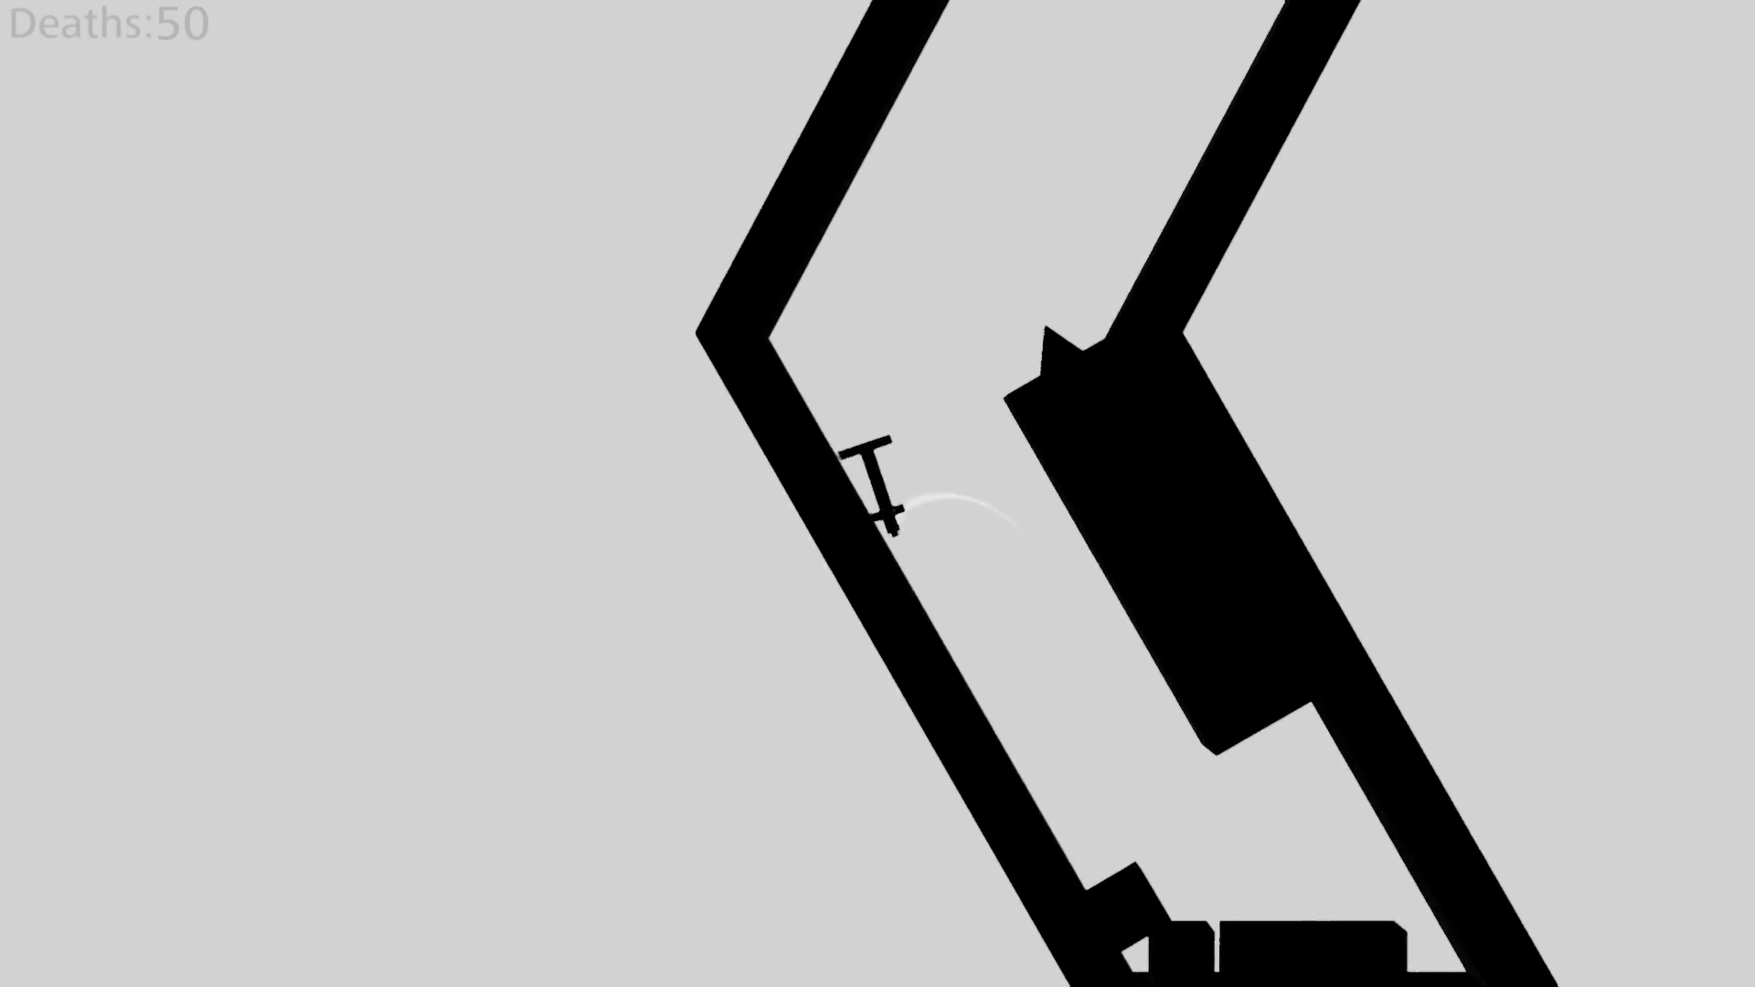
{"action": "key", "text": "Left"}
{"action": "key", "text": "Right"}
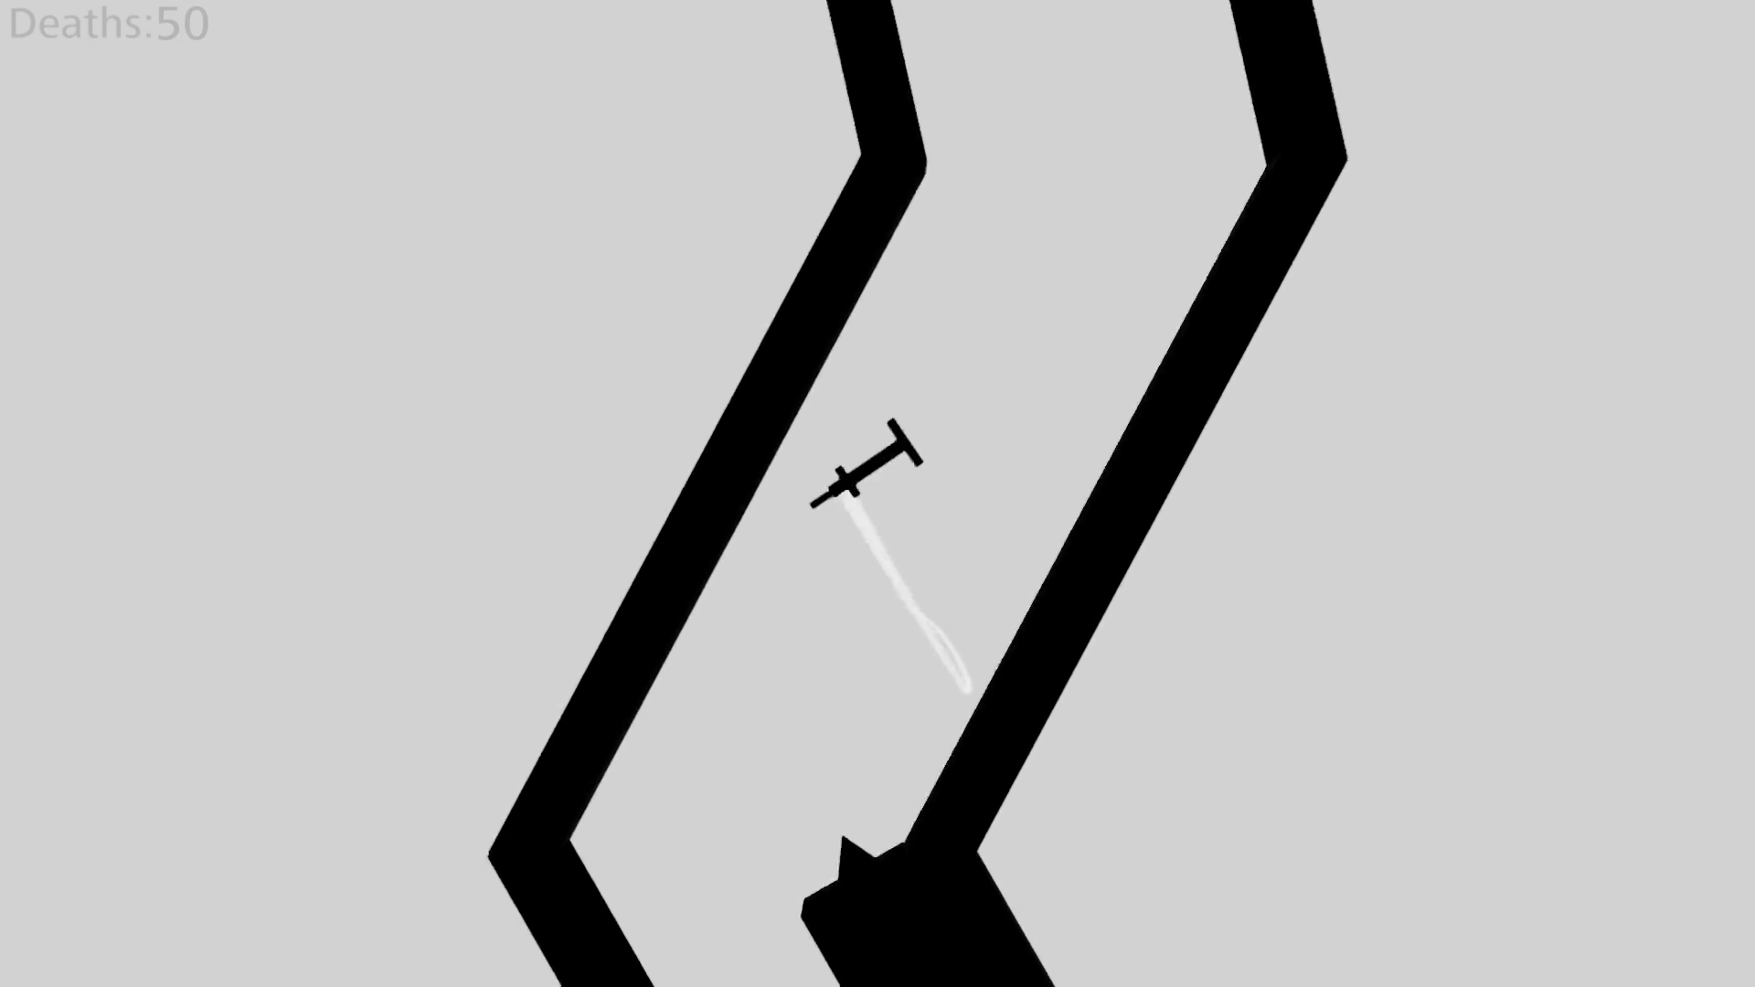
{"action": "key", "text": "Left"}
{"action": "key", "text": "Left"}
{"action": "key", "text": "Right"}
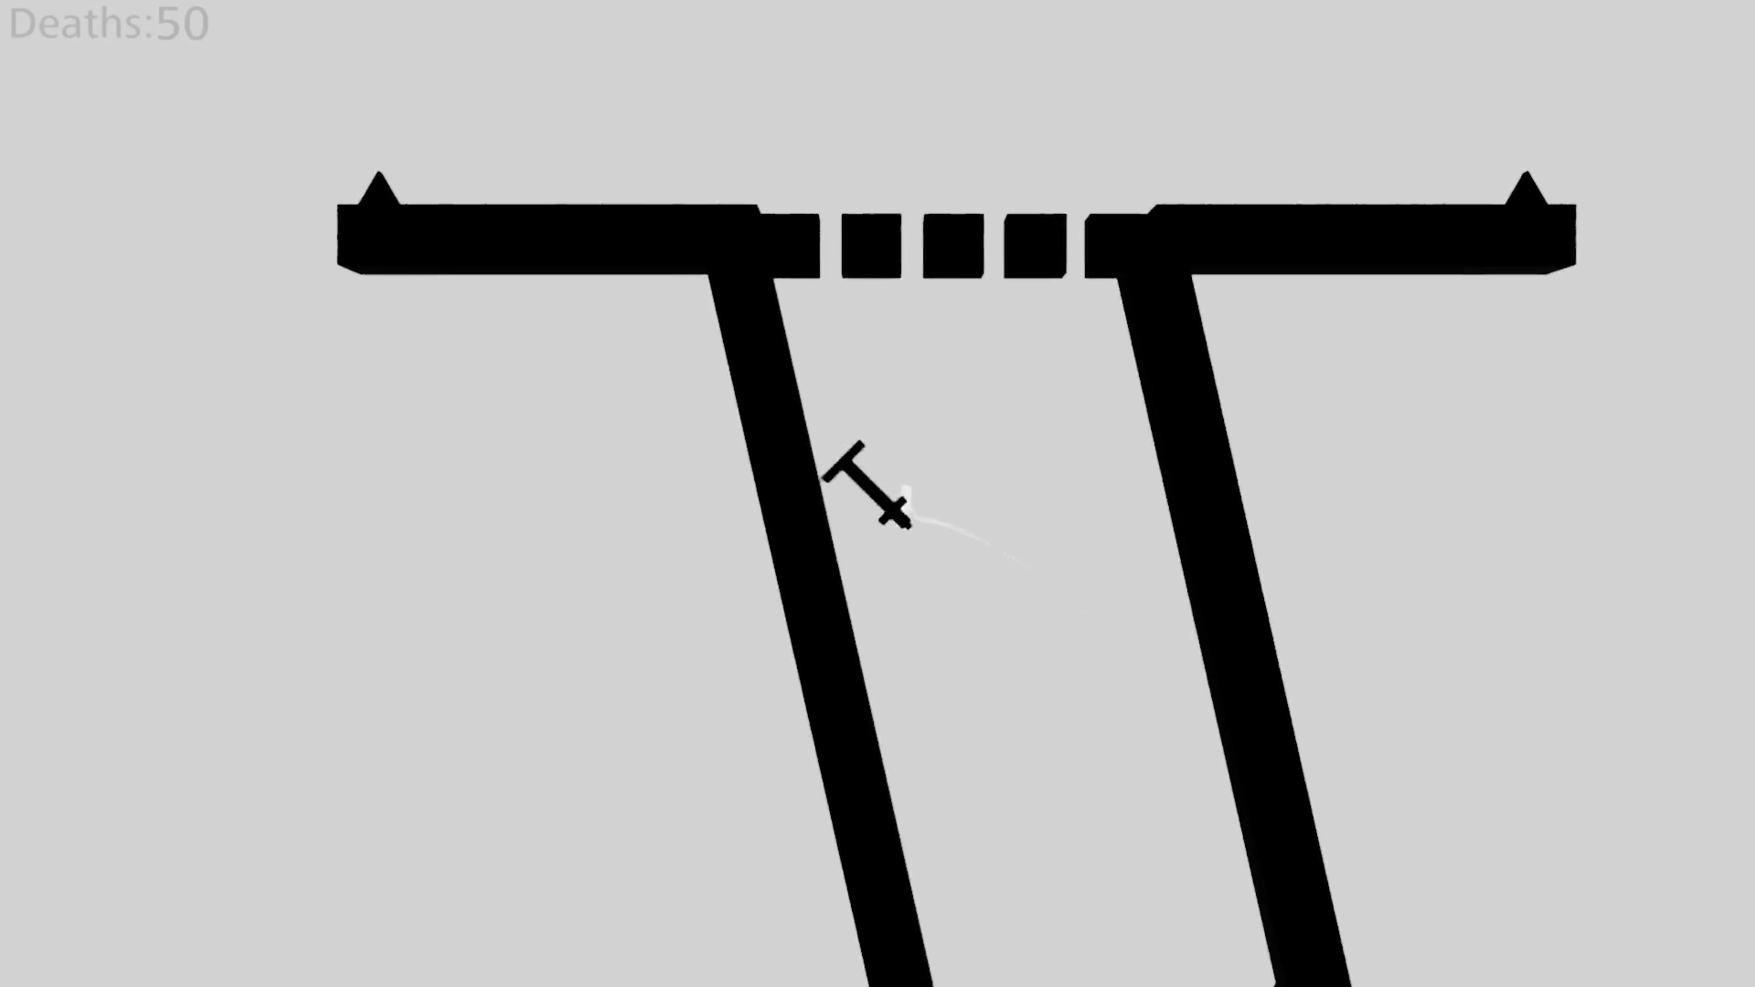
{"action": "key", "text": "Left"}
{"action": "key", "text": "Right"}
{"action": "key", "text": "Left"}
{"action": "key", "text": "Left"}
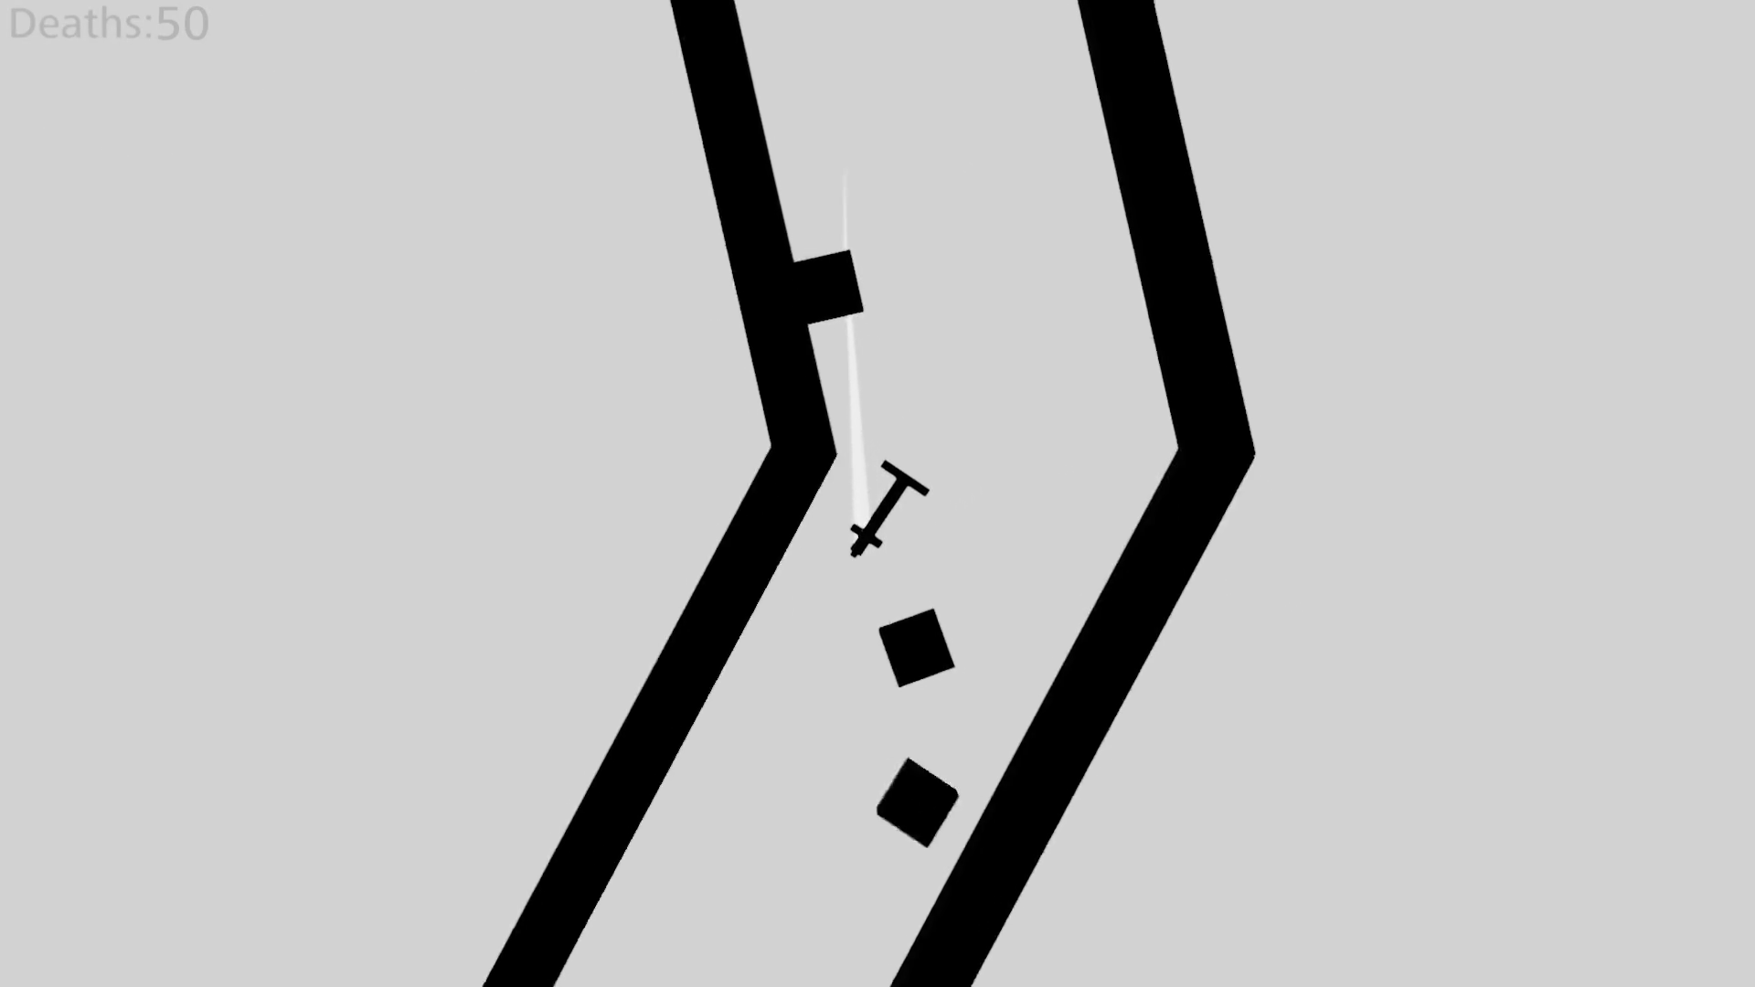
{"action": "key", "text": "Left"}
{"action": "key", "text": "Right"}
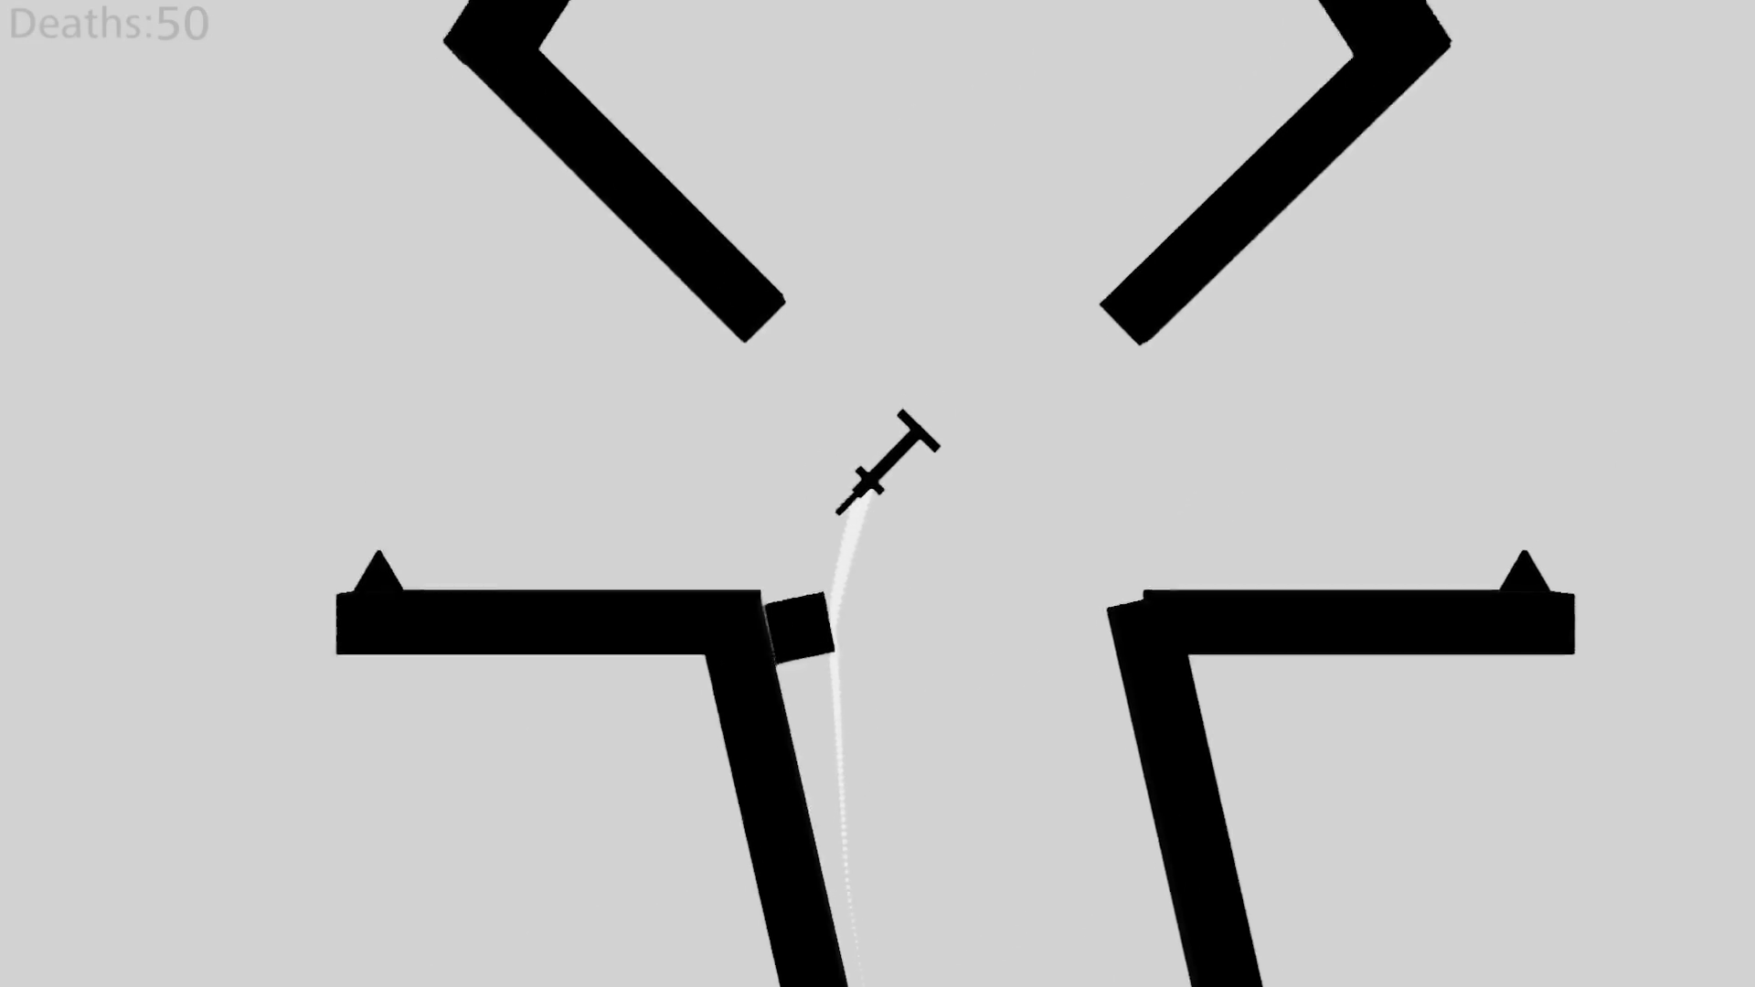
{"action": "key", "text": "Left"}
{"action": "key", "text": "Right"}
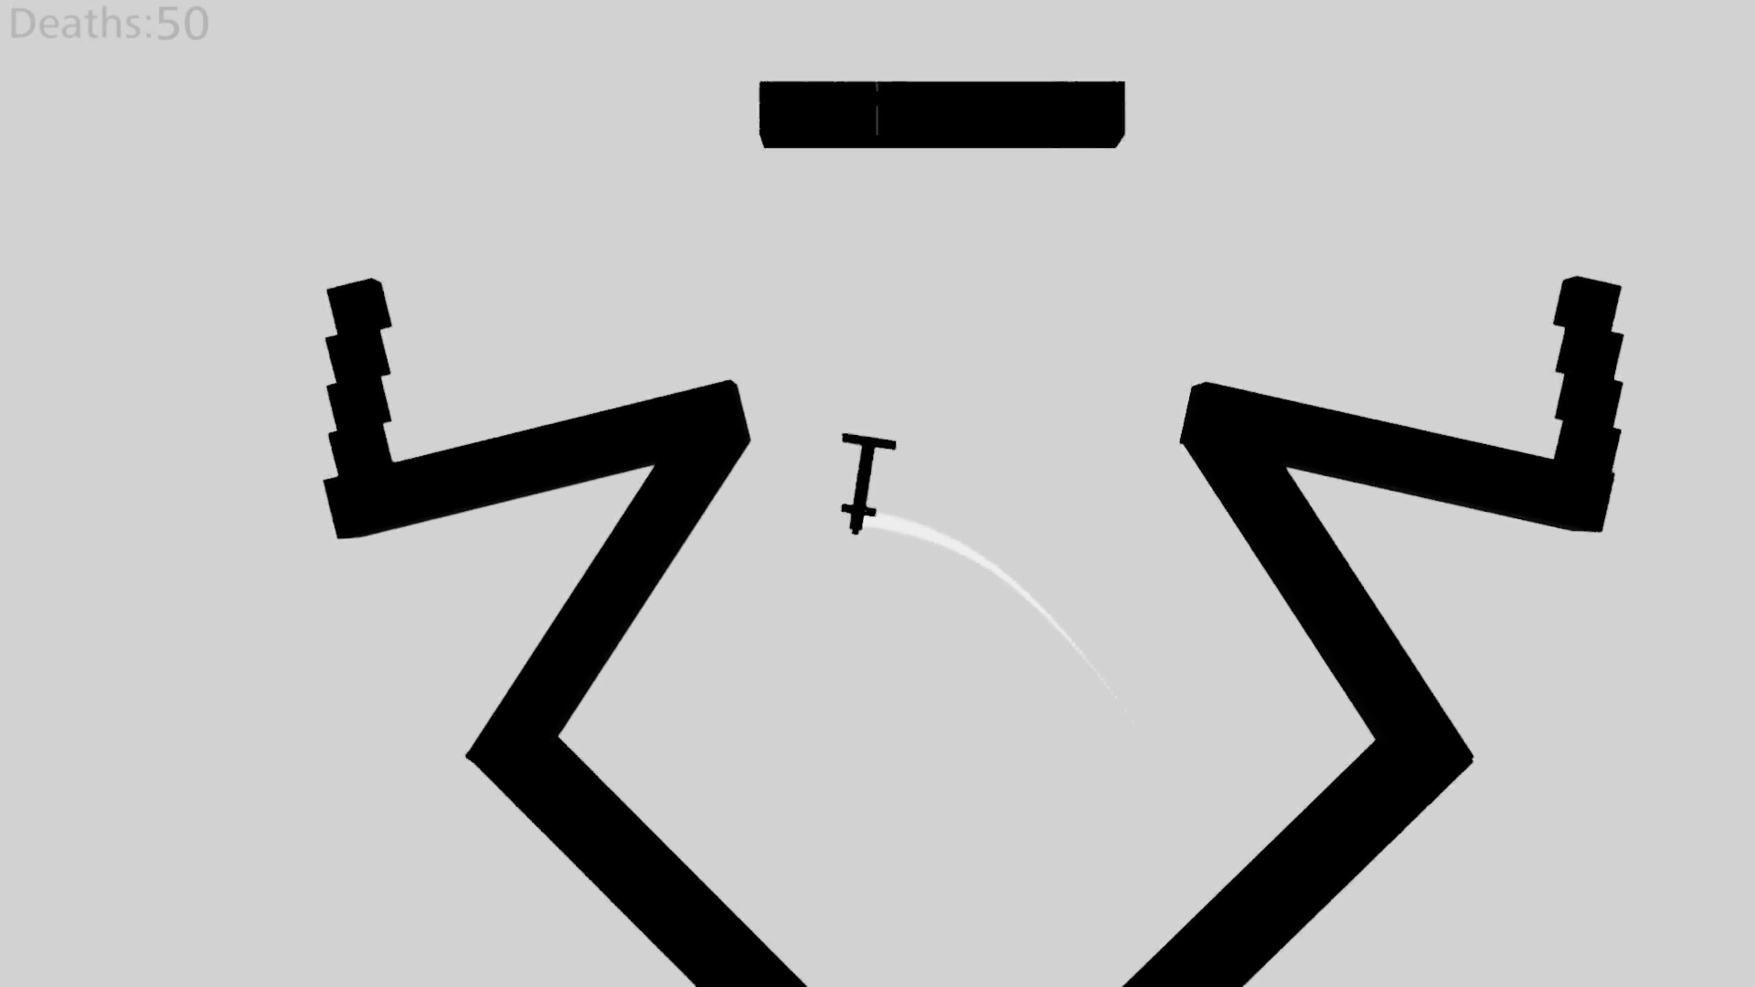
{"action": "key", "text": "Right"}
{"action": "key", "text": "Left"}
{"action": "key", "text": "Right"}
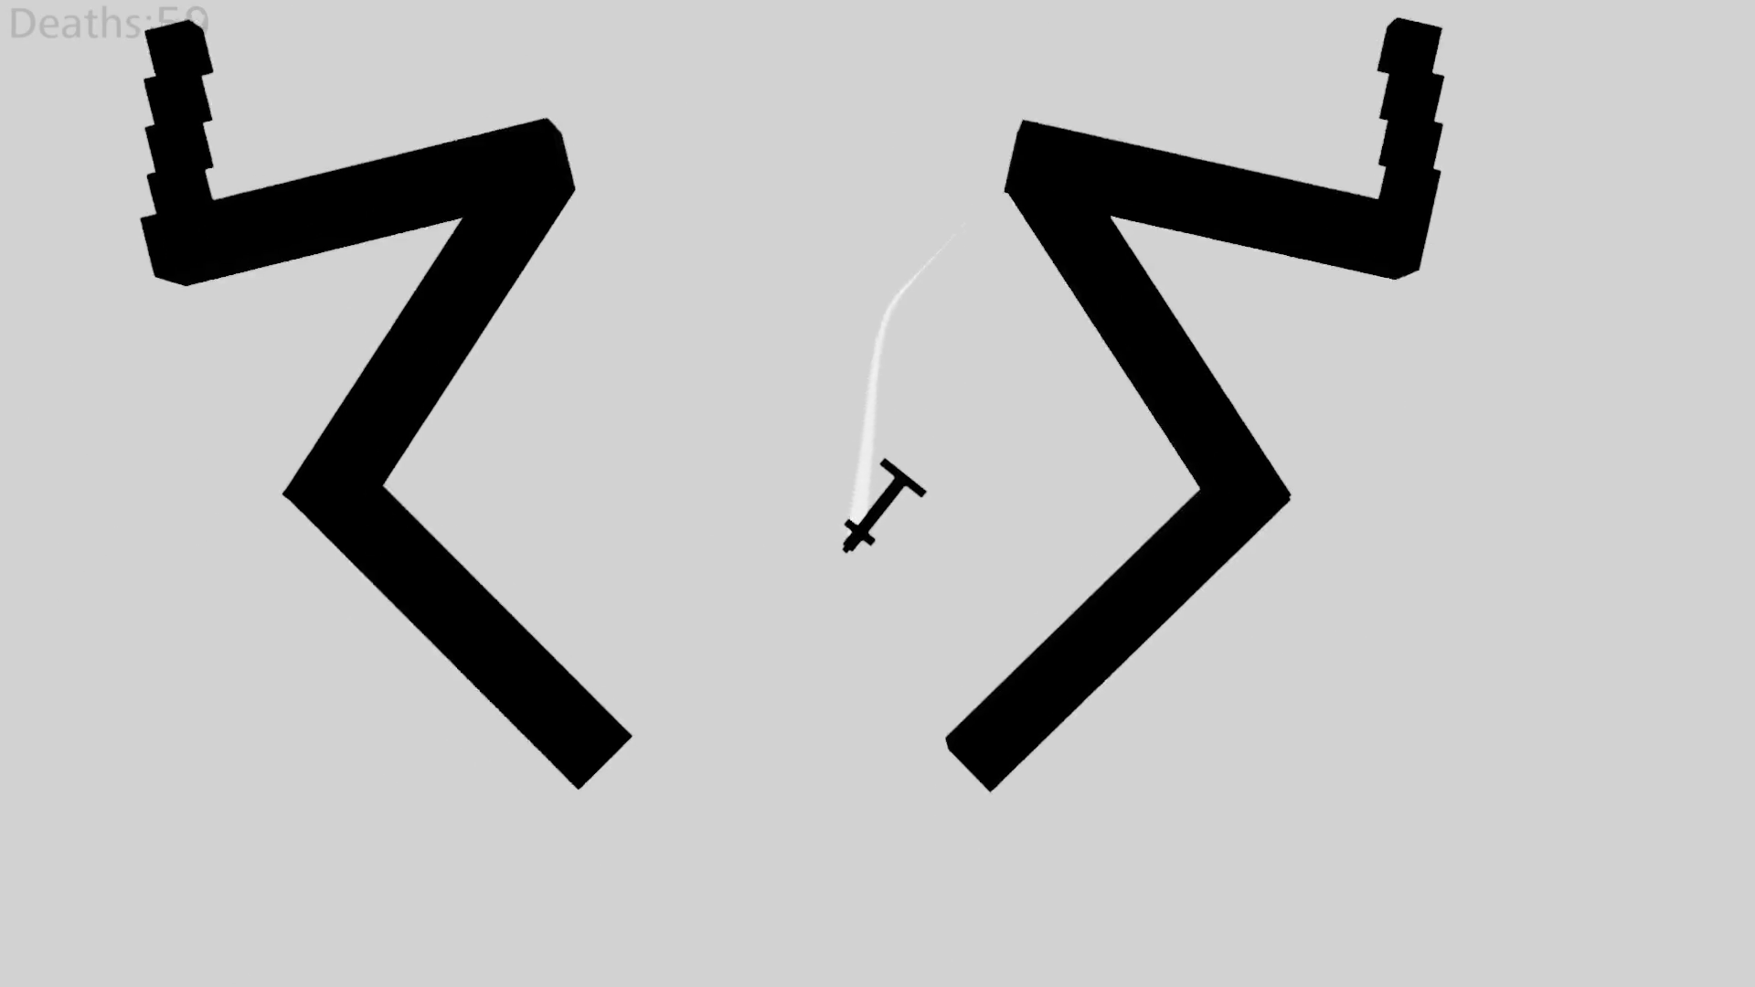
{"action": "key", "text": "Left"}
{"action": "key", "text": "Right"}
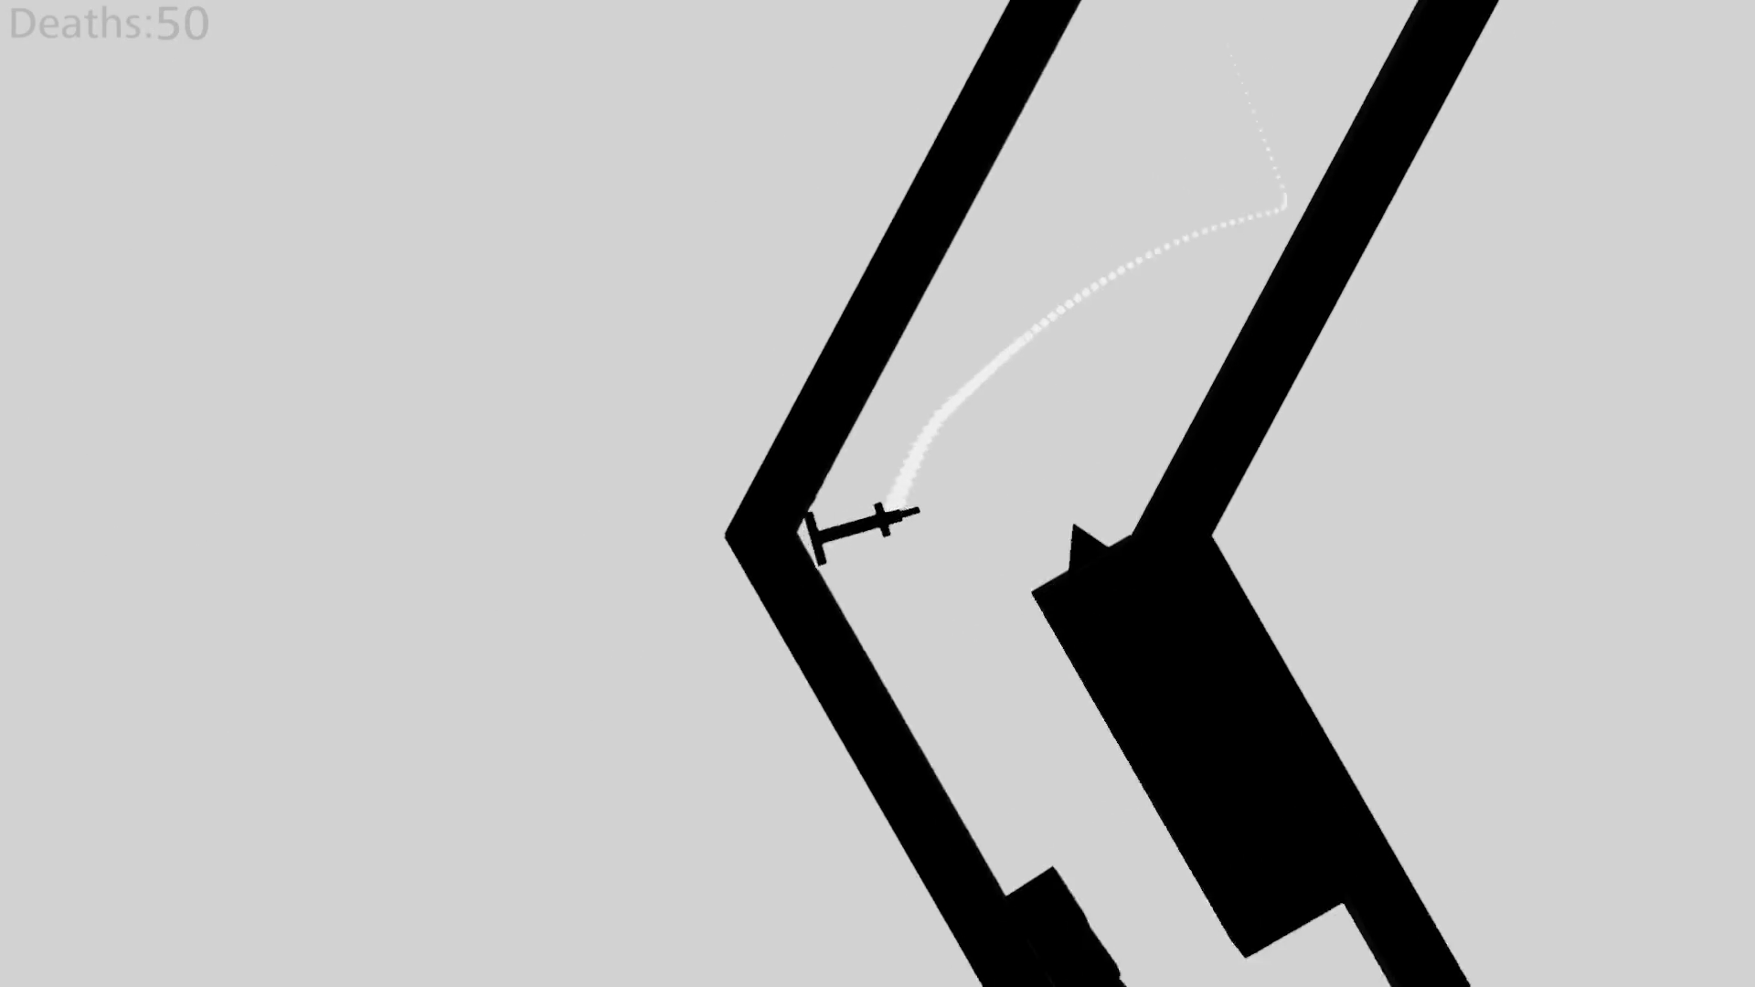
{"action": "key", "text": "Left"}
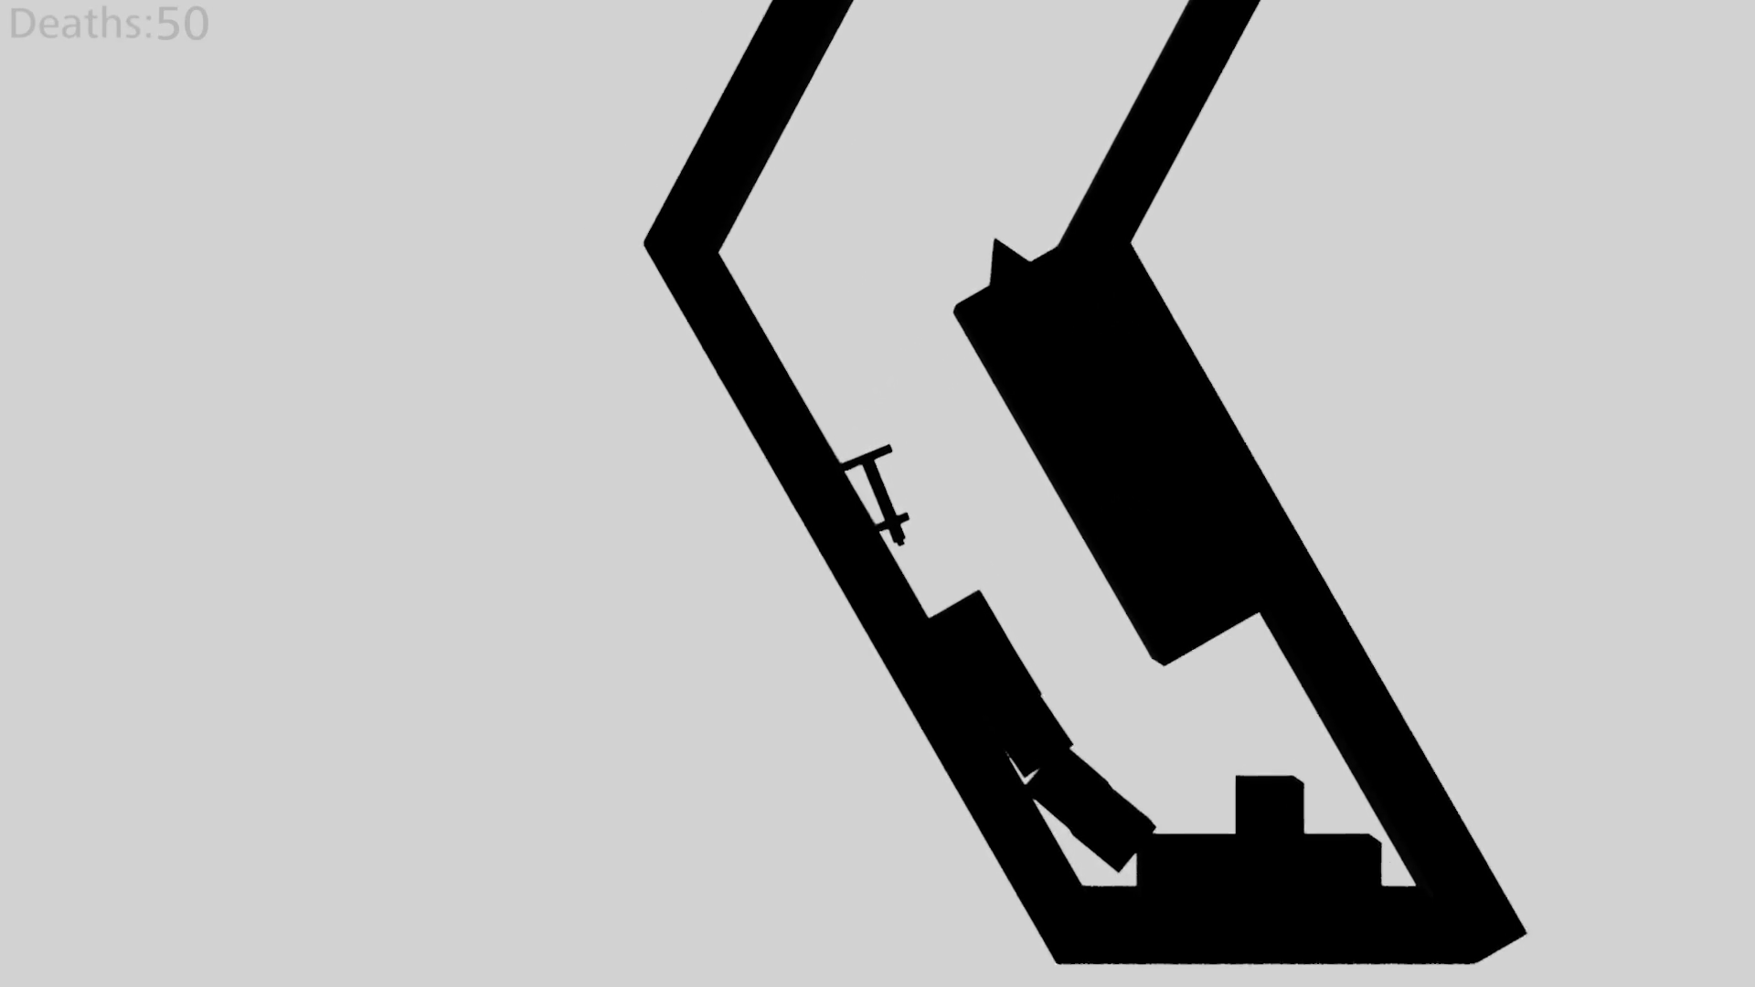
{"action": "key", "text": "Right"}
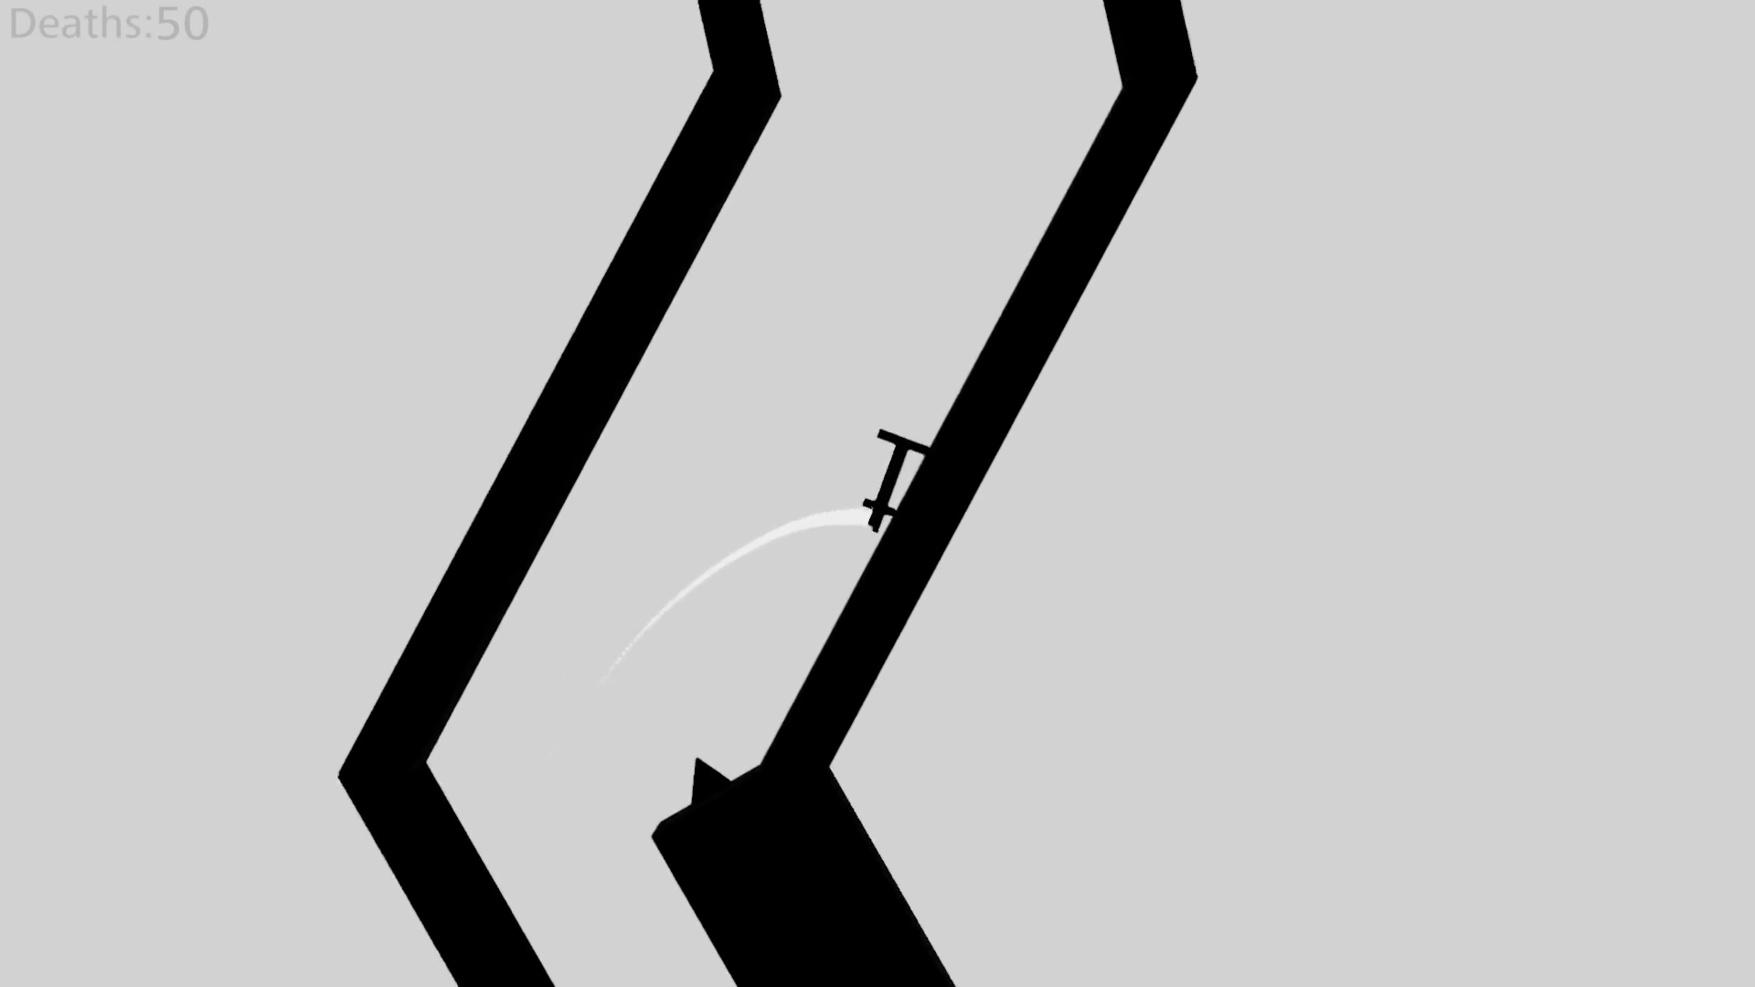
{"action": "key", "text": "Right"}
{"action": "key", "text": "Left"}
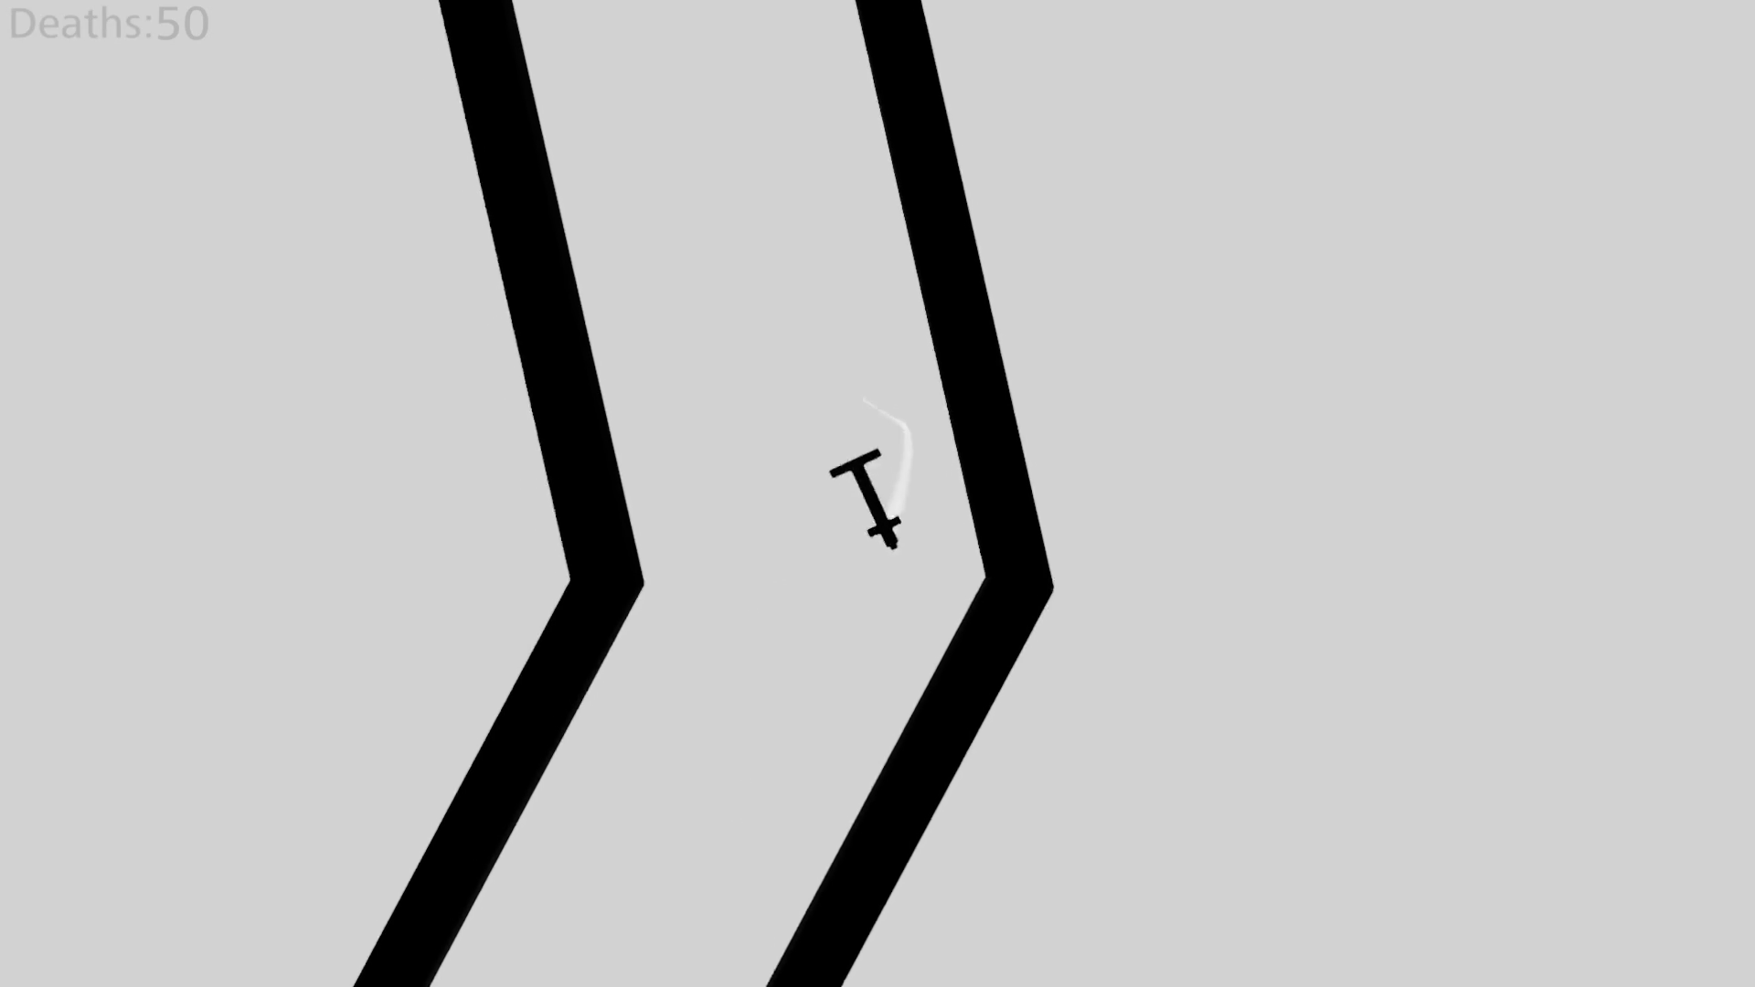
{"action": "key", "text": "Right"}
{"action": "key", "text": "Left"}
{"action": "key", "text": "Right"}
{"action": "key", "text": "Left"}
{"action": "key", "text": "Right"}
{"action": "key", "text": "Left"}
{"action": "key", "text": "Right"}
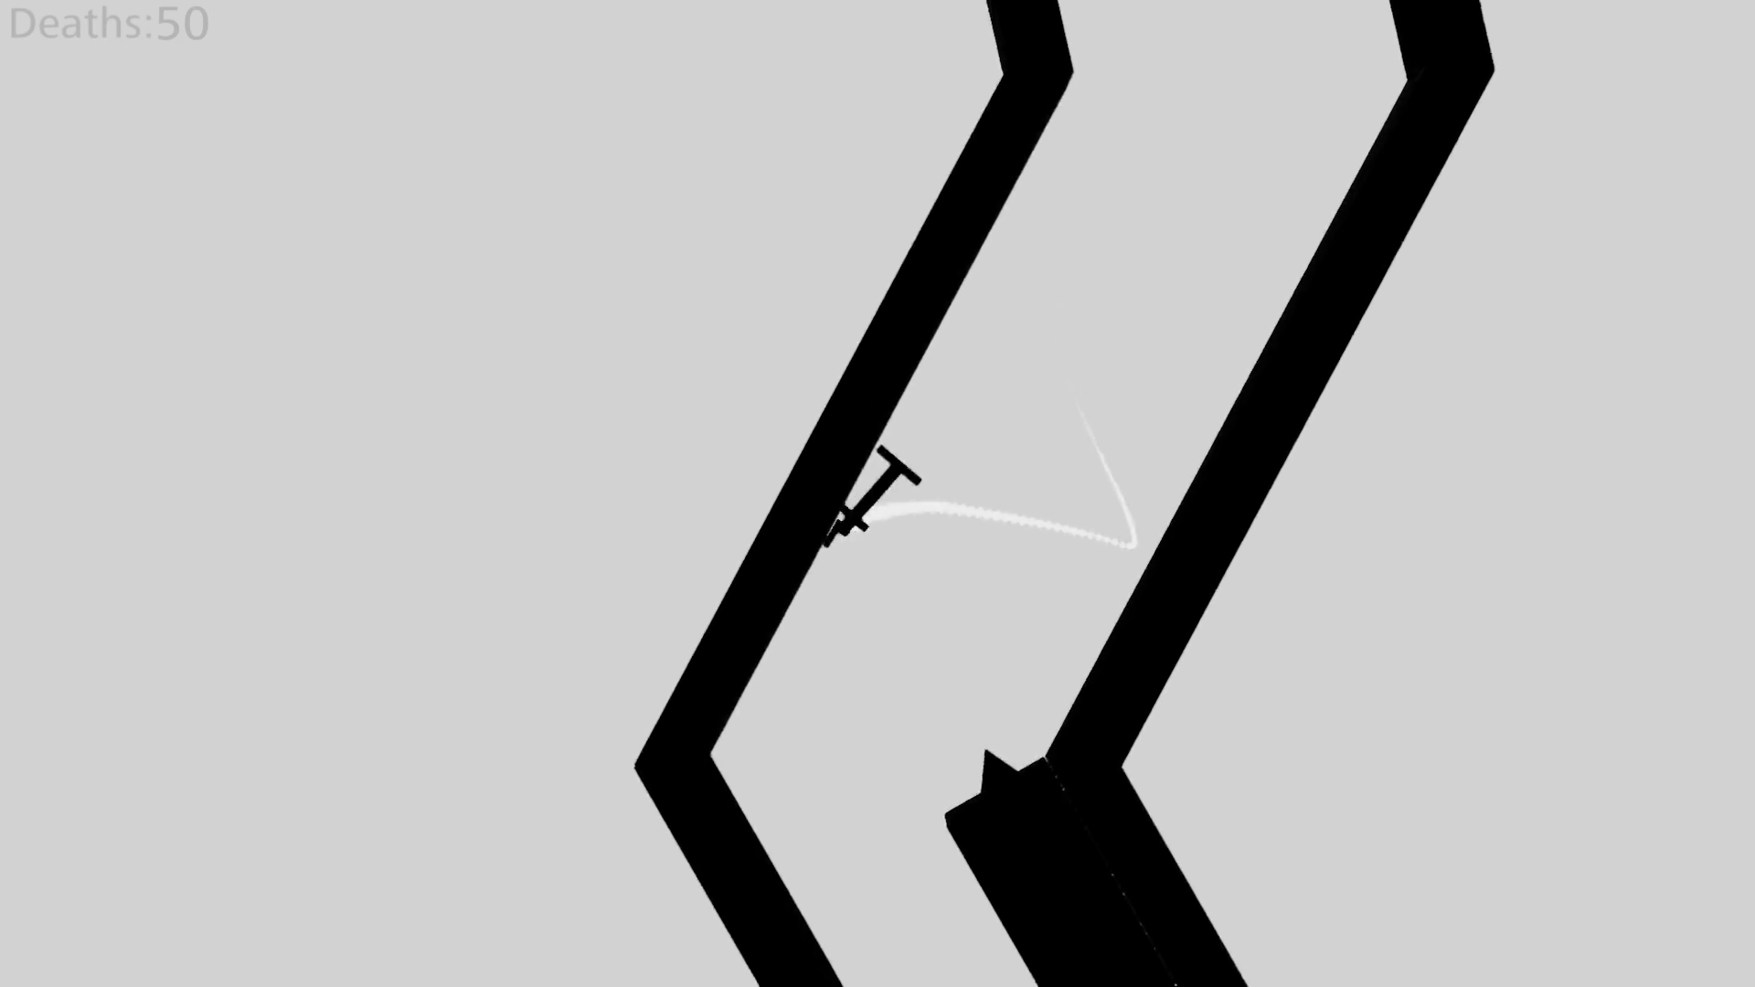
{"action": "key", "text": "Right"}
{"action": "key", "text": "Left"}
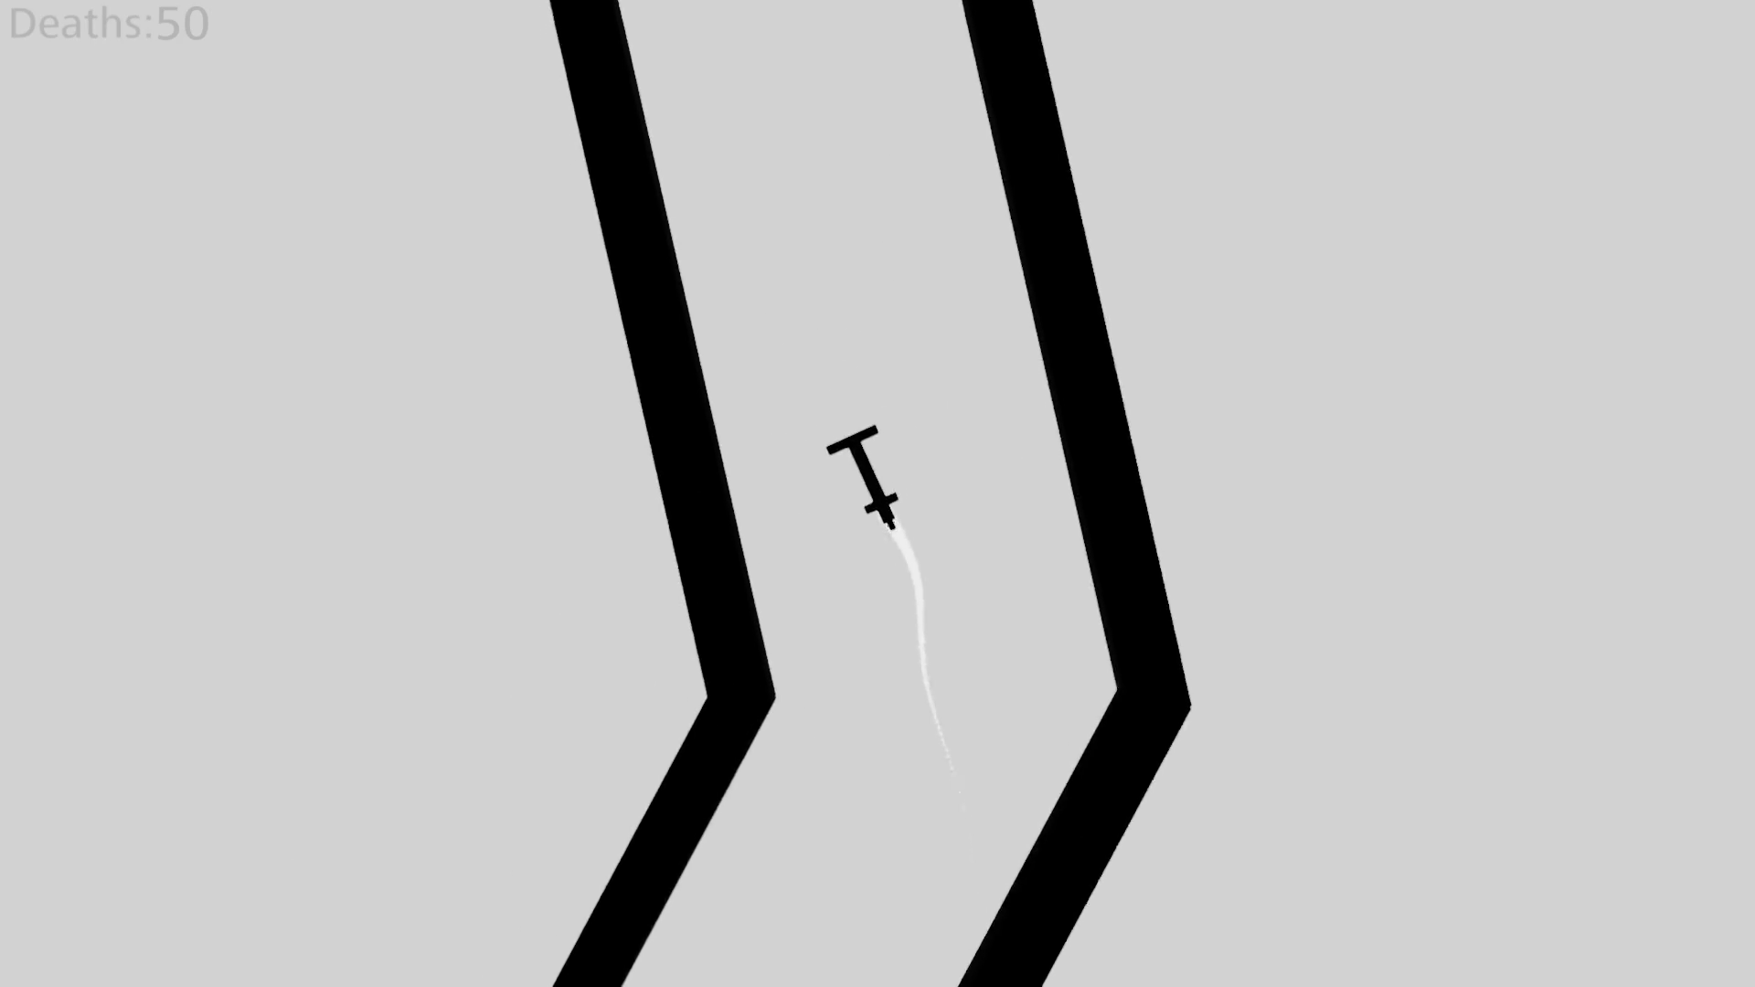
{"action": "key", "text": "Right"}
{"action": "key", "text": "Left"}
{"action": "key", "text": "Right"}
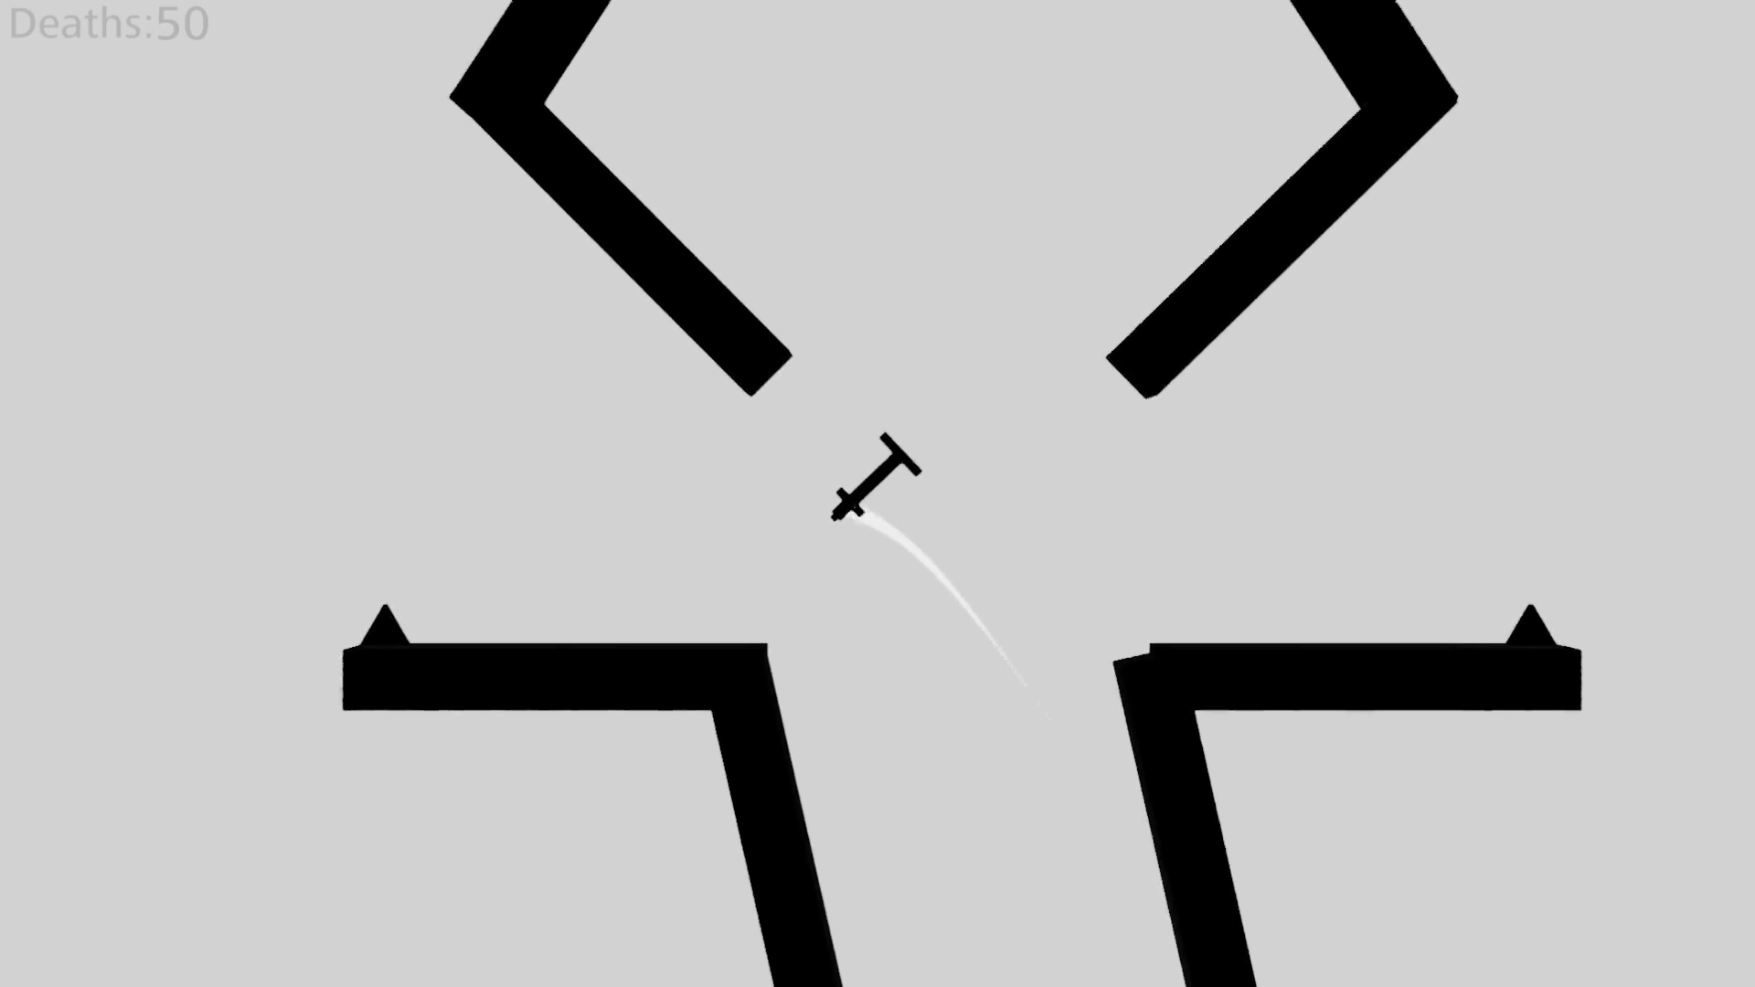
{"action": "key", "text": "Right"}
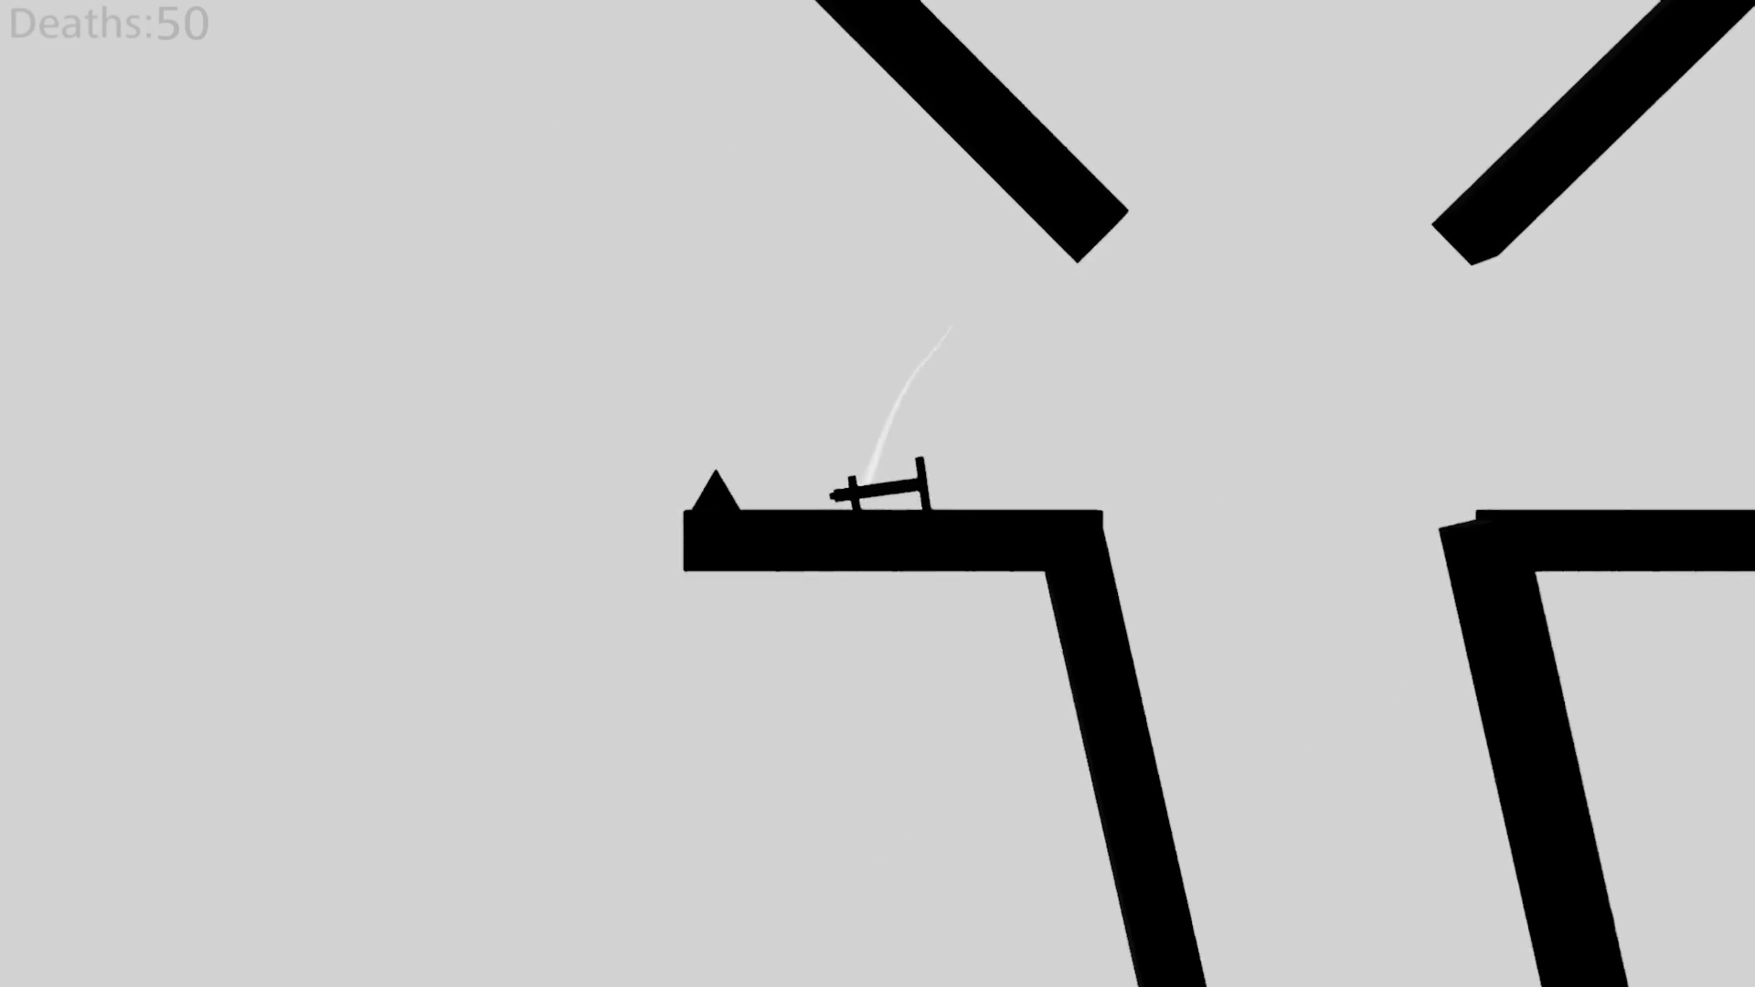
{"action": "key", "text": "Left"}
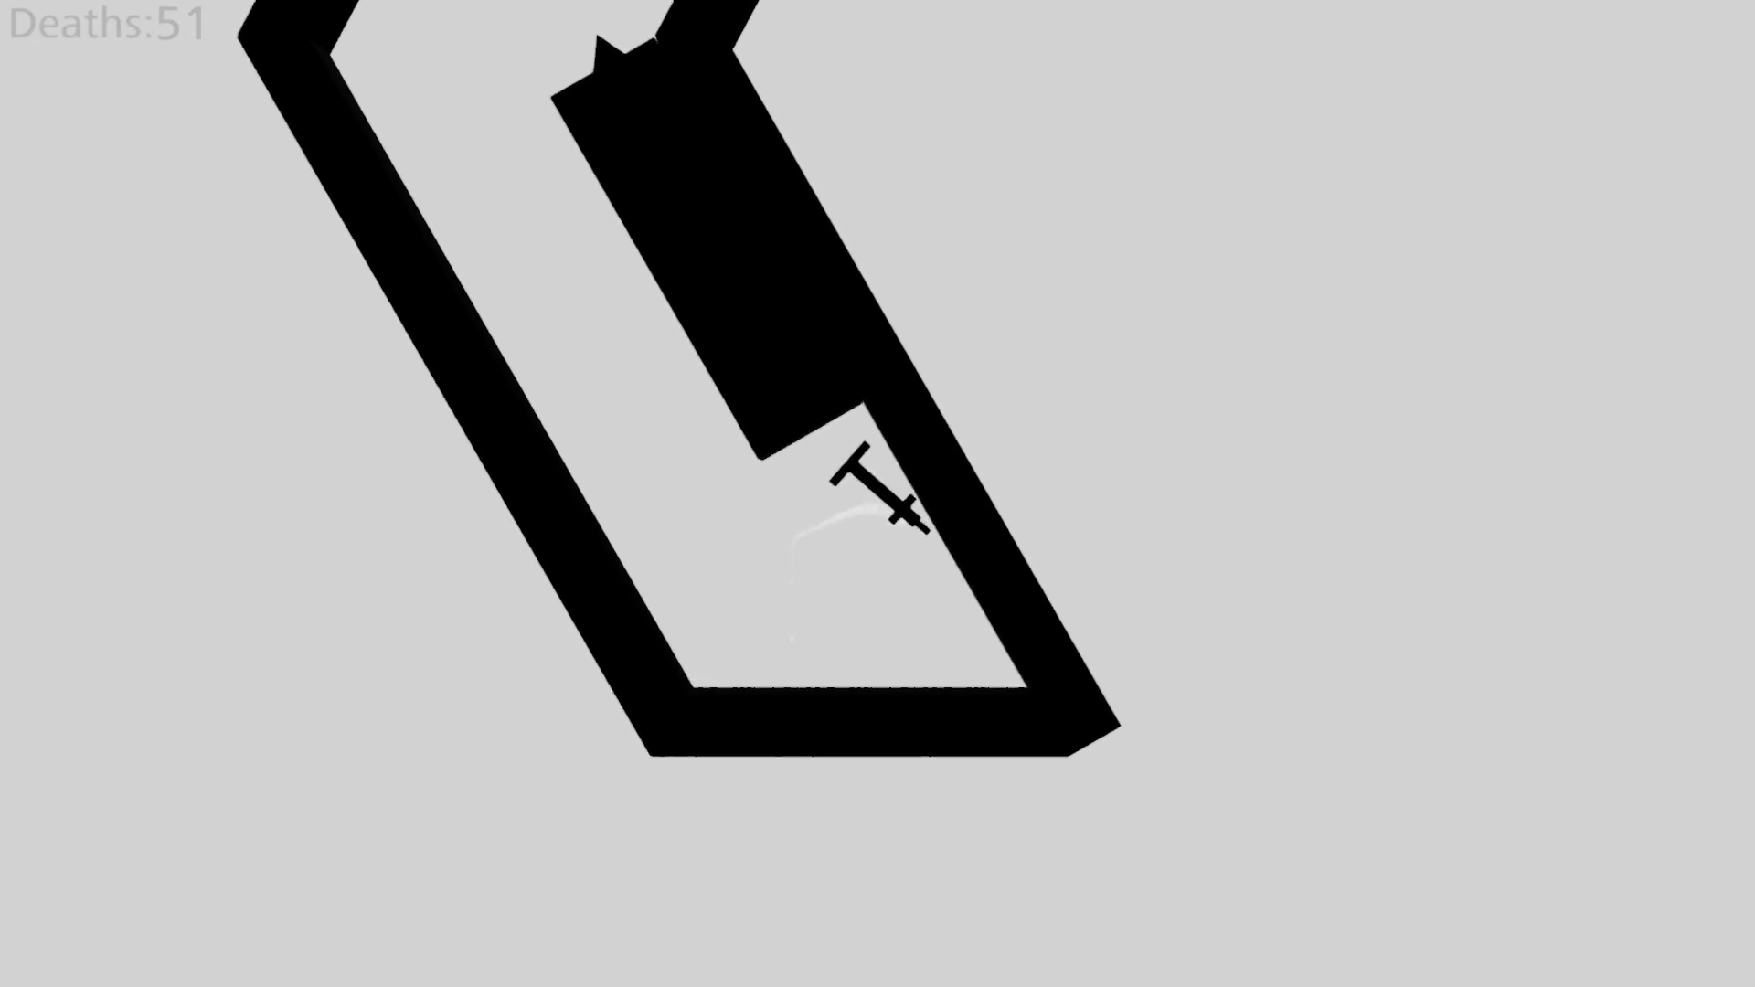
Steer the respawned rocket up the shaft through the block rows and zigzag track.
{"action": "key", "text": "Left"}
{"action": "key", "text": "Right"}
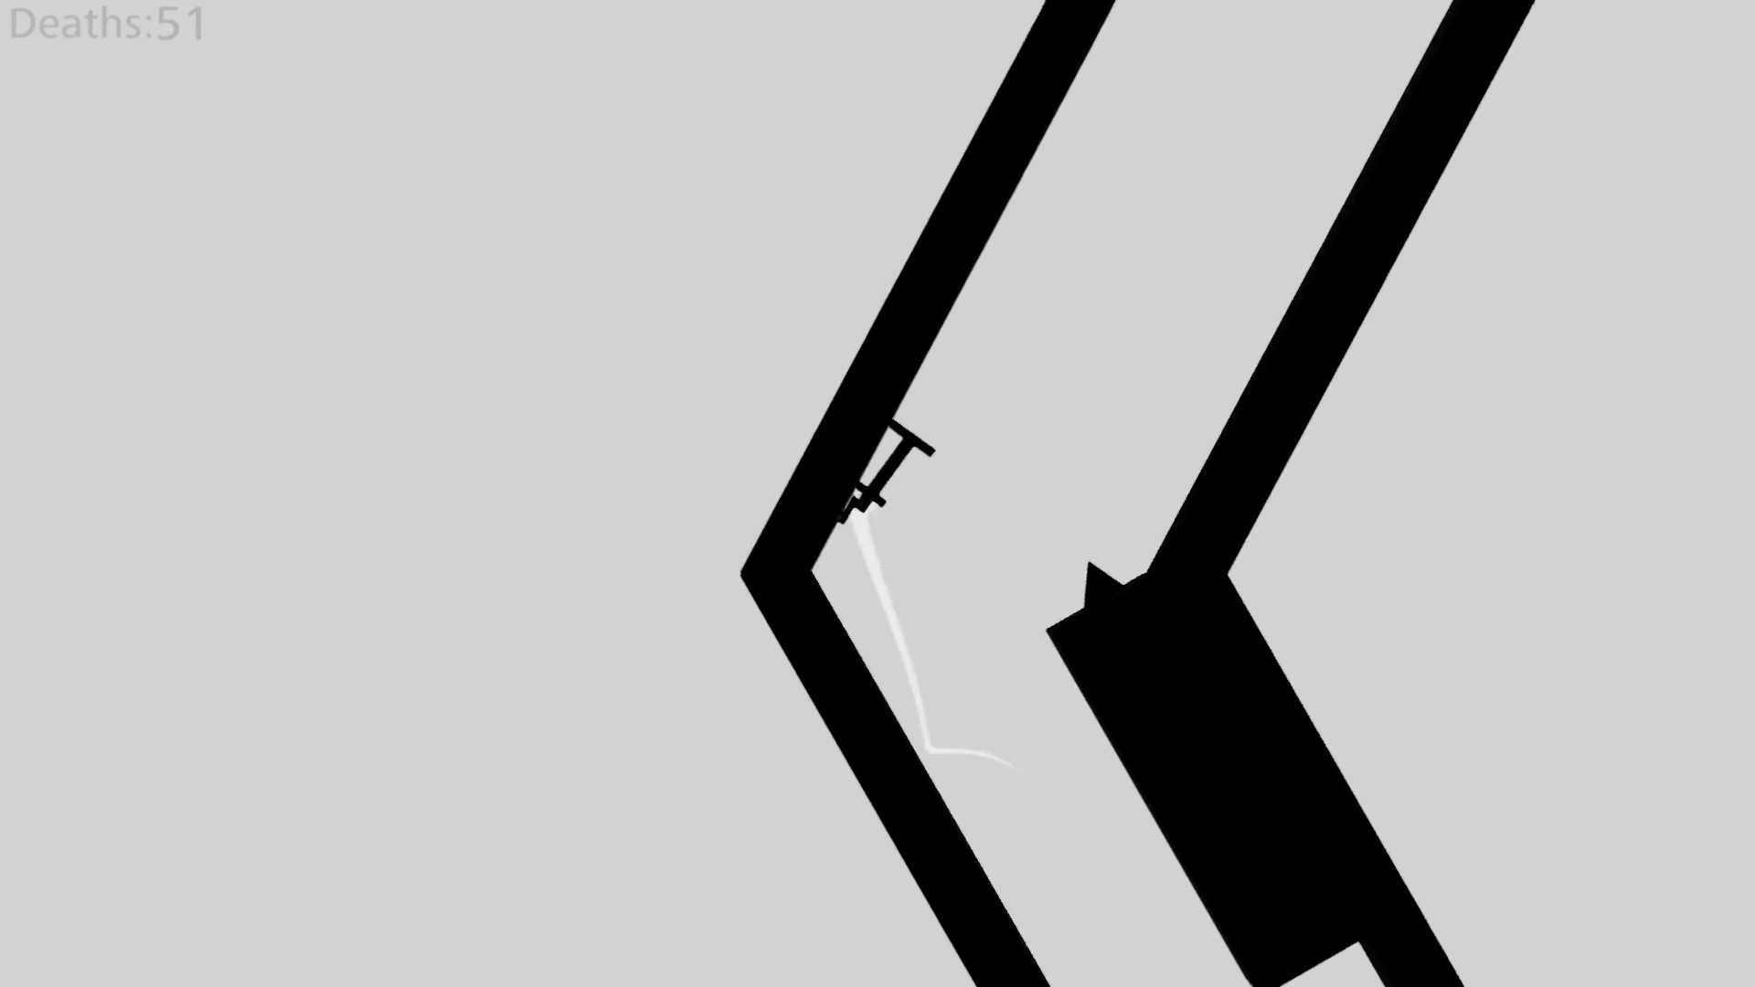
{"action": "key", "text": "Left"}
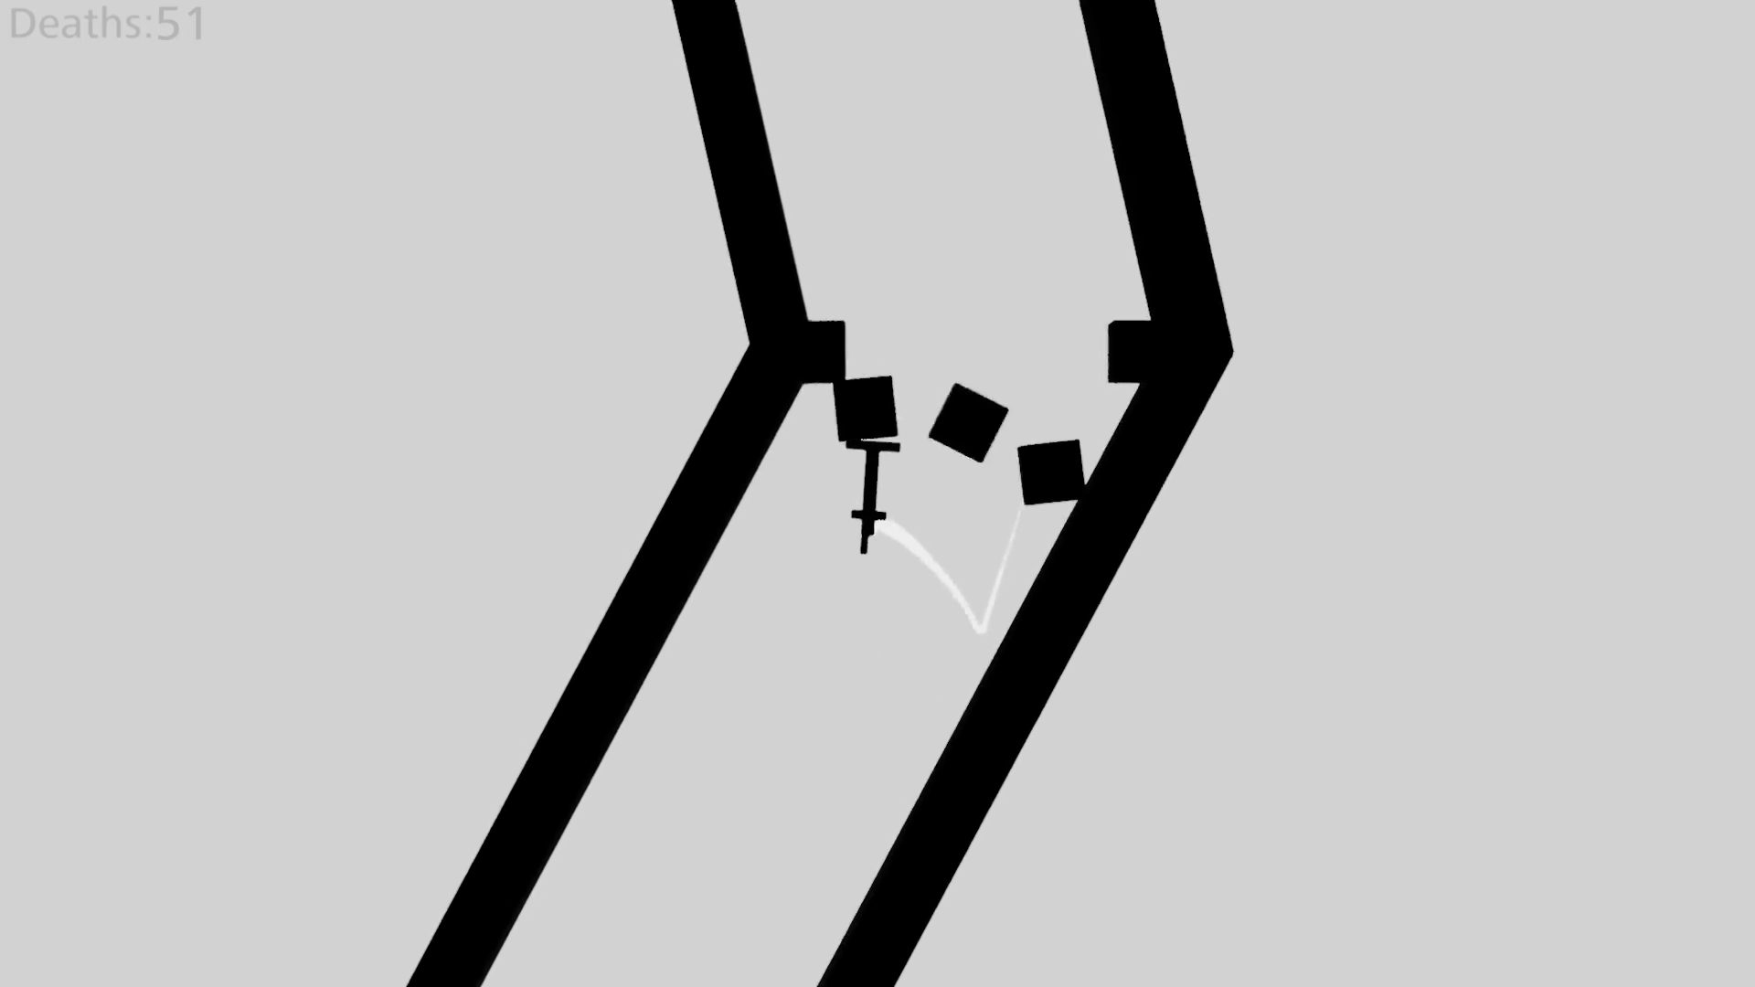
{"action": "key", "text": "Right"}
{"action": "key", "text": "Left"}
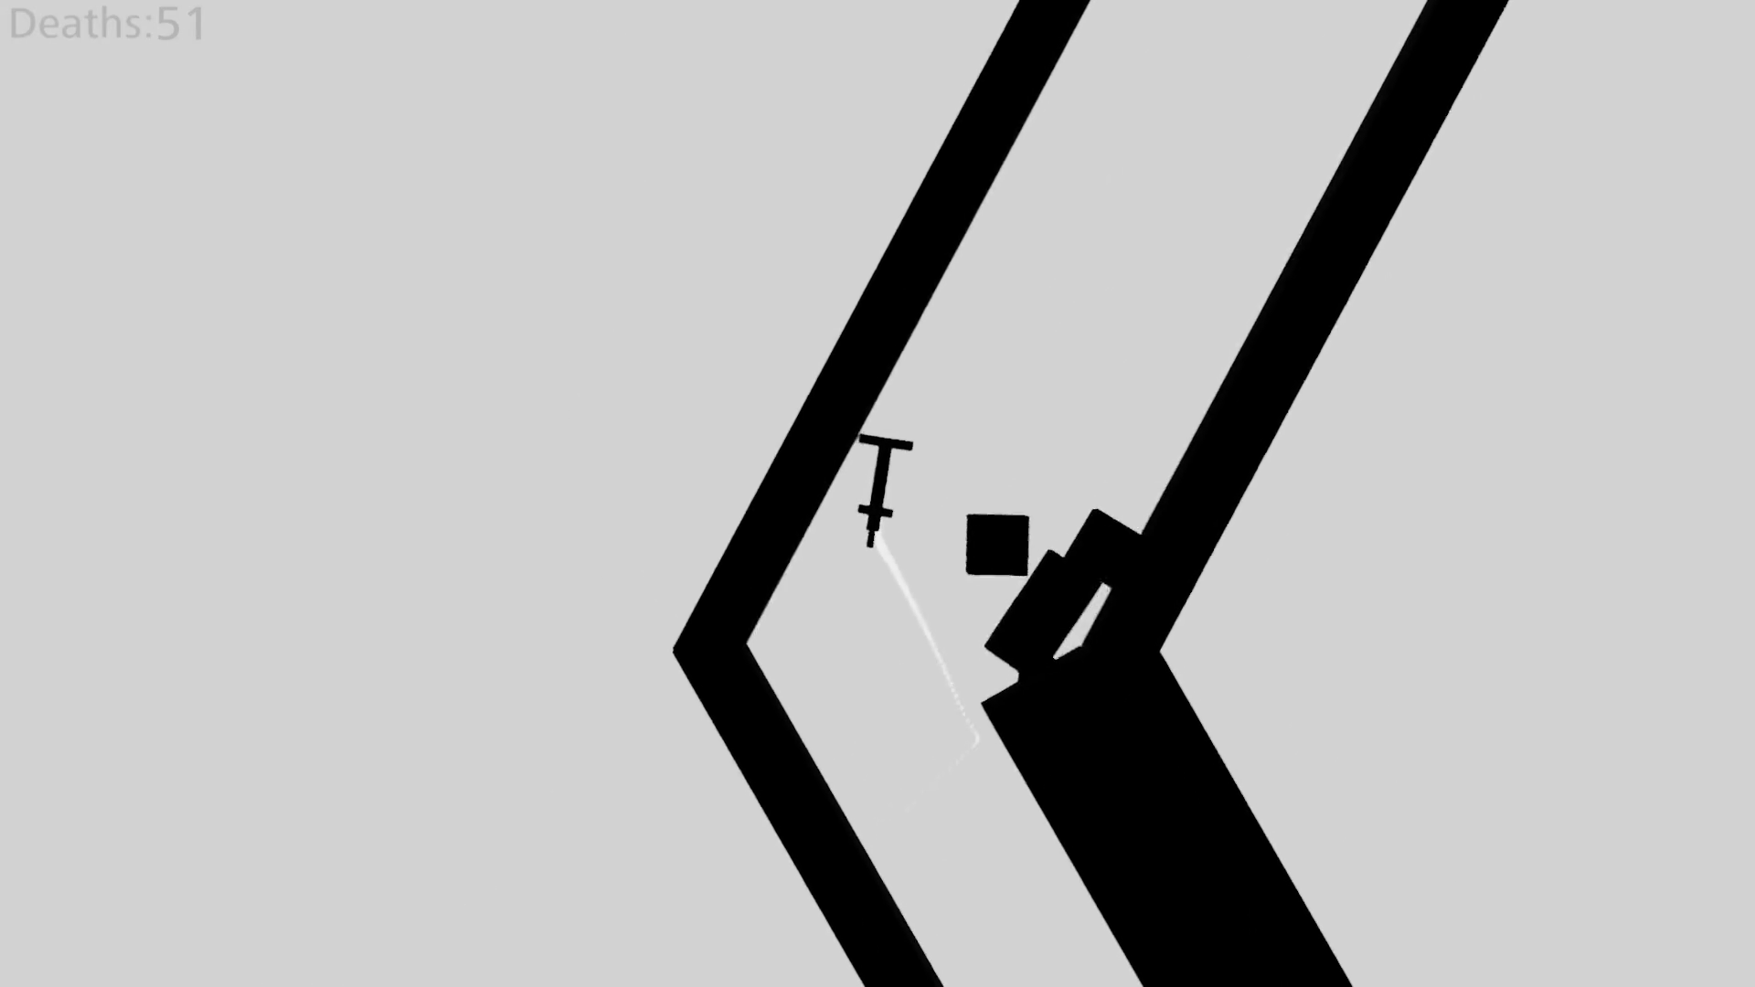
{"action": "key", "text": "Left"}
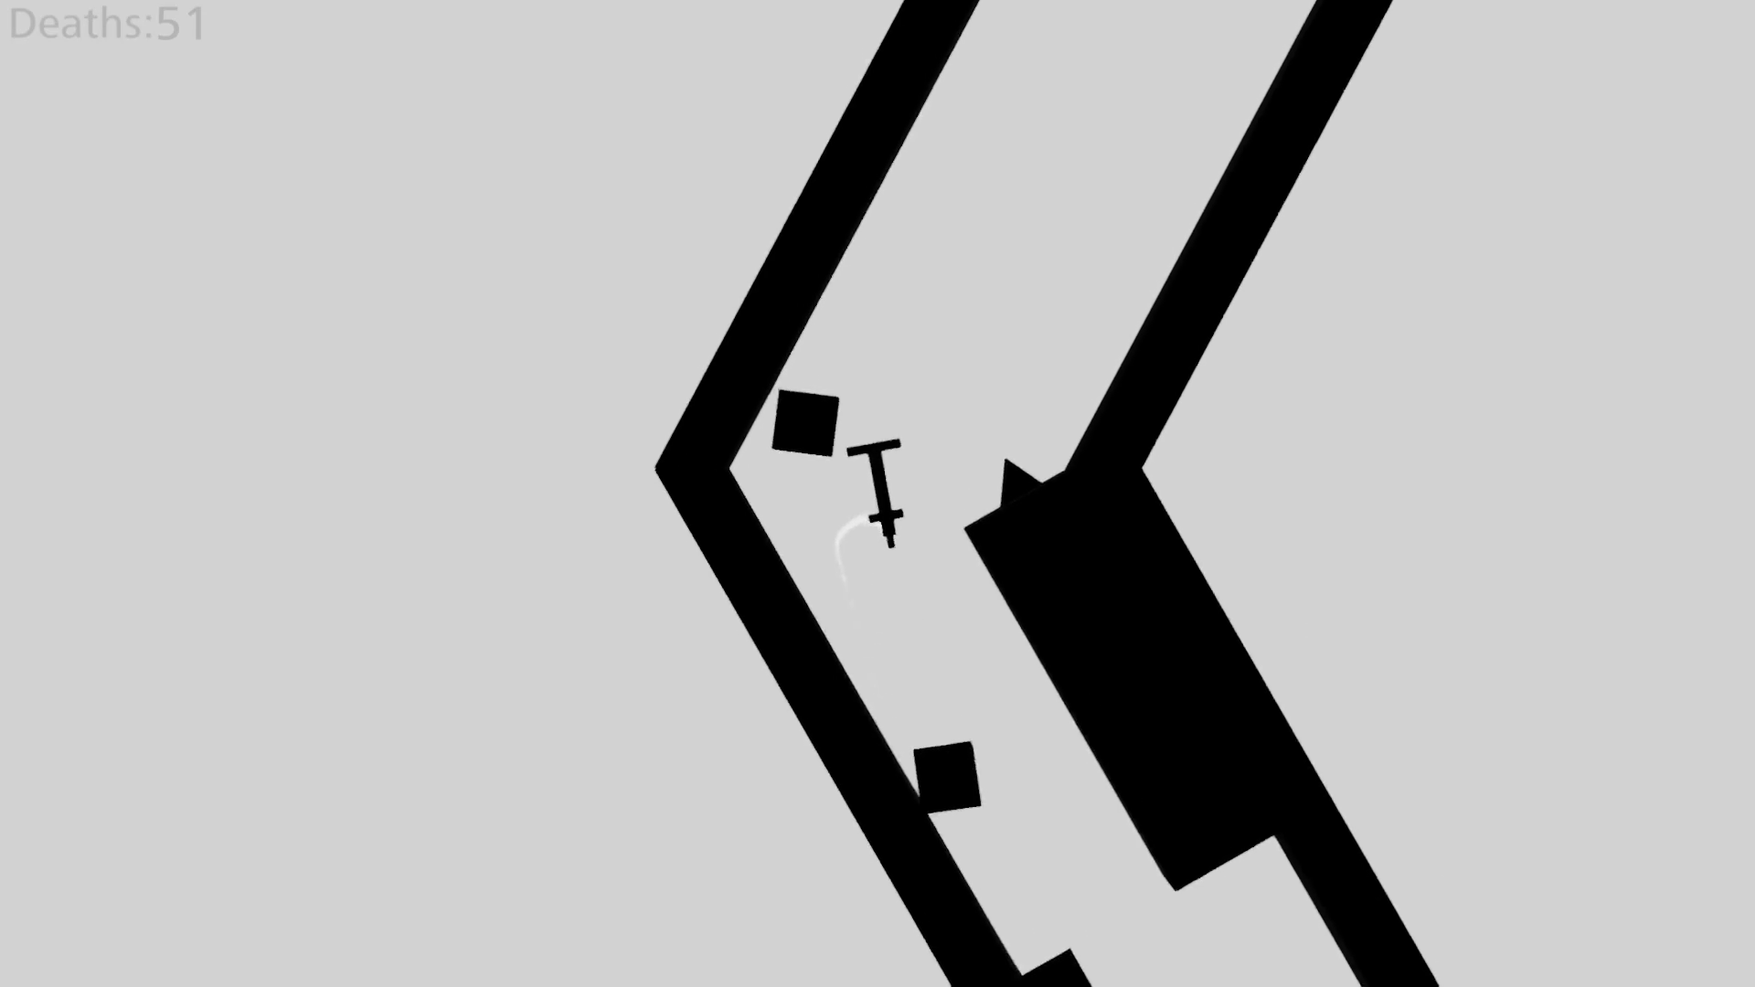
{"action": "key", "text": "Left"}
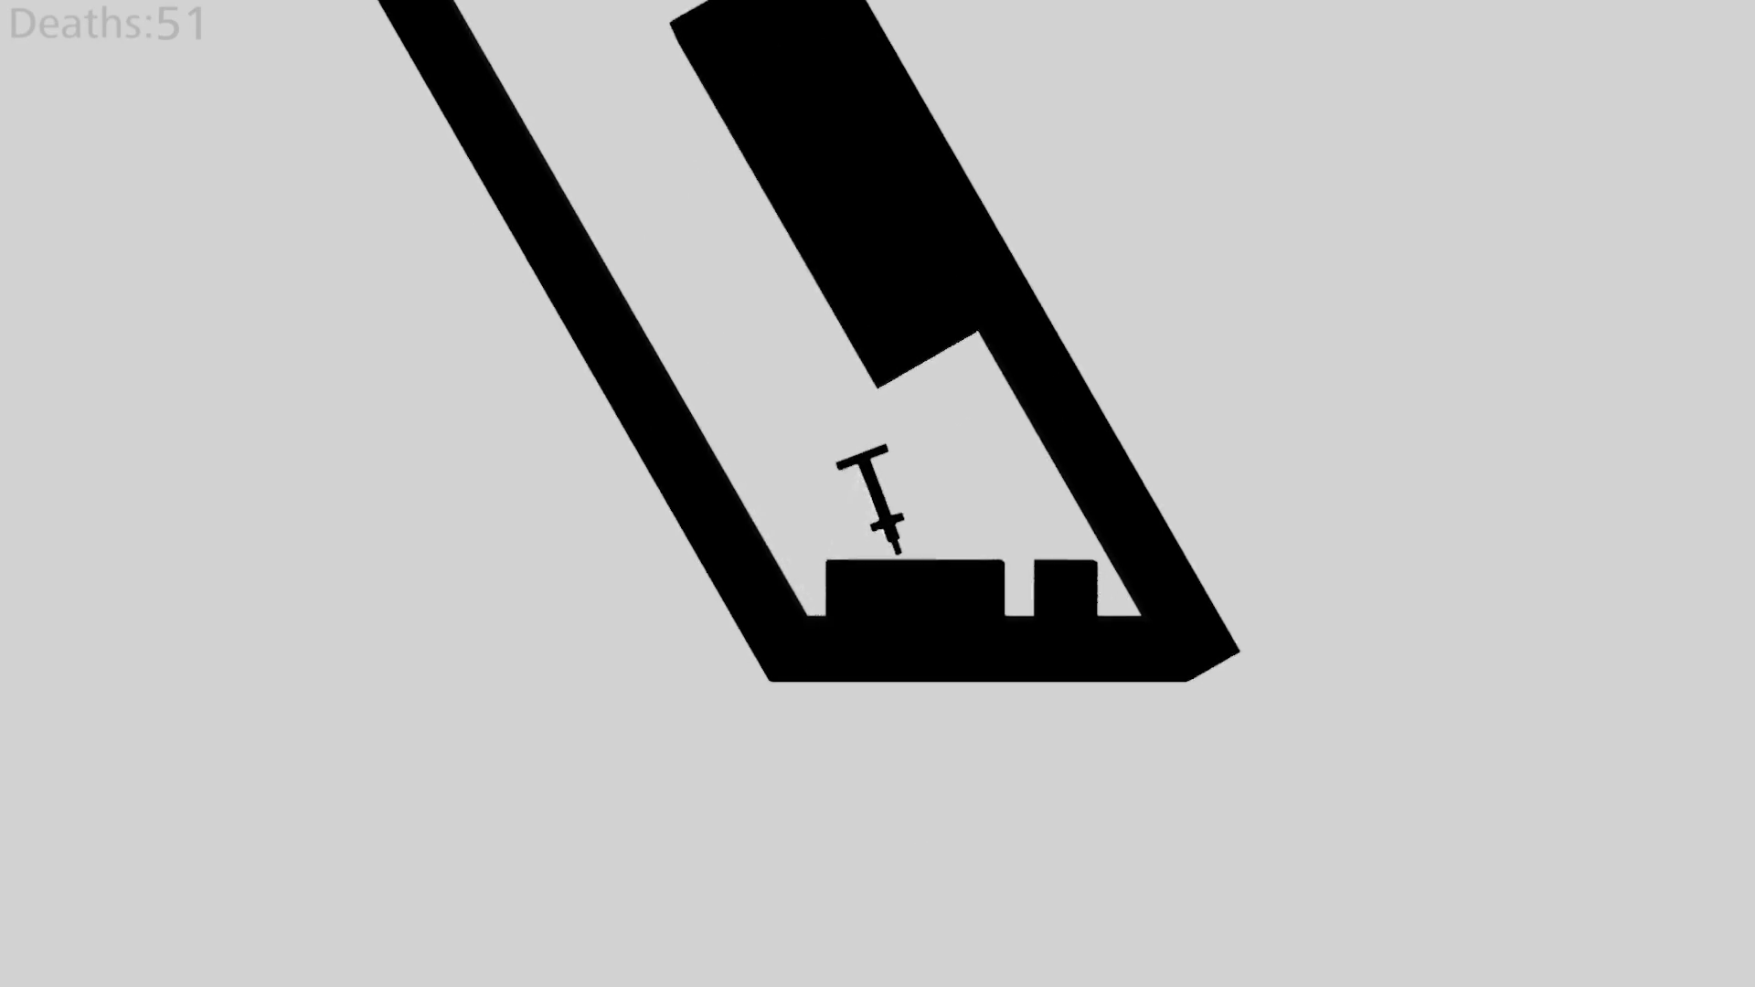
{"action": "key", "text": "Right"}
{"action": "key", "text": "Left"}
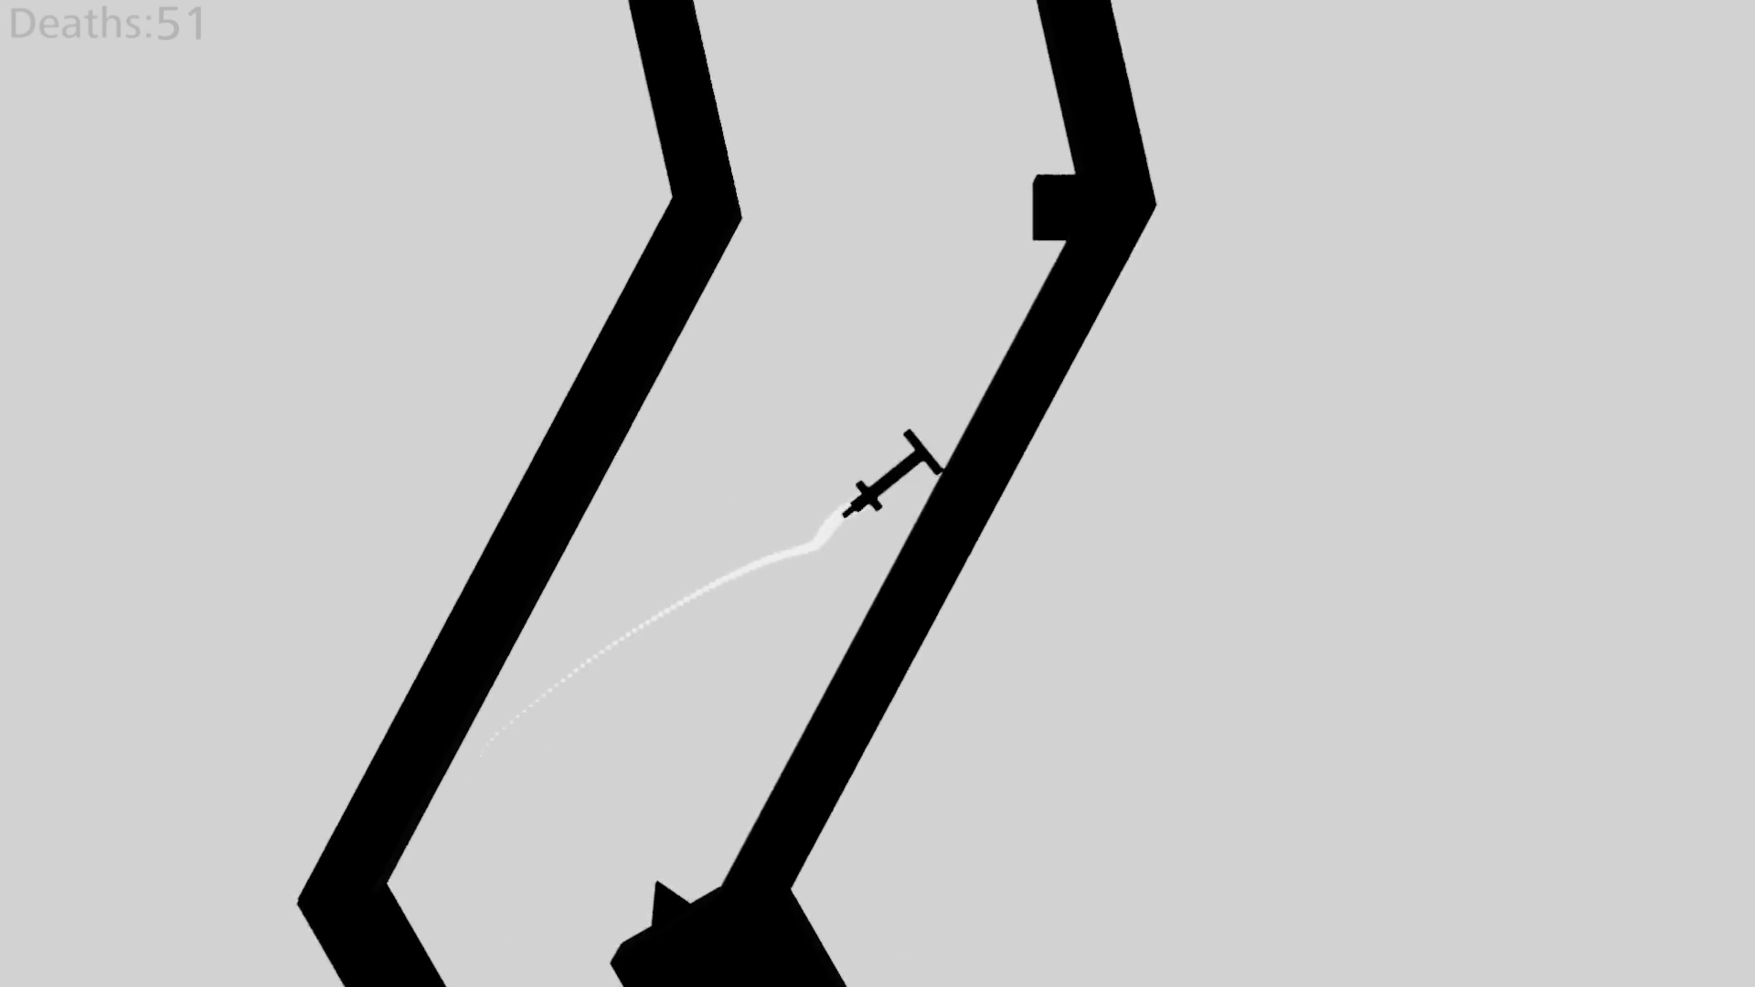
{"action": "key", "text": "Left"}
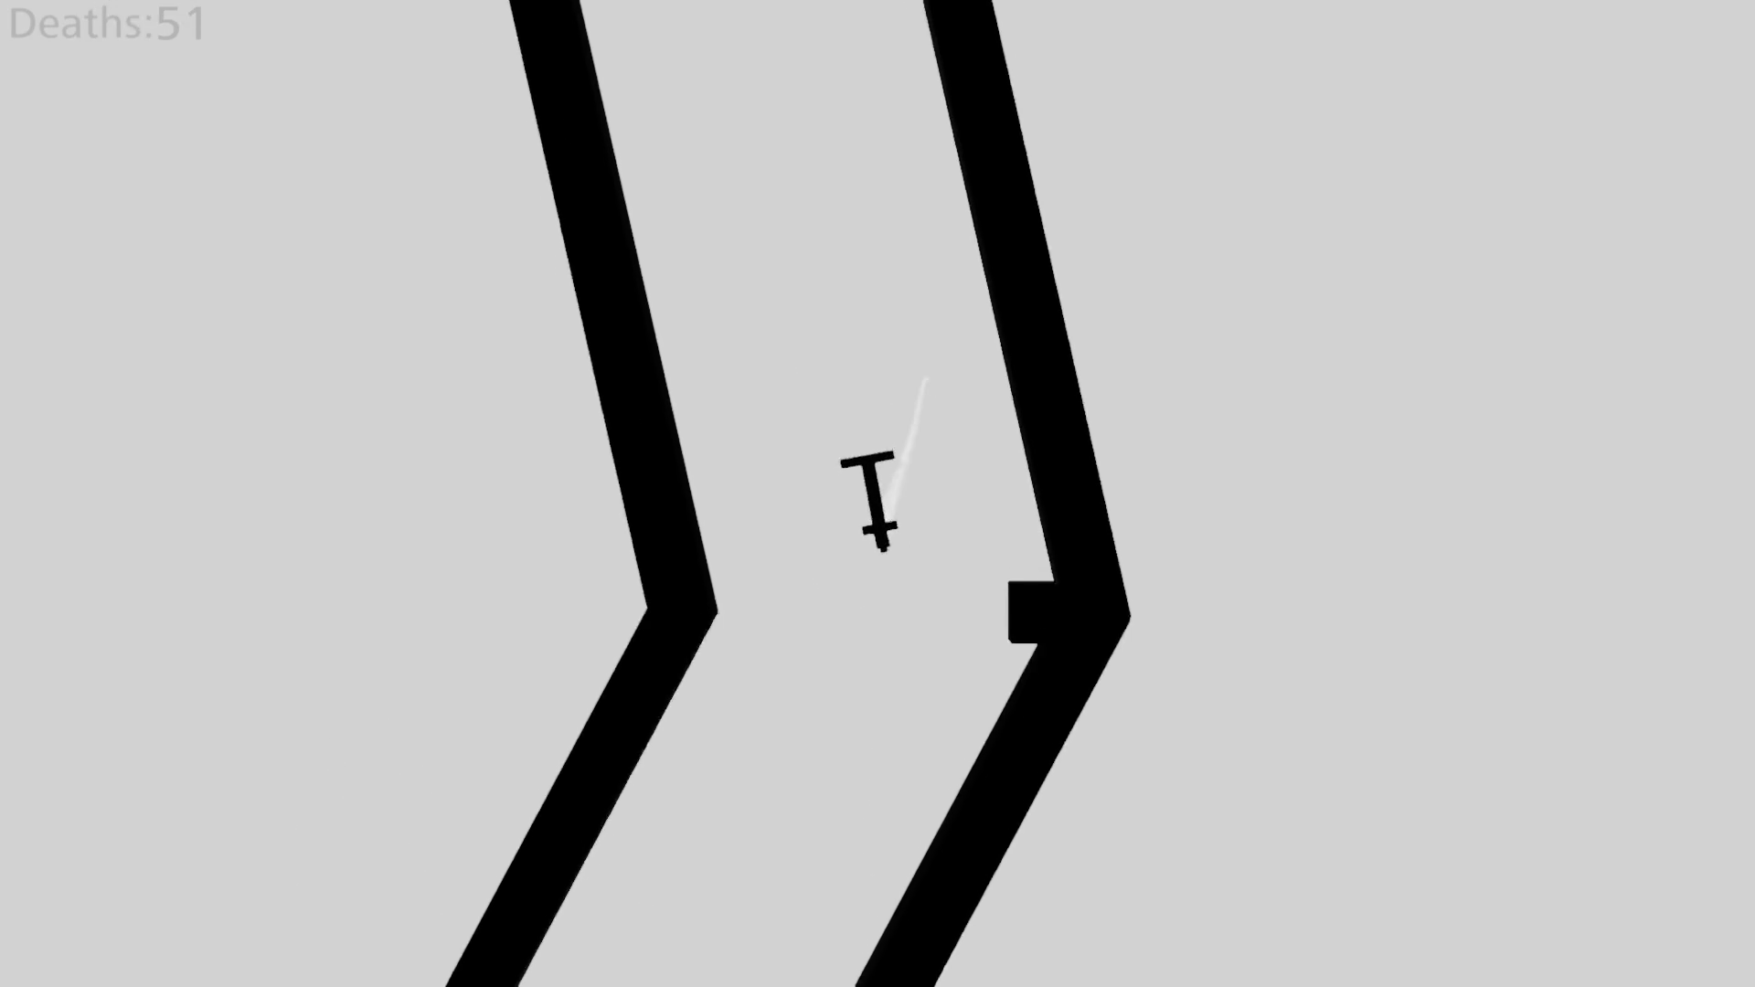
{"action": "key", "text": "Right"}
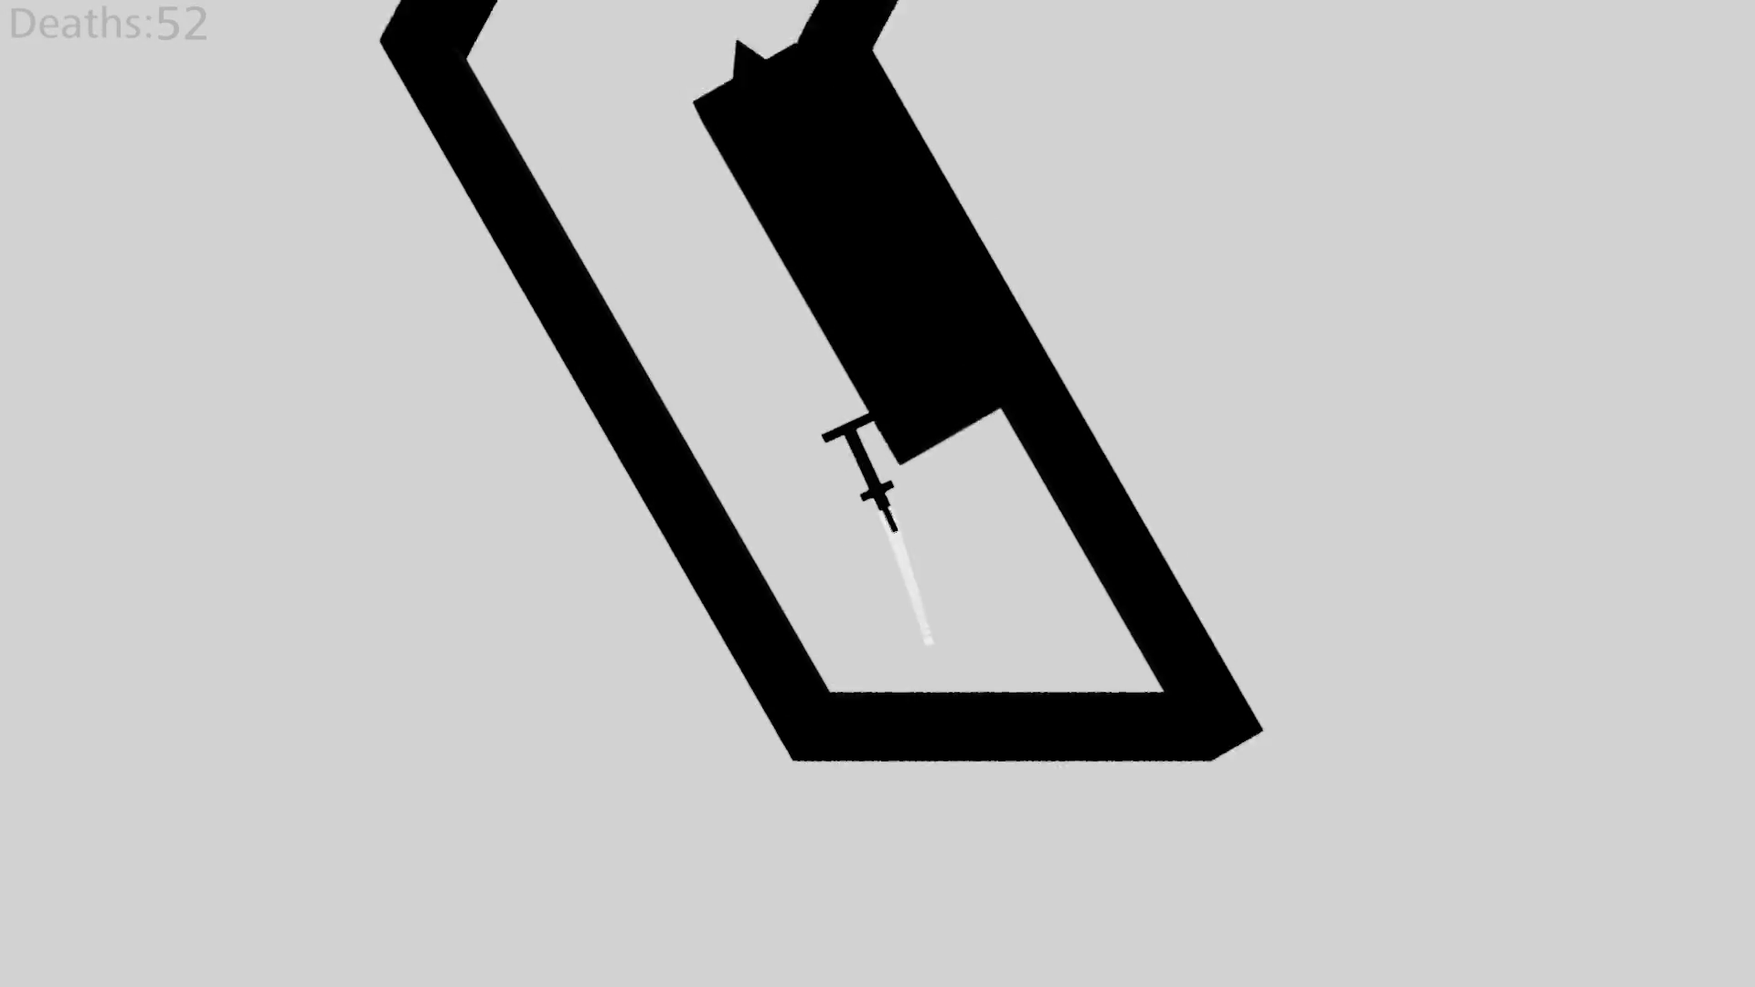
{"action": "key", "text": "Left"}
{"action": "key", "text": "Right"}
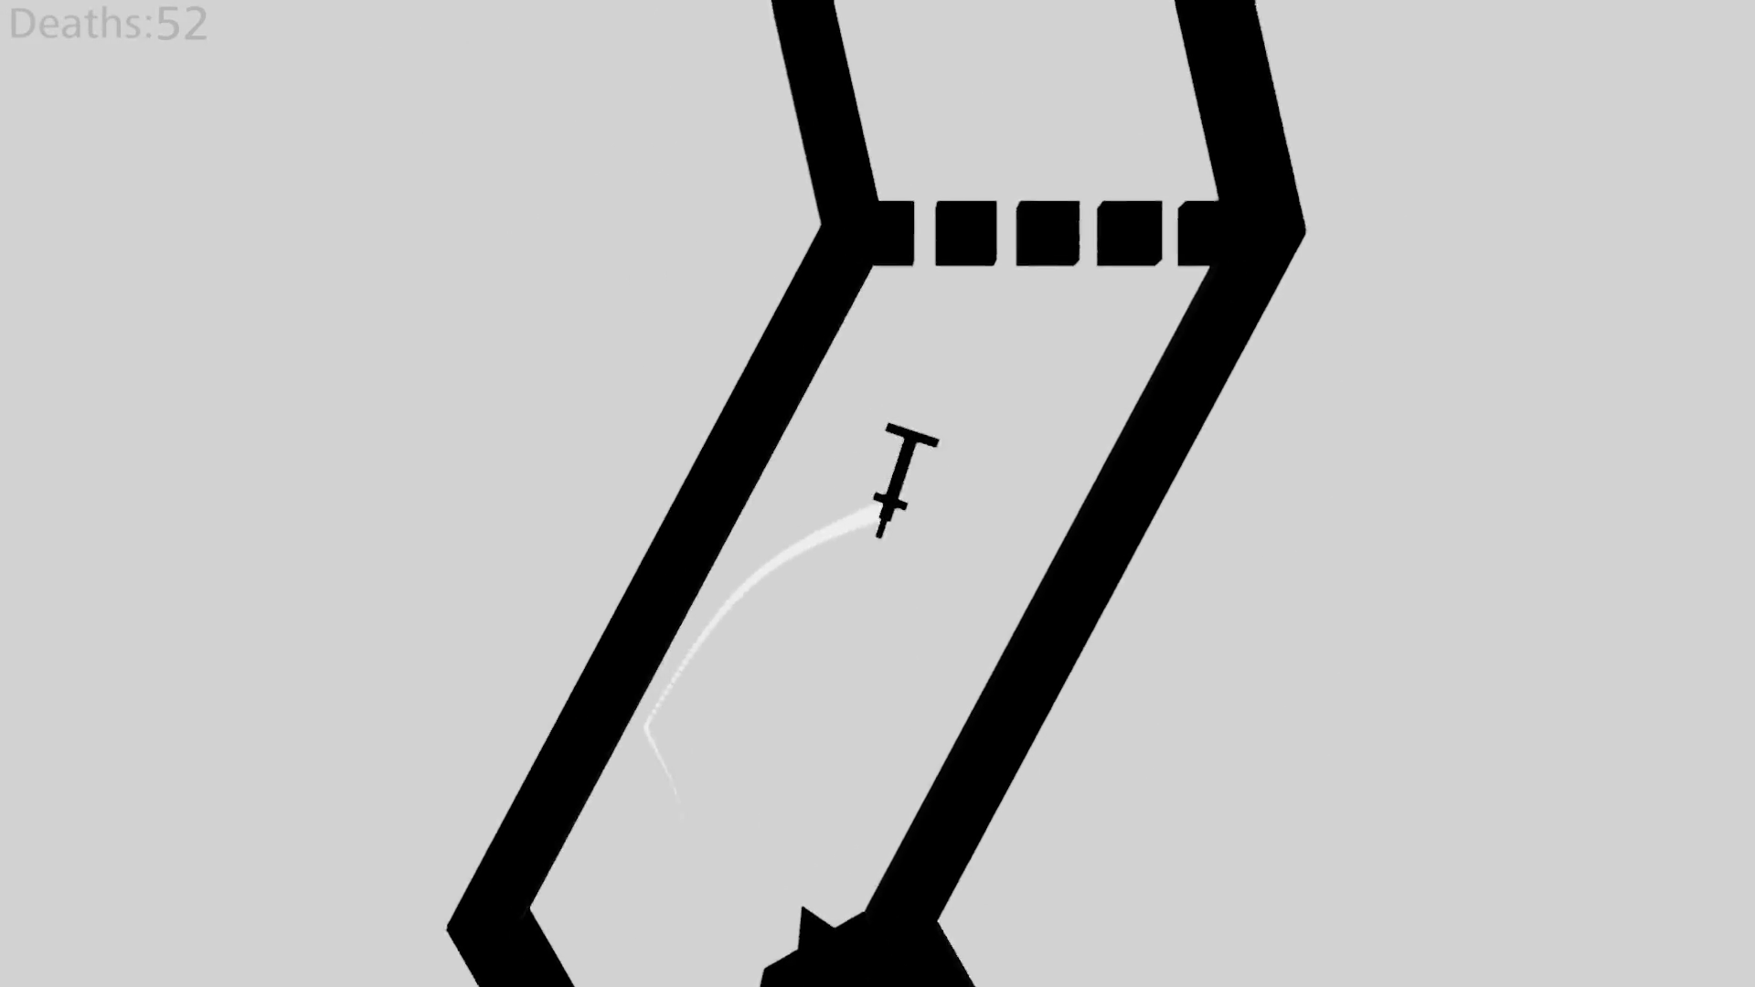
{"action": "key", "text": "Left"}
{"action": "key", "text": "Right"}
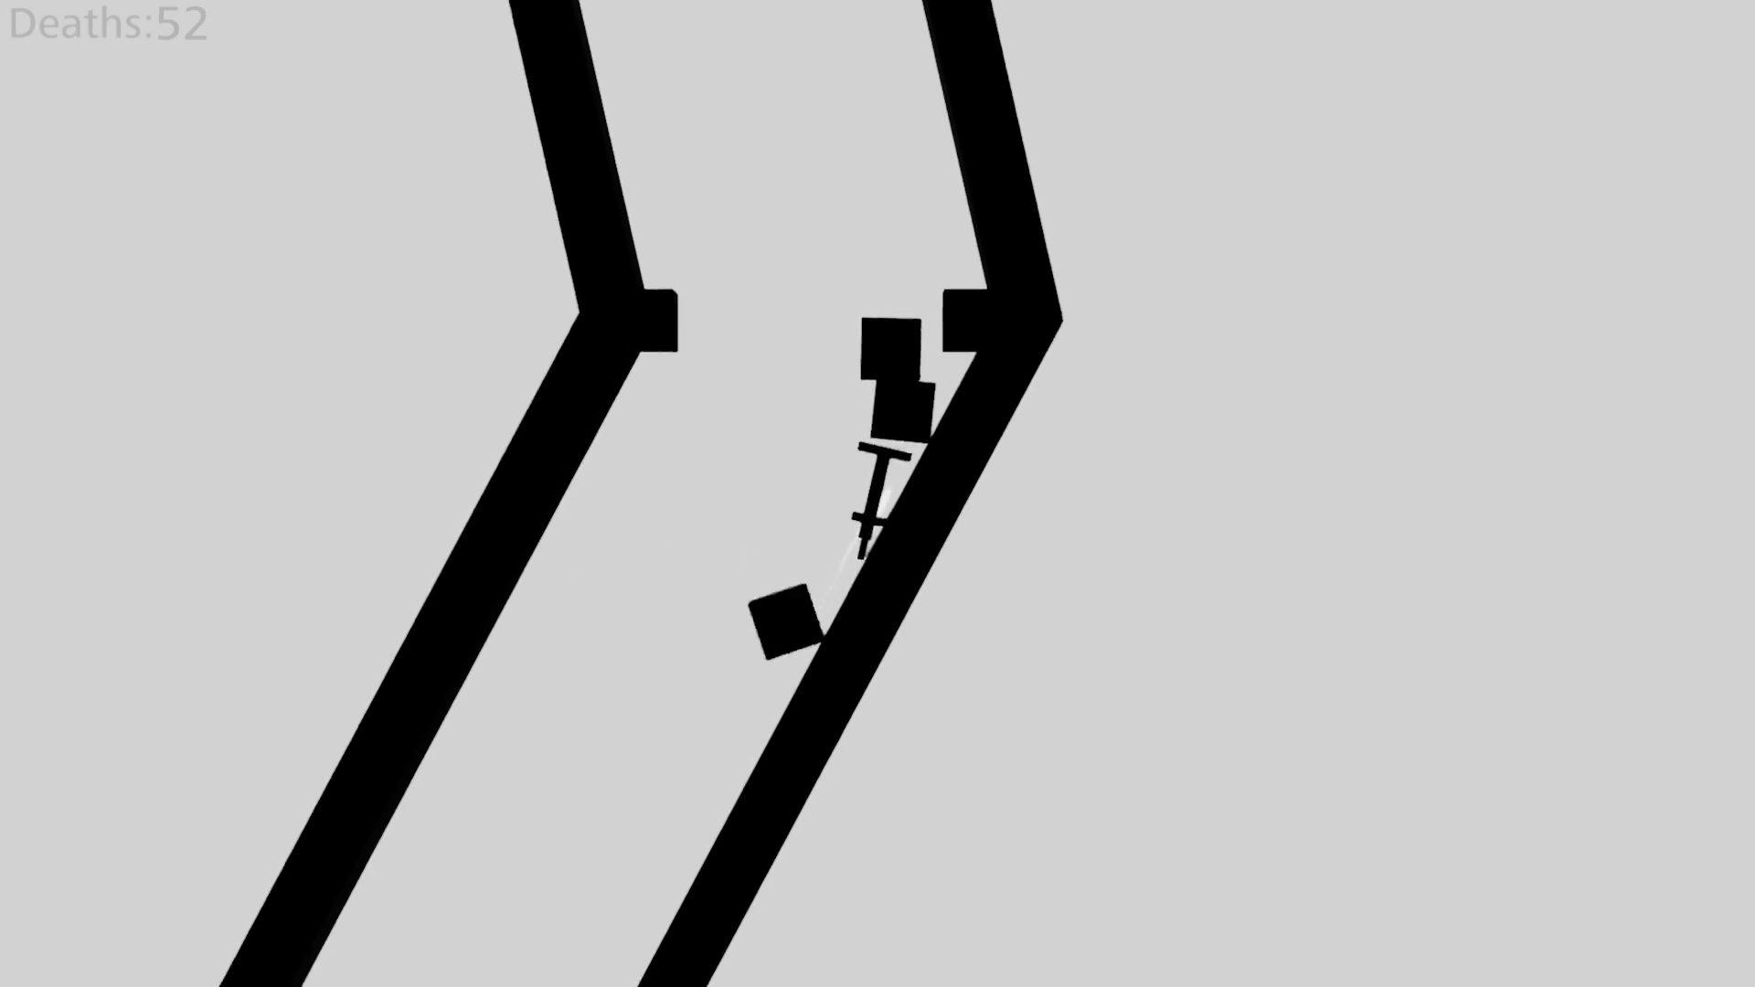
{"action": "key", "text": "Left"}
{"action": "key", "text": "Right"}
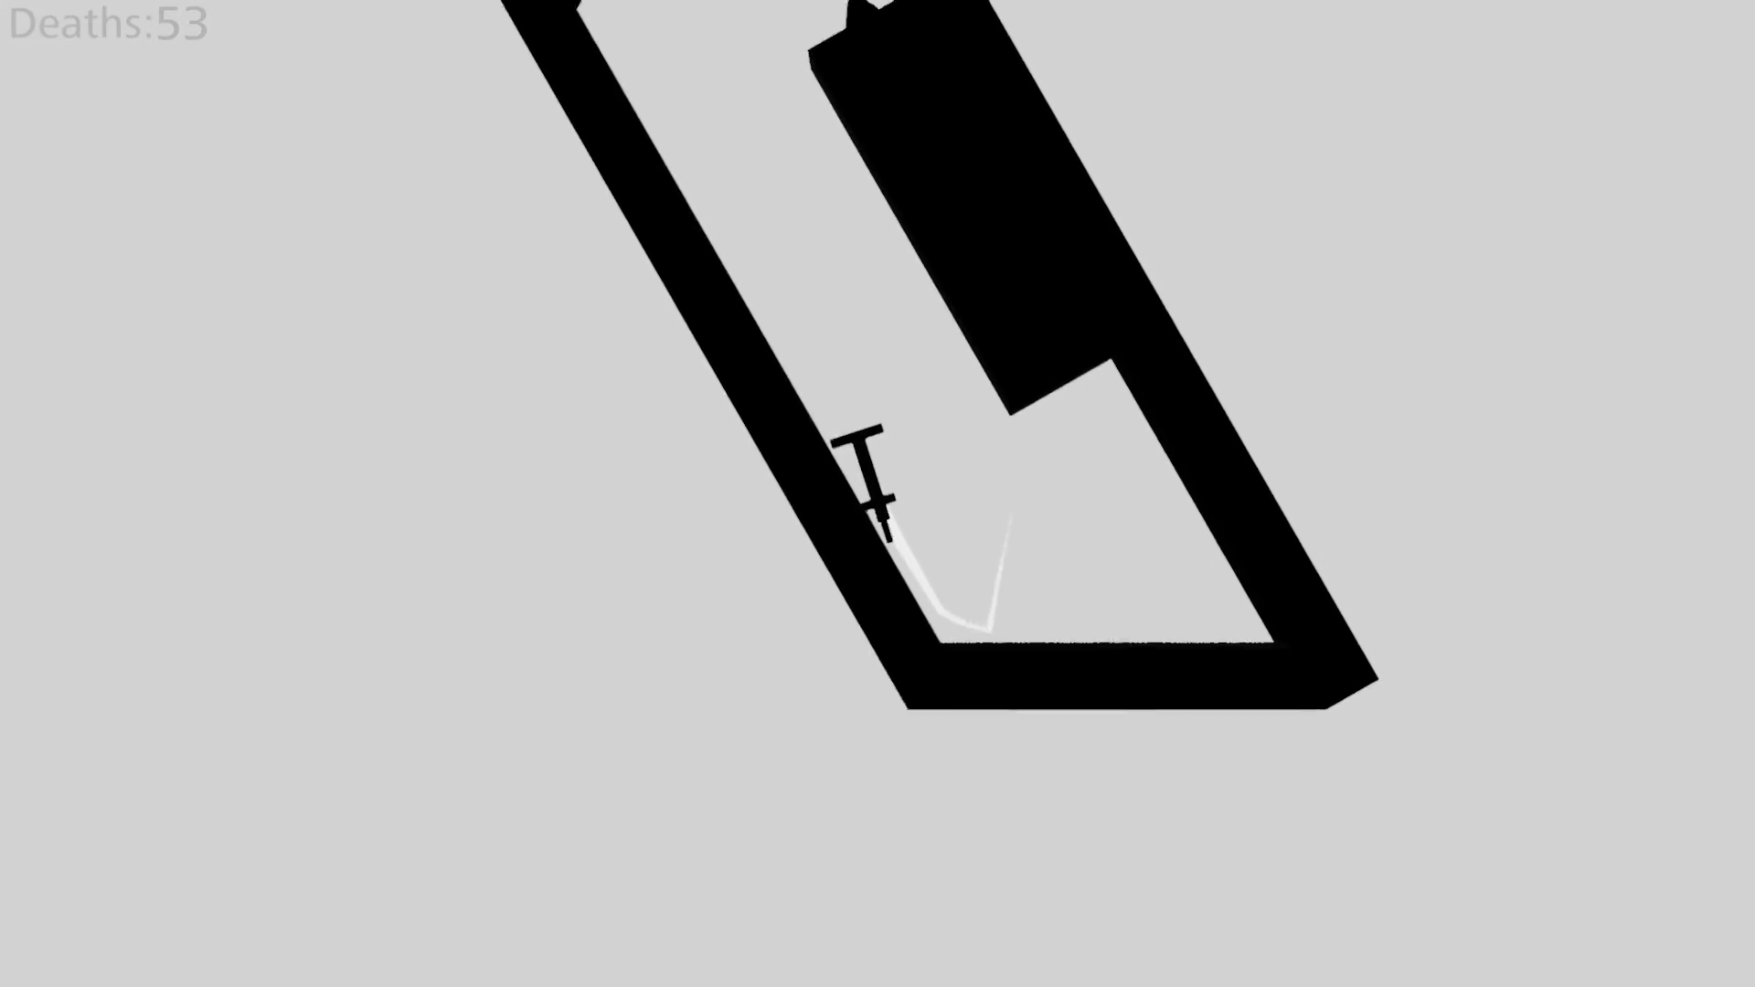
{"action": "key", "text": "Right"}
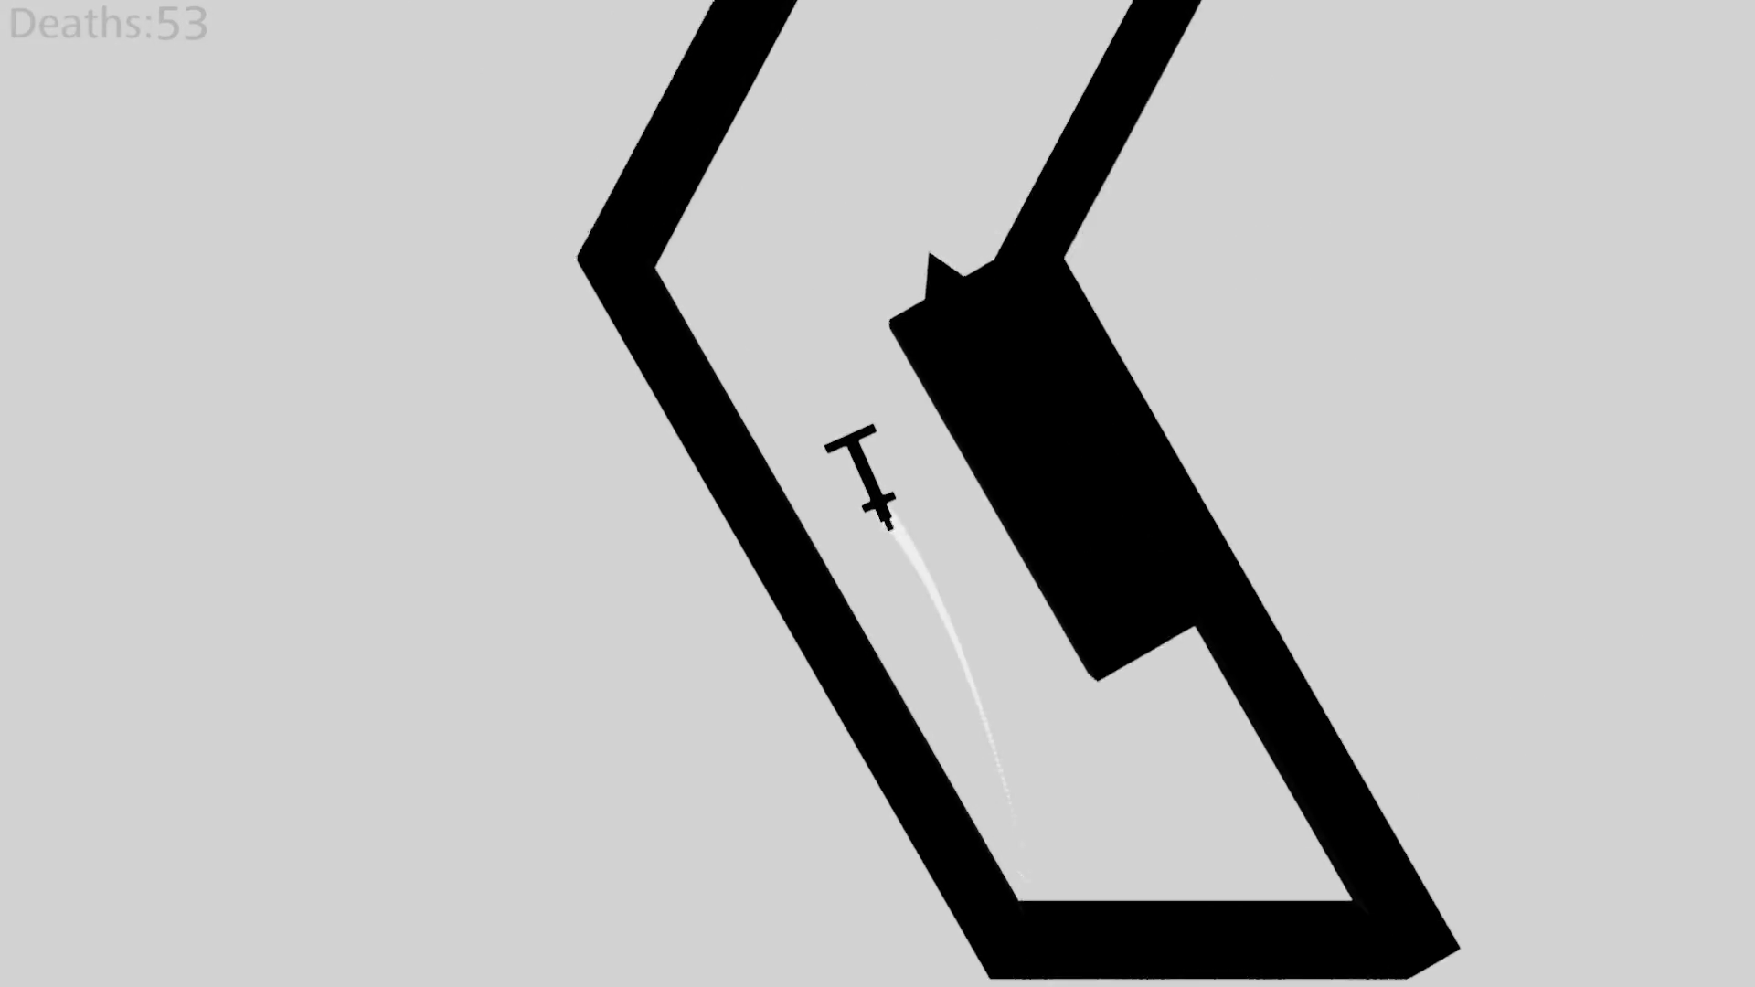
{"action": "key", "text": "Right"}
{"action": "key", "text": "Left"}
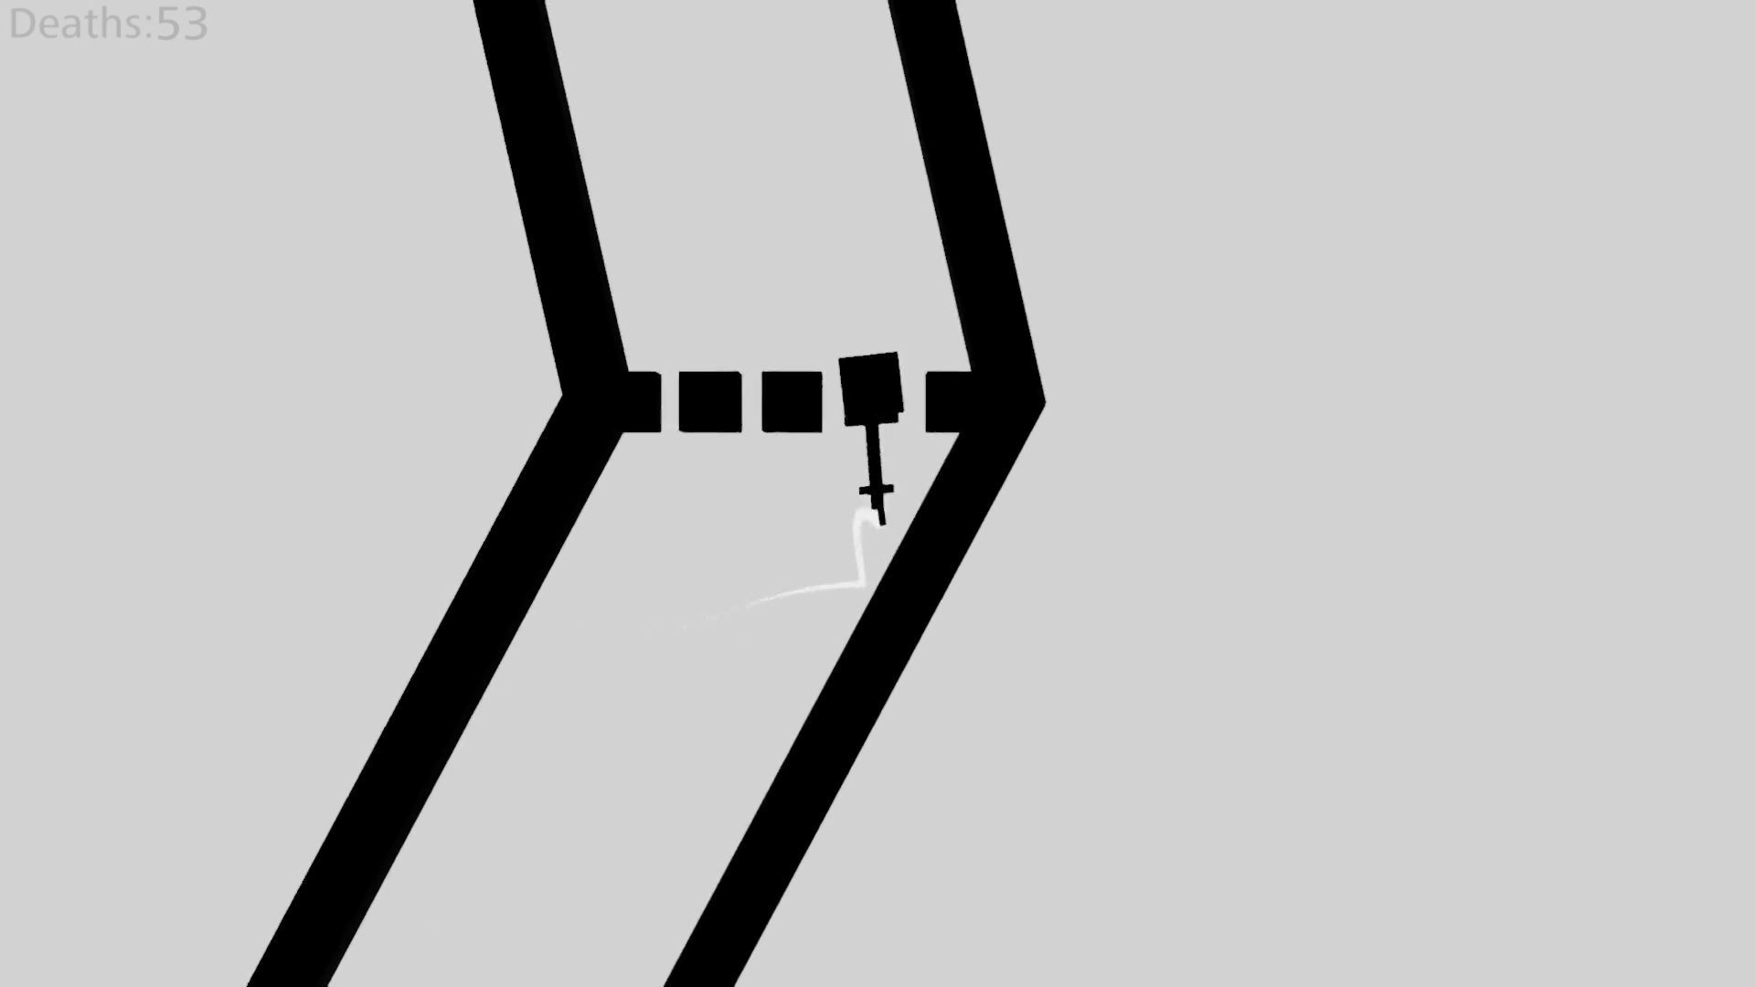
{"action": "key", "text": "Right"}
{"action": "key", "text": "Left"}
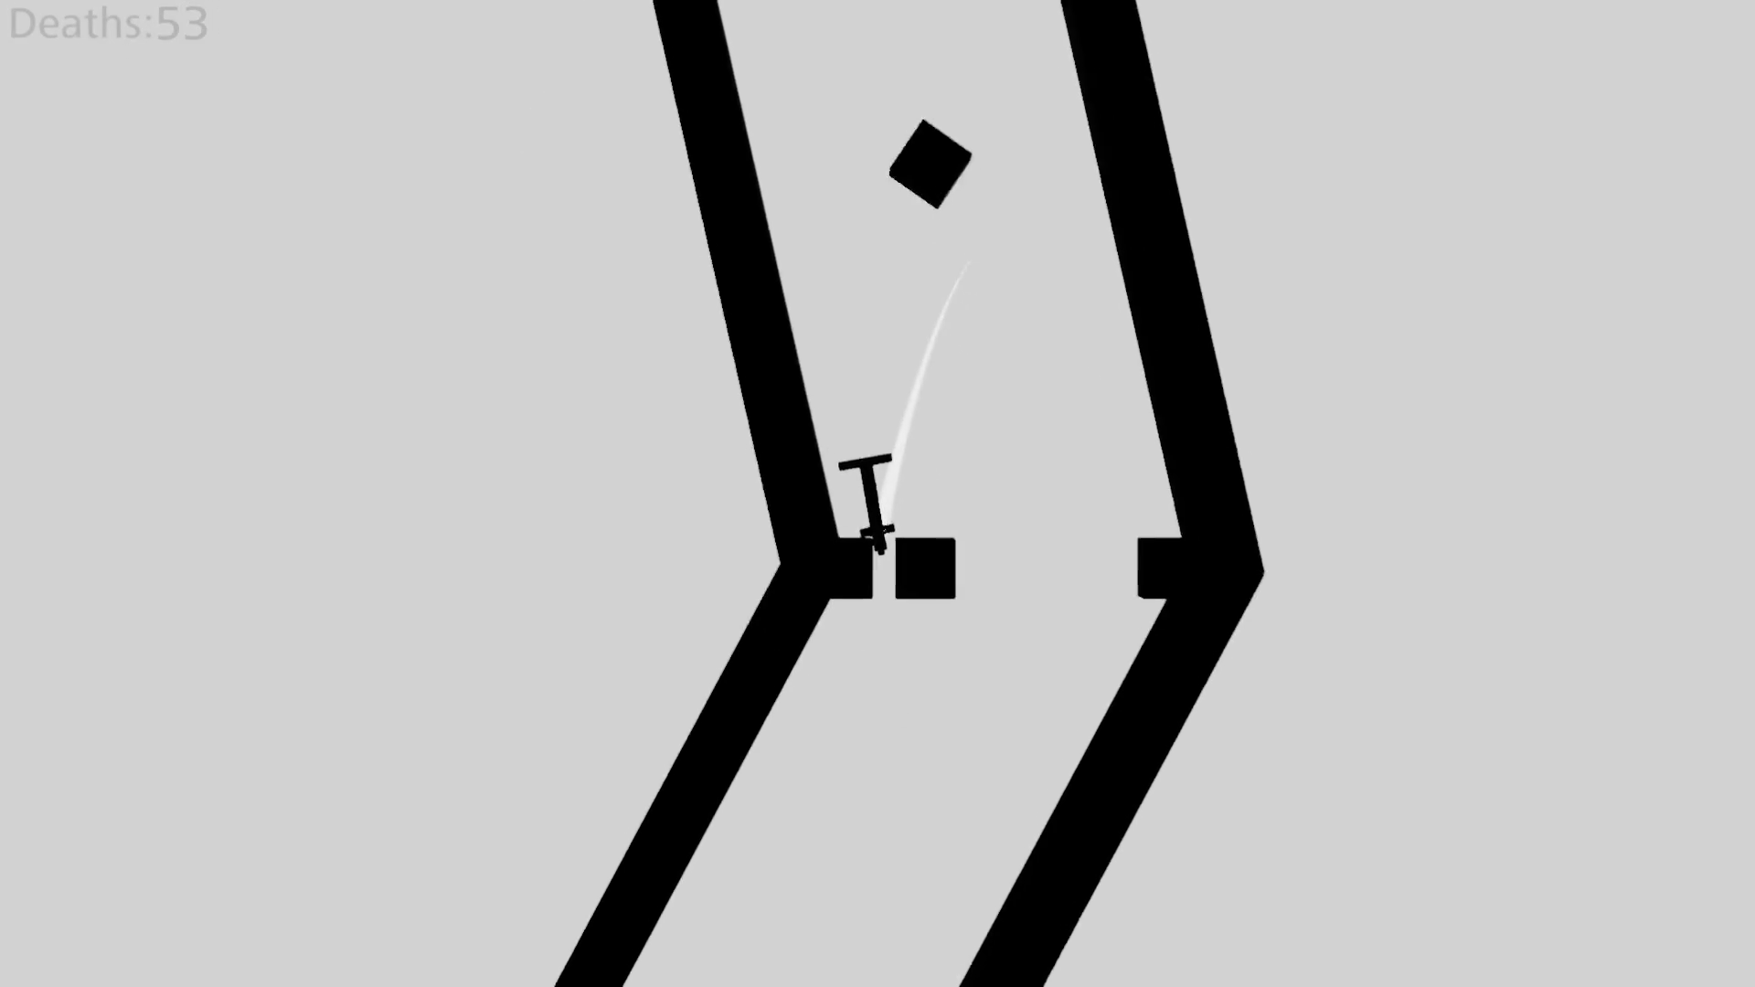
{"action": "key", "text": "Right"}
{"action": "key", "text": "Left"}
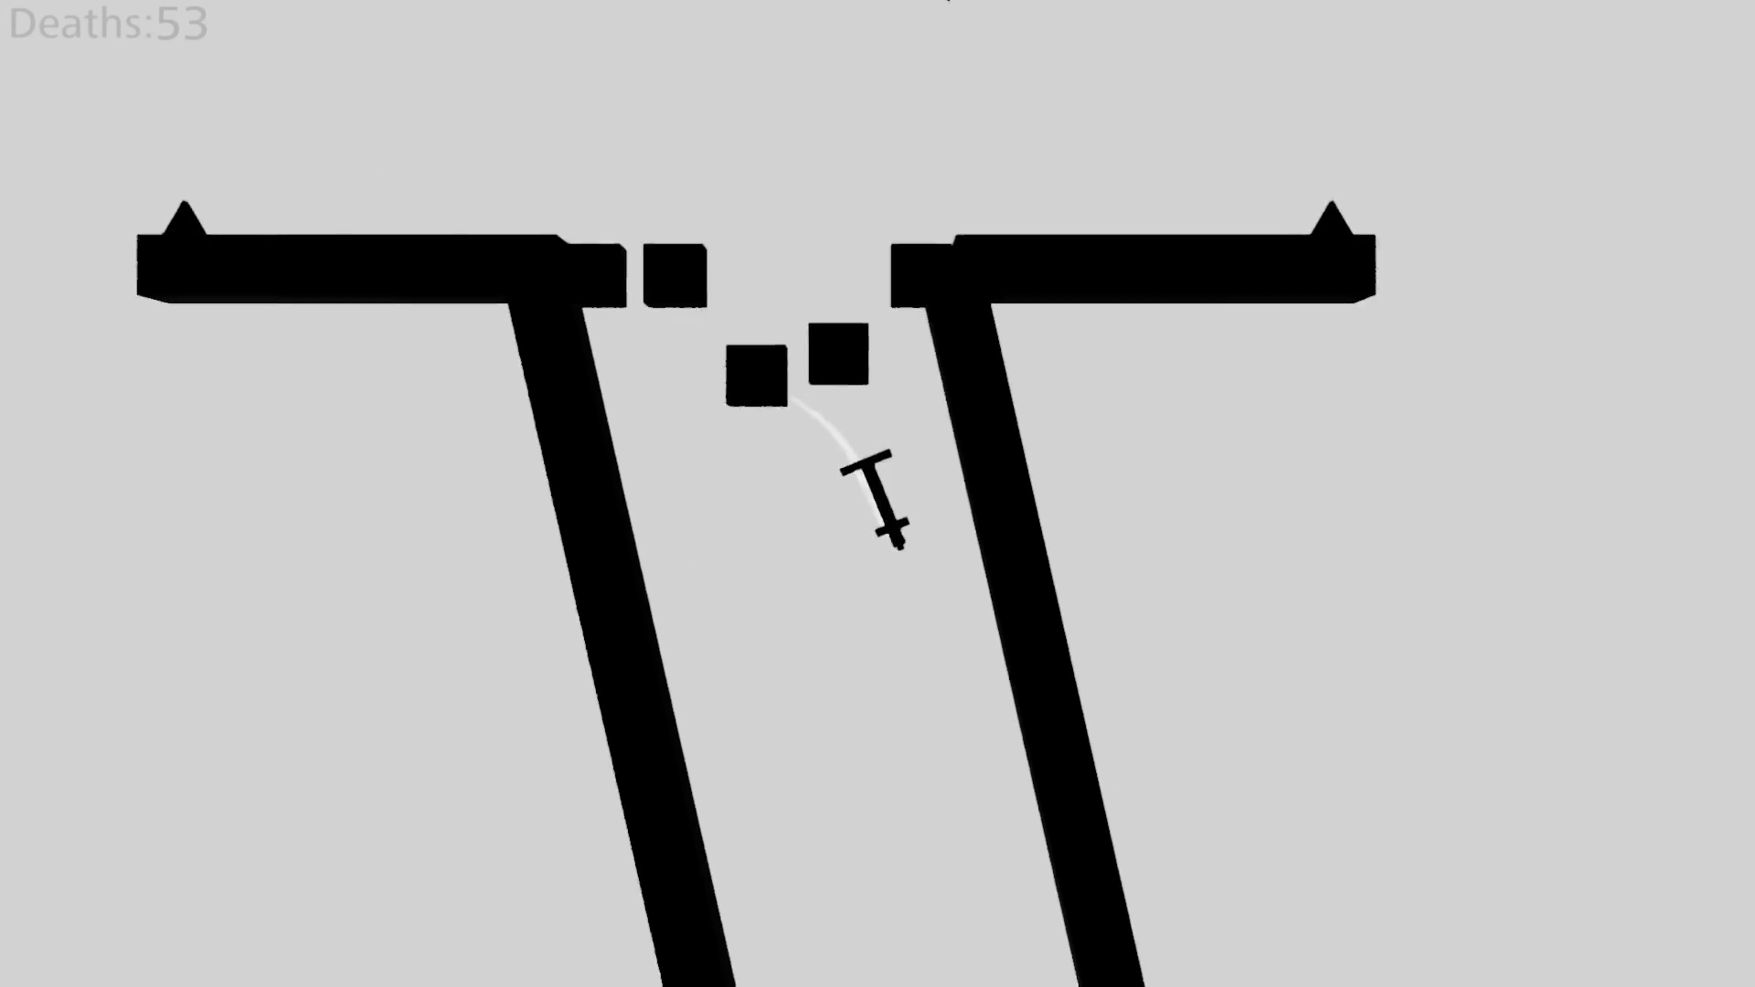
{"action": "key", "text": "Right"}
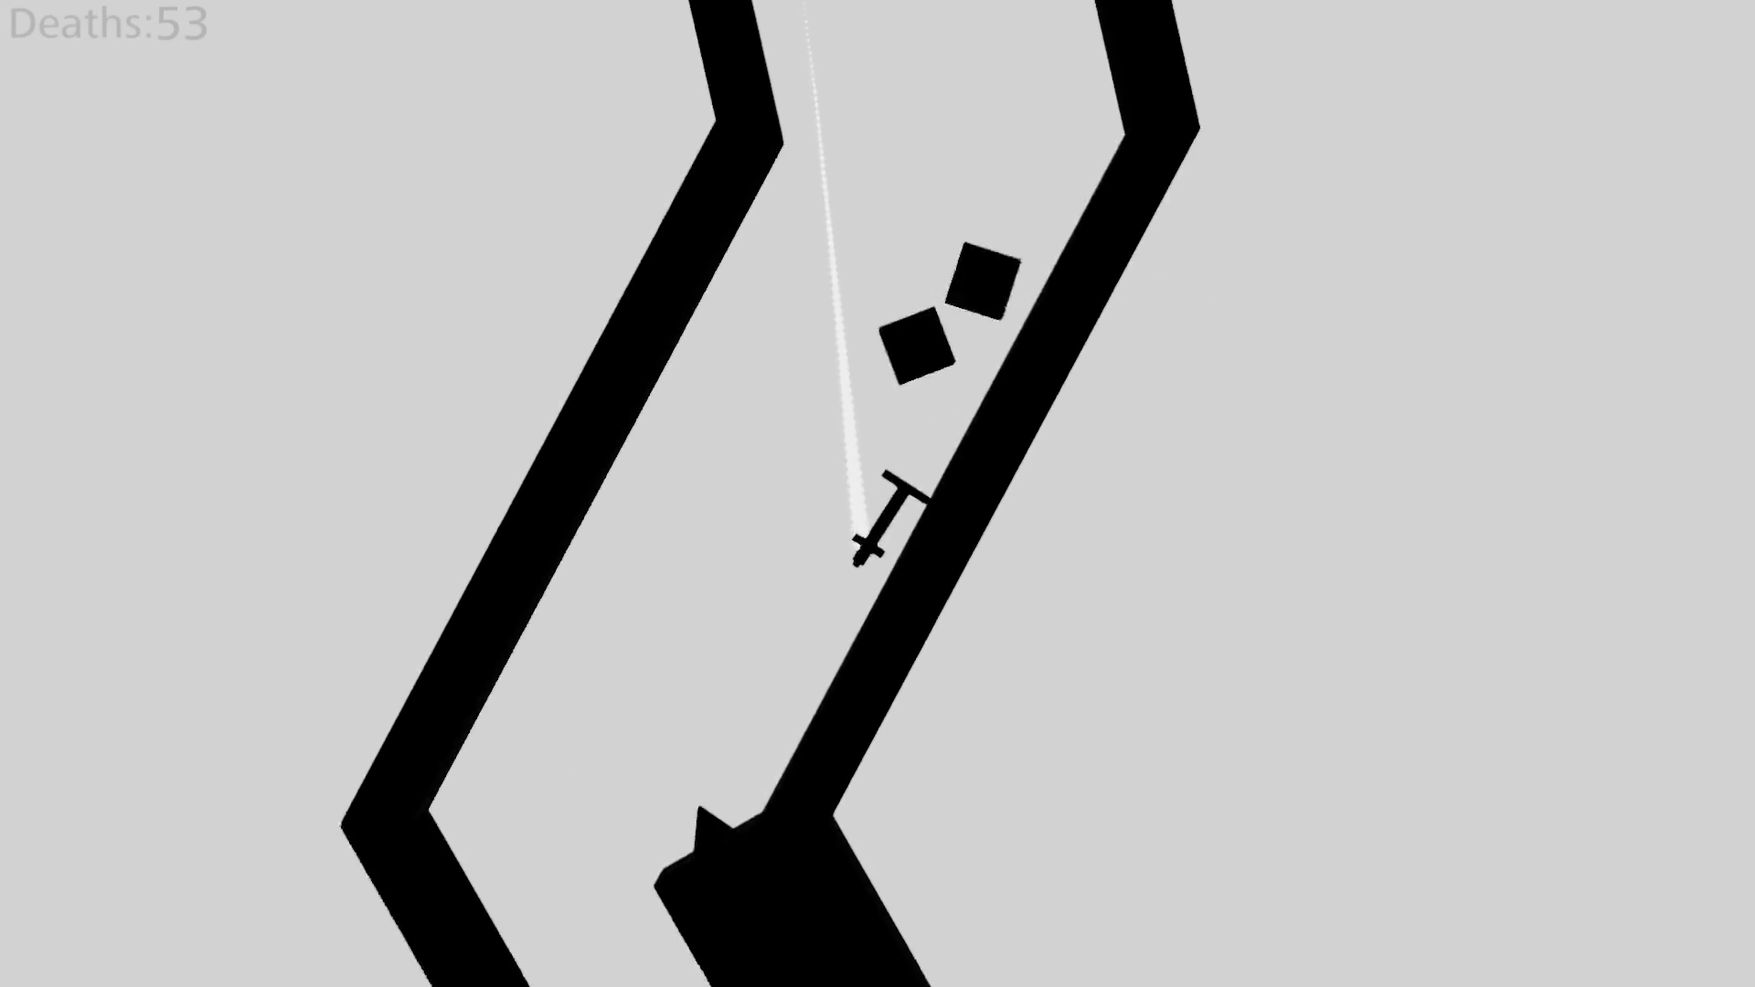
{"action": "key", "text": "Left"}
{"action": "key", "text": "Right"}
{"action": "key", "text": "Left"}
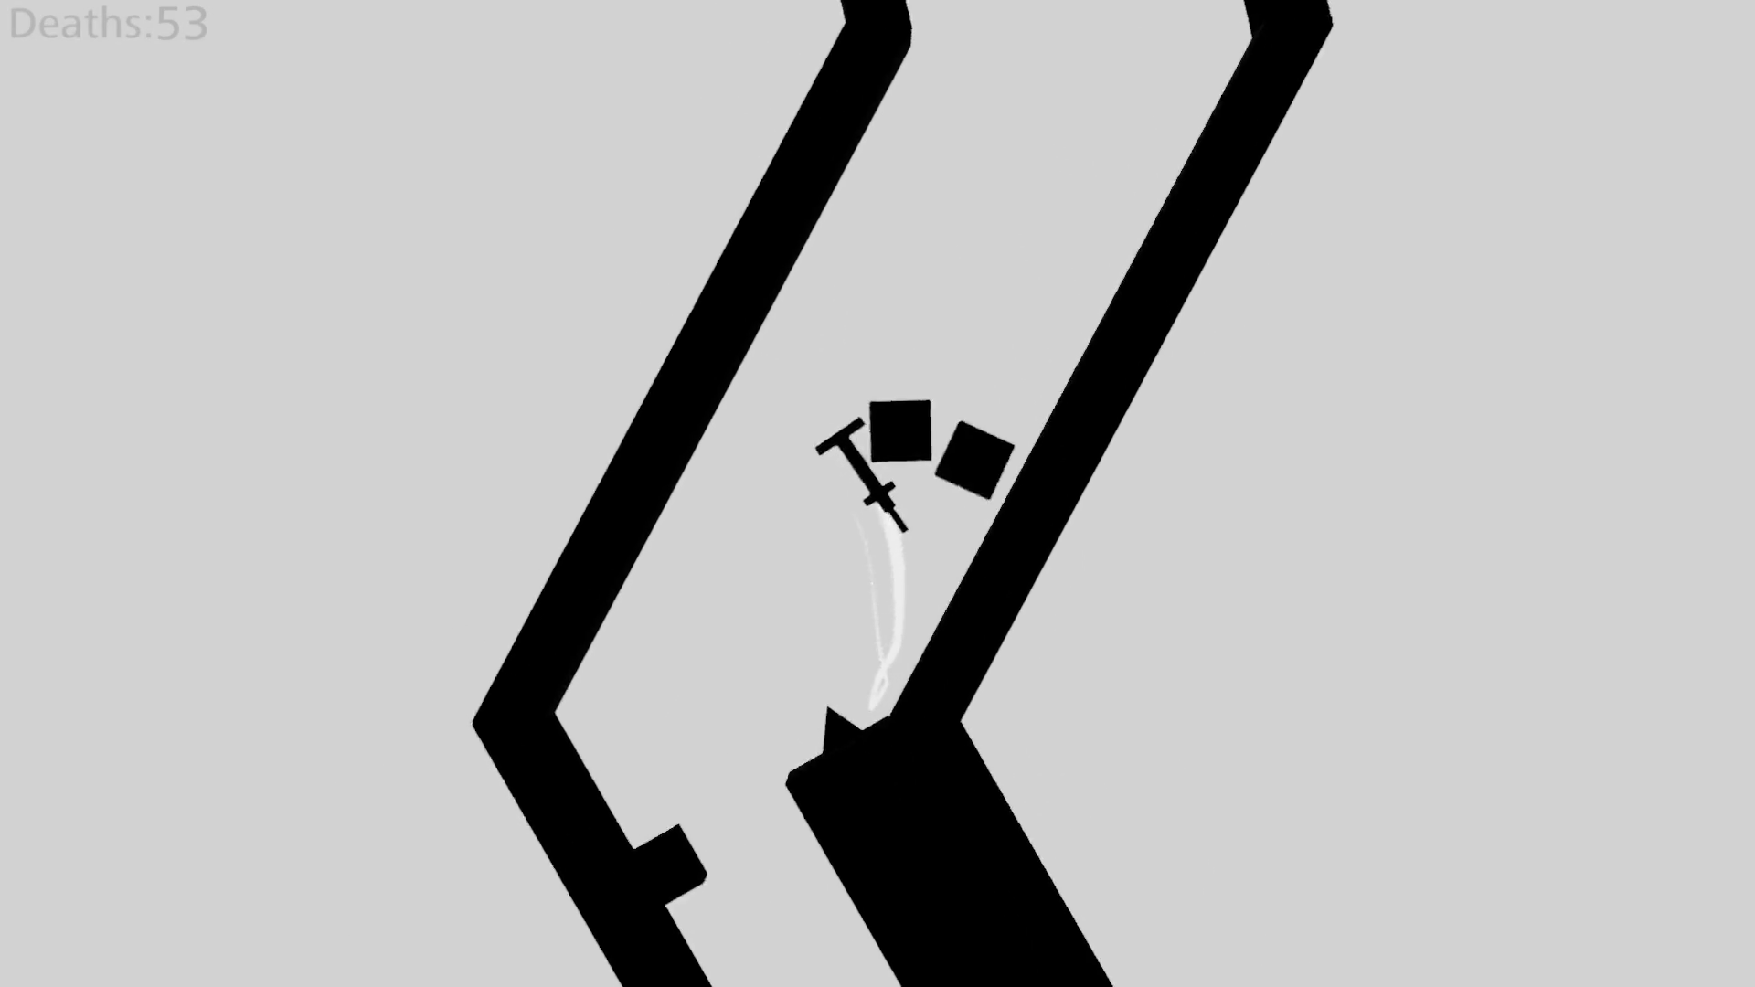
{"action": "key", "text": "Right"}
{"action": "key", "text": "Left"}
{"action": "key", "text": "Left"}
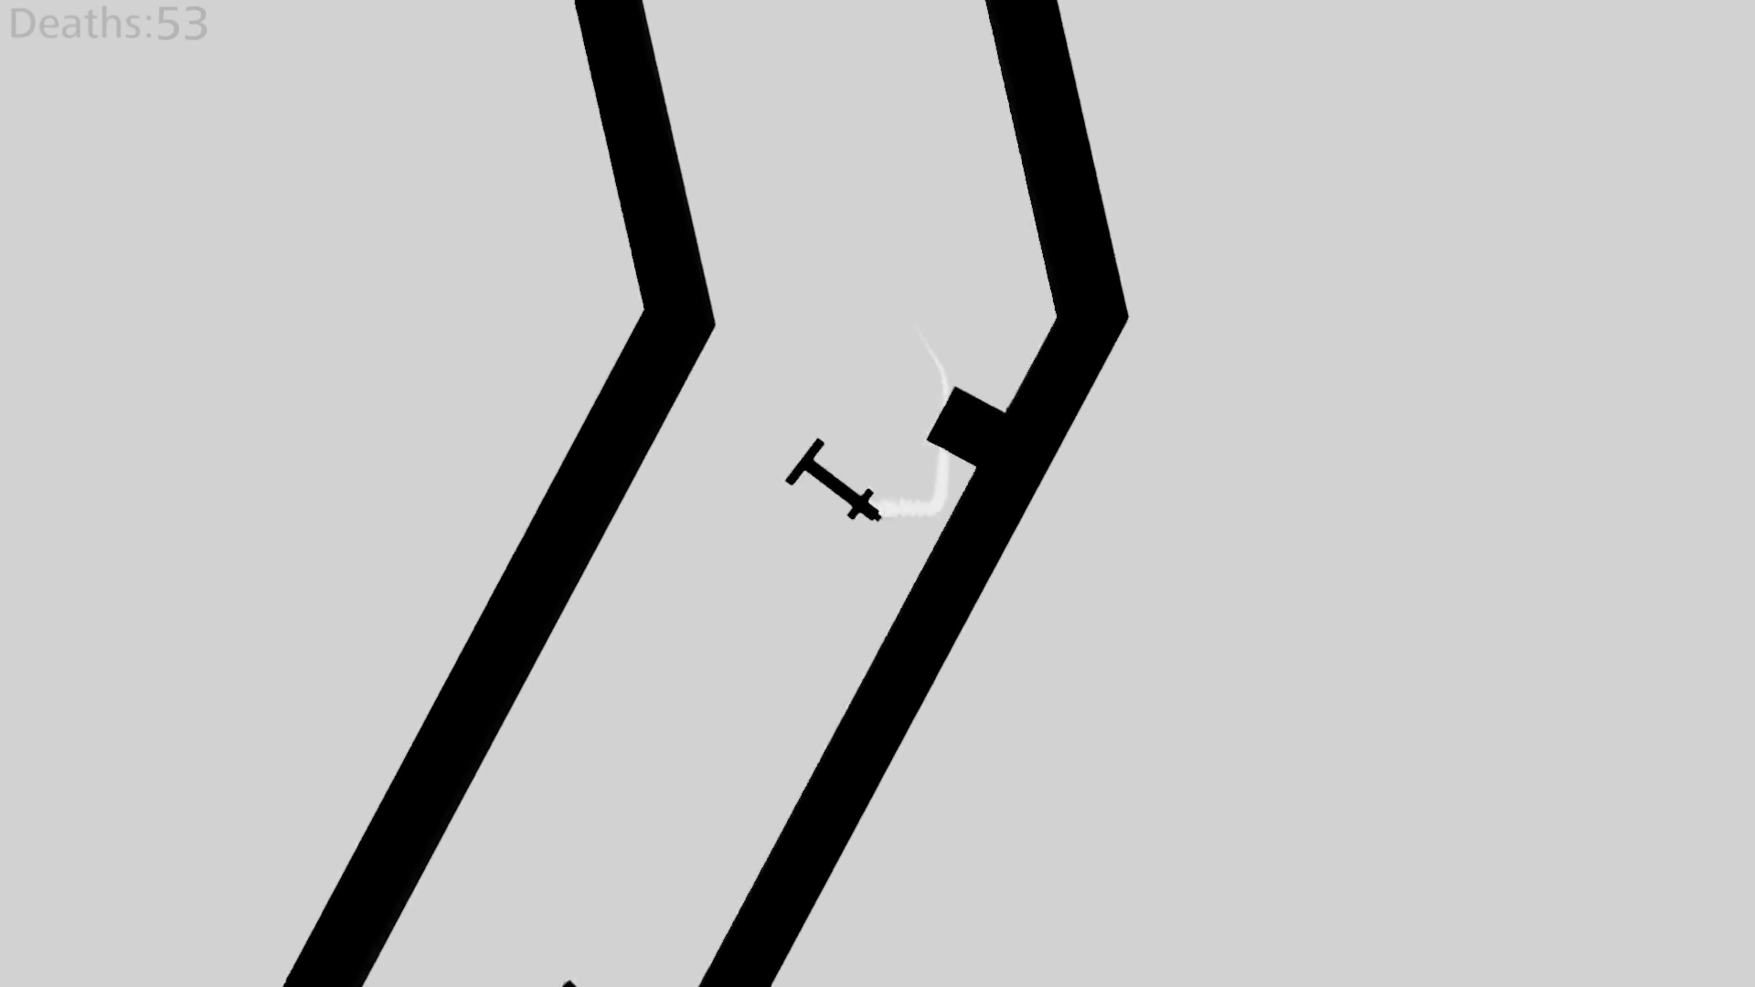
{"action": "key", "text": "Right"}
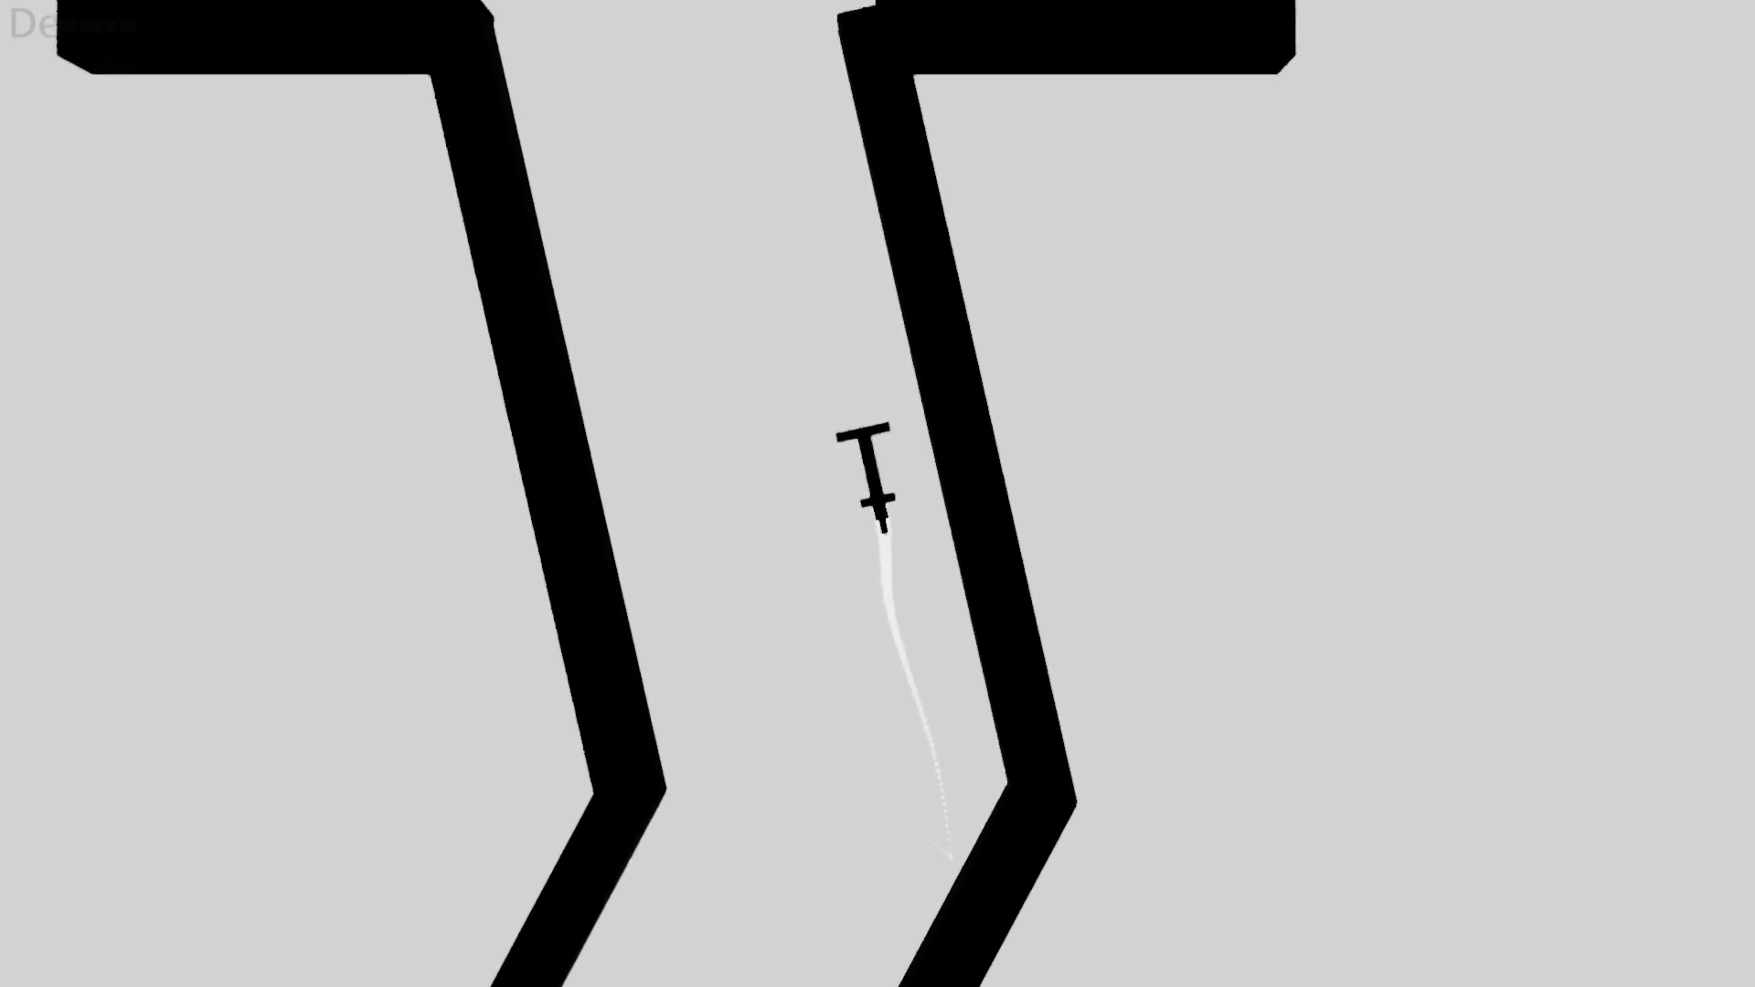
{"action": "key", "text": "Left"}
{"action": "key", "text": "Right"}
{"action": "key", "text": "Left"}
{"action": "key", "text": "Right"}
{"action": "key", "text": "Left"}
{"action": "key", "text": "Left"}
{"action": "key", "text": "Right"}
{"action": "key", "text": "Left"}
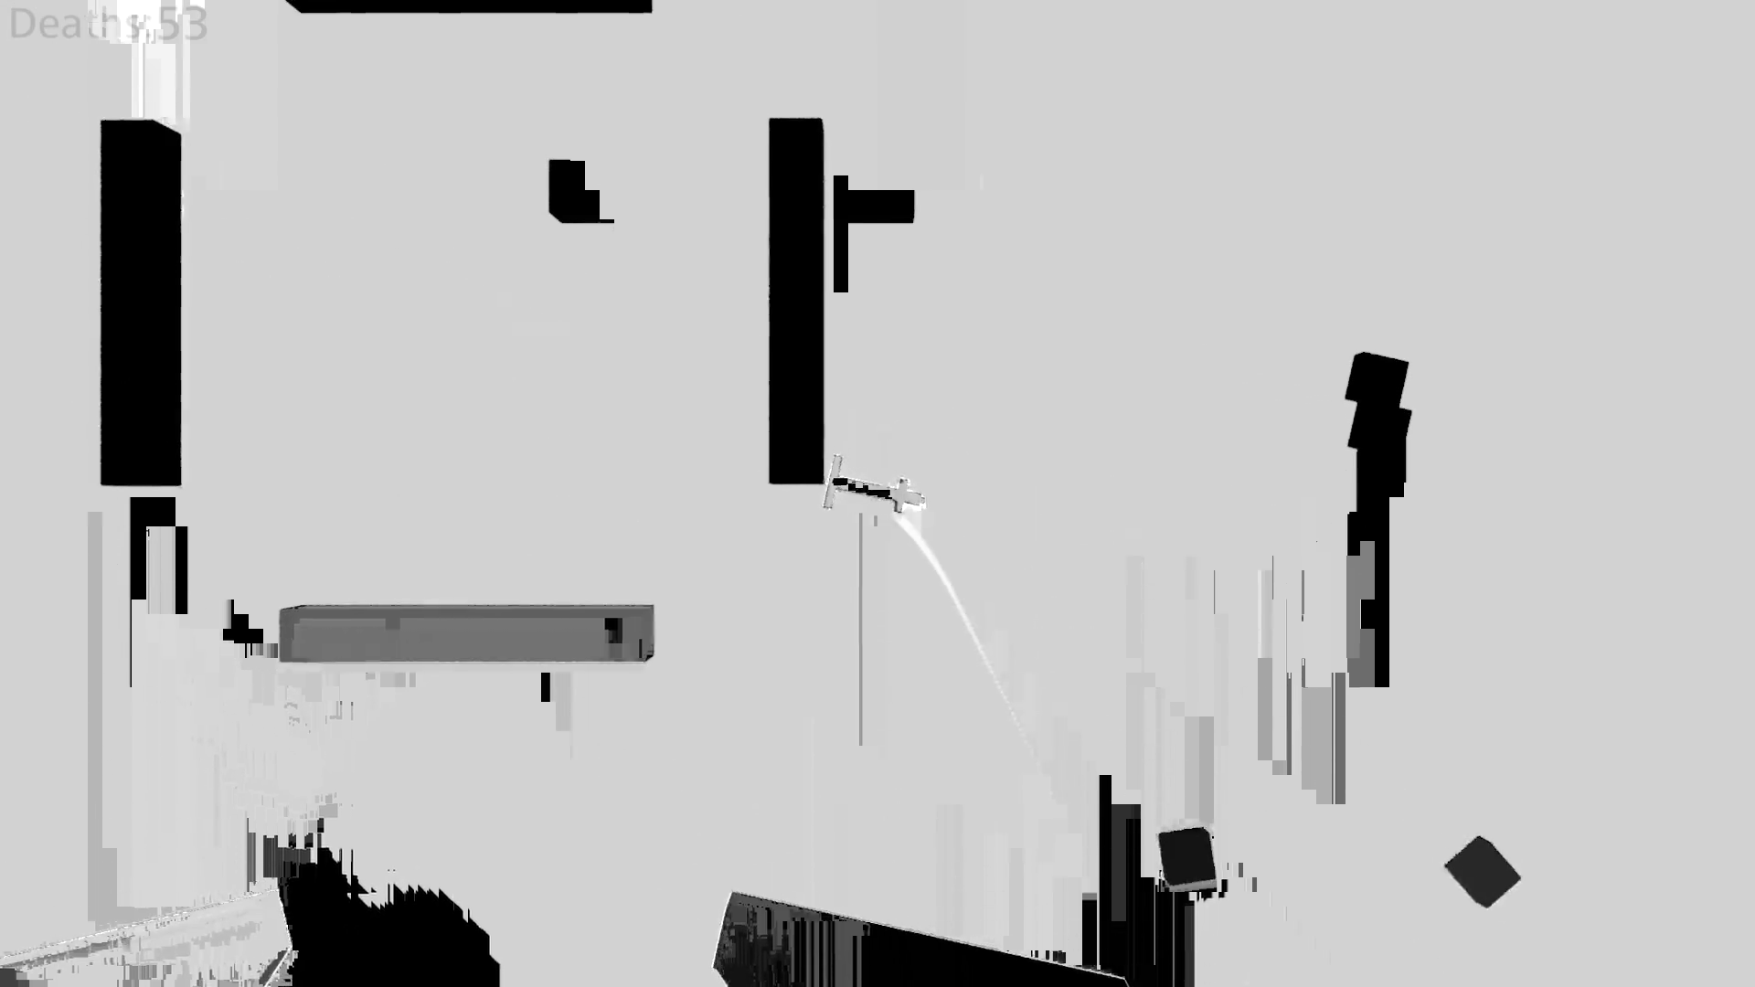
{"action": "key", "text": "Left"}
{"action": "key", "text": "Right"}
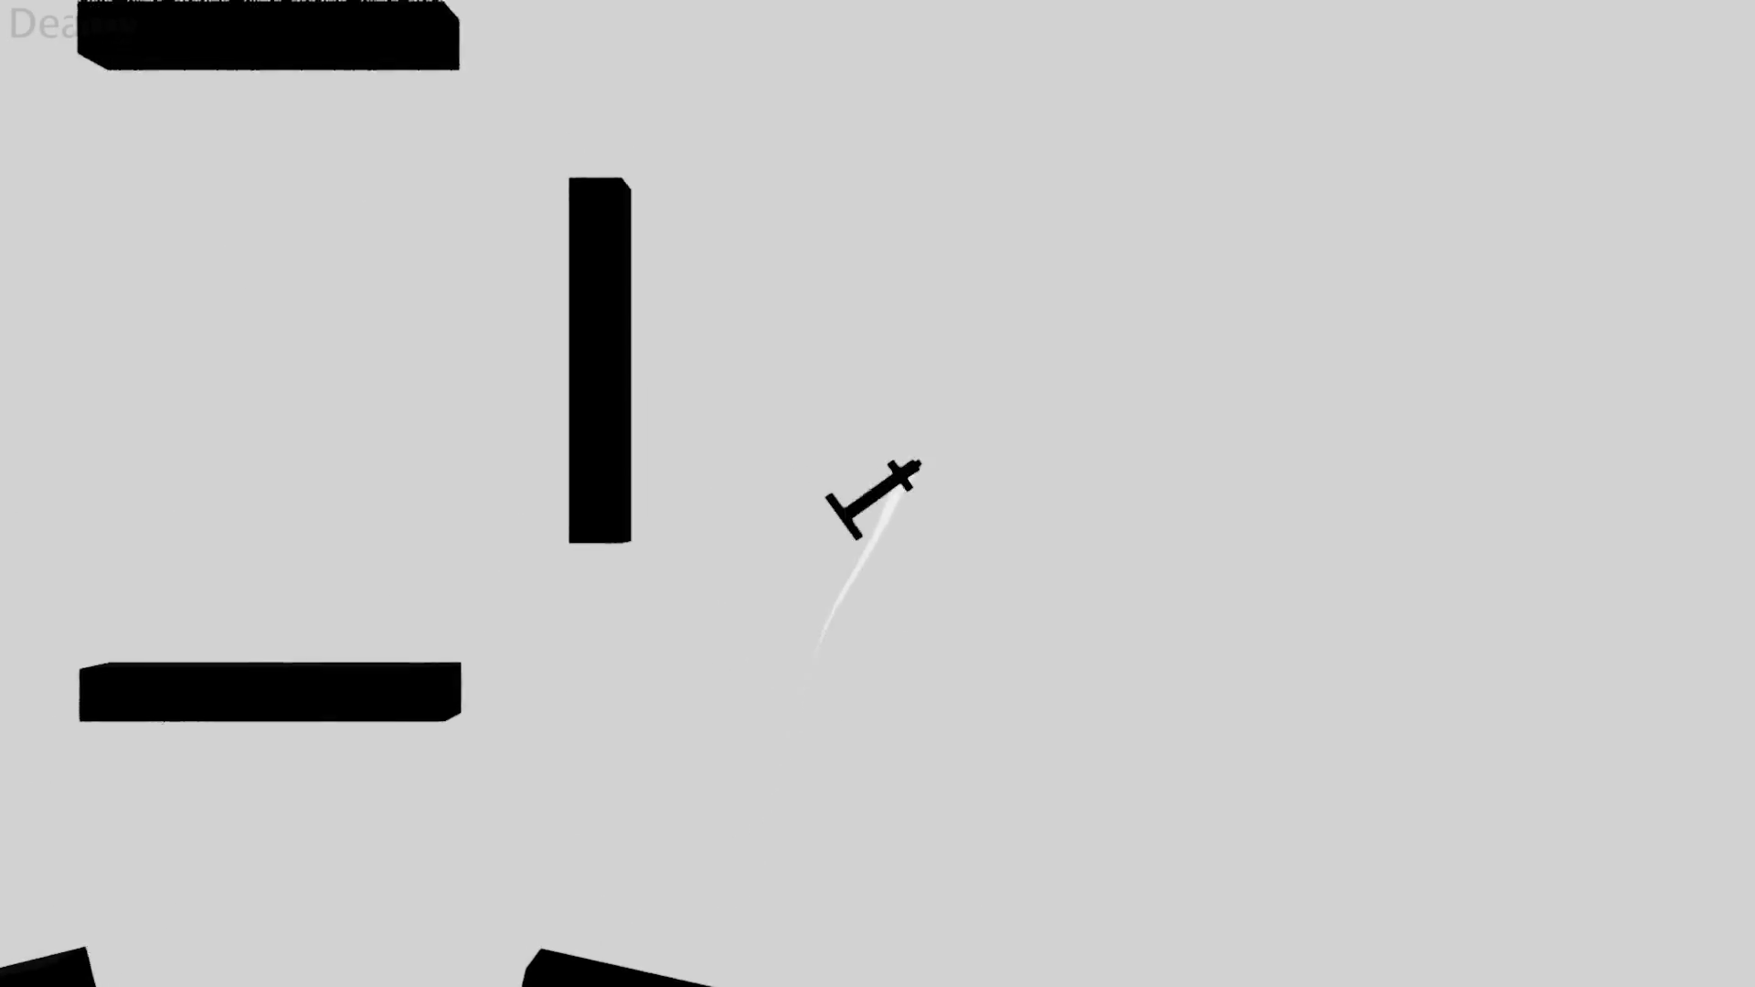
Pause and resume Pogo Pain, then pause again and quit to the Dreams home screen.
{"action": "key", "text": "Escape"}
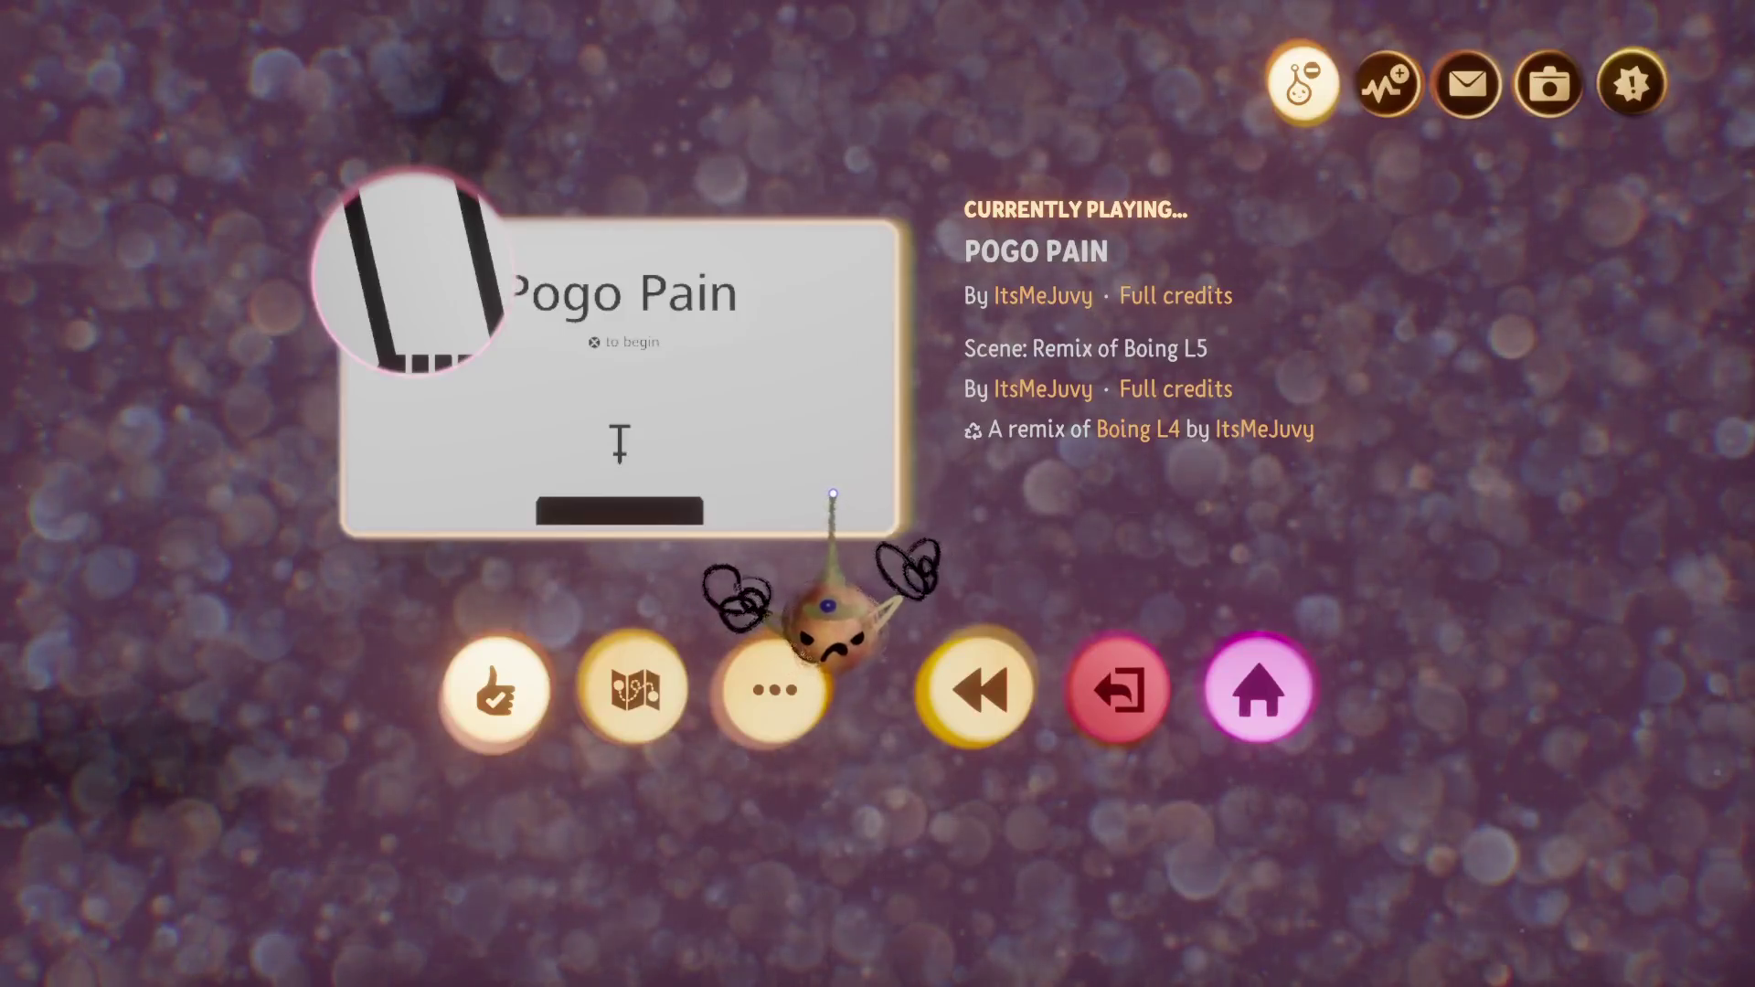
{"action": "key", "text": "Escape"}
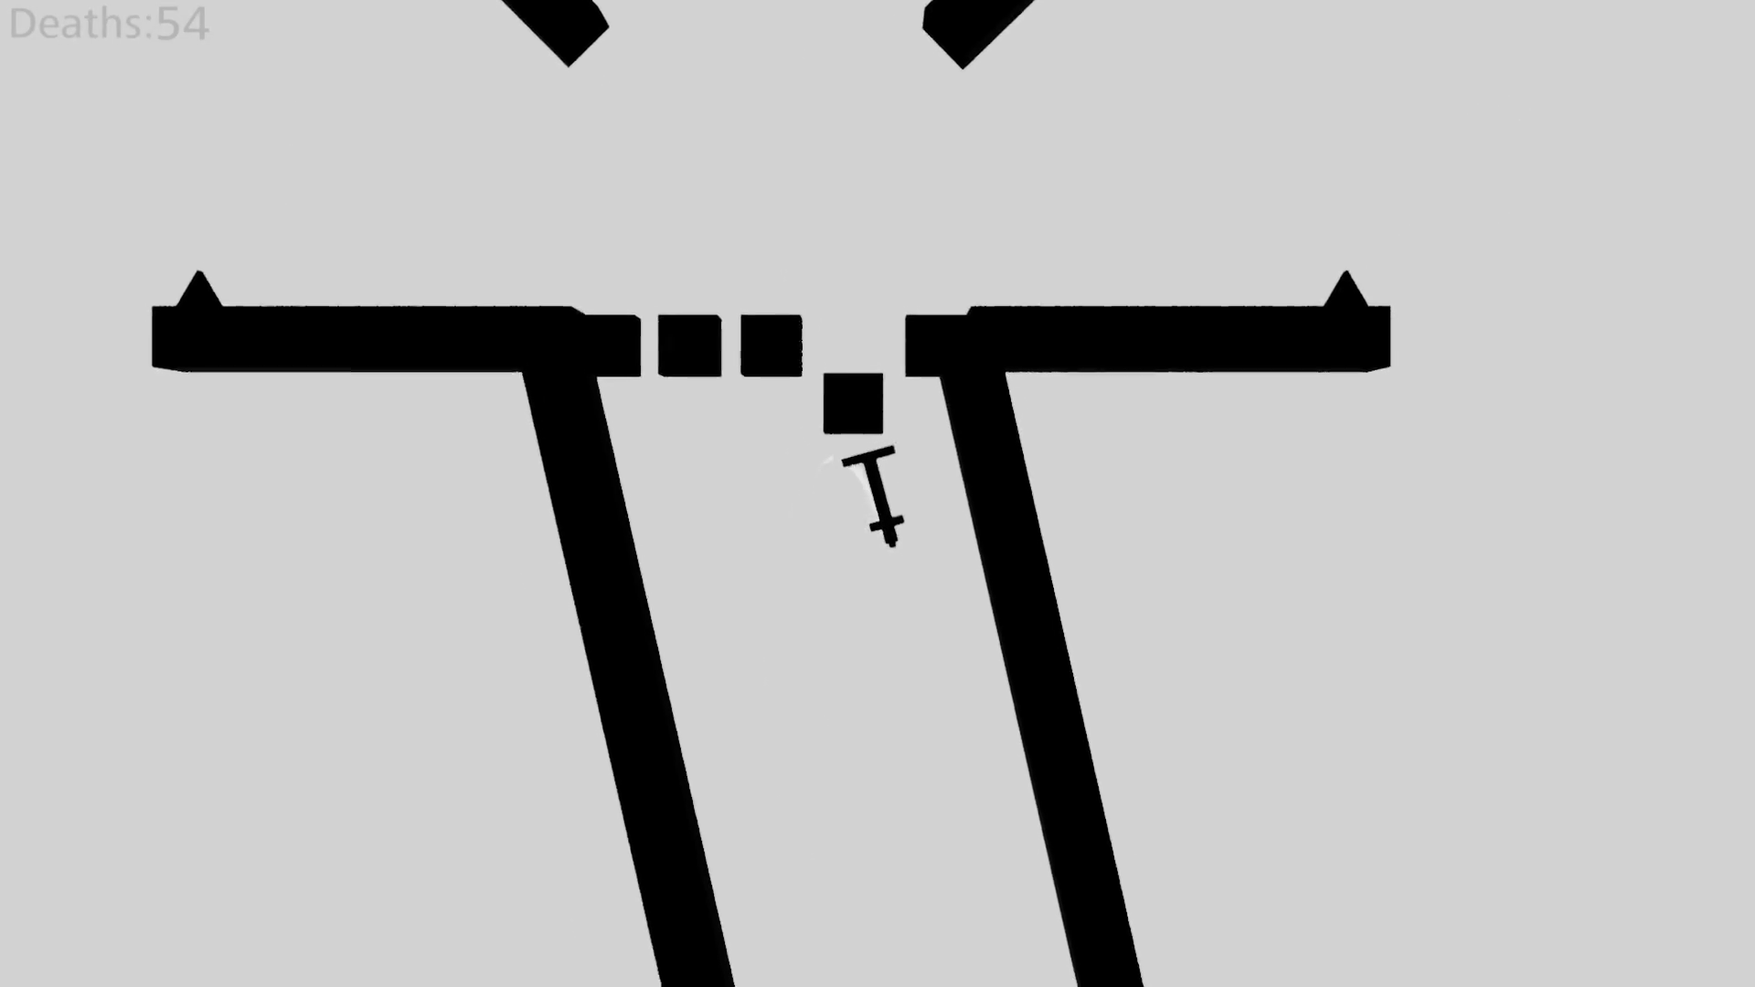
{"action": "key", "text": "Escape"}
{"action": "left_click", "coordinate": [1253, 694]}
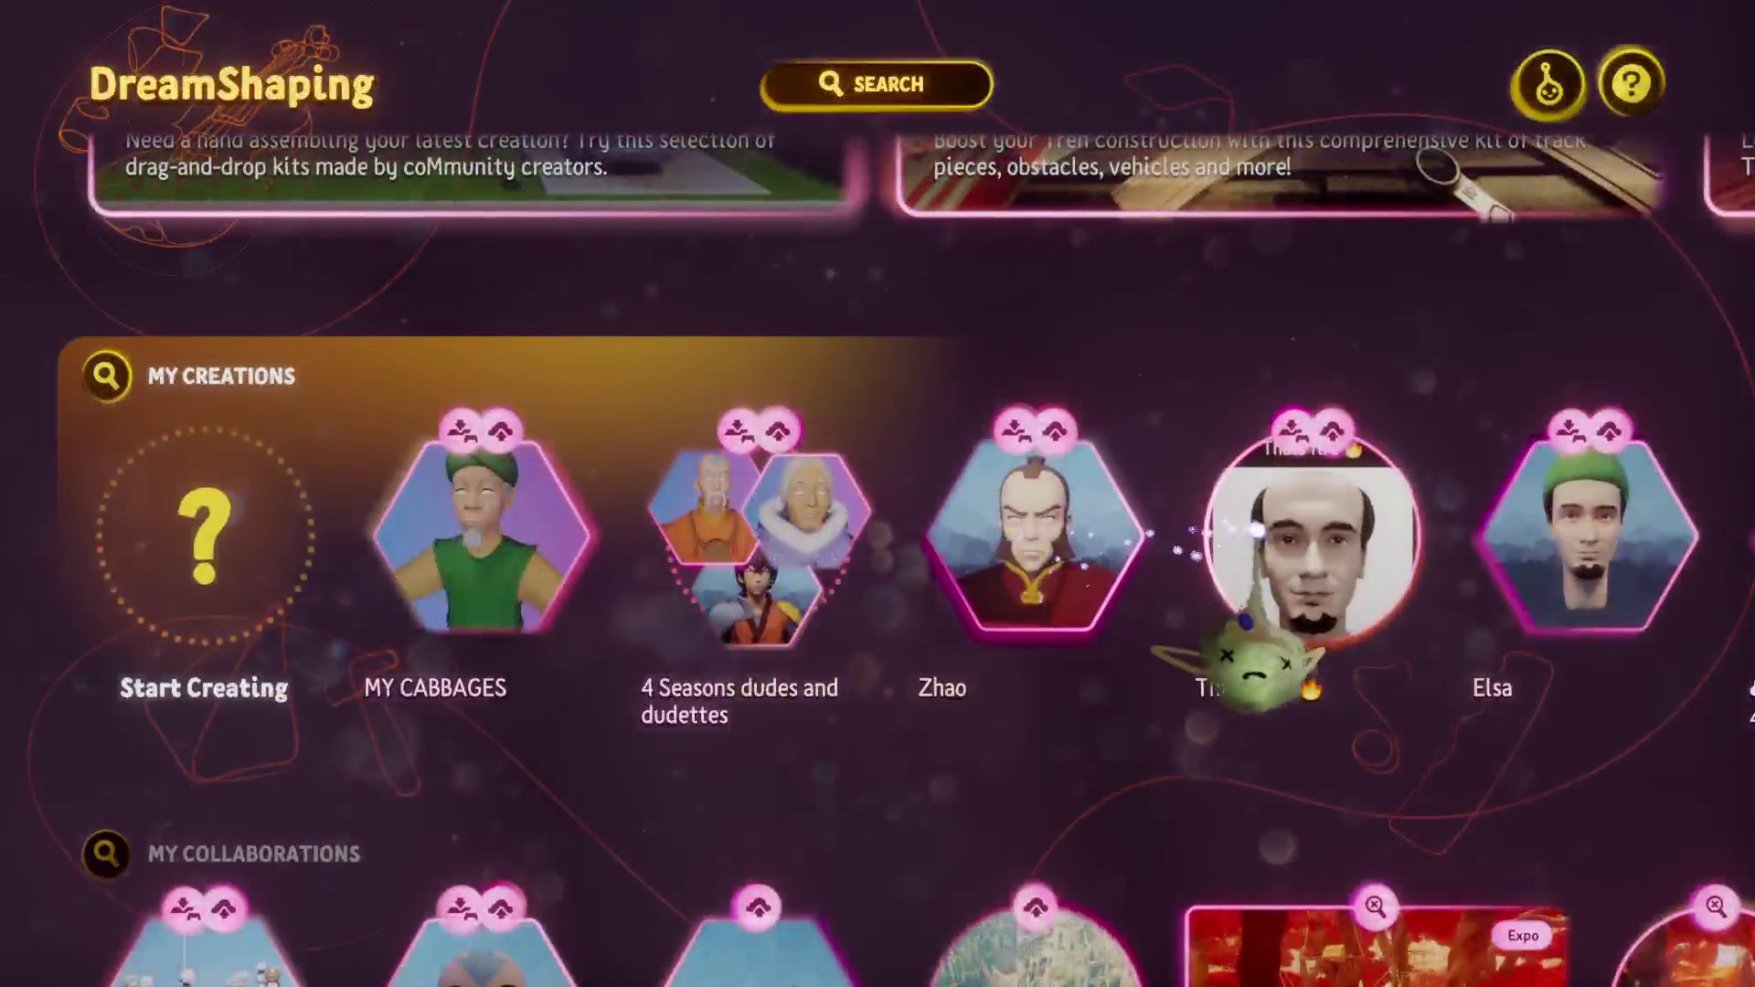
Play the Thats fire creation, then exit back to My Creations.
{"action": "left_click", "coordinate": [1245, 678]}
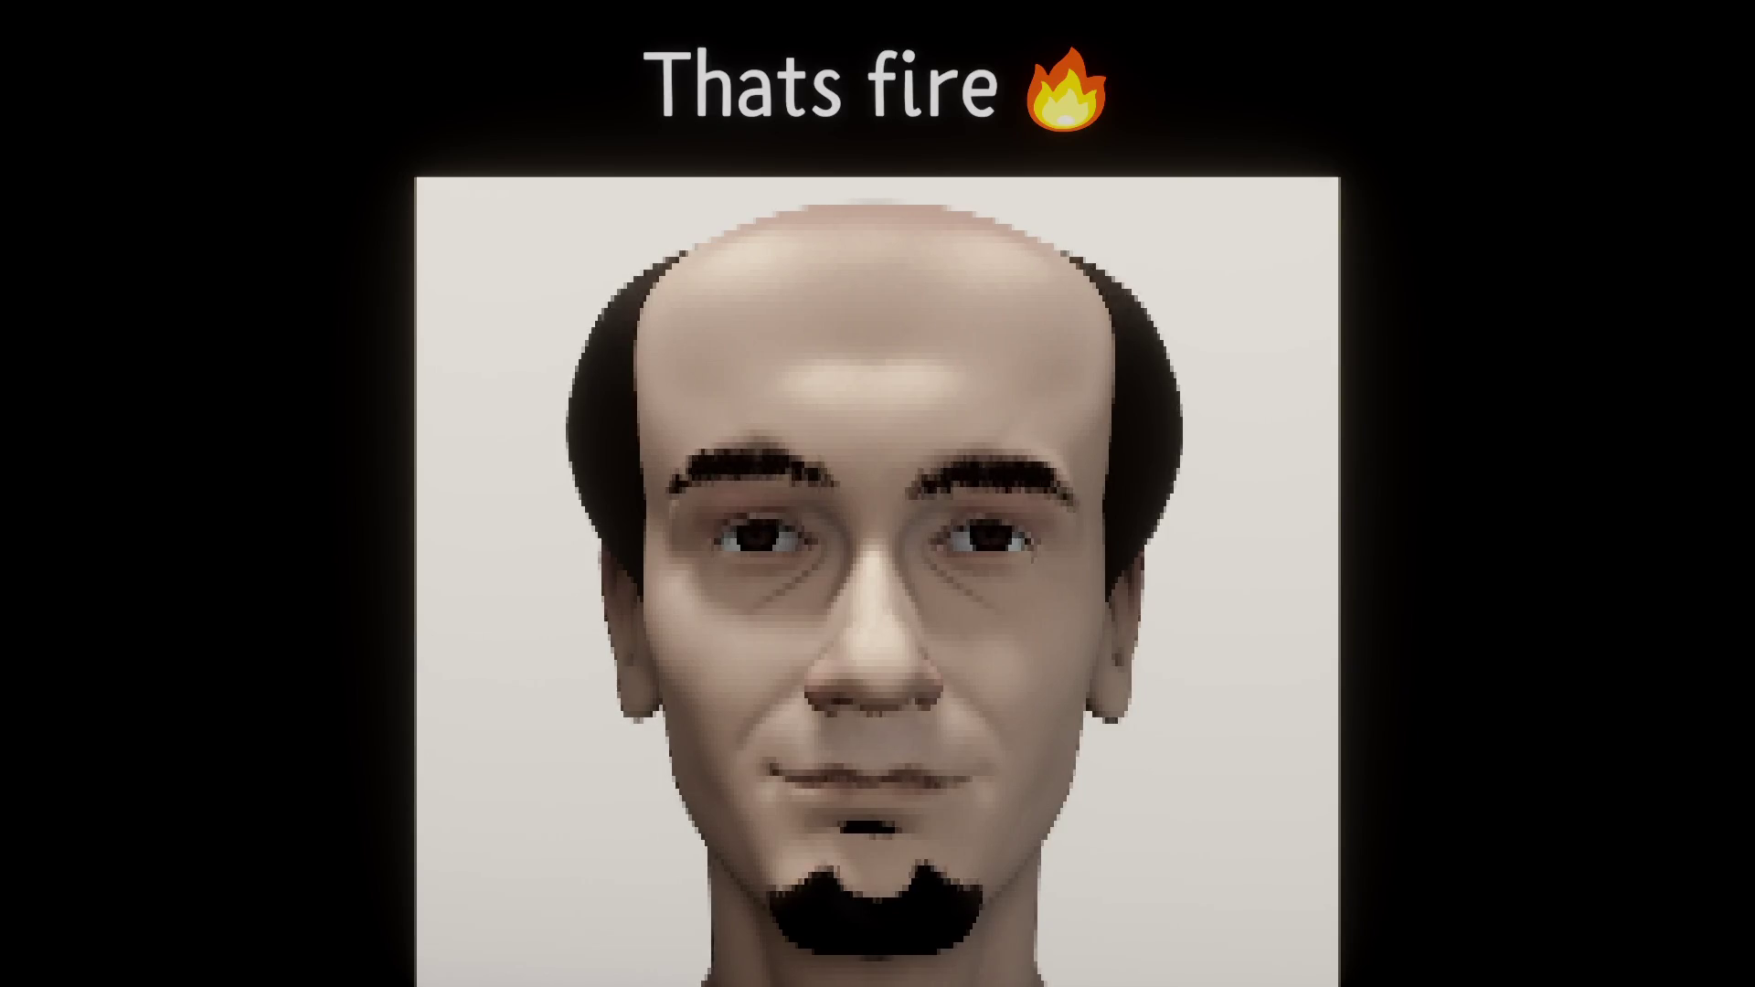
{"action": "key", "text": "Escape"}
{"action": "left_click", "coordinate": [1116, 697]}
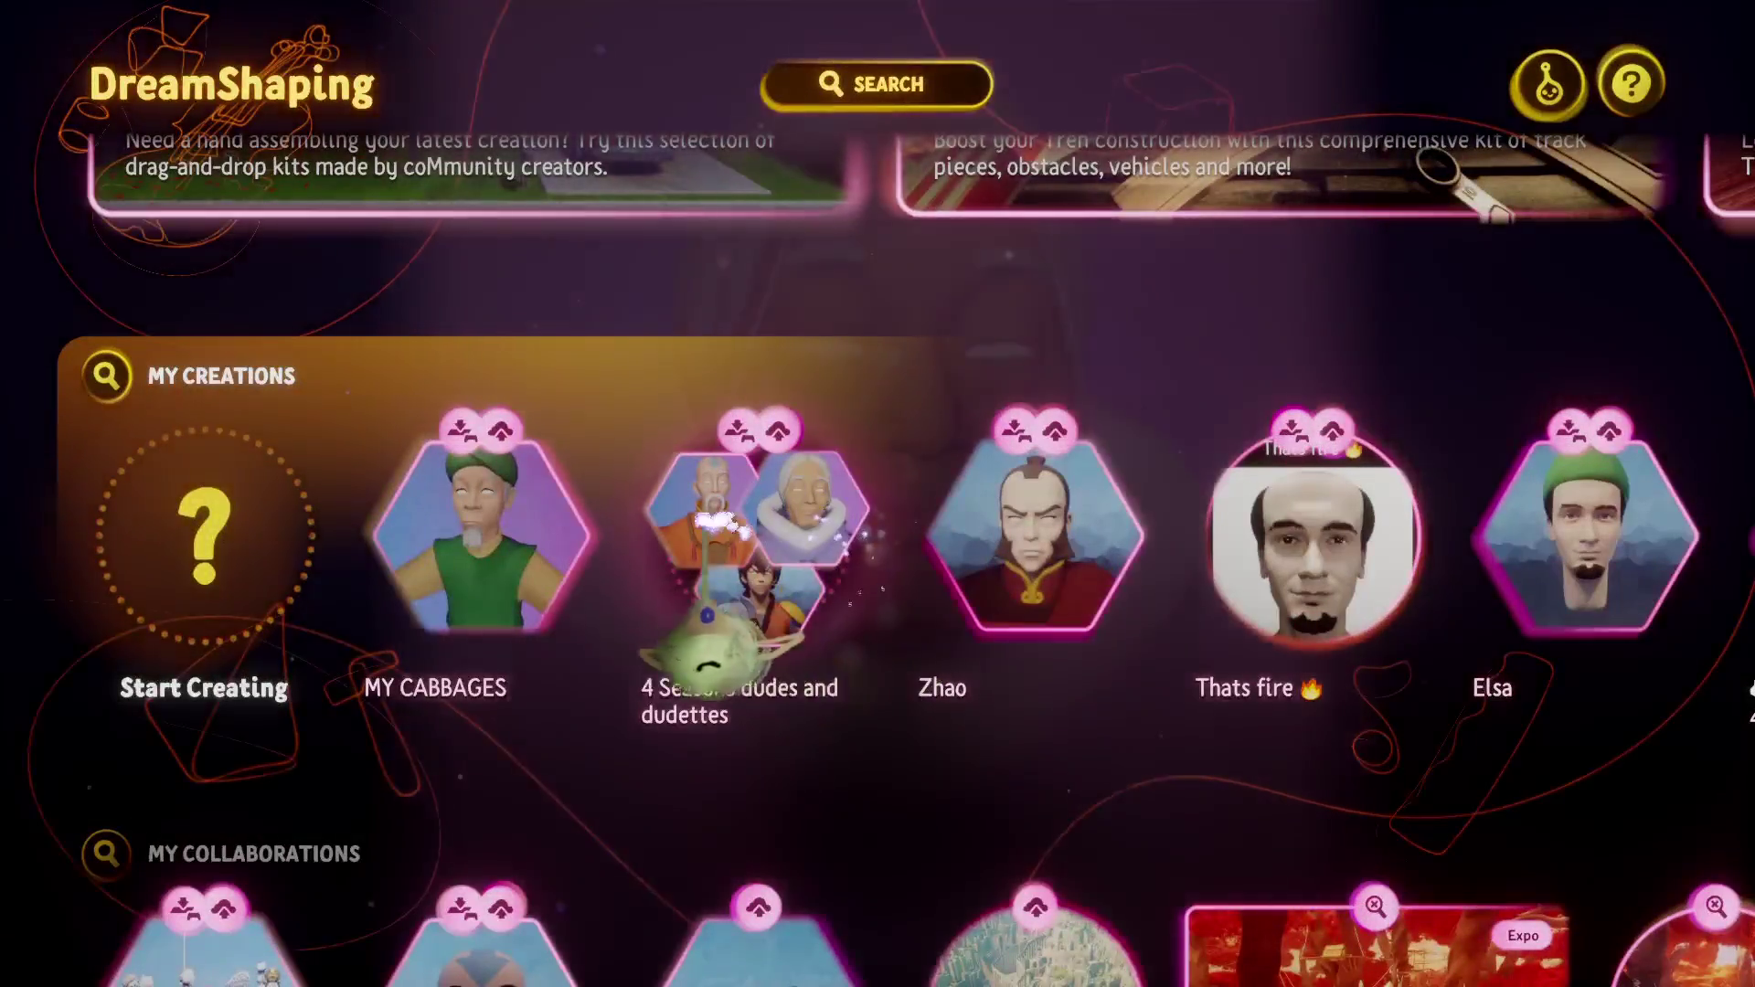
Open and close the MY CABBAGES page, then scroll down and play the Aang creation.
{"action": "left_click", "coordinate": [539, 567]}
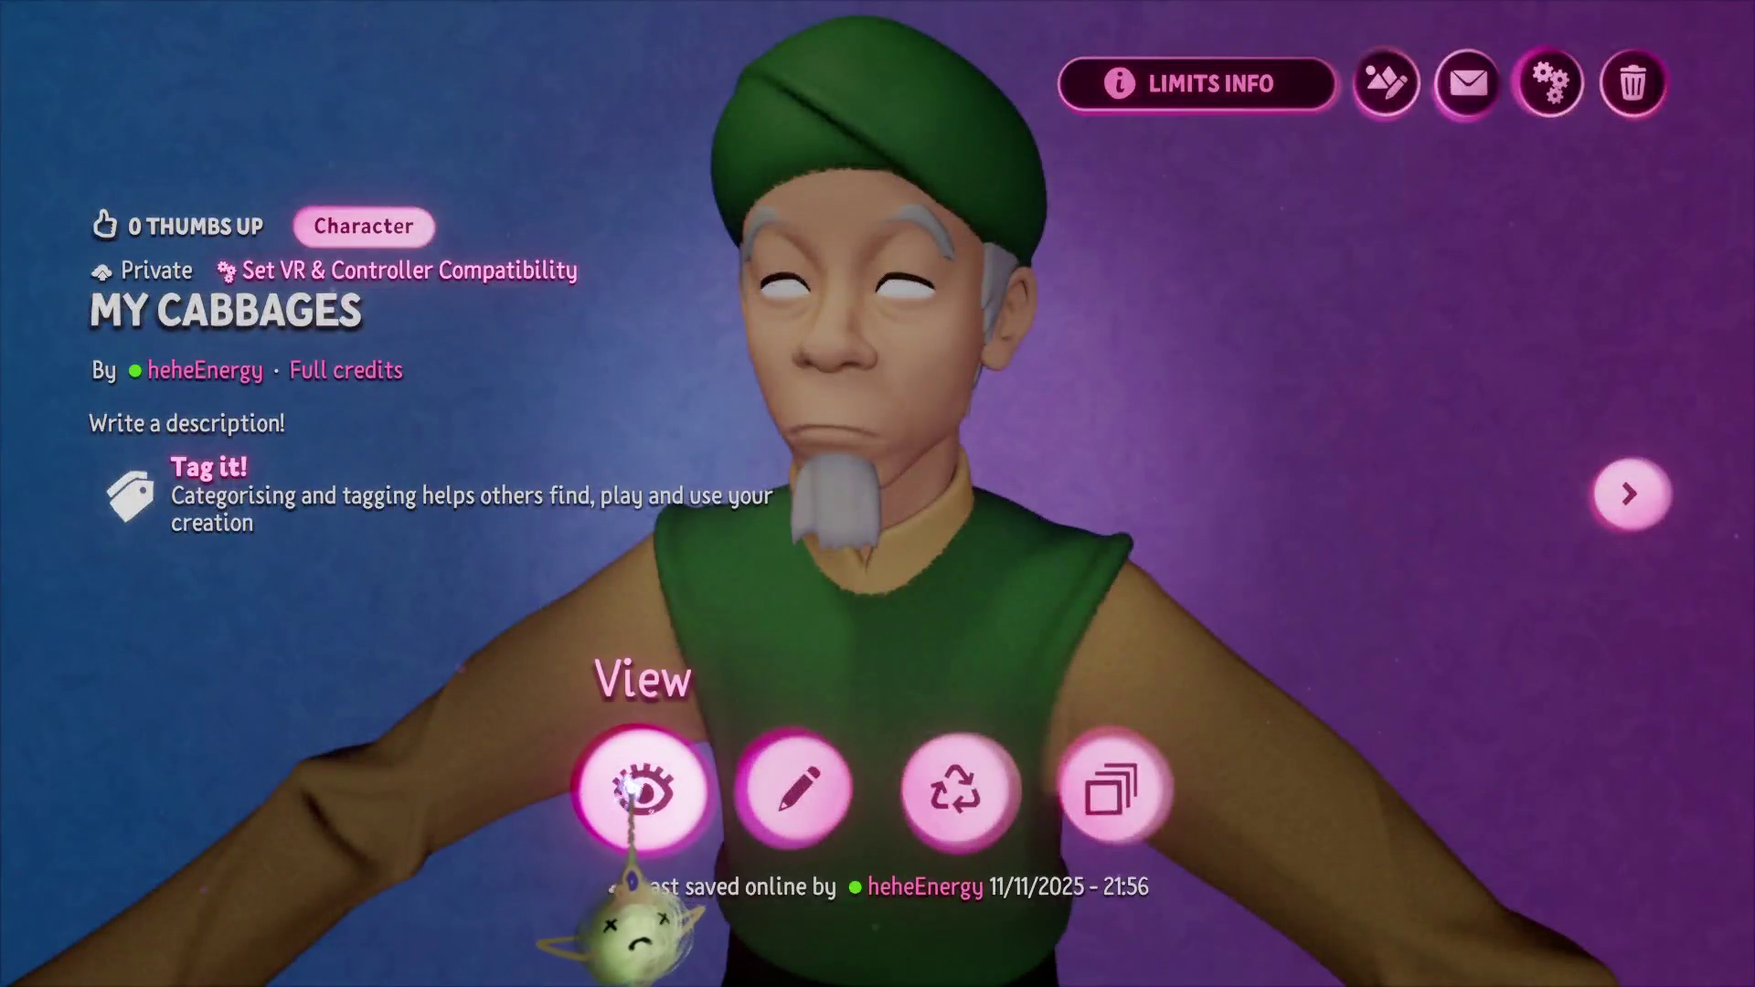
{"action": "key", "text": "Escape"}
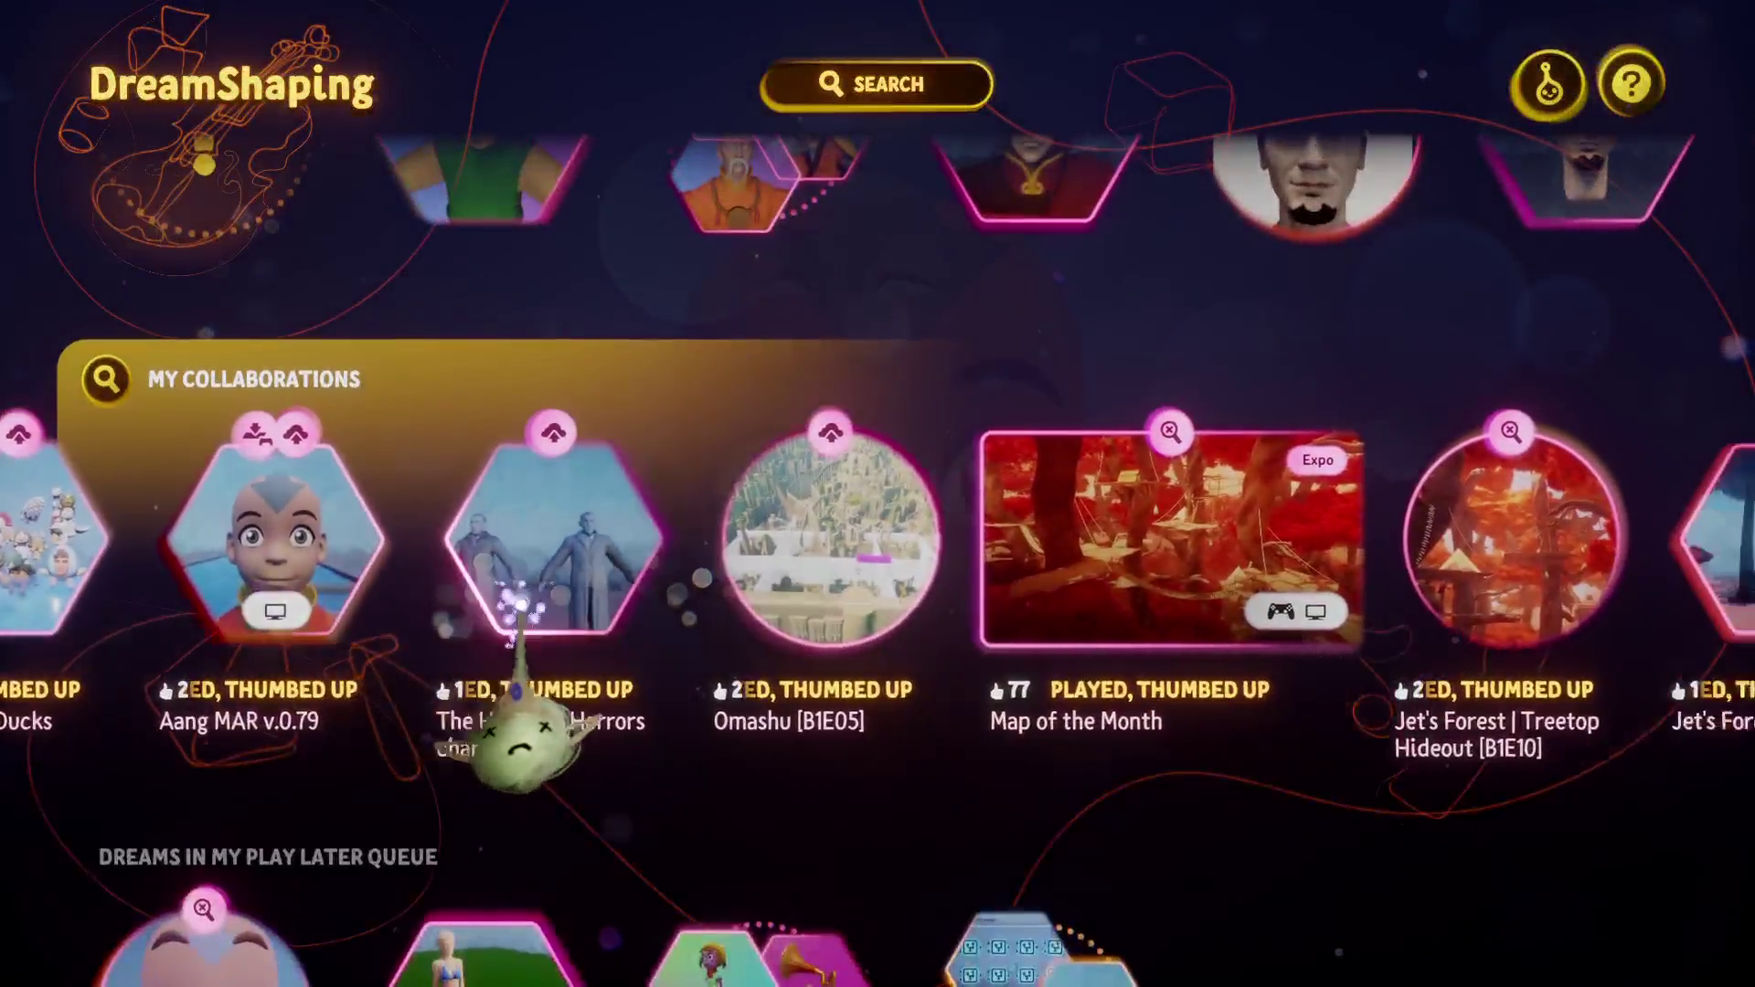
{"action": "scroll", "coordinate": [516, 608], "scroll_direction": "down", "scroll_amount": 3}
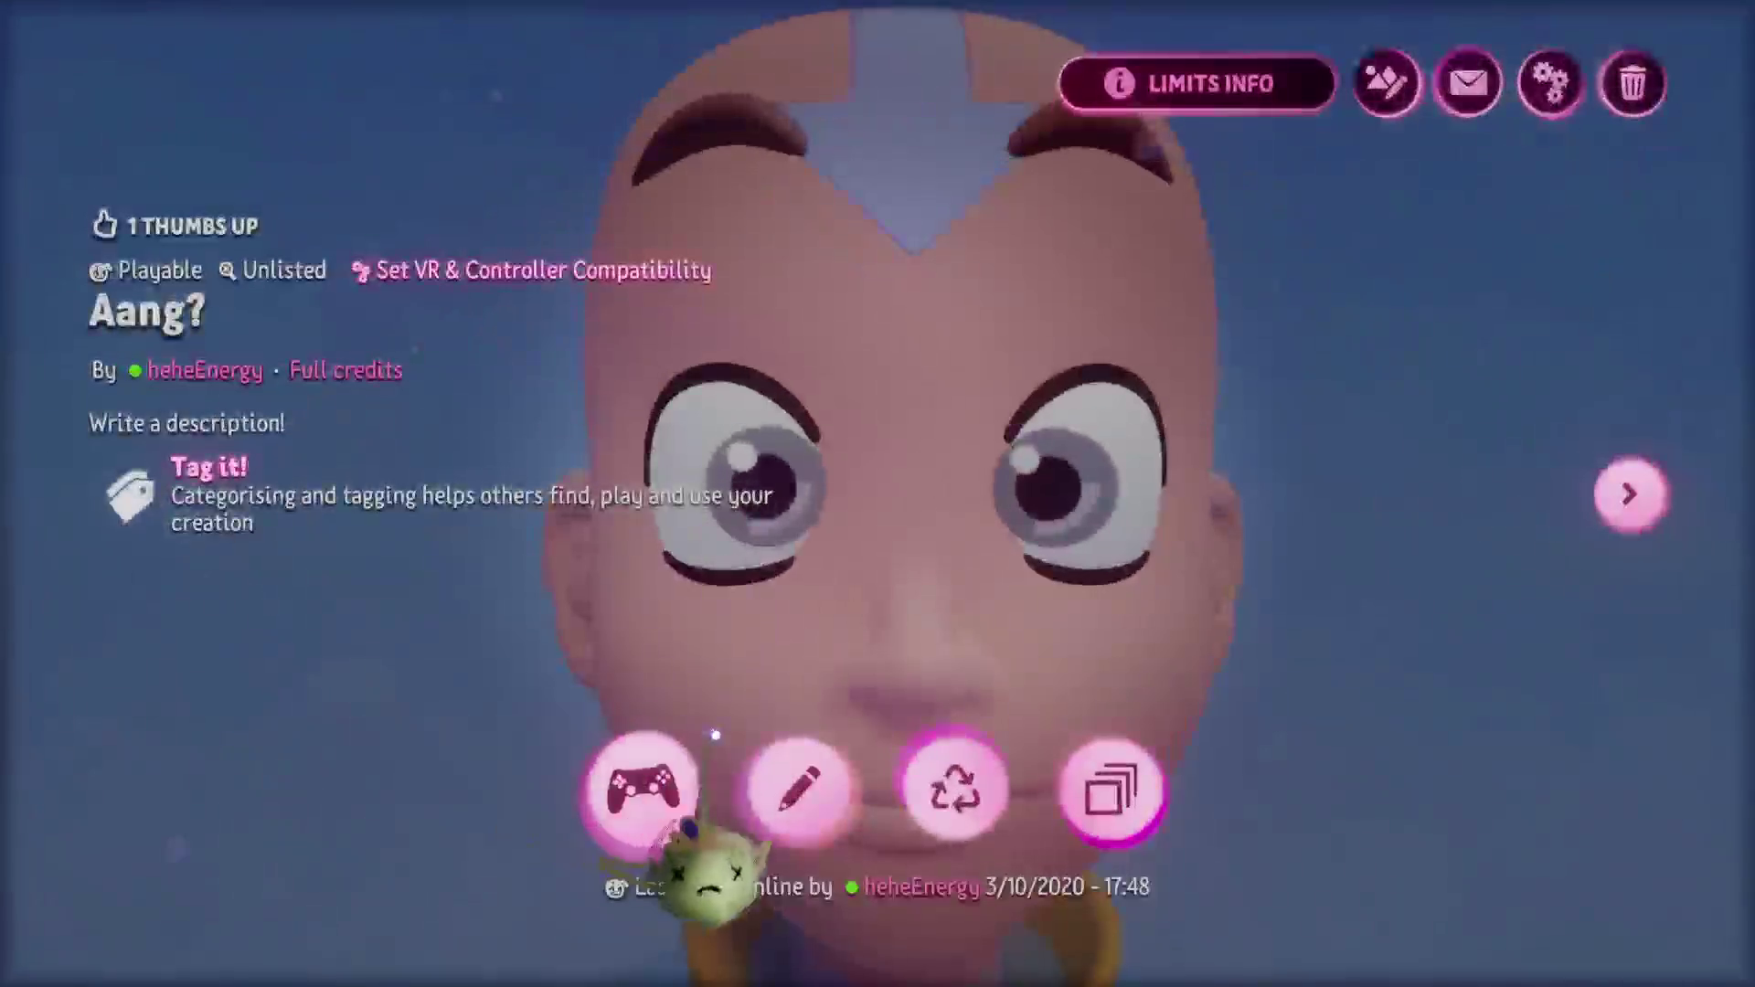
{"action": "left_click", "coordinate": [657, 784]}
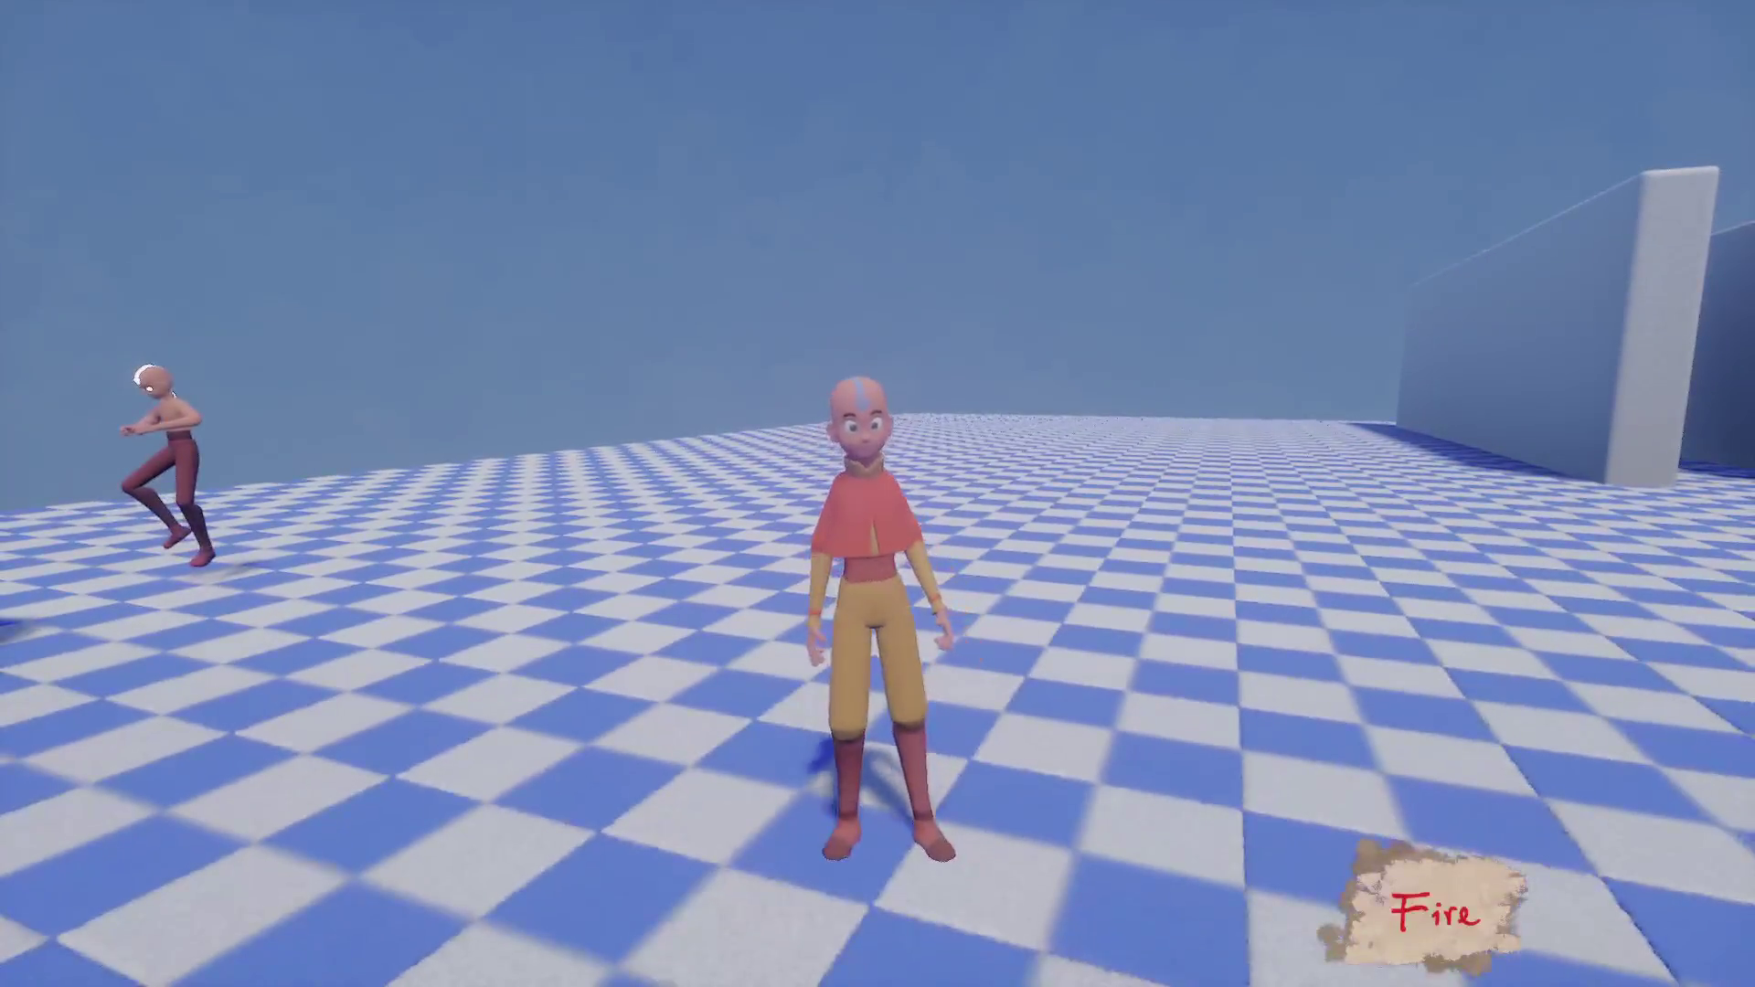
Switch Aang to Air, do an air slash and high kick, then ride an air ball forward.
{"action": "key", "text": "Tab"}
{"action": "key", "text": "a"}
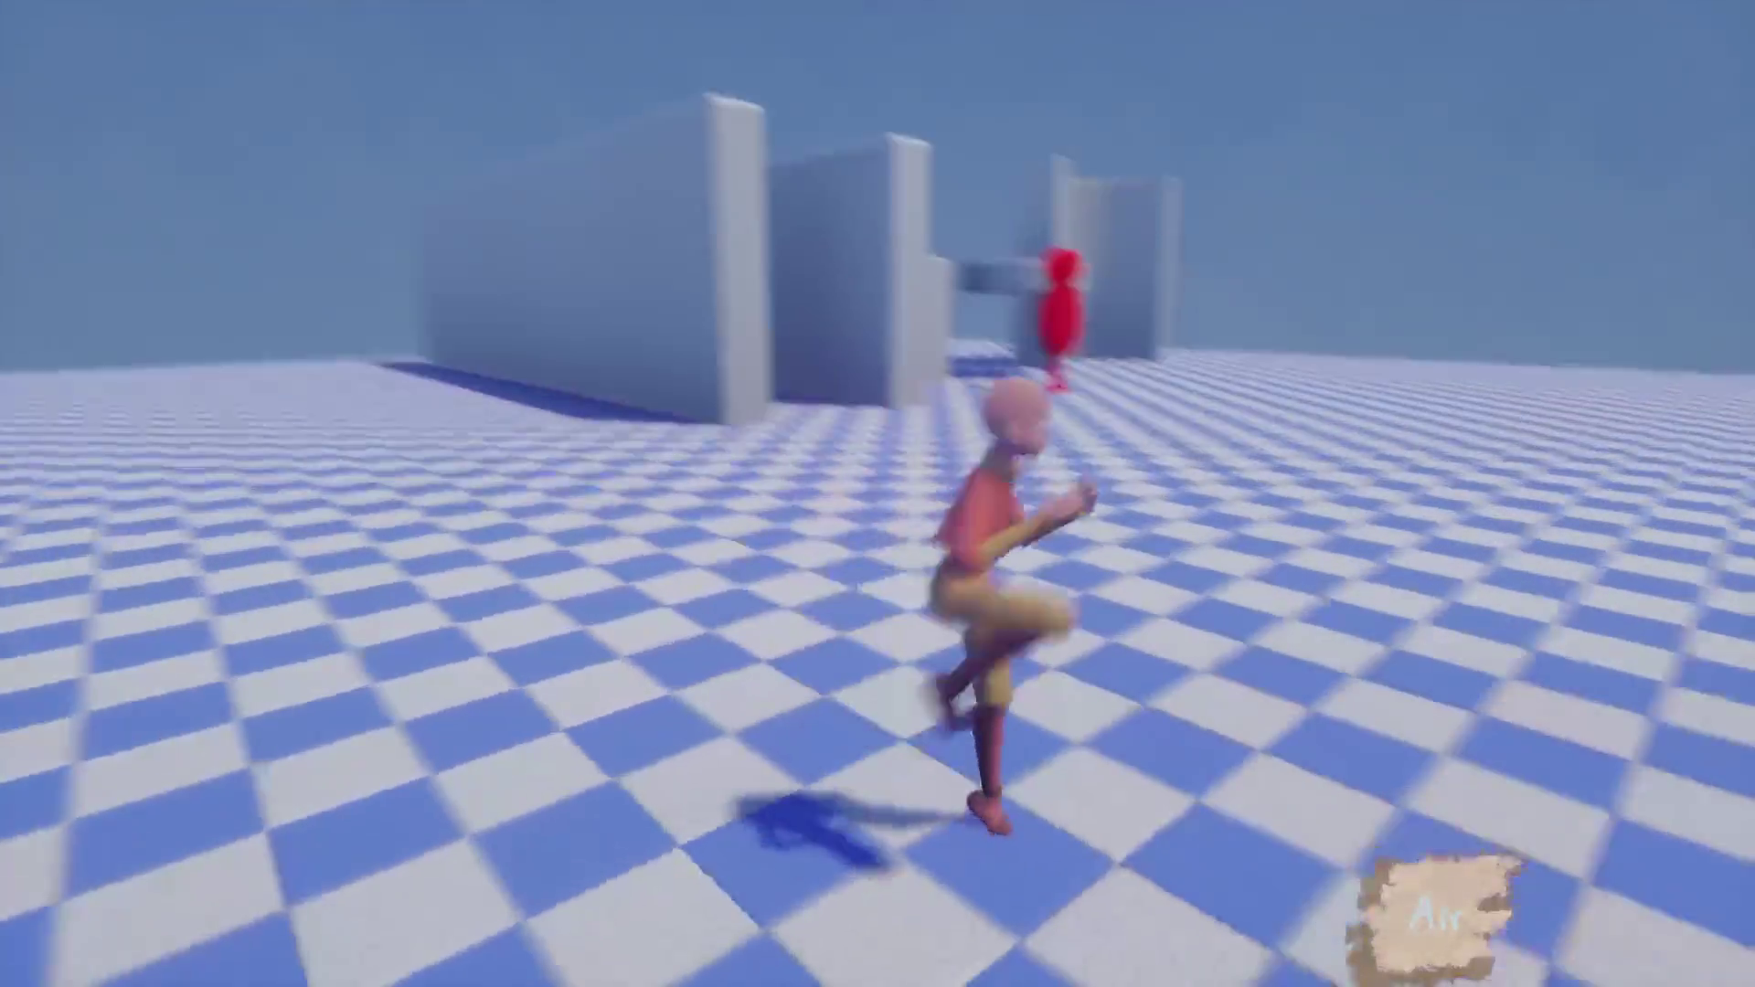
{"action": "left_click", "coordinate": [878, 493]}
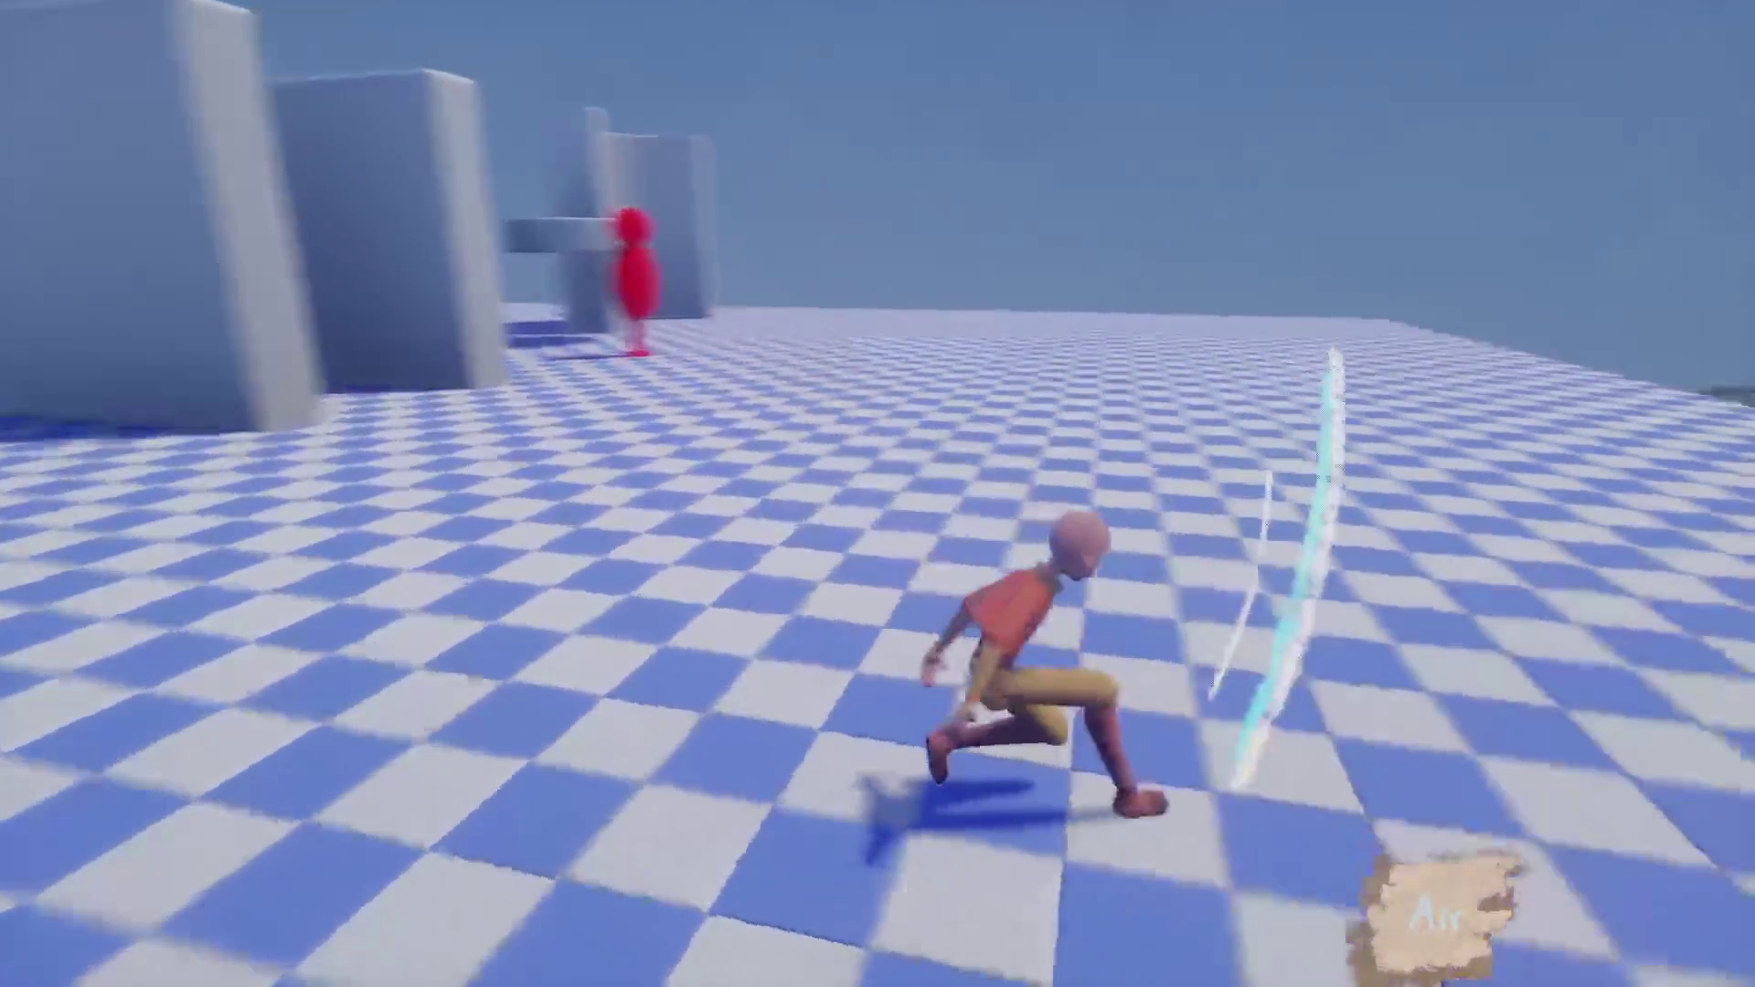
{"action": "left_click", "coordinate": [877, 494]}
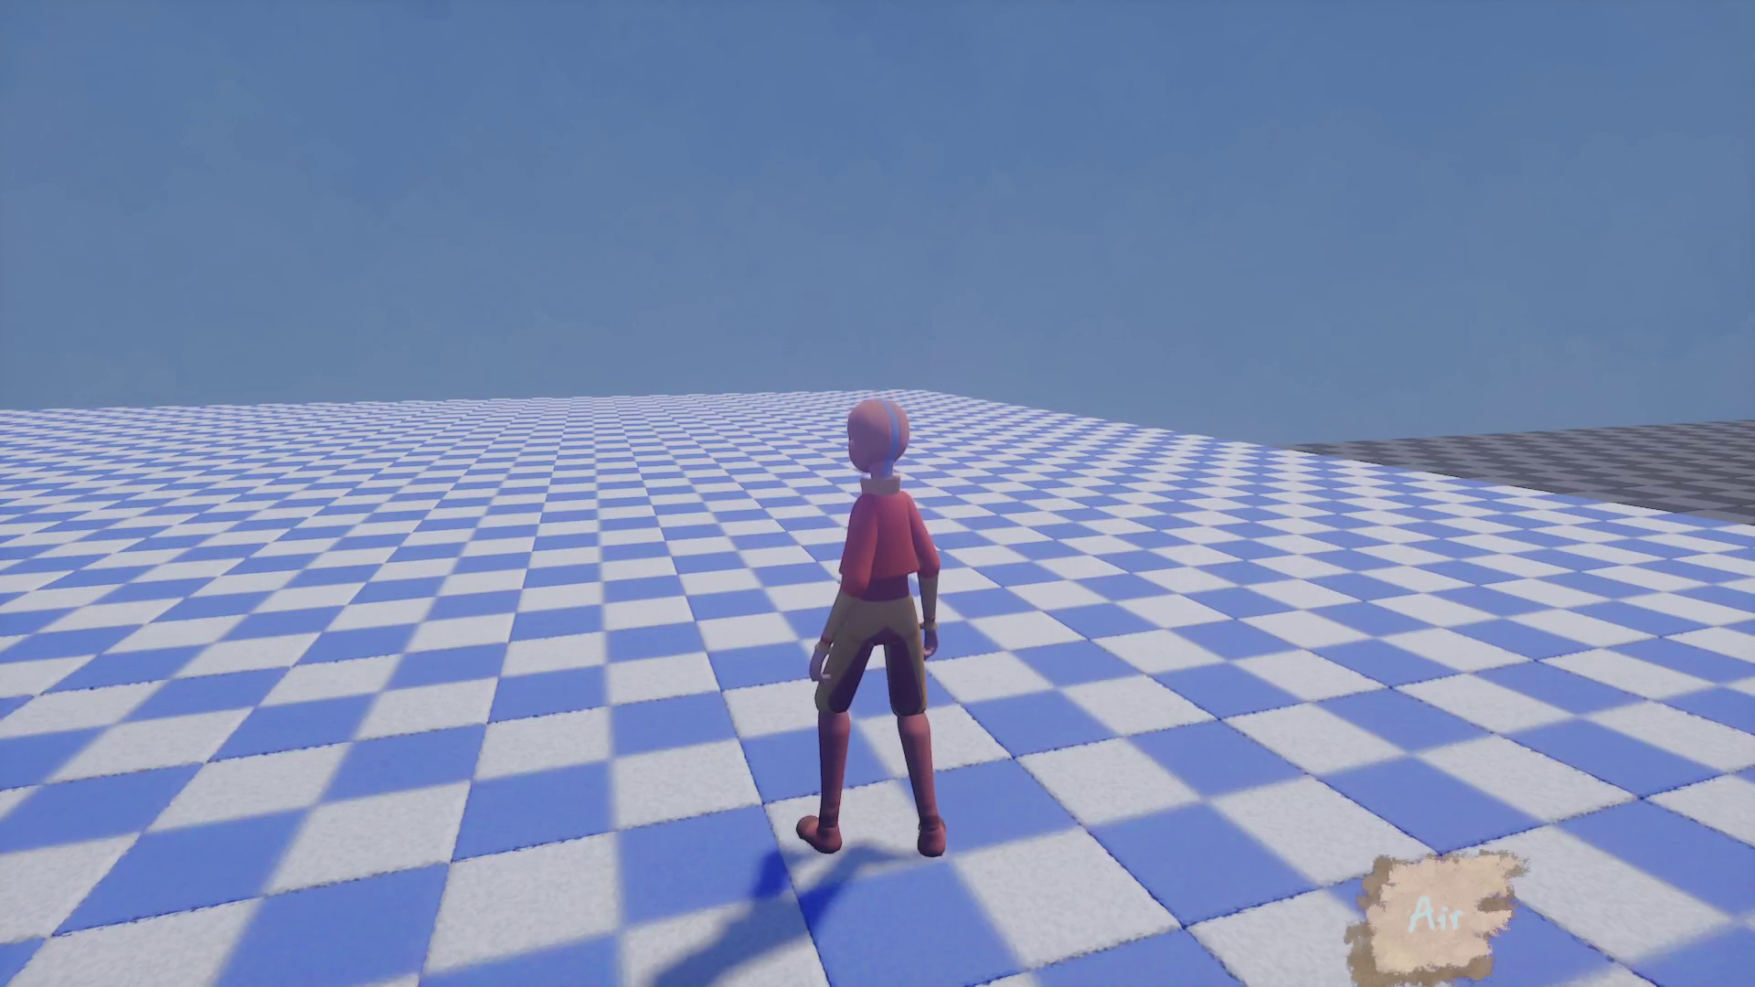
{"action": "key", "text": "e"}
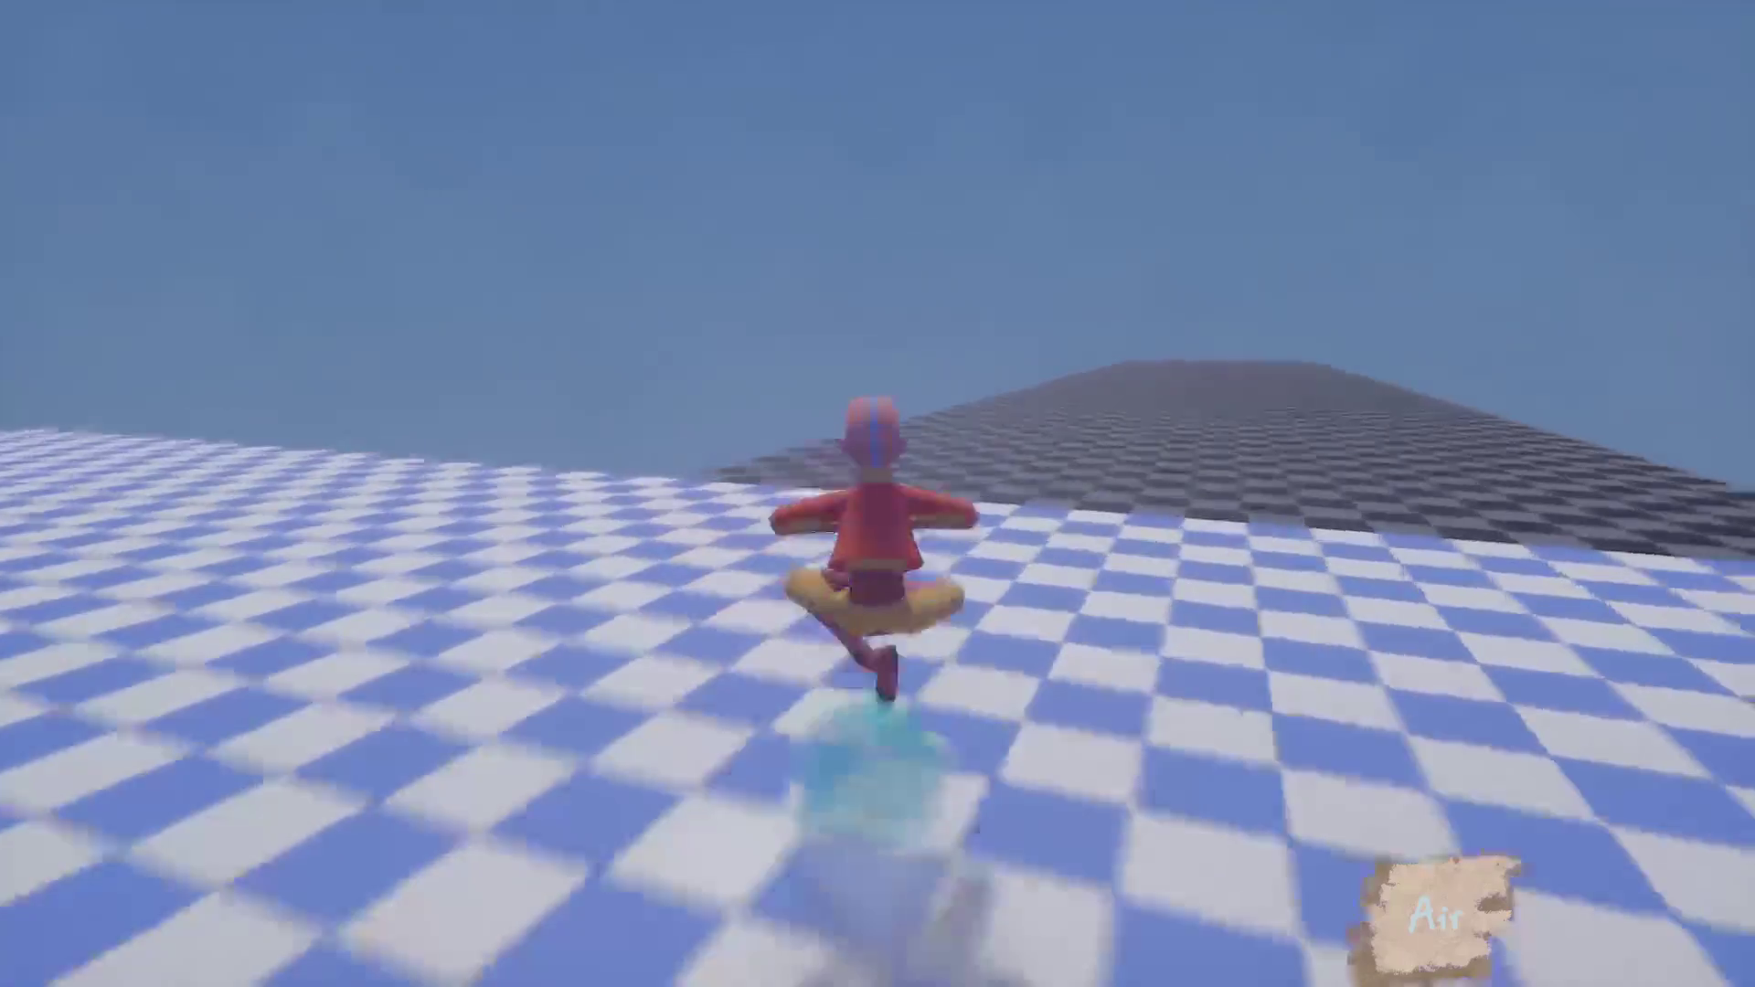
{"action": "key", "text": "w"}
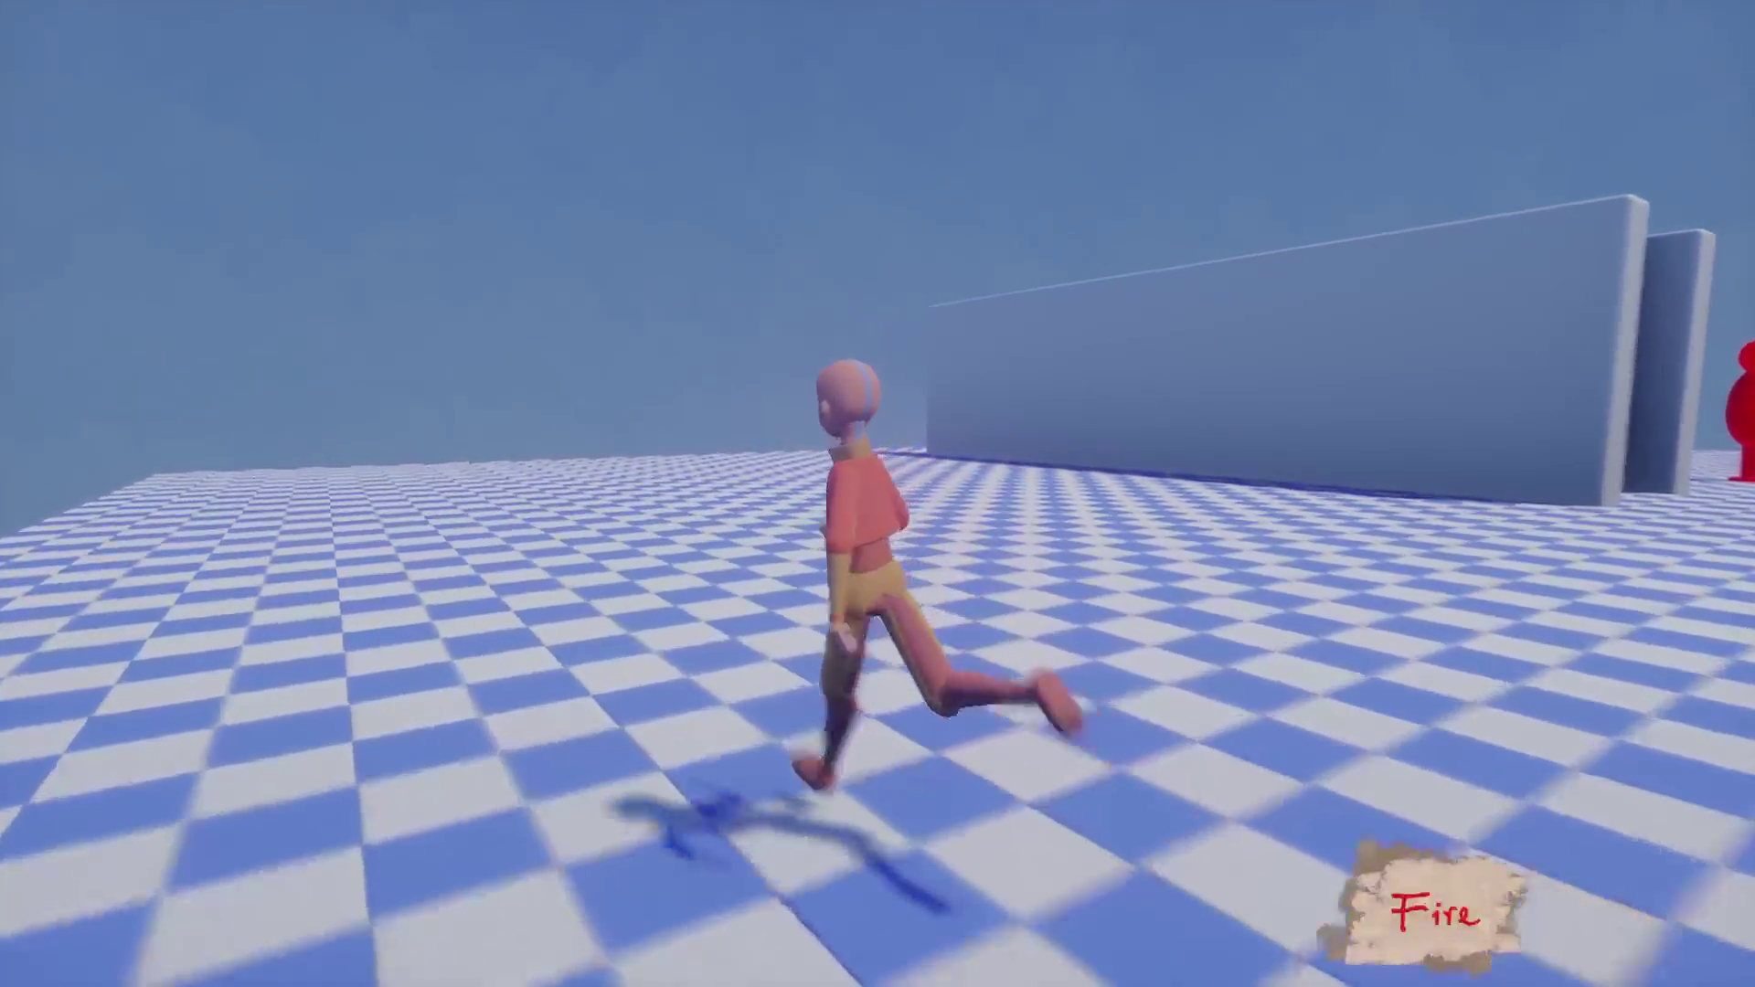
Switch the bending element from Fire to Air, then pause and choose Exit Creation.
{"action": "key", "text": "Tab"}
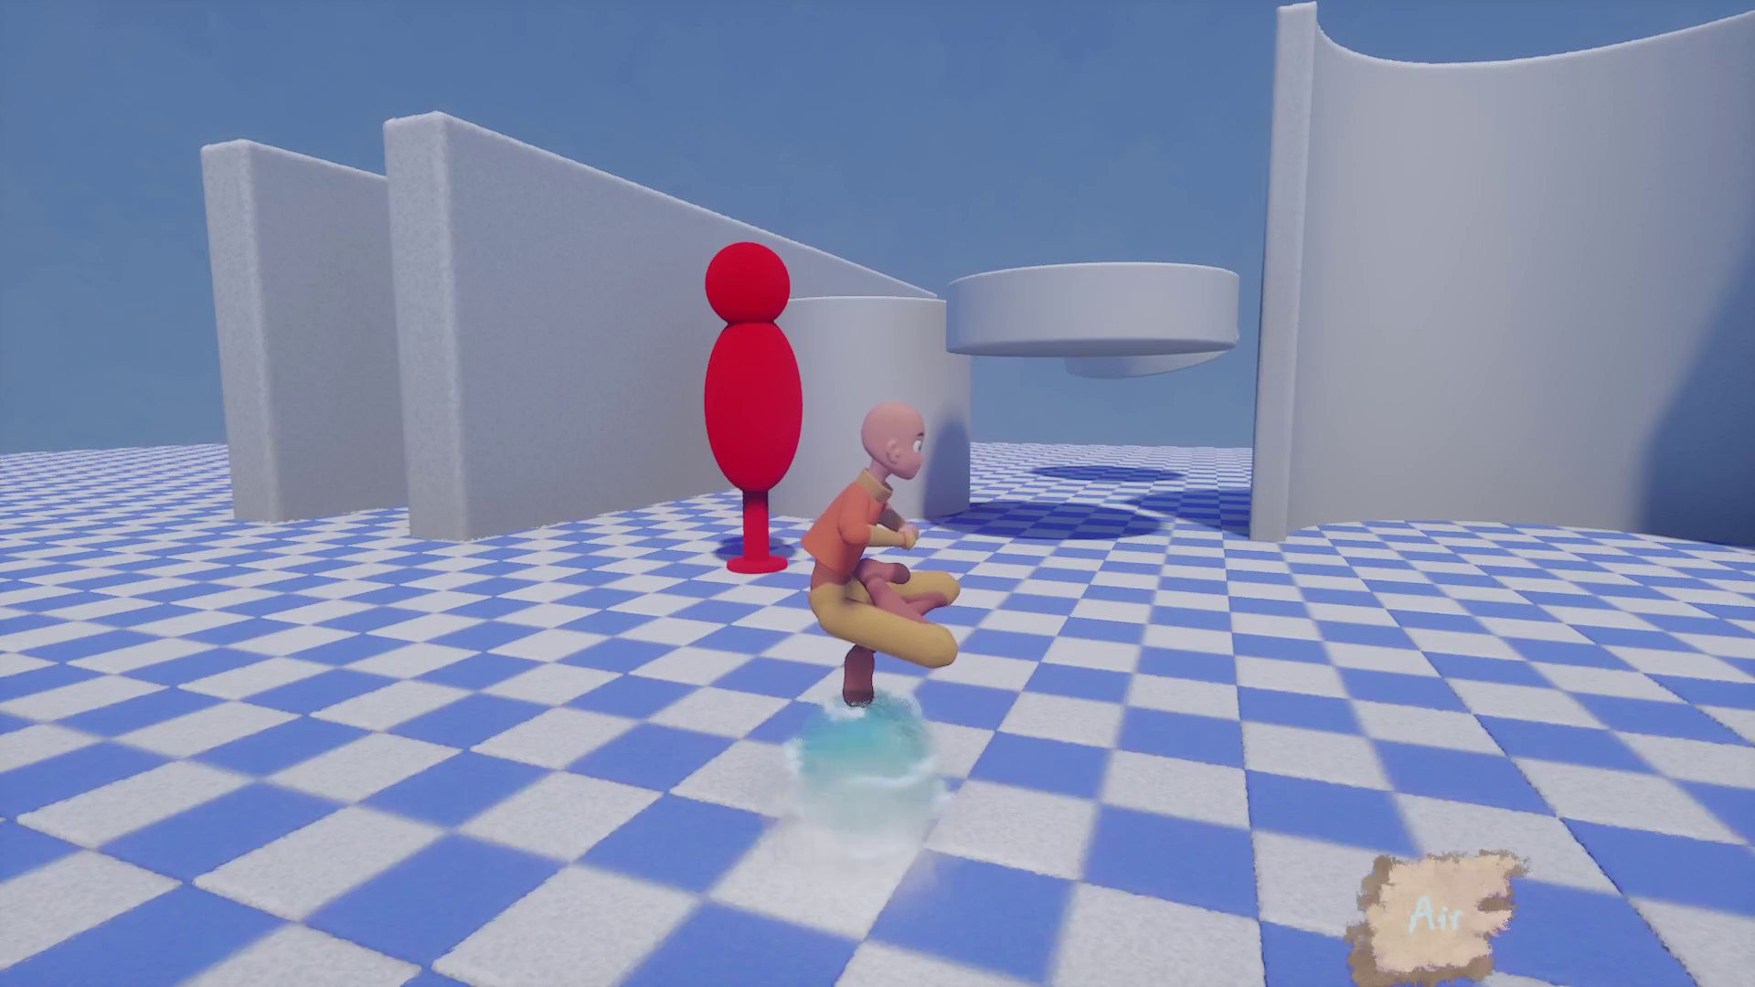
{"action": "key", "text": "Escape"}
{"action": "left_click", "coordinate": [1120, 695]}
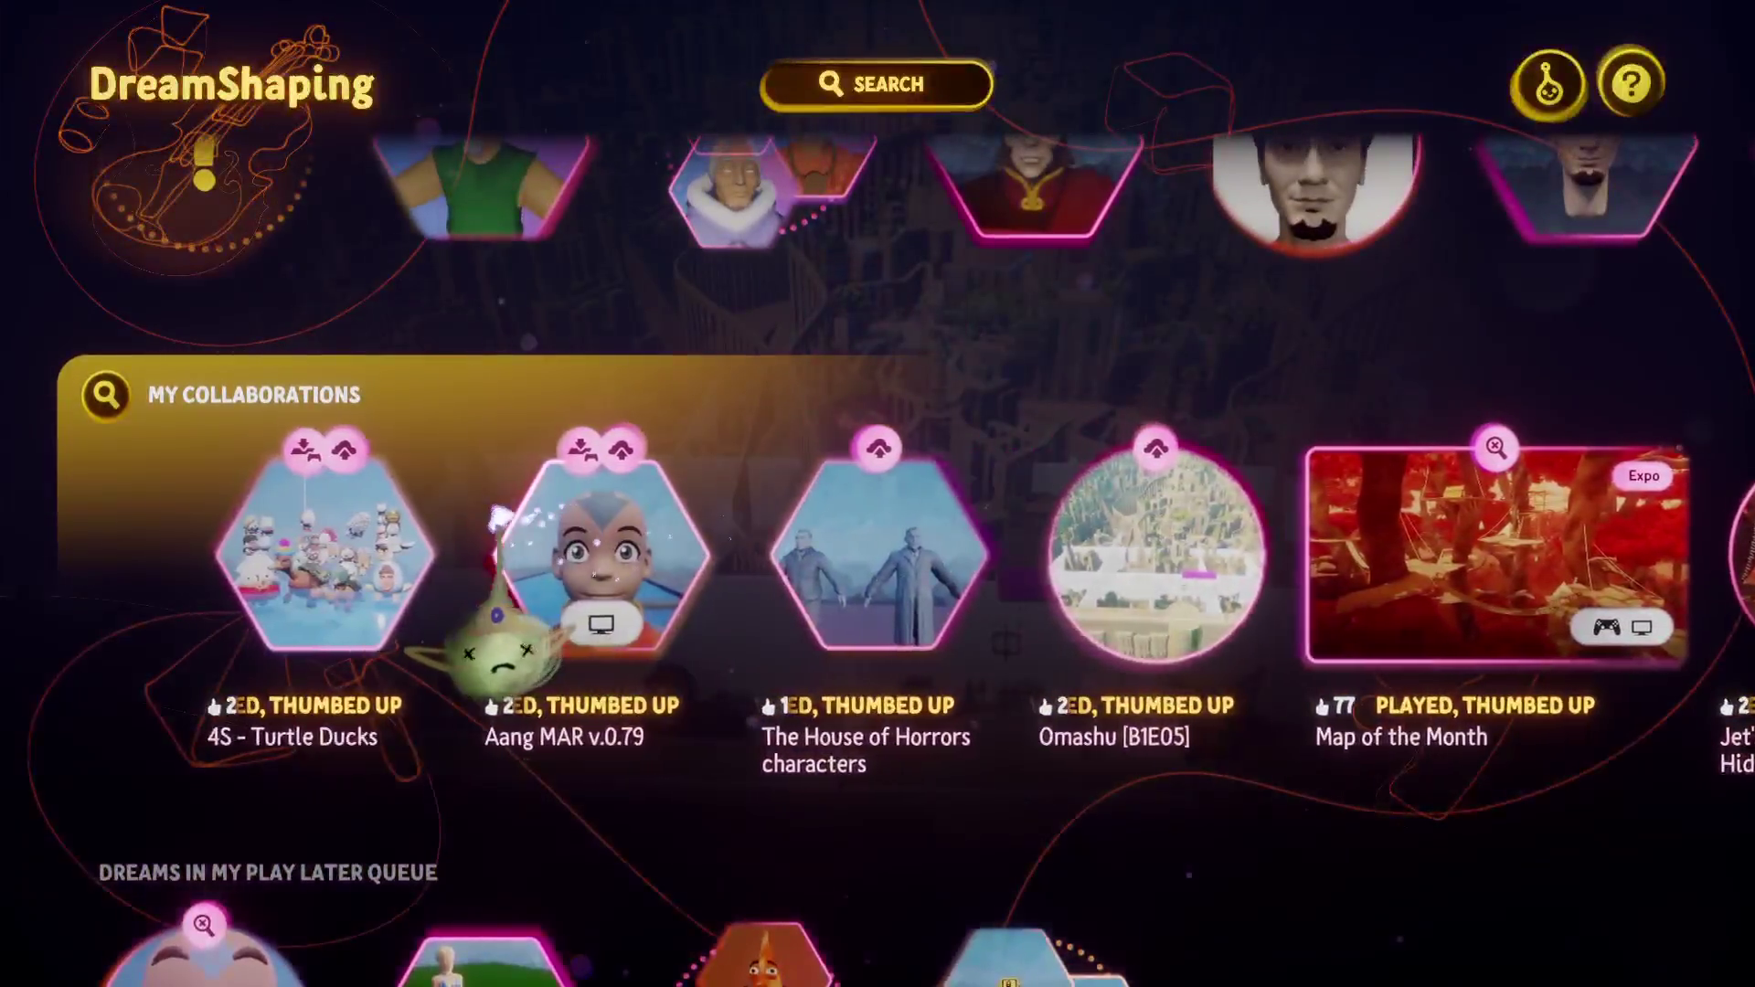
Select Turtle Ducks from My Collaborations, play it, then pause it.
{"action": "left_click", "coordinate": [579, 567]}
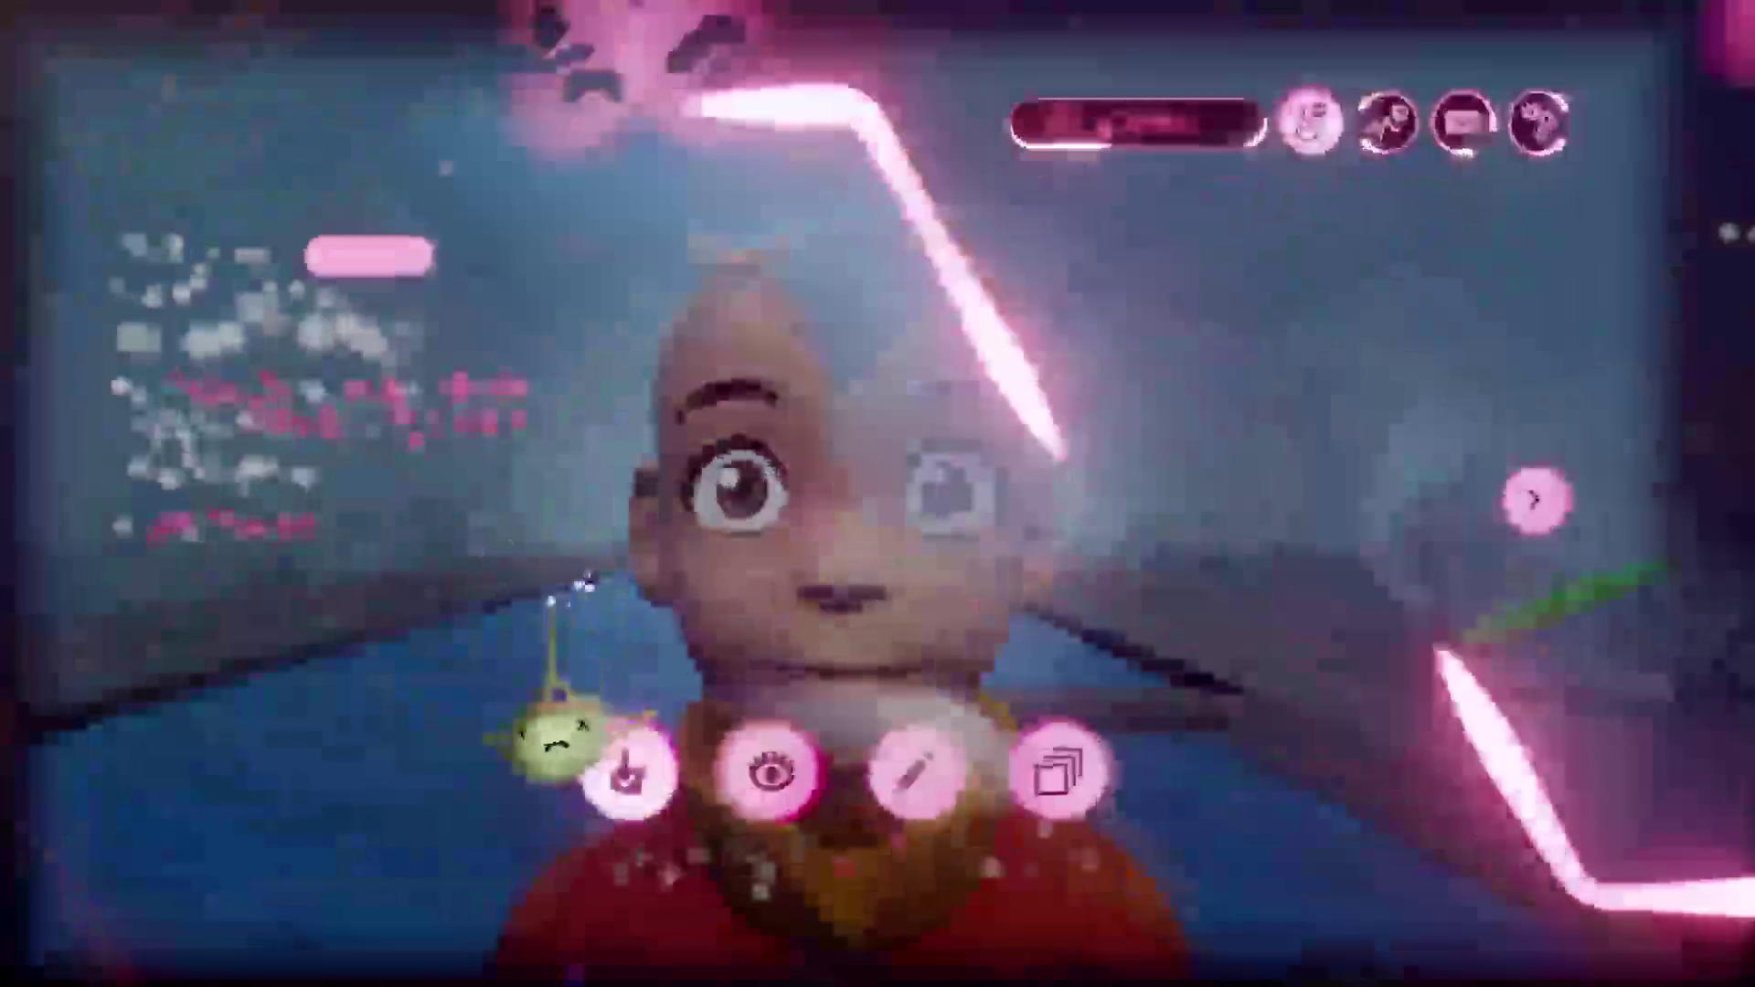
{"action": "key", "text": "Return"}
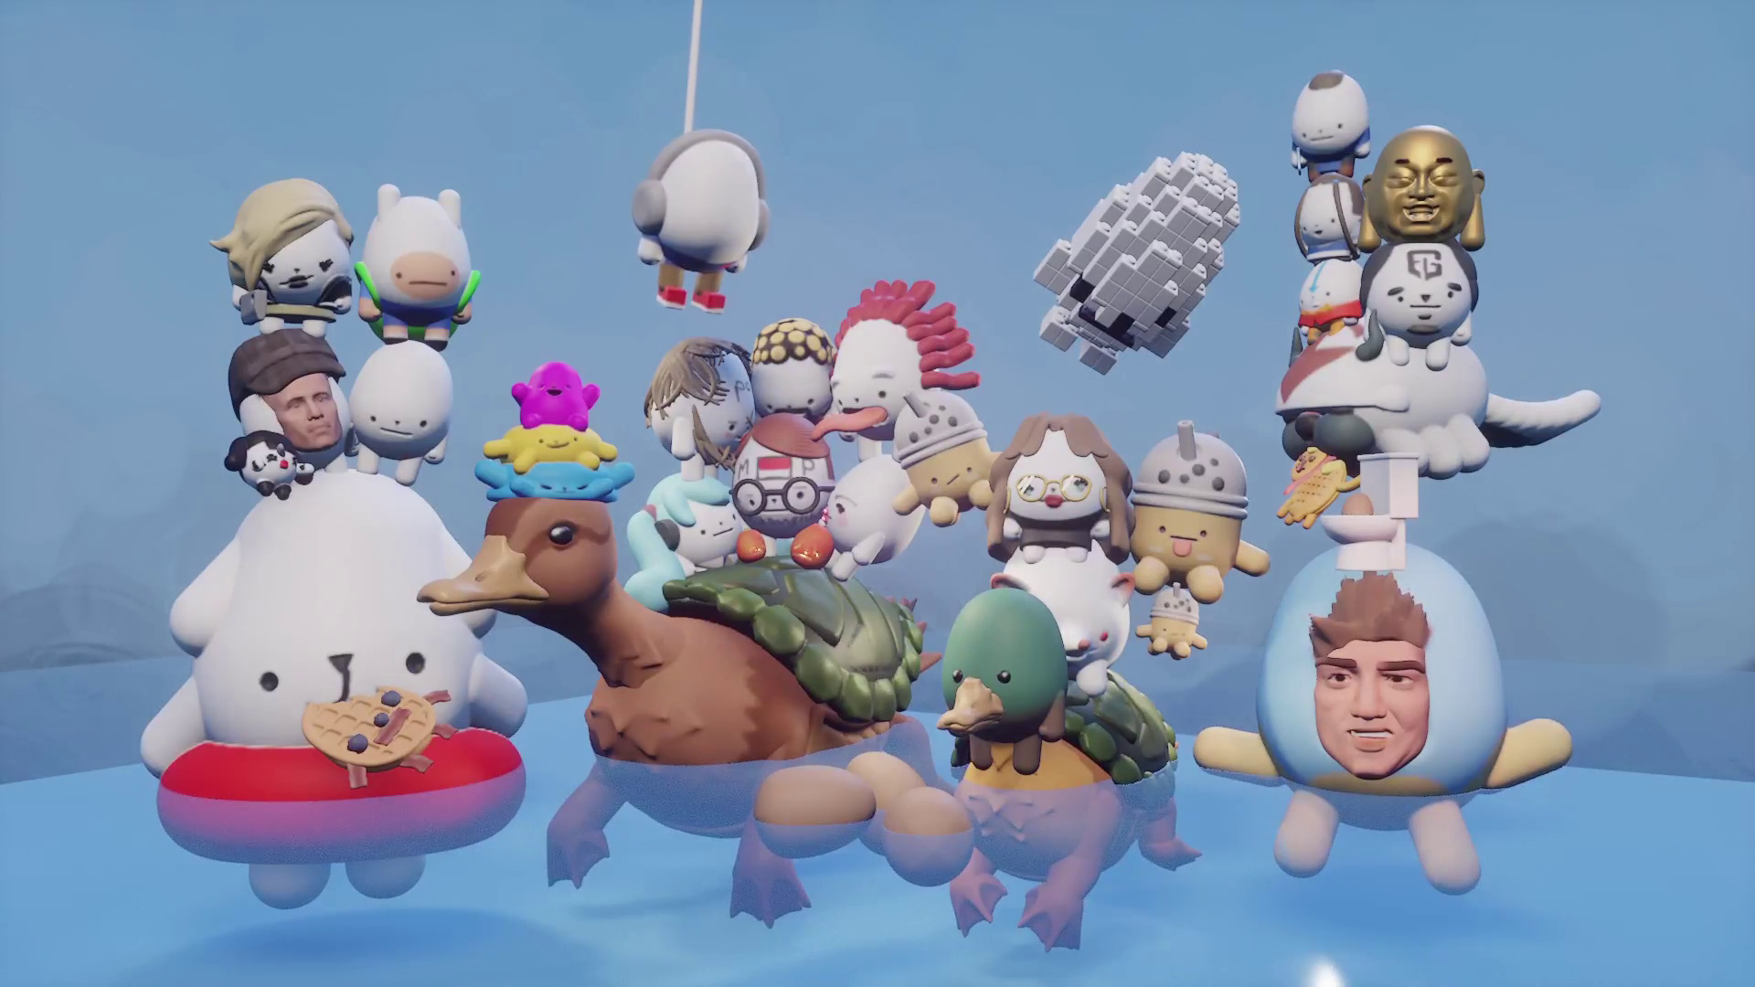
{"action": "key", "text": "Escape"}
Choose Edit from the Turtle Ducks pause menu.
{"action": "left_click", "coordinate": [776, 682]}
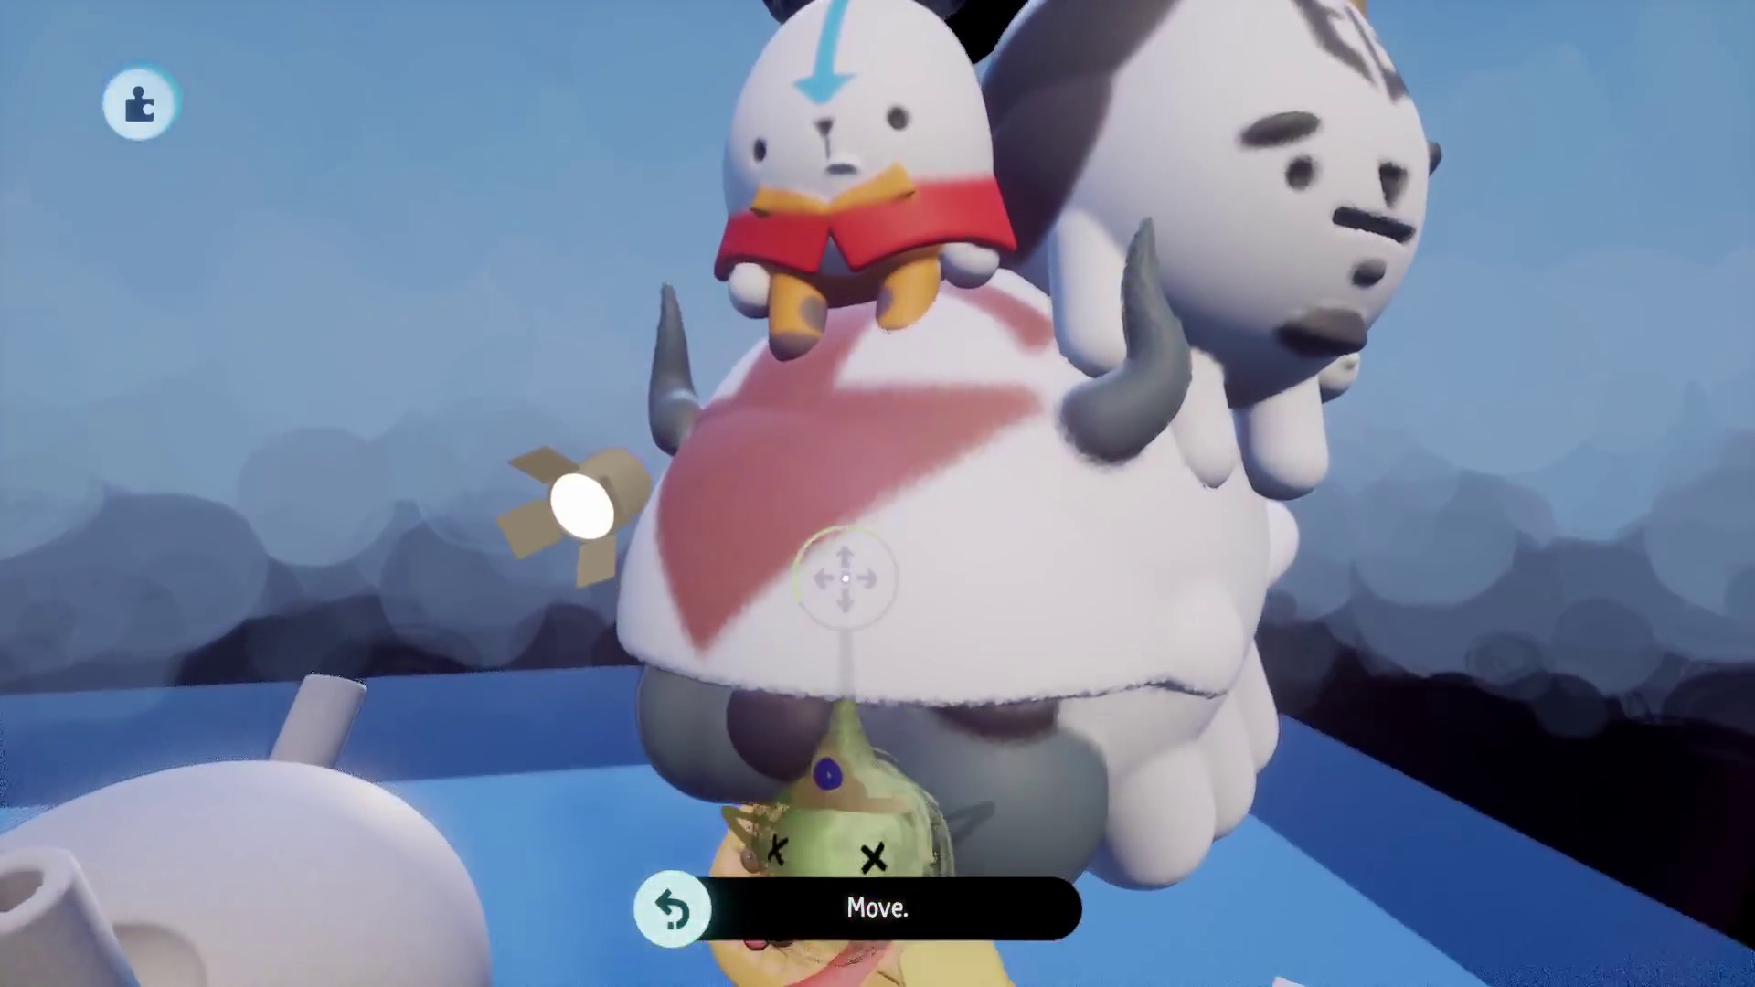
{"action": "mouse_move", "coordinate": [845, 578]}
{"action": "left_mouse_down"}
{"action": "mouse_move", "coordinate": [827, 146]}
{"action": "mouse_move", "coordinate": [842, 183]}
{"action": "left_mouse_up"}
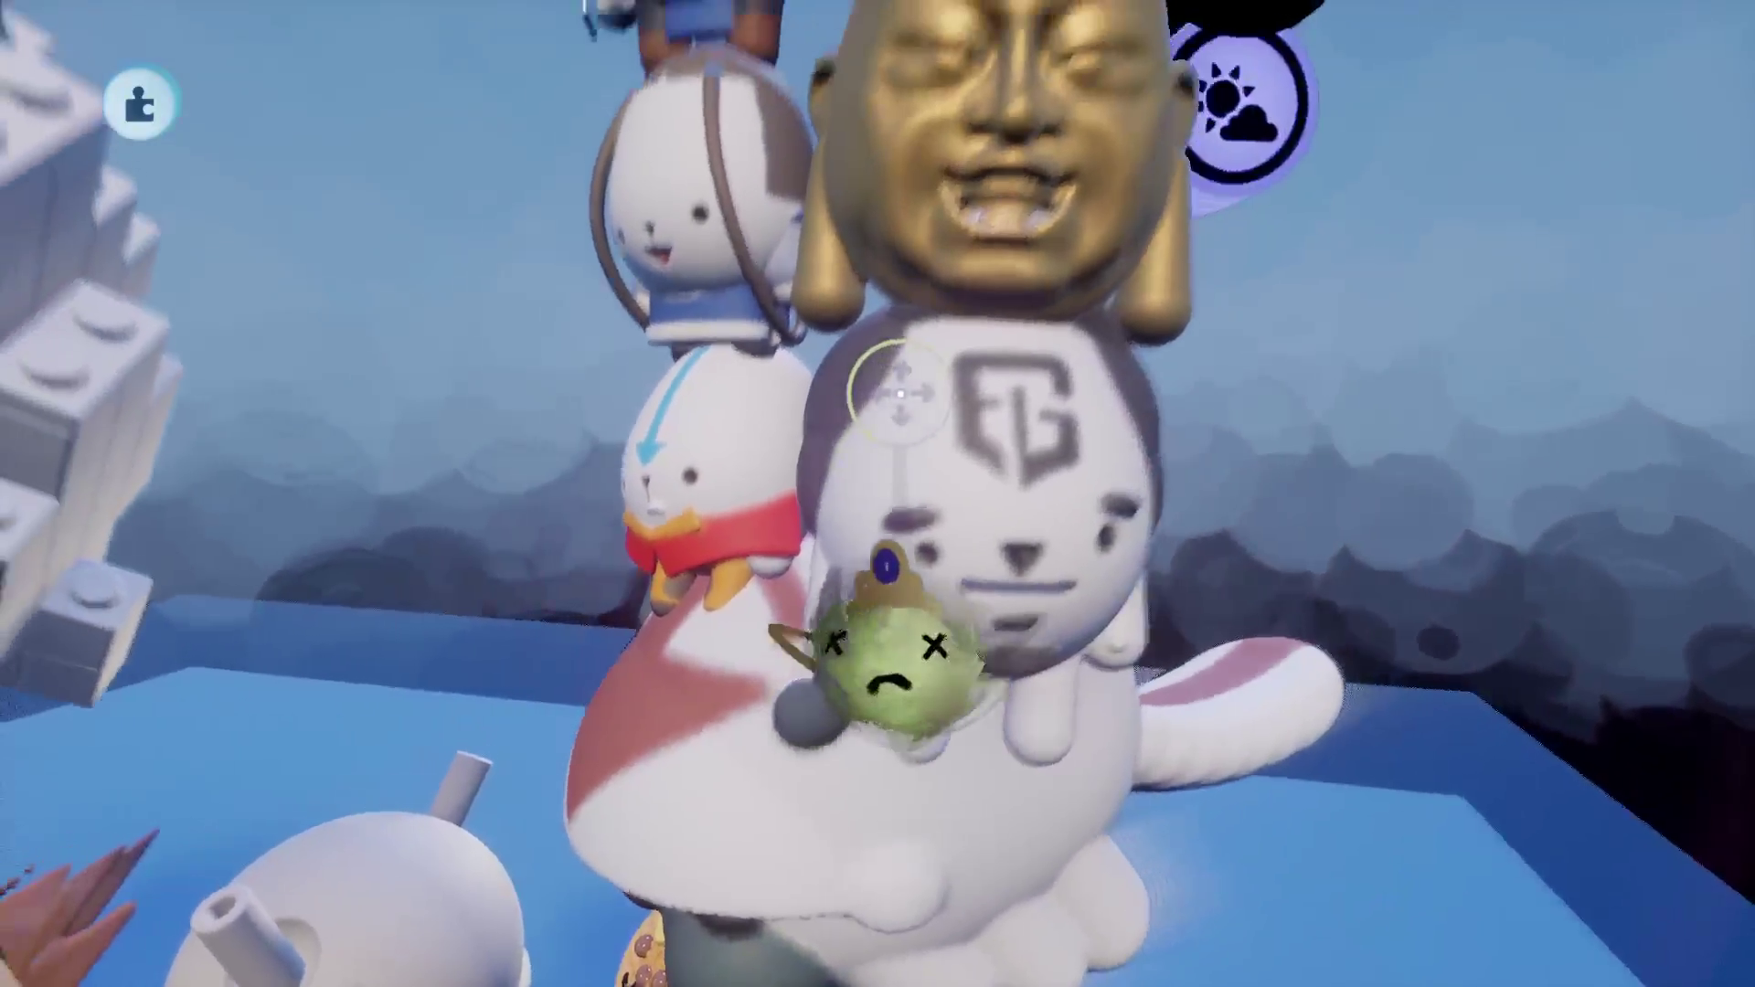
{"action": "mouse_move", "coordinate": [900, 393]}
{"action": "left_mouse_down"}
{"action": "mouse_move", "coordinate": [881, 353]}
{"action": "mouse_move", "coordinate": [1011, 393]}
{"action": "mouse_move", "coordinate": [1011, 372]}
{"action": "mouse_move", "coordinate": [990, 380]}
{"action": "mouse_move", "coordinate": [970, 446]}
{"action": "left_mouse_up"}
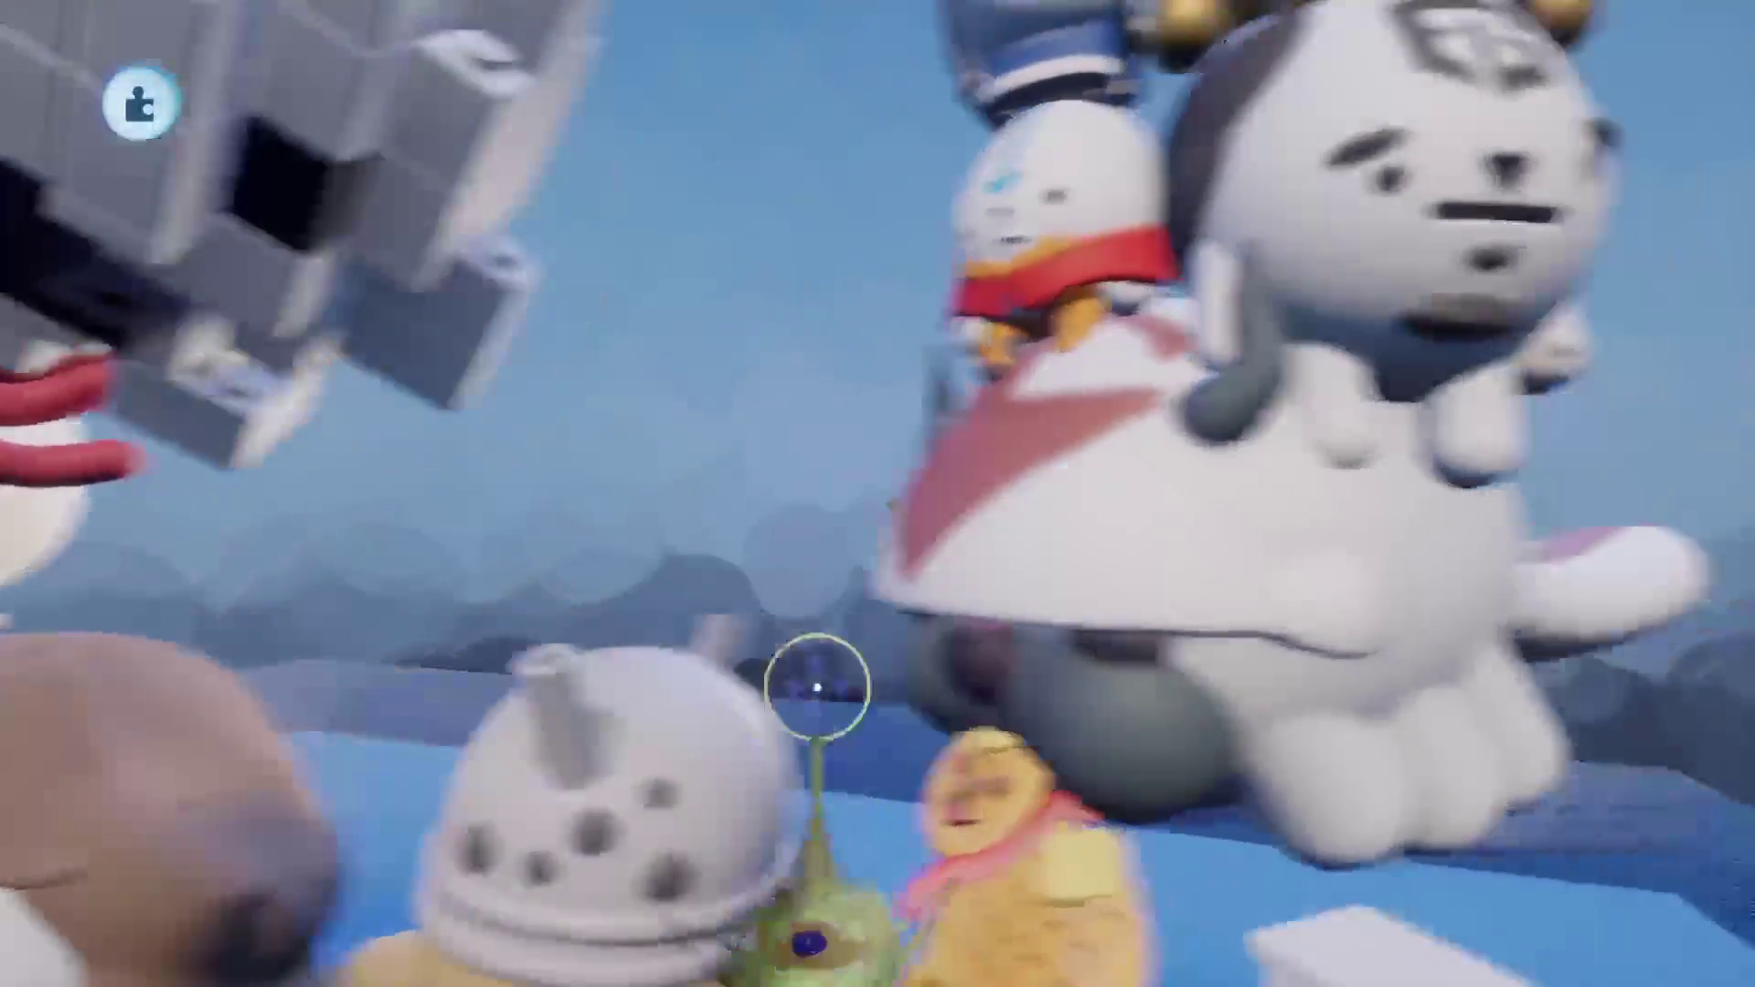
{"action": "left_click_drag", "start_coordinate": [818, 685], "coordinate": [768, 567]}
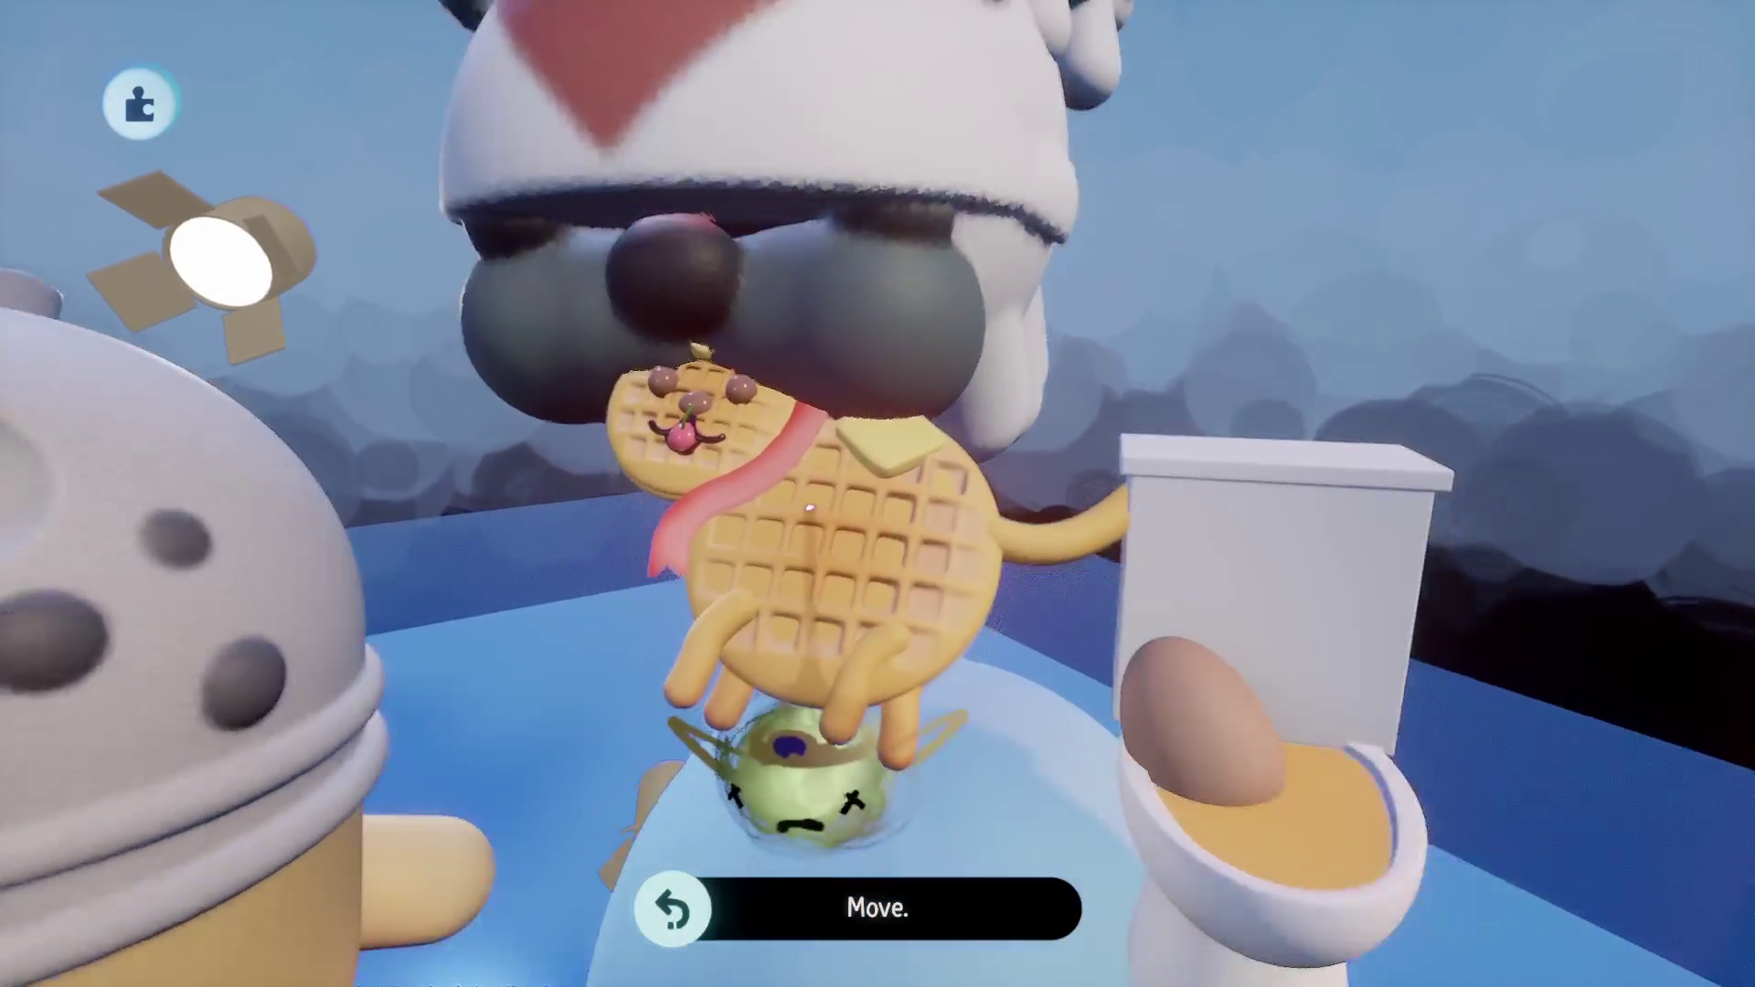
{"action": "mouse_move", "coordinate": [786, 787]}
{"action": "left_mouse_down"}
{"action": "mouse_move", "coordinate": [855, 732]}
{"action": "mouse_move", "coordinate": [1079, 695]}
{"action": "mouse_move", "coordinate": [1112, 603]}
{"action": "mouse_move", "coordinate": [900, 608]}
{"action": "left_mouse_up"}
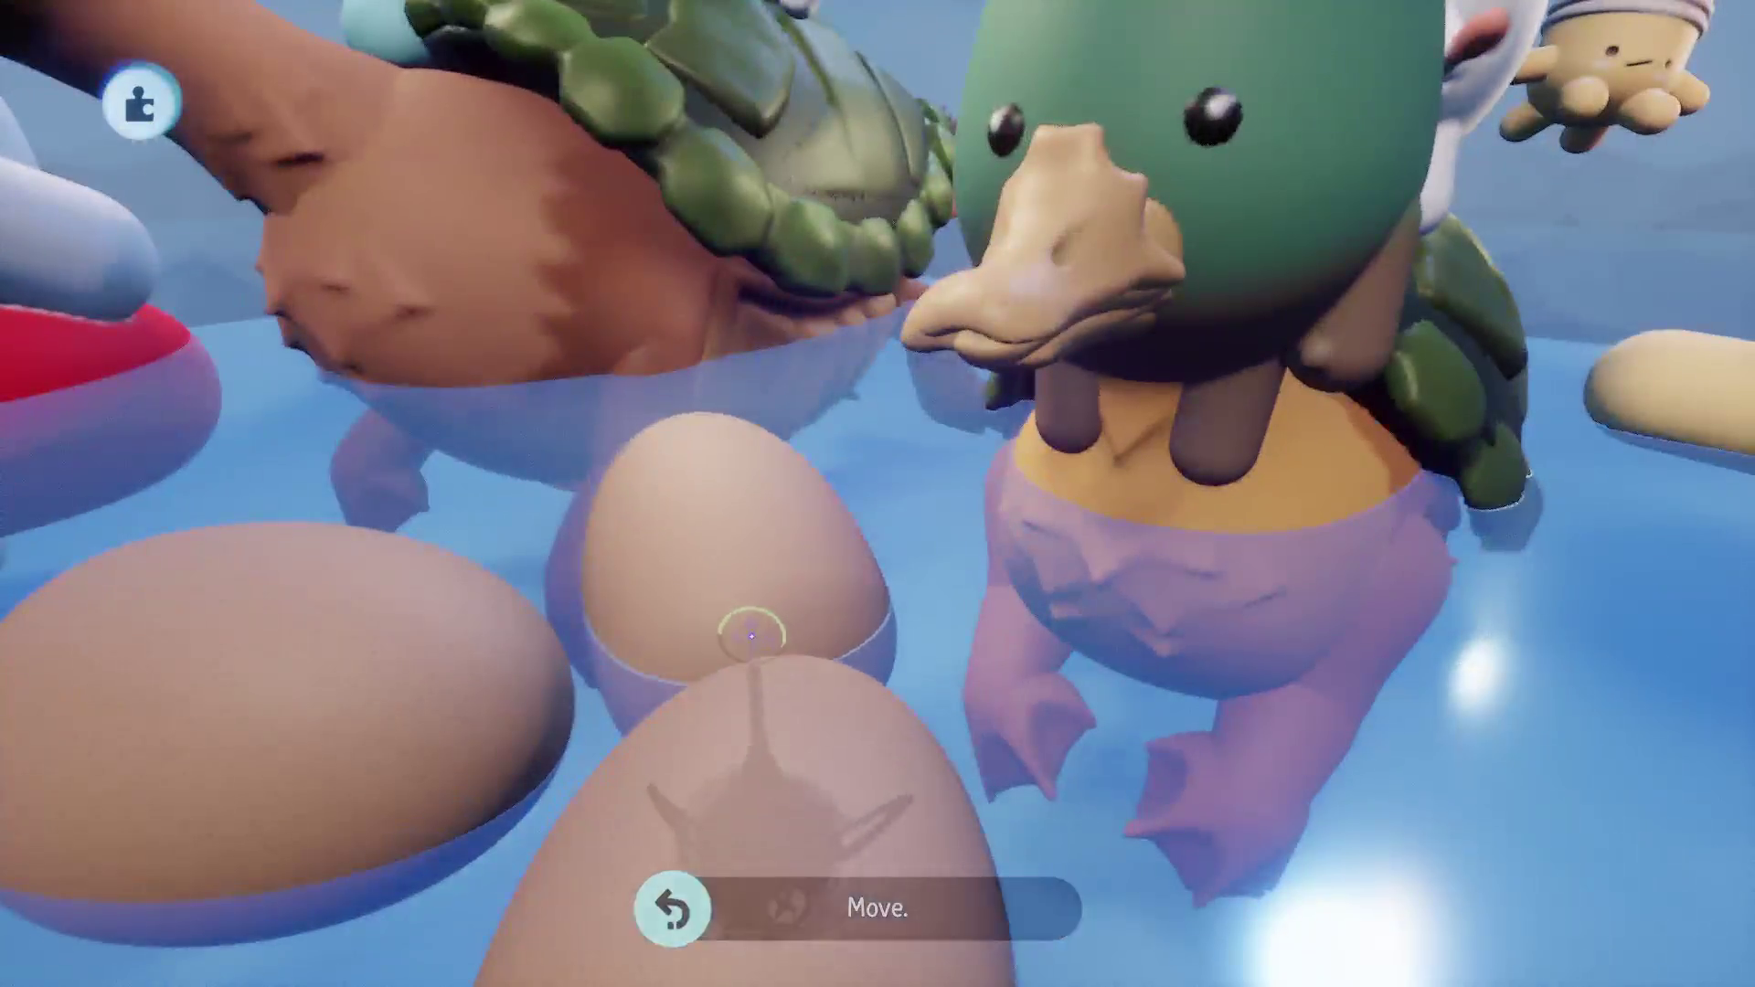
{"action": "left_click_drag", "start_coordinate": [751, 633], "coordinate": [773, 570]}
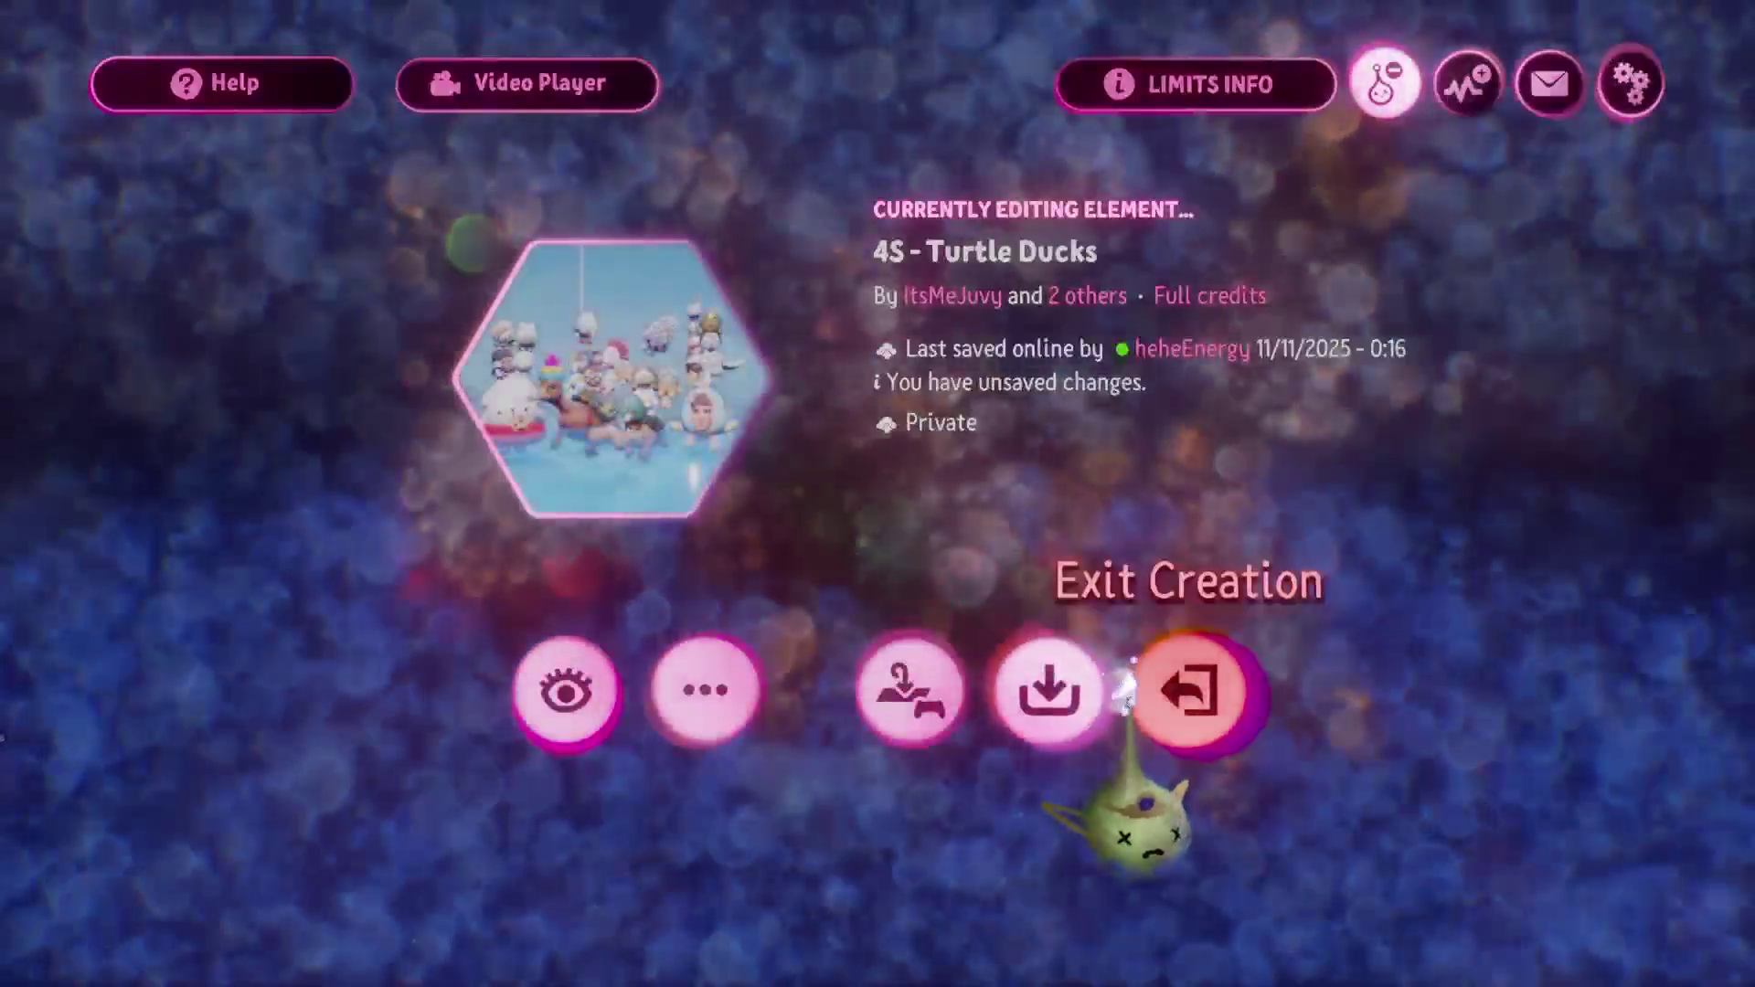
Exit Turtle Ducks, open the 4 Seasons dudes and dudettes collection and view its object updates.
{"action": "left_click", "coordinate": [1180, 690]}
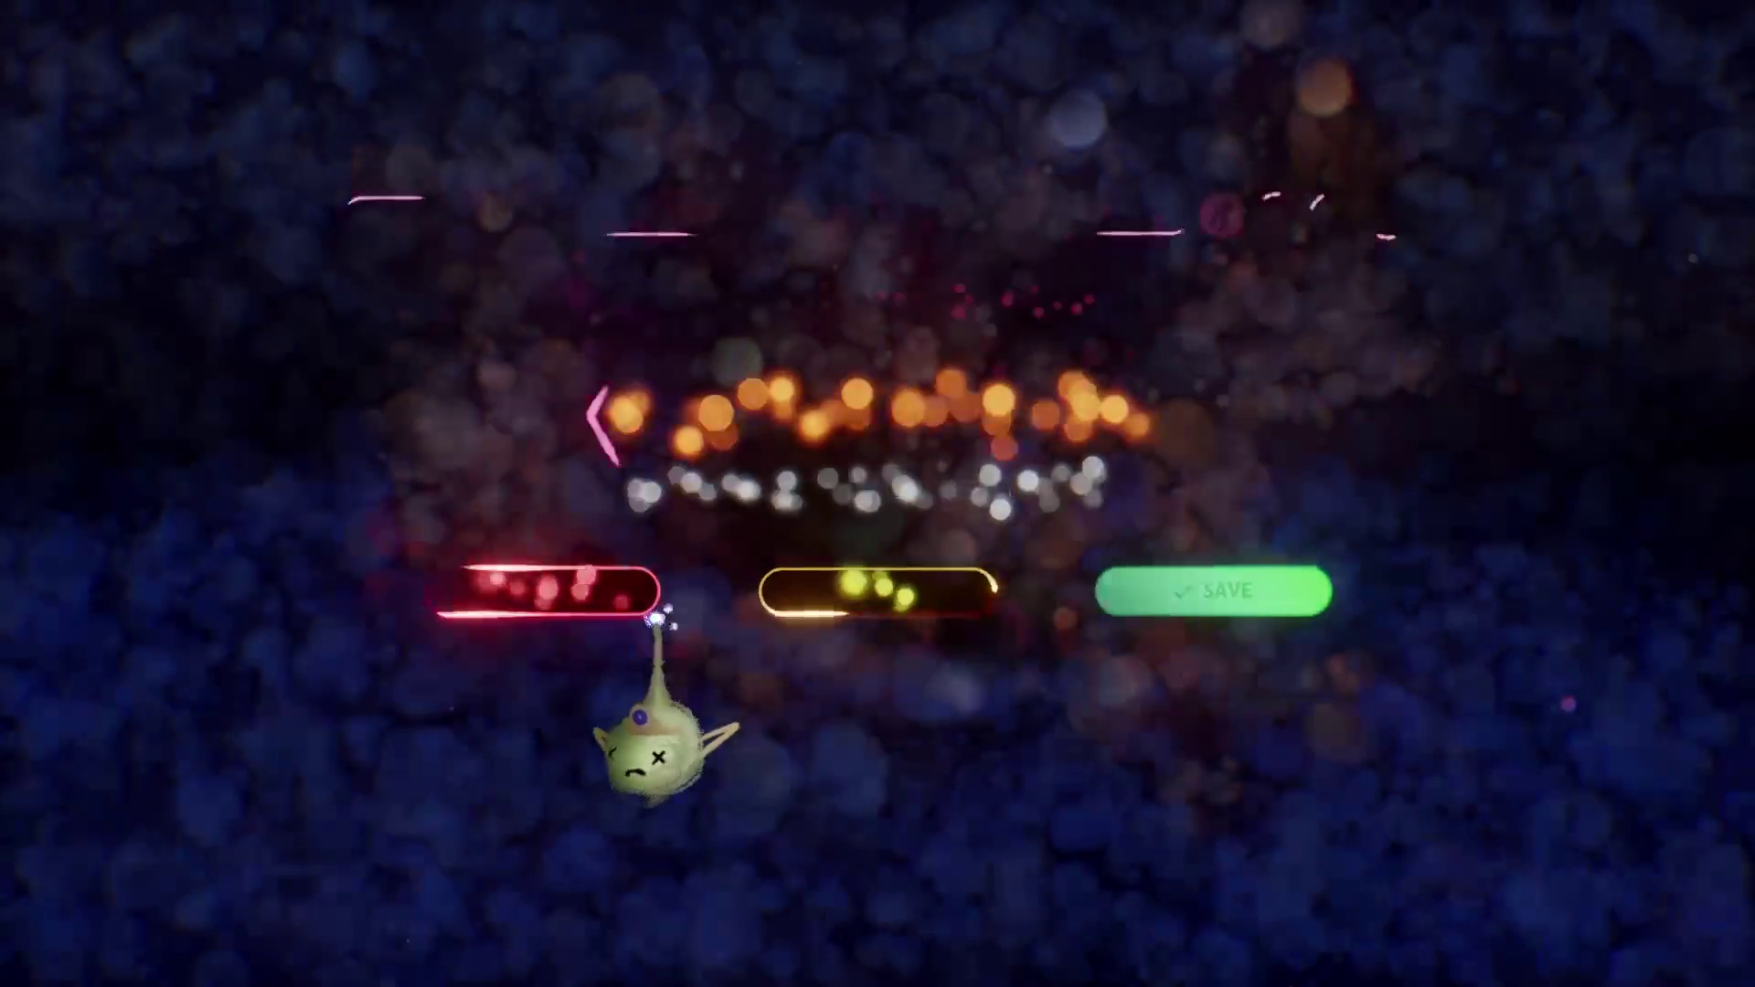
{"action": "key", "text": "Escape"}
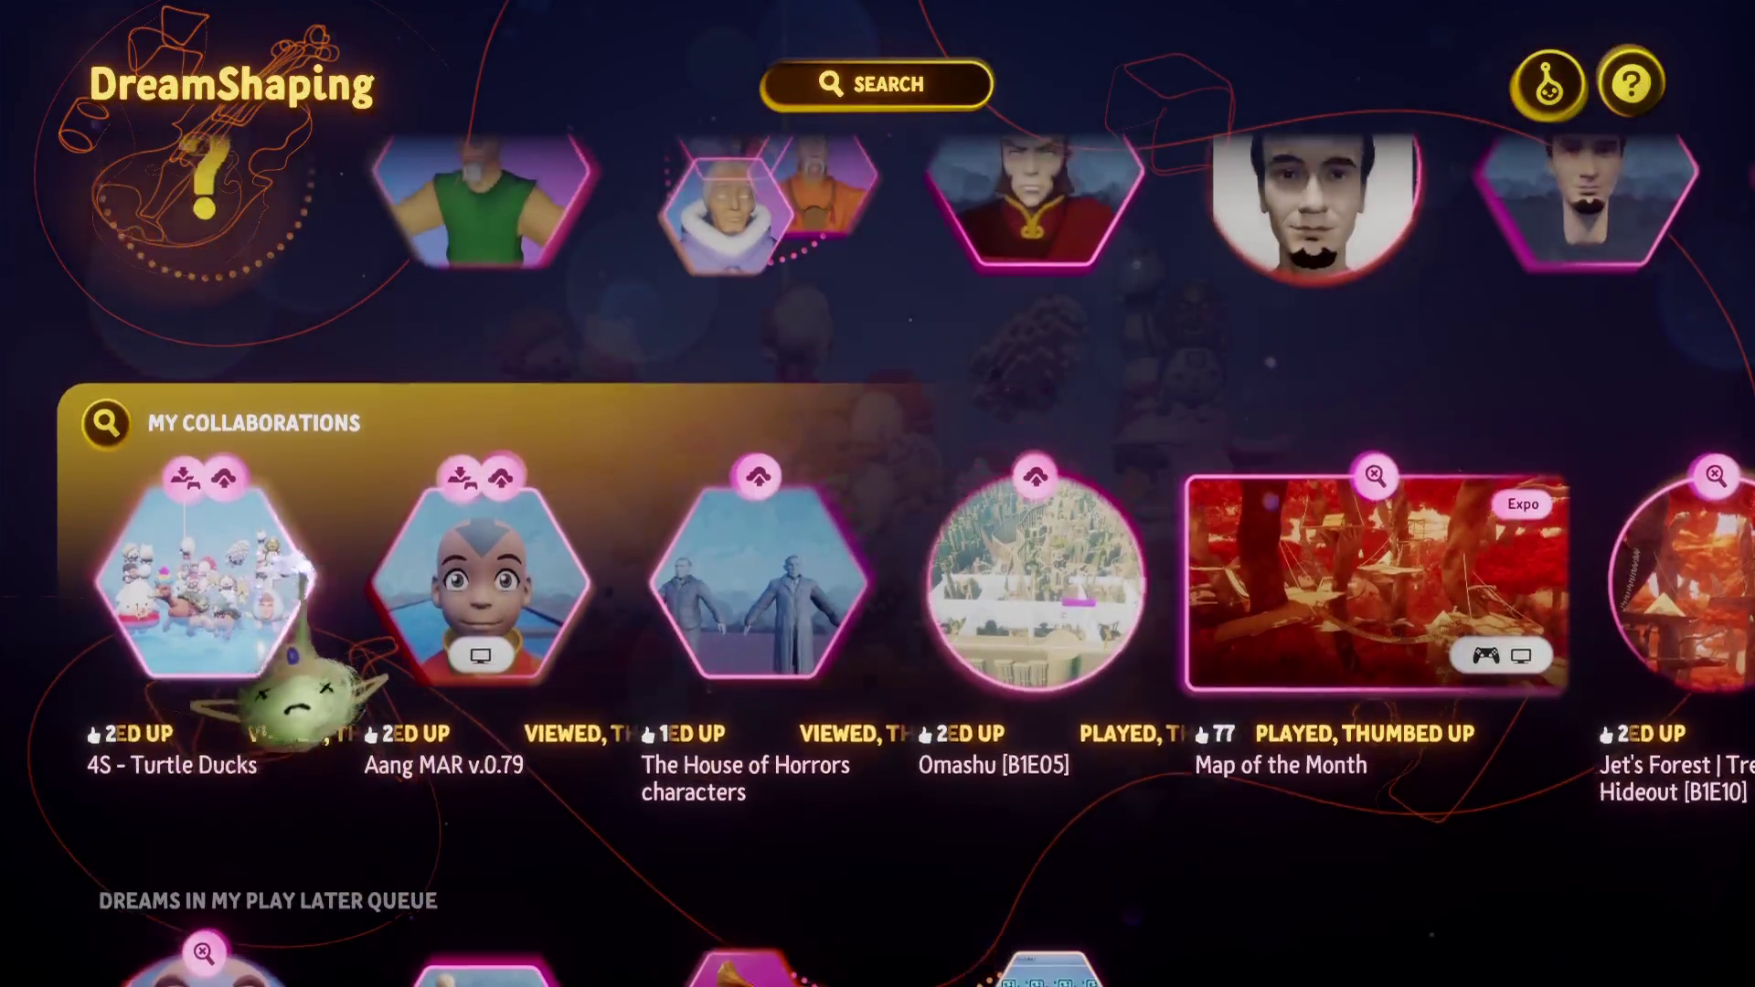
{"action": "scroll", "coordinate": [293, 640], "scroll_direction": "up", "scroll_amount": 5}
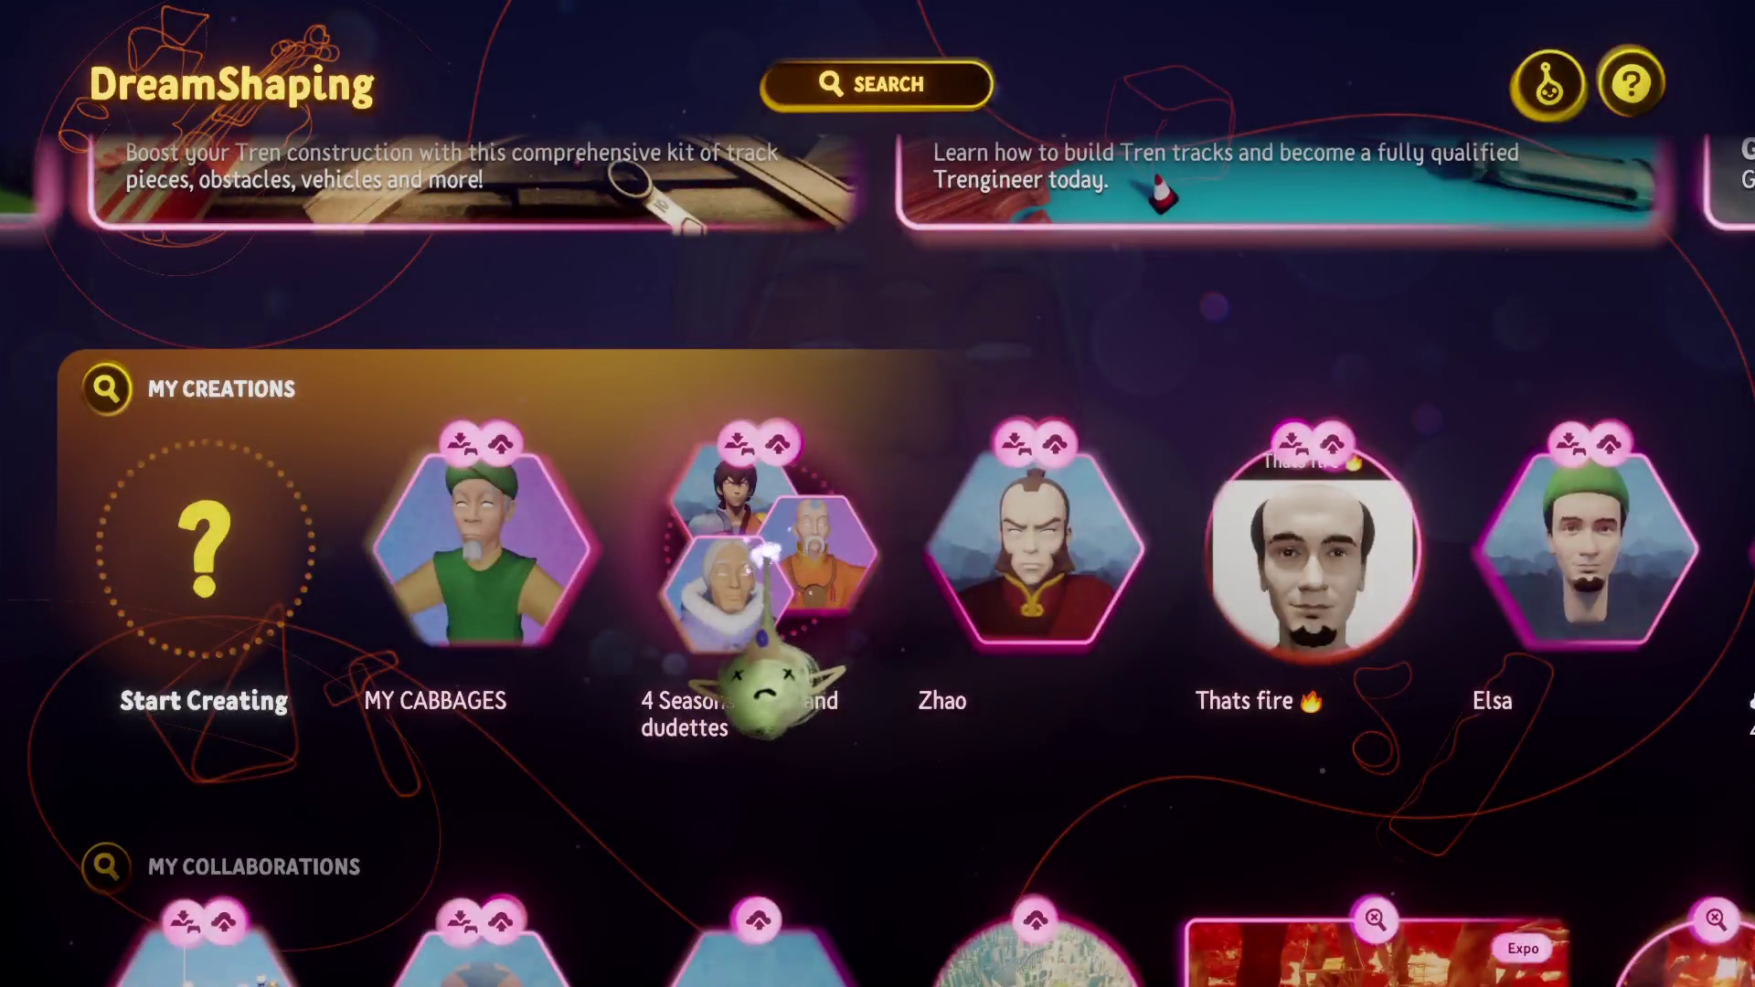
{"action": "left_click", "coordinate": [766, 554]}
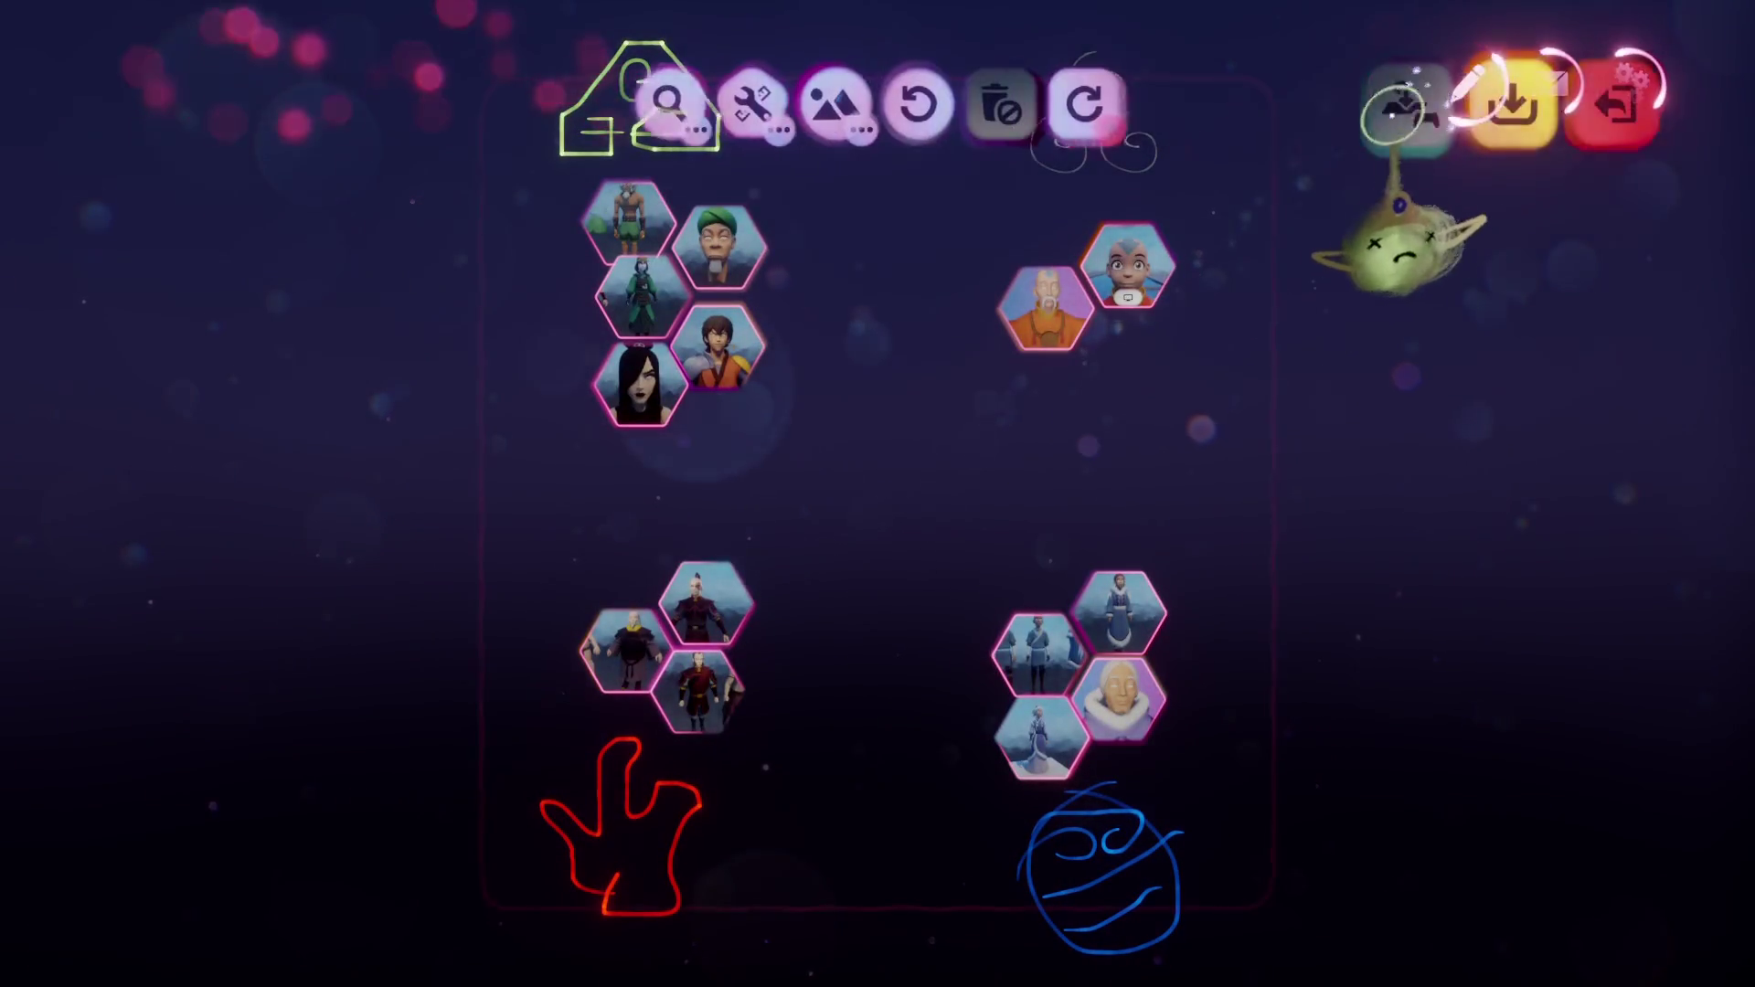
{"action": "left_click", "coordinate": [1088, 128]}
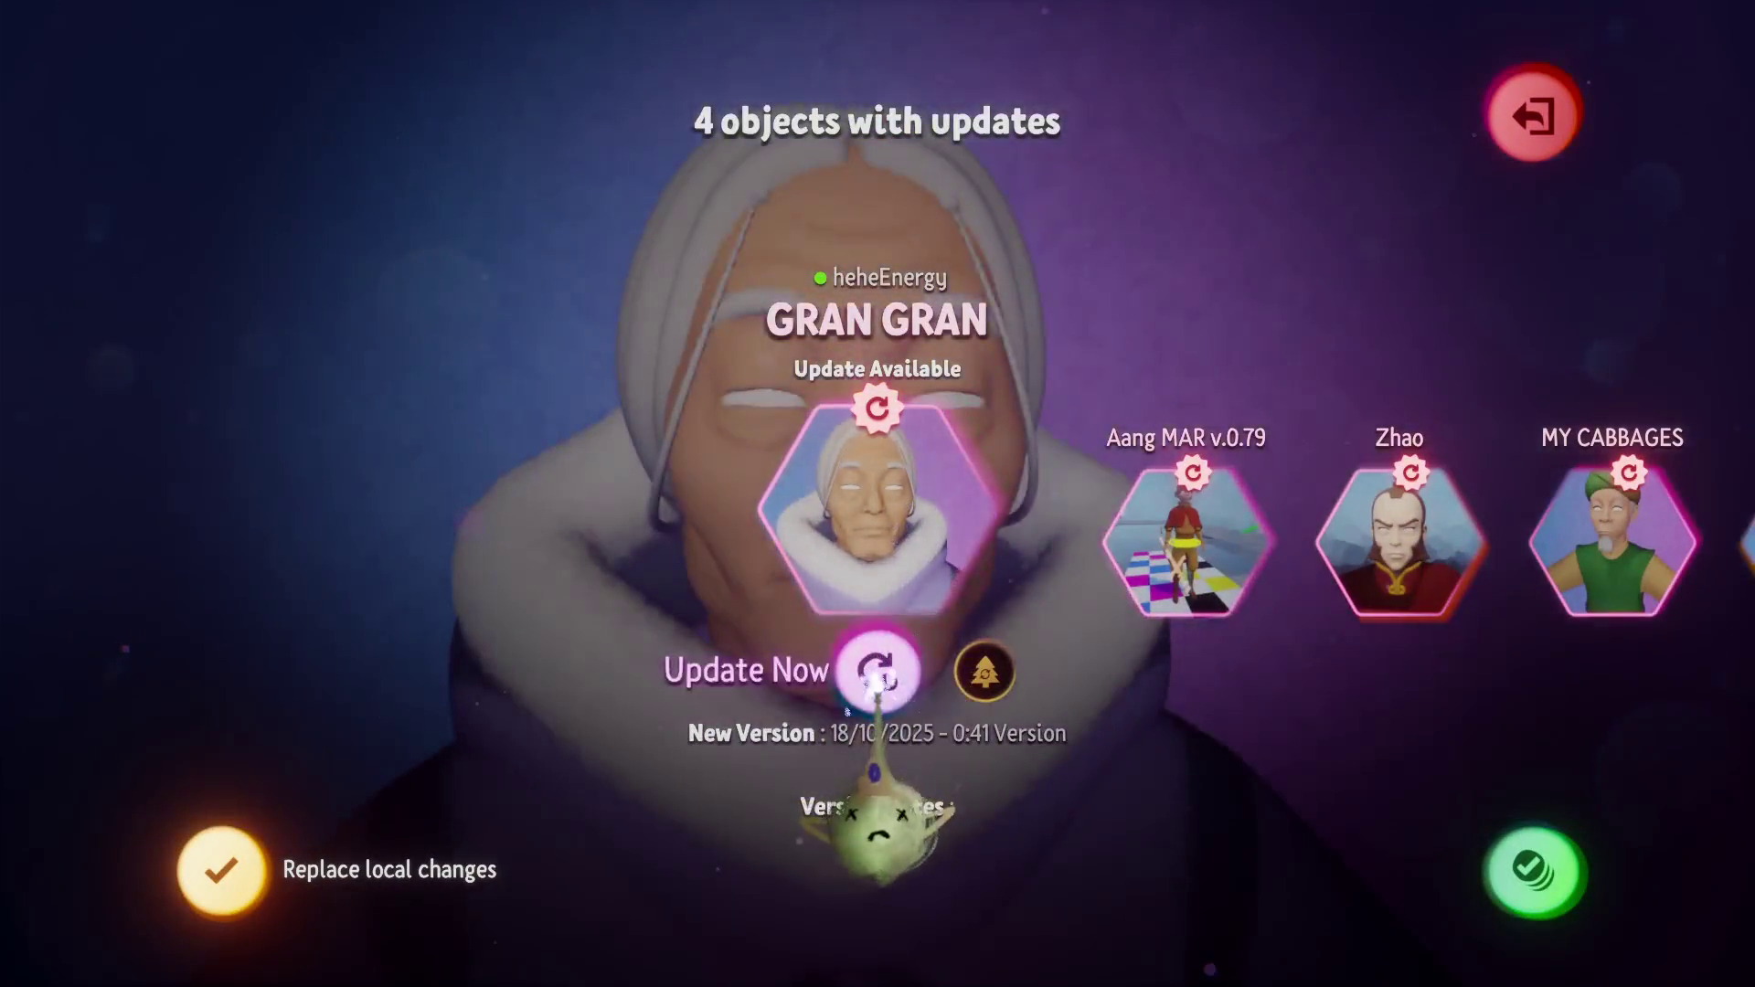
Browse the pending updates from Aang MAR v.0.79, Zhao and MY CABBAGES through Sokka to Bumi.
{"action": "key", "text": "Right"}
{"action": "key", "text": "Right"}
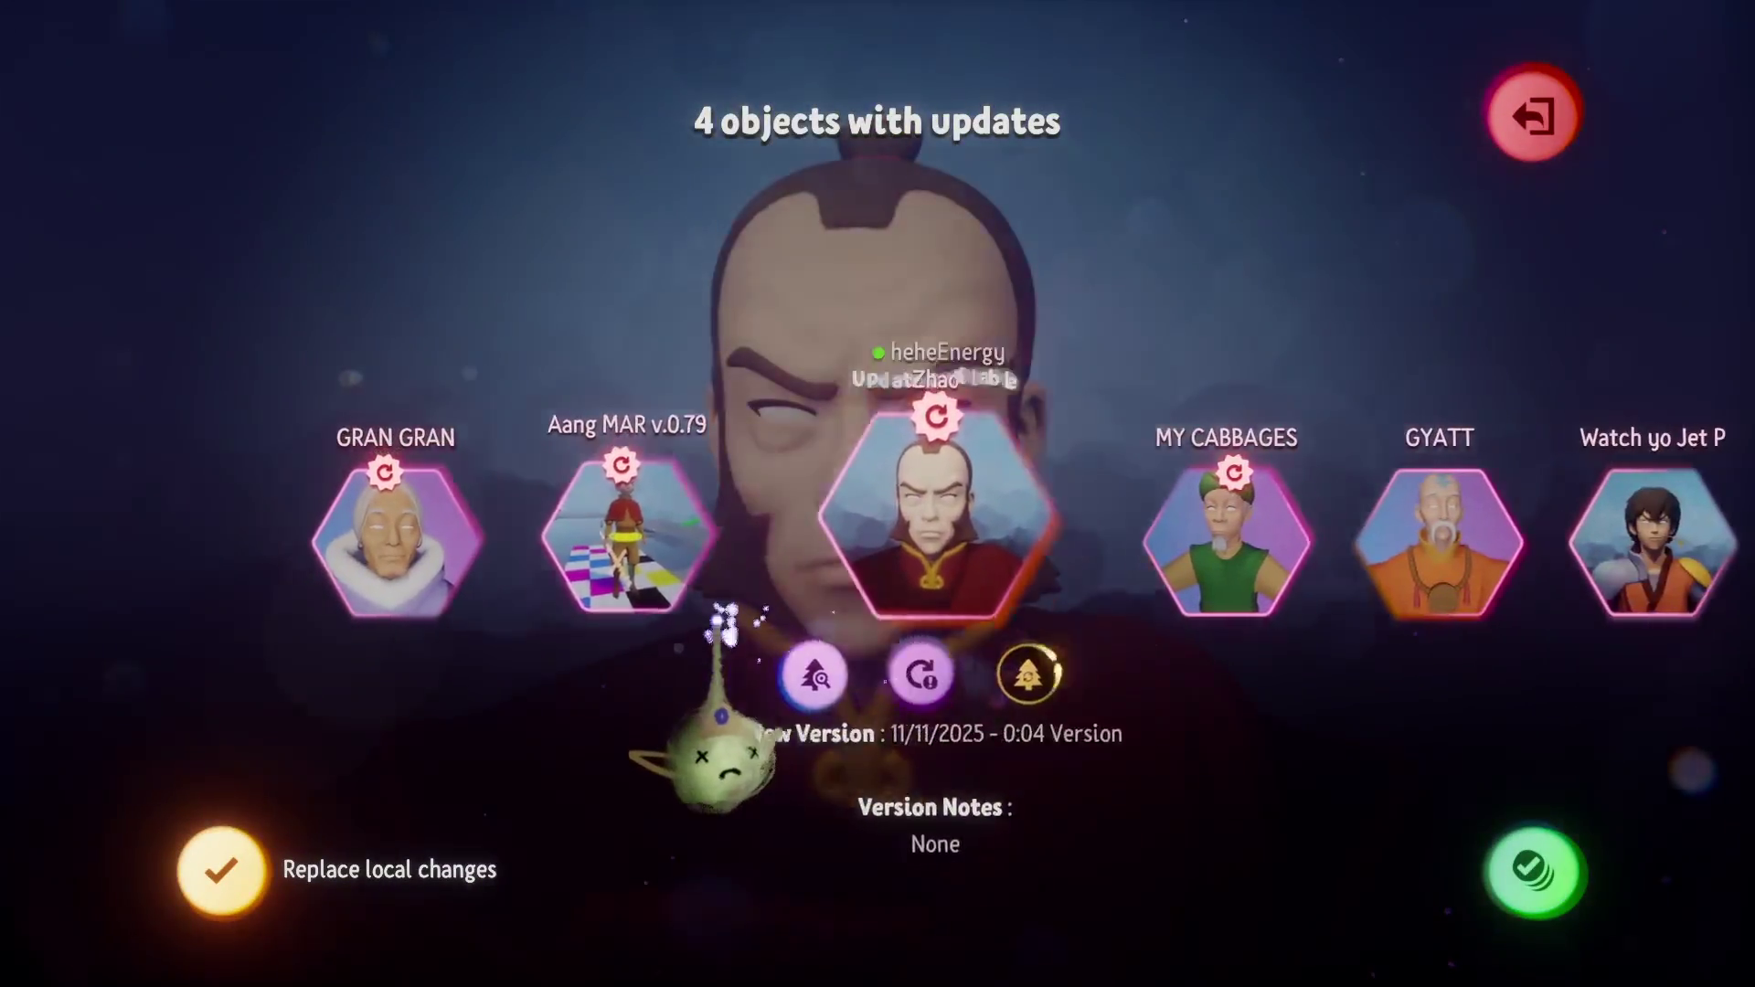
{"action": "key", "text": "Left"}
{"action": "key", "text": "Right"}
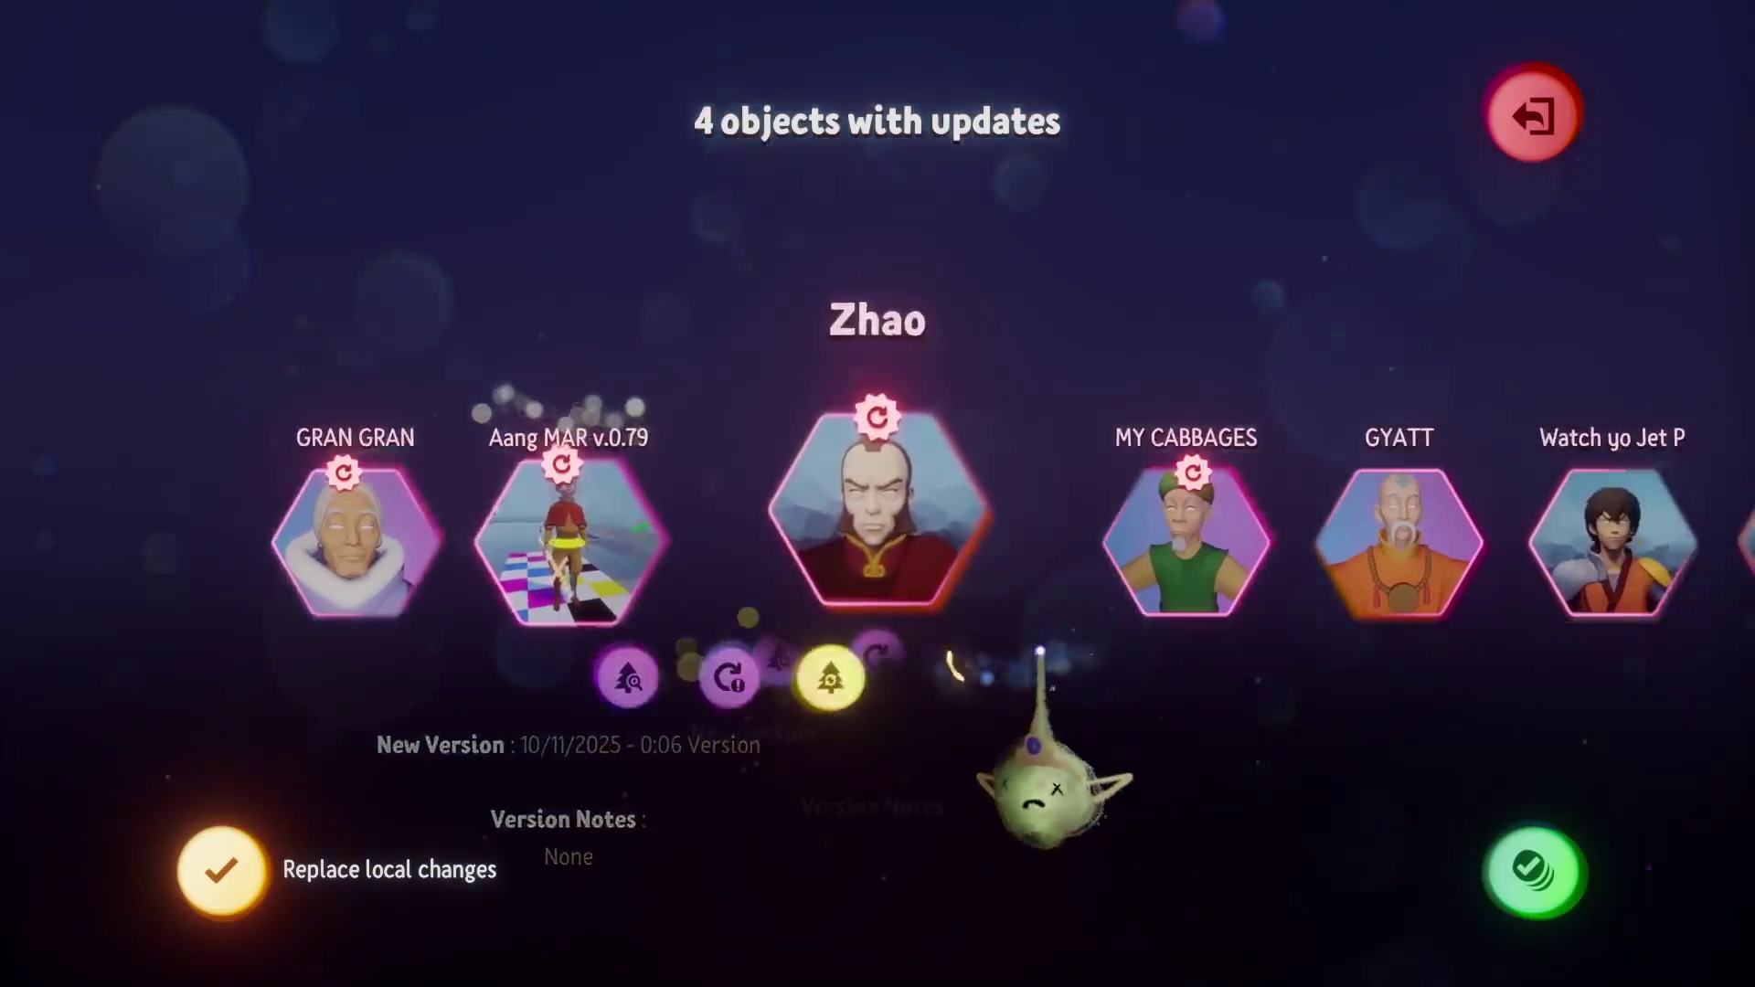
{"action": "key", "text": "Right"}
{"action": "key", "text": "Right"}
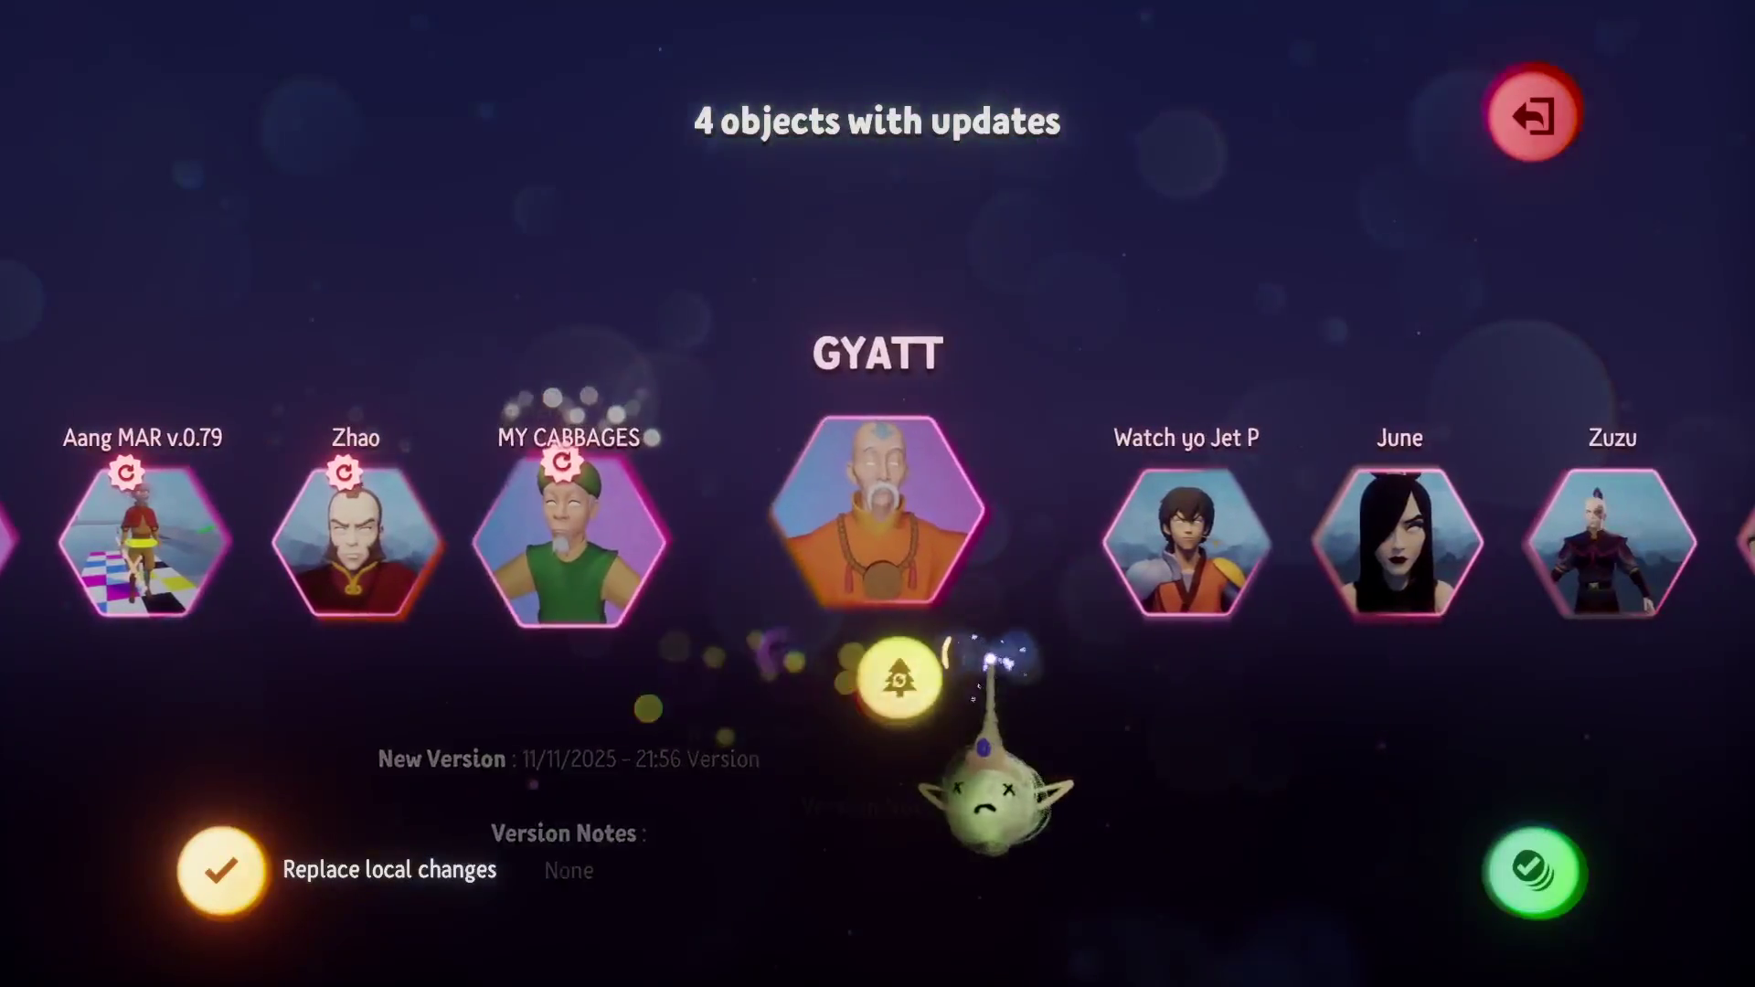
{"action": "key", "text": "Right"}
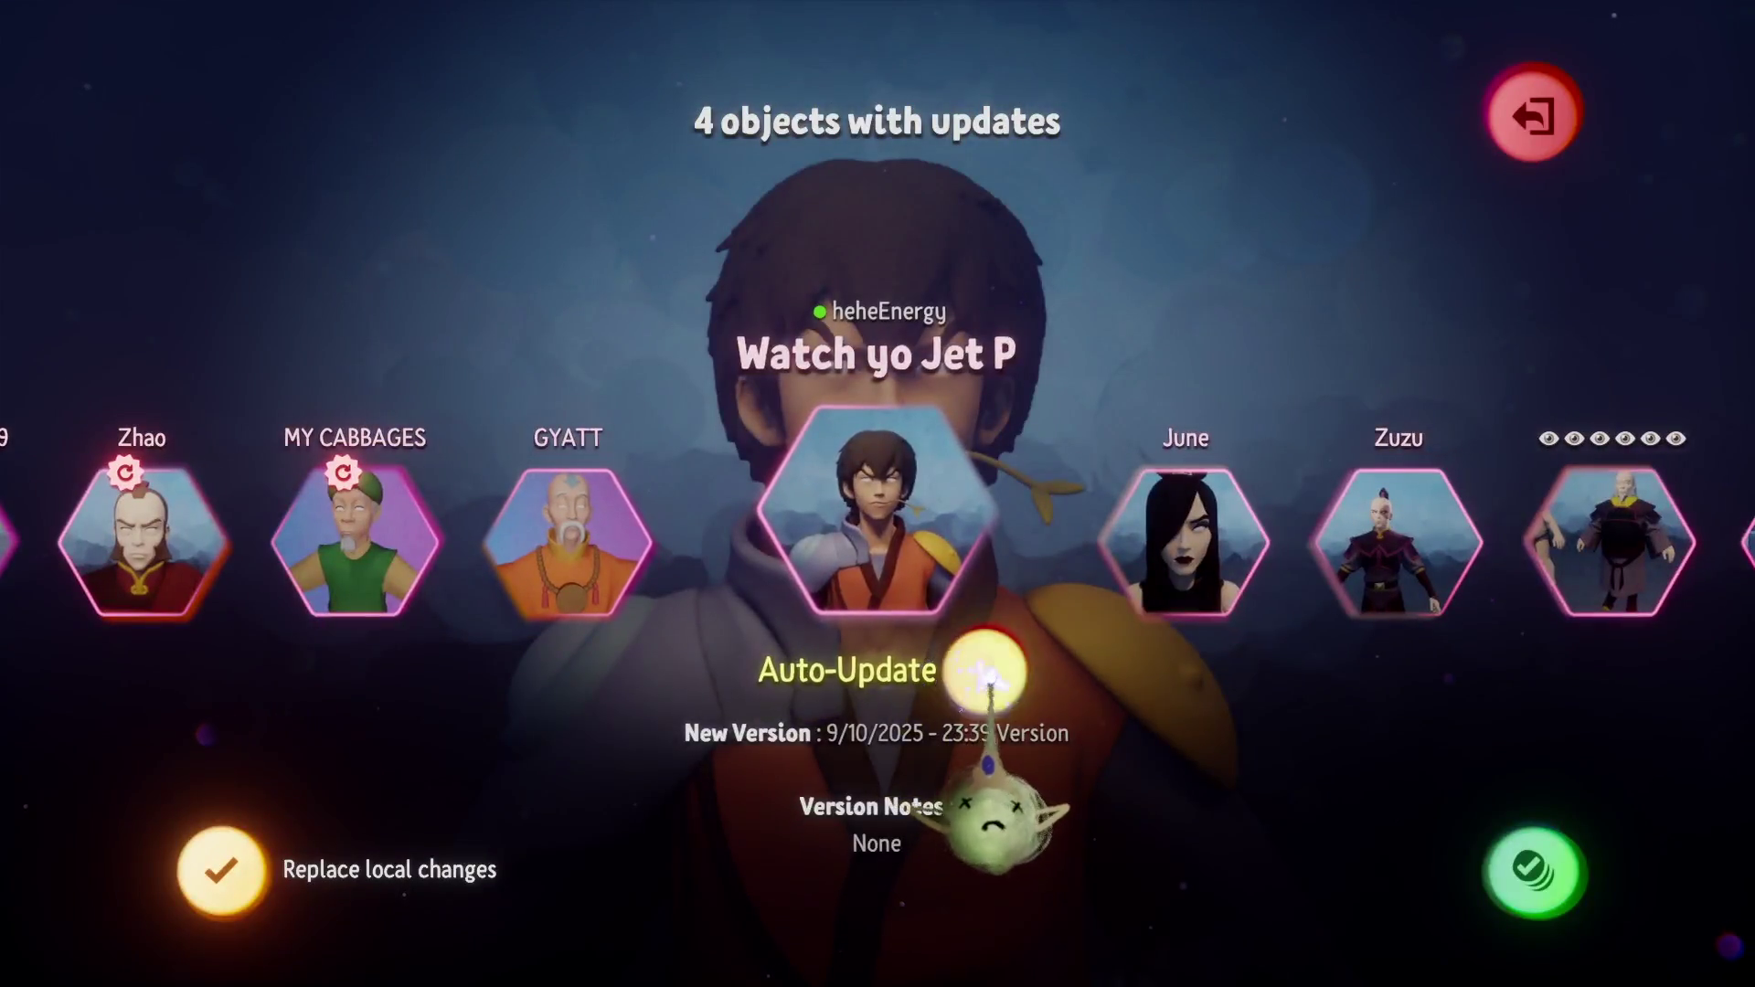
{"action": "key", "text": "Right"}
{"action": "key", "text": "Right"}
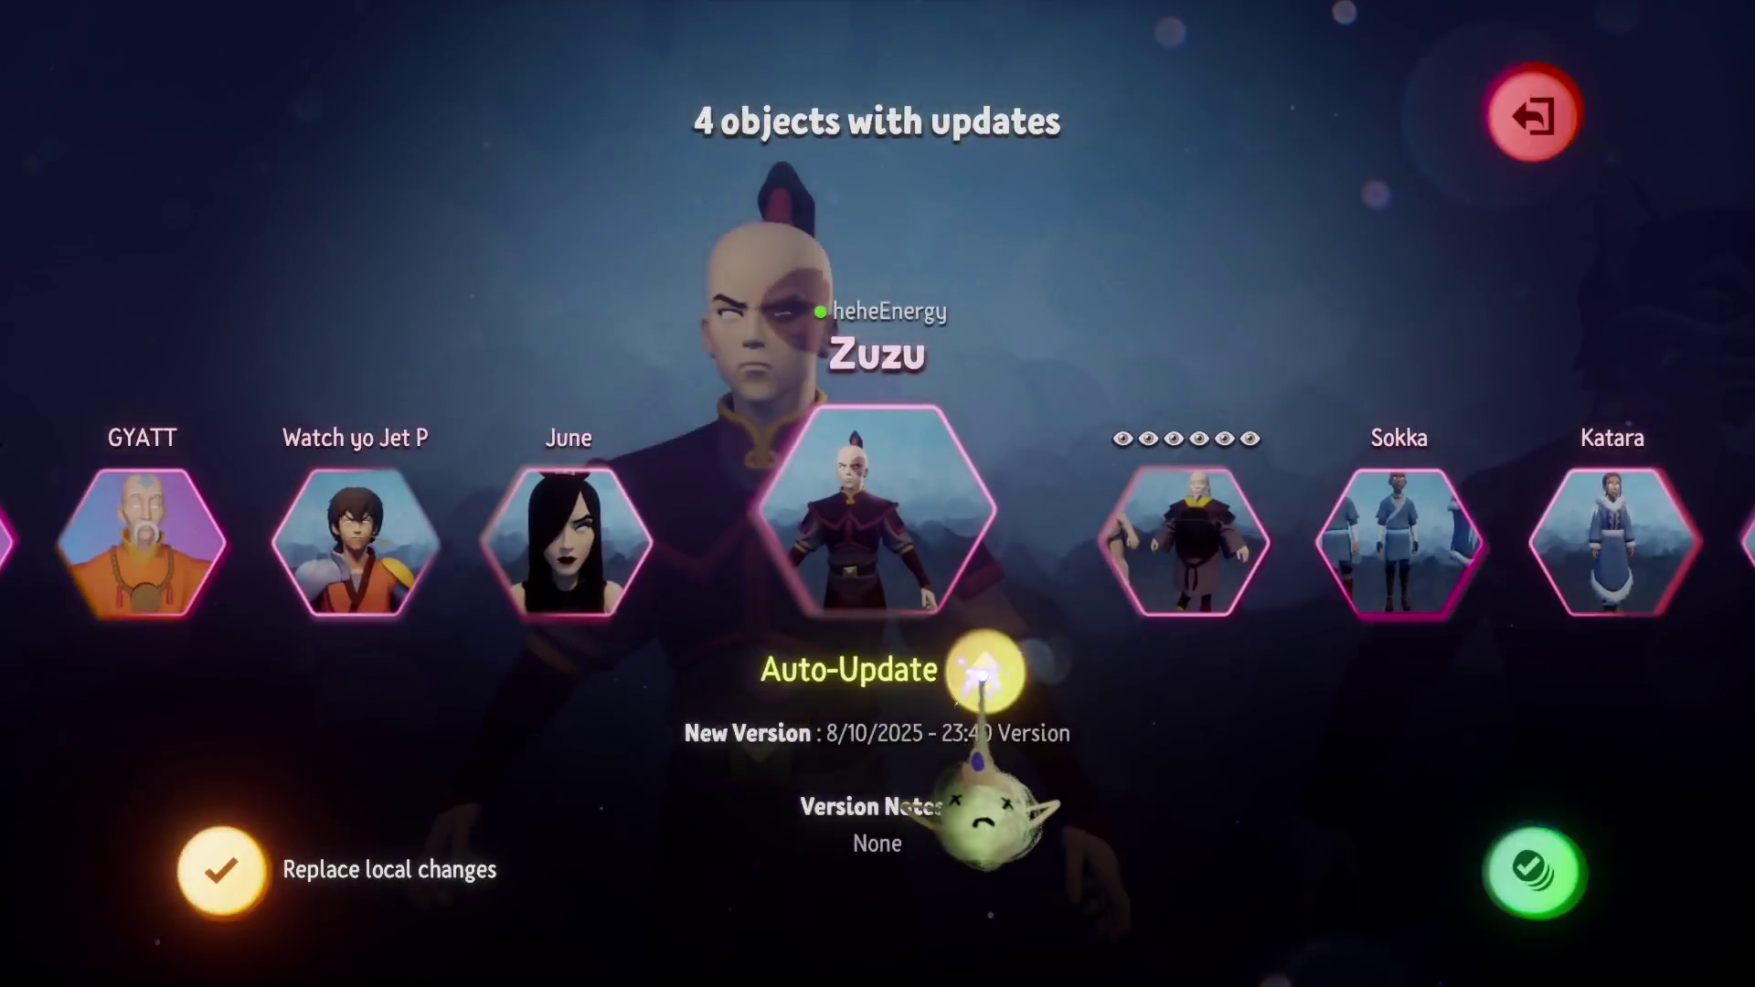
{"action": "key", "text": "Right"}
{"action": "key", "text": "Right"}
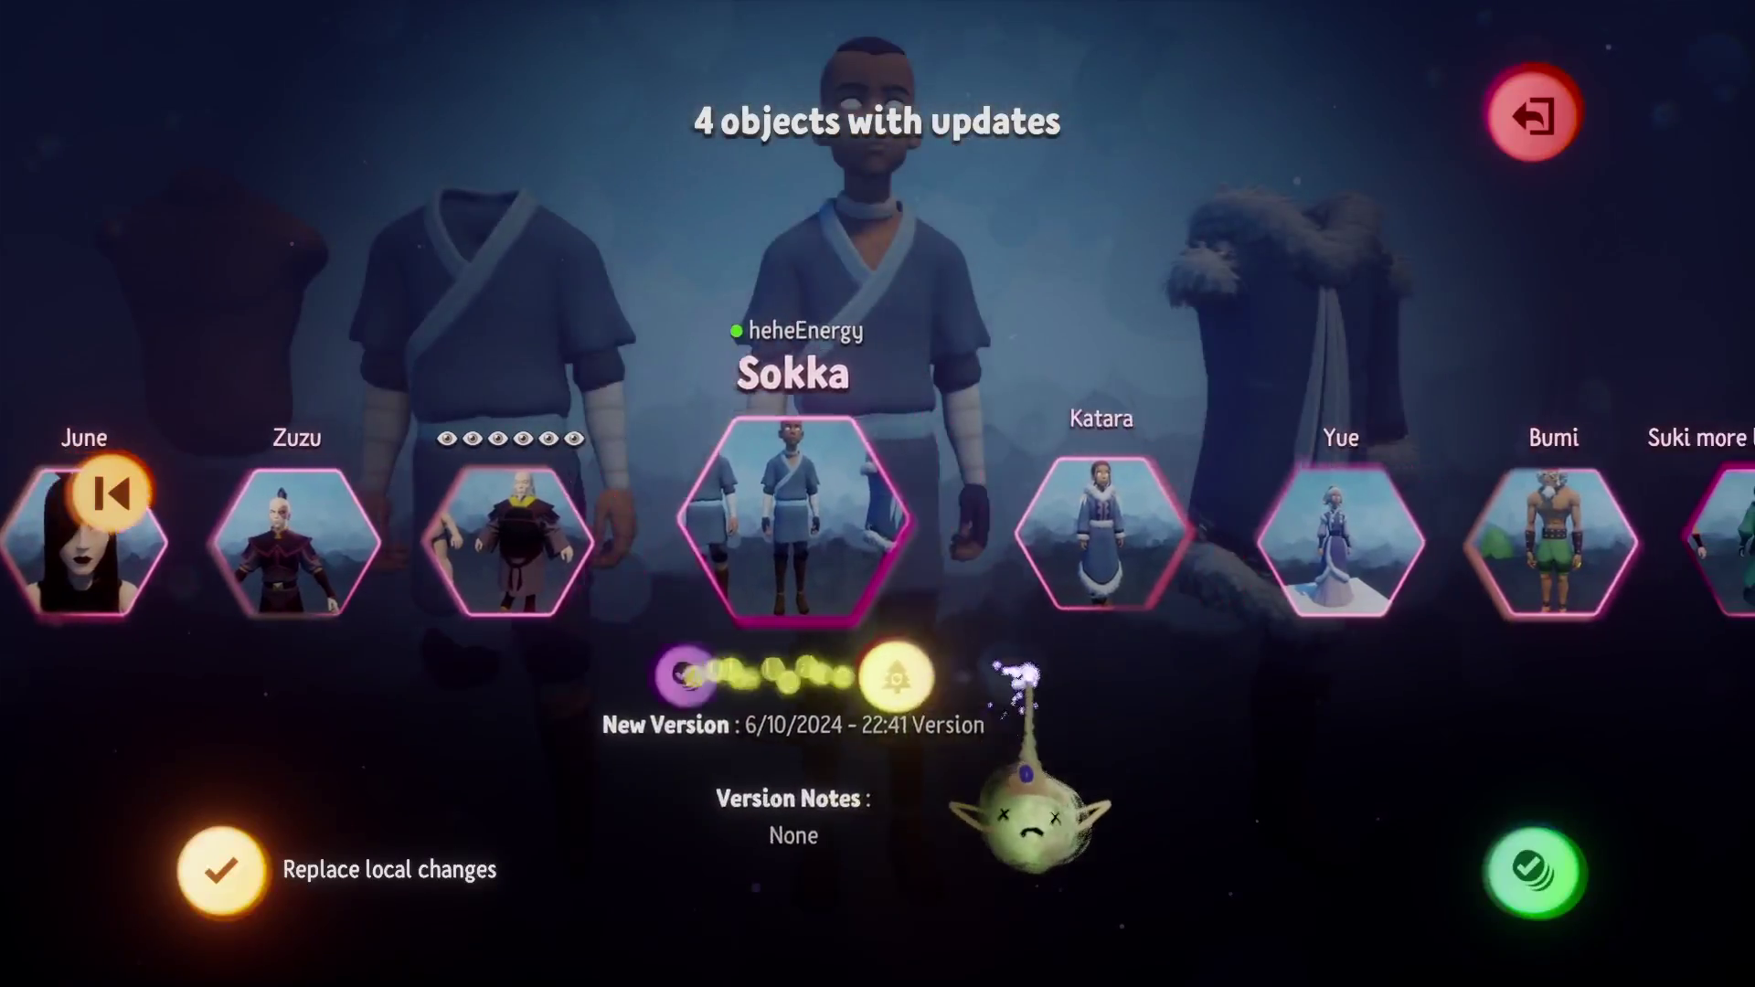
{"action": "key", "text": "Right"}
{"action": "key", "text": "Right"}
{"action": "key", "text": "Right"}
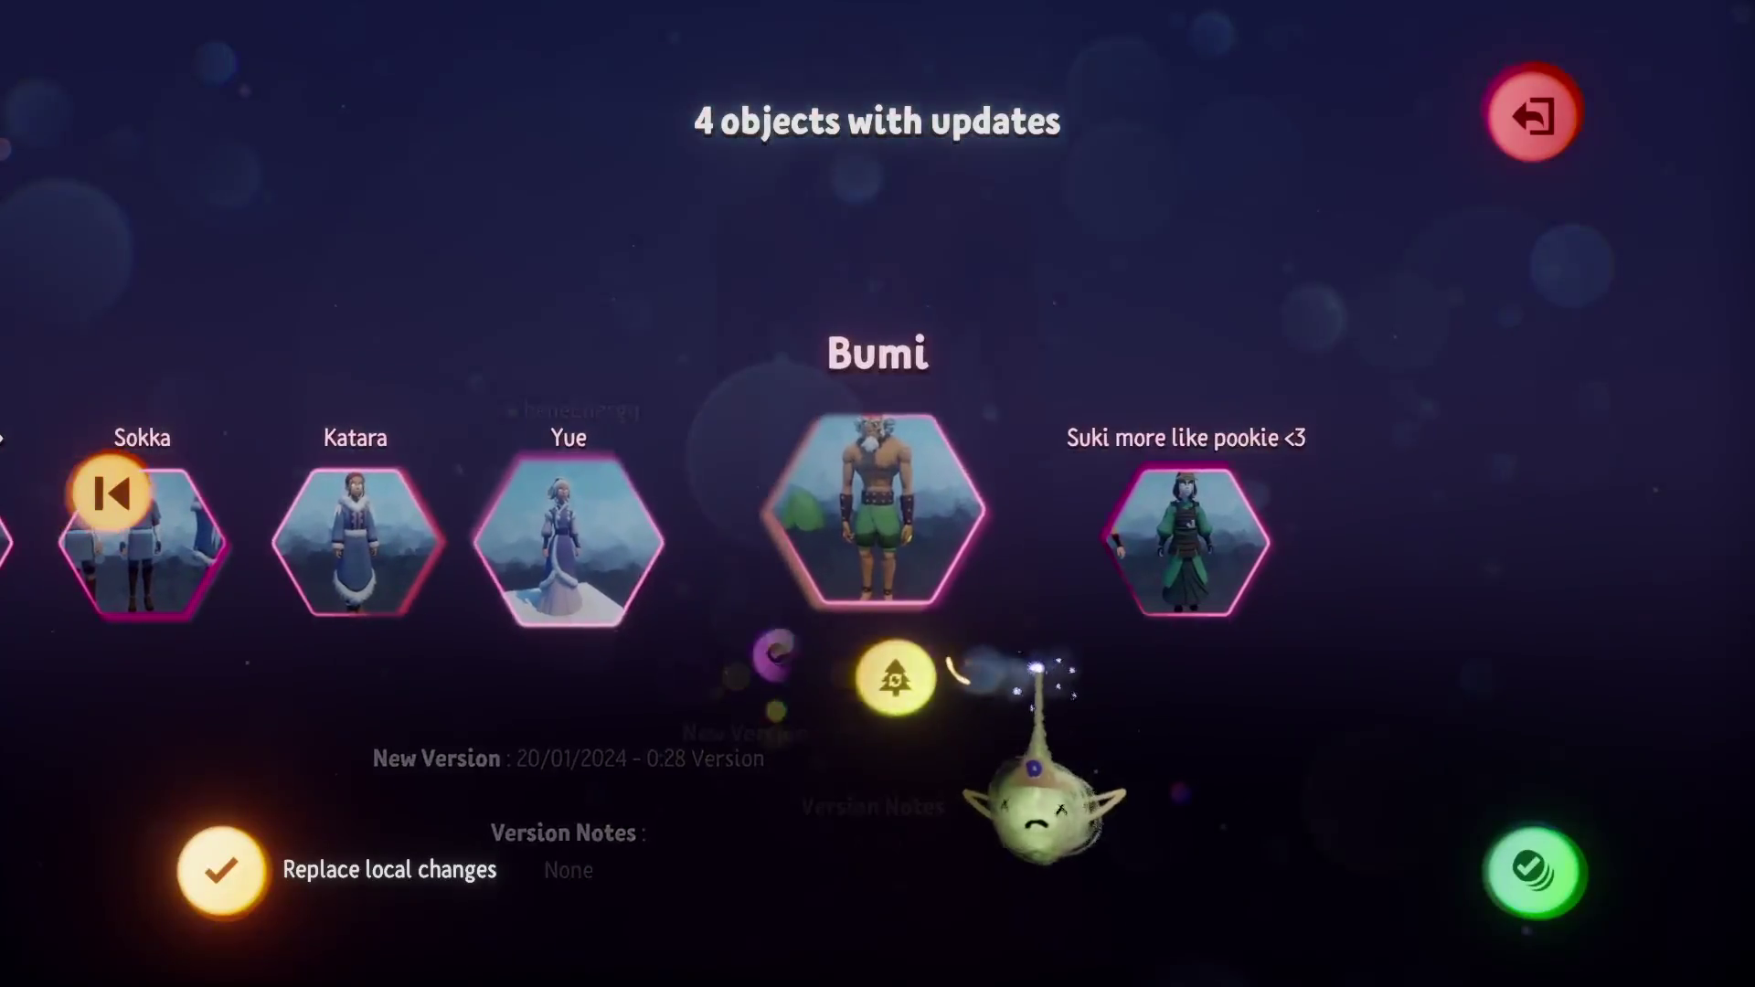
{"action": "key", "text": "Right"}
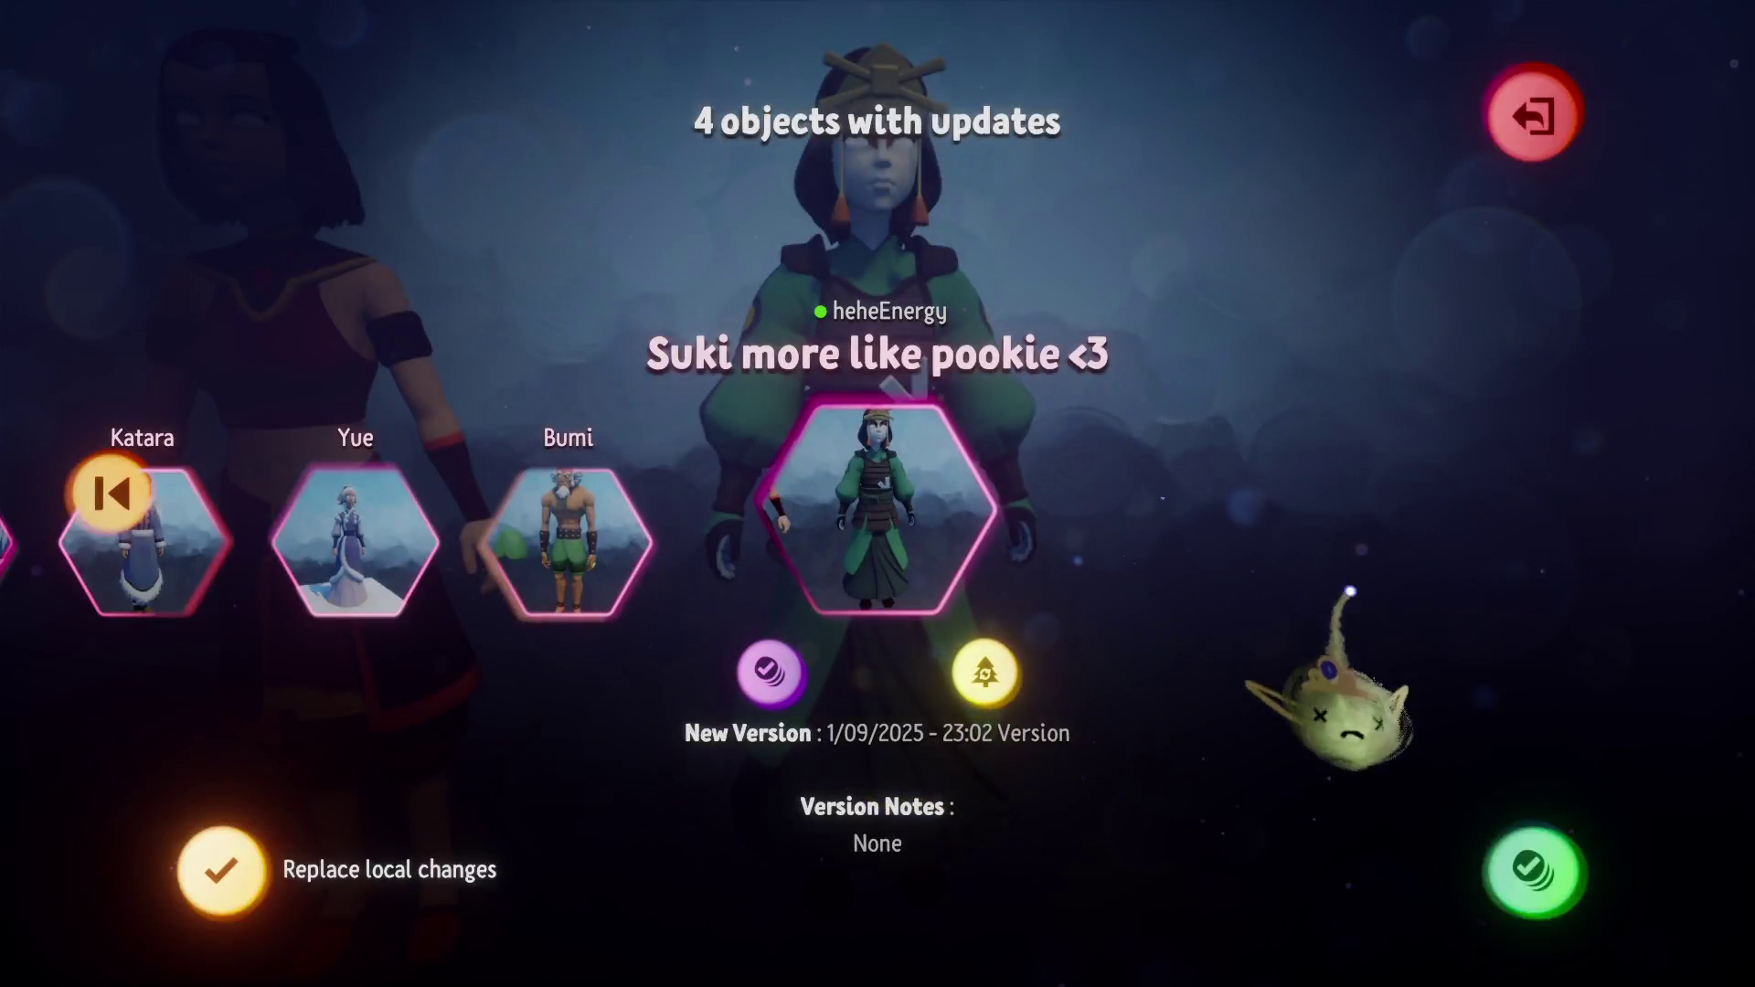
Accept all updates, confirm, and close the updates screen.
{"action": "left_click", "coordinate": [1534, 873]}
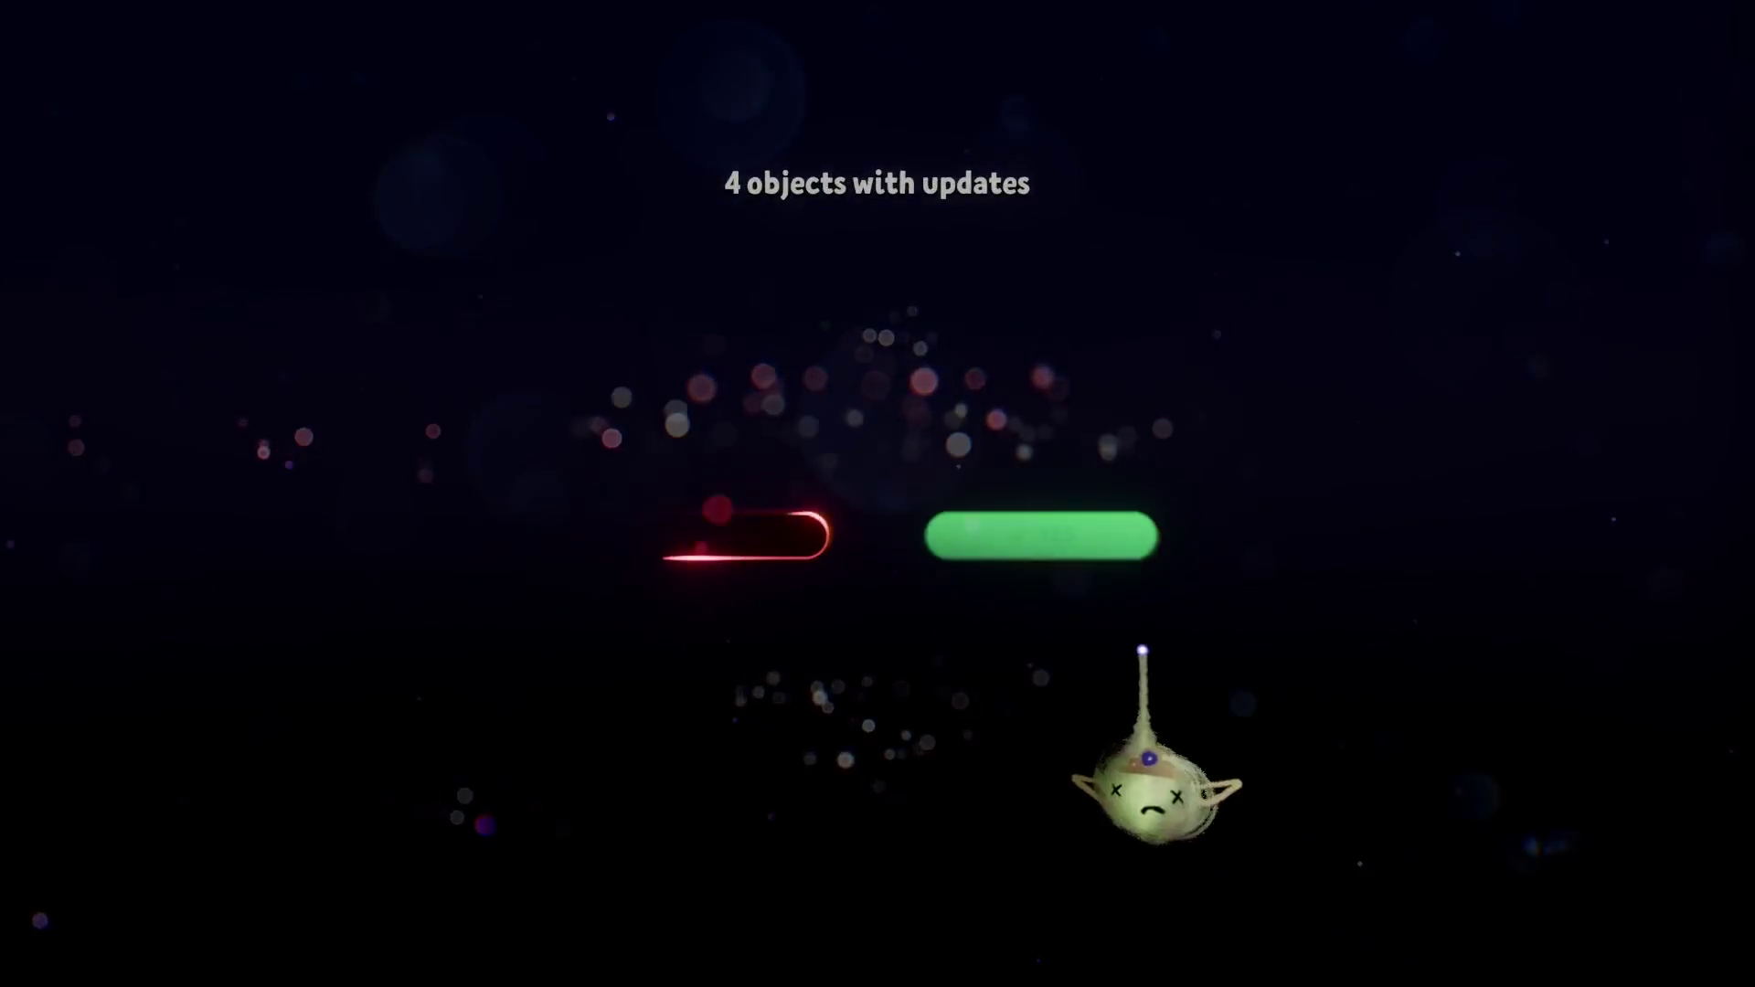
{"action": "left_click", "coordinate": [1019, 535]}
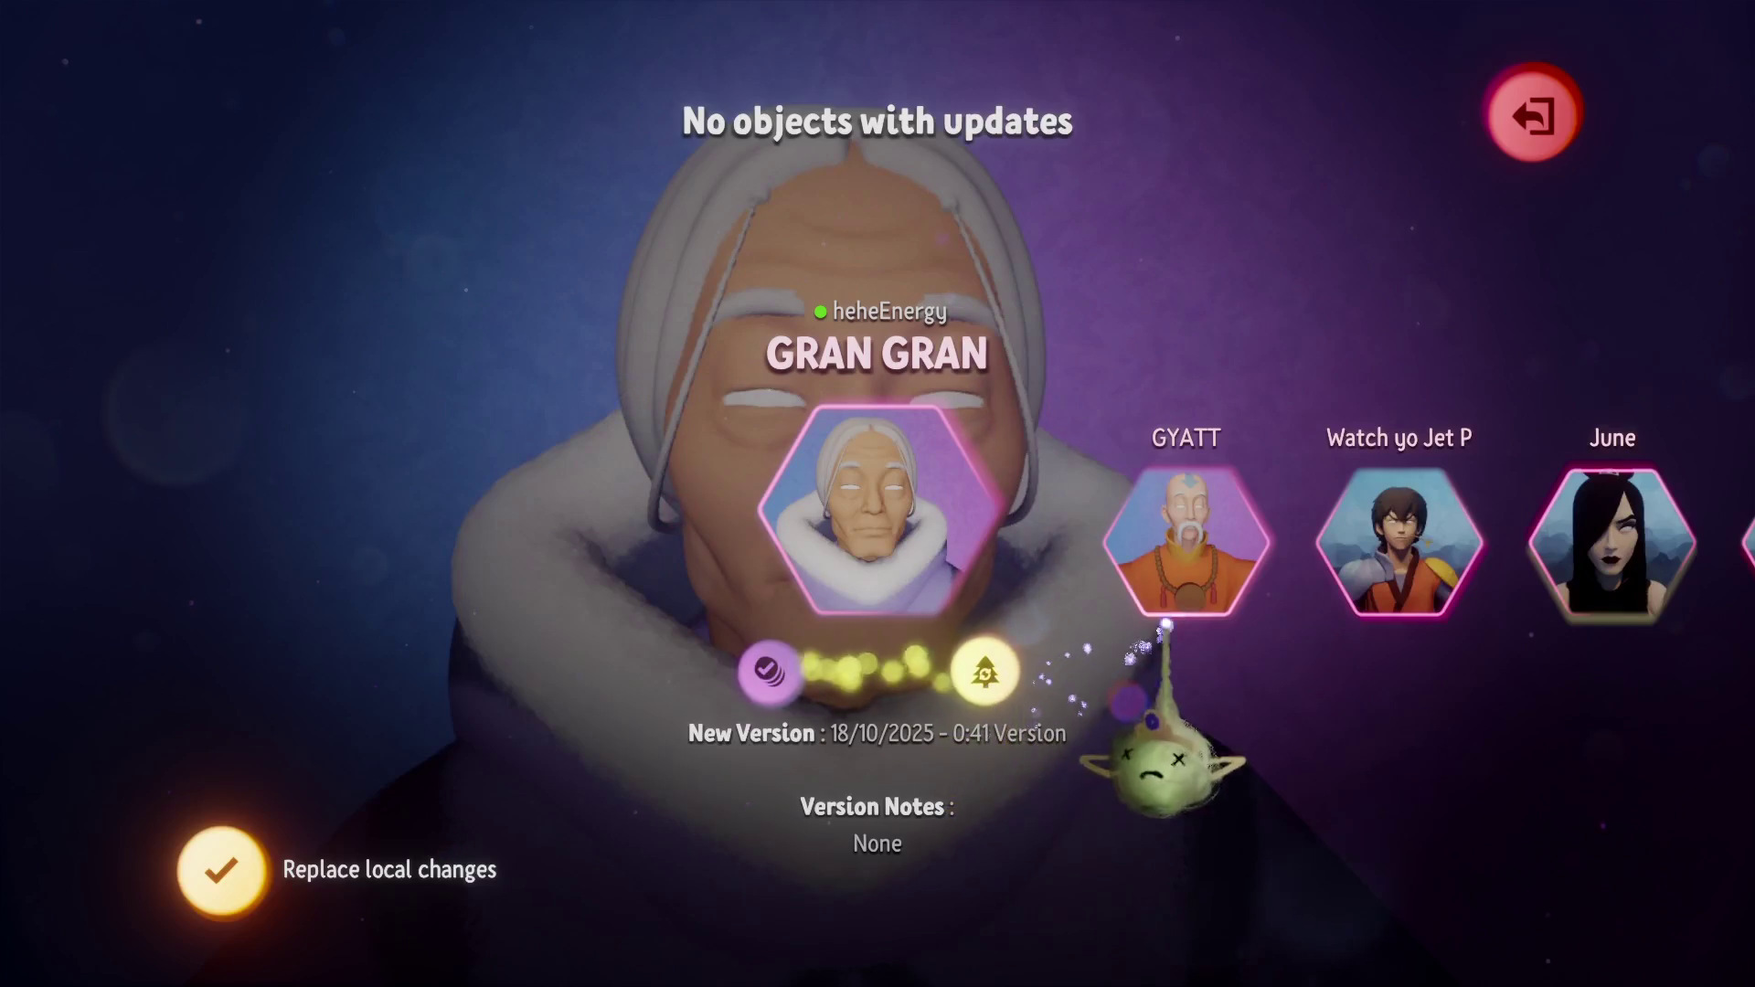
{"action": "left_click", "coordinate": [1534, 117]}
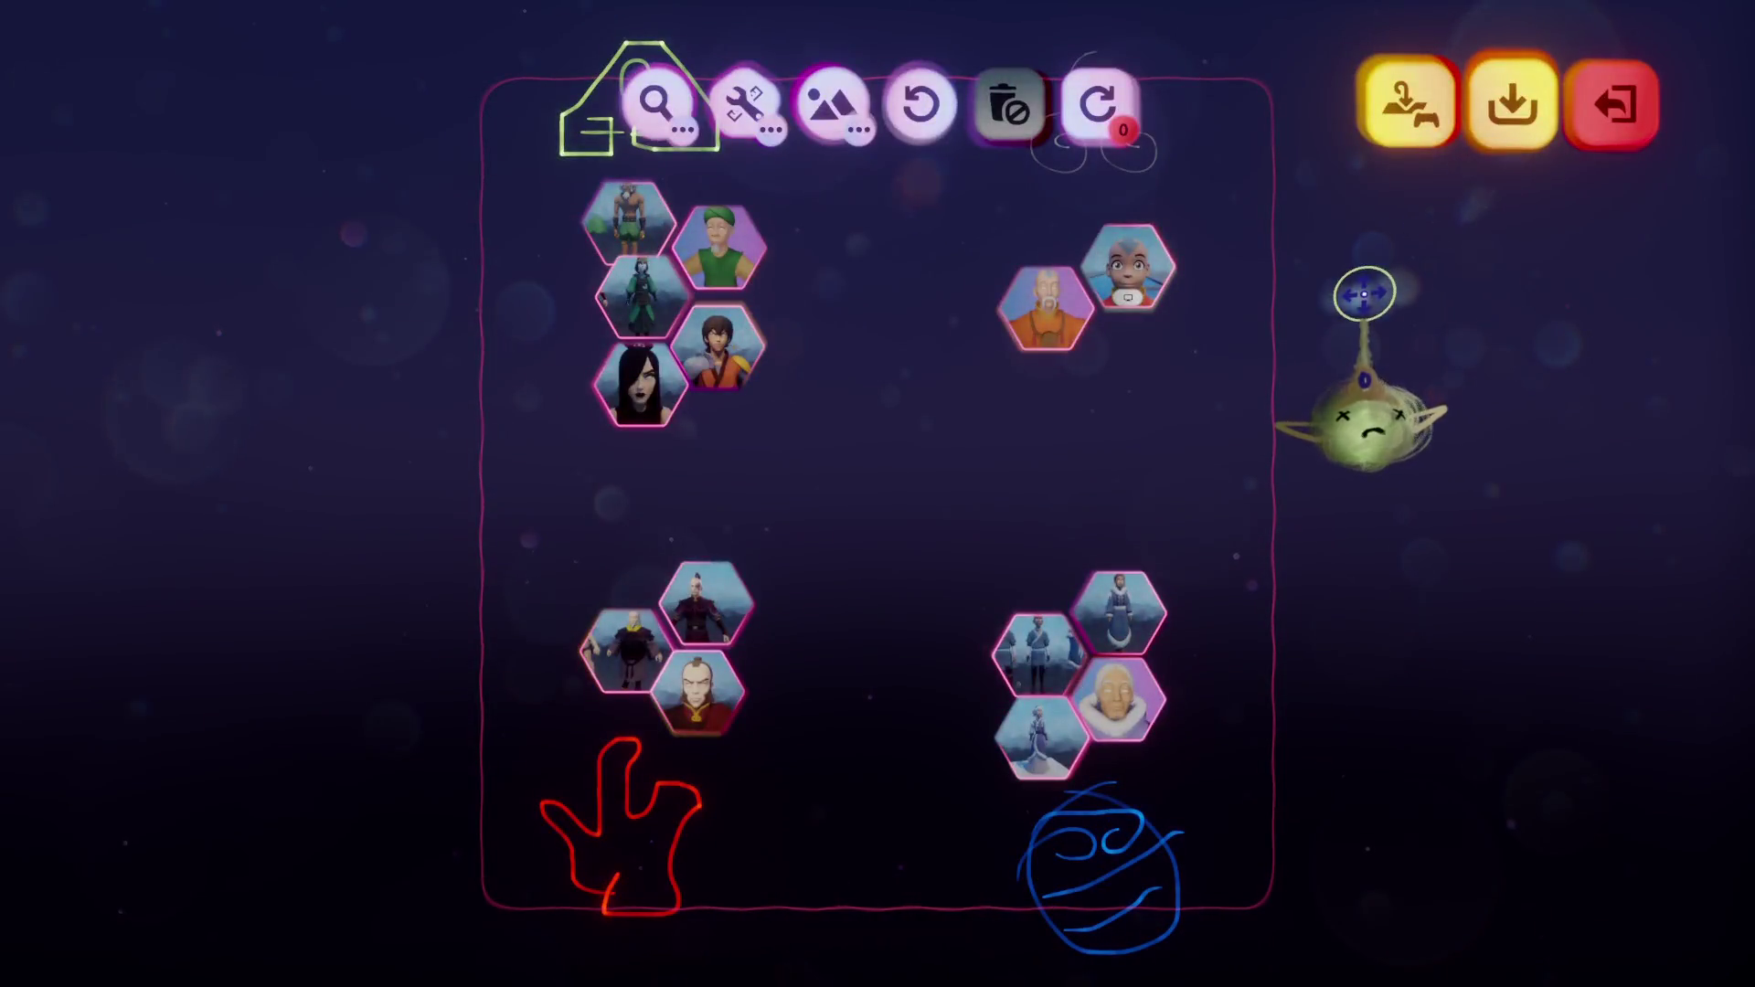
Save and confirm an online version, dismiss the summary, then open Zhao's hexagon page.
{"action": "left_click", "coordinate": [1512, 105]}
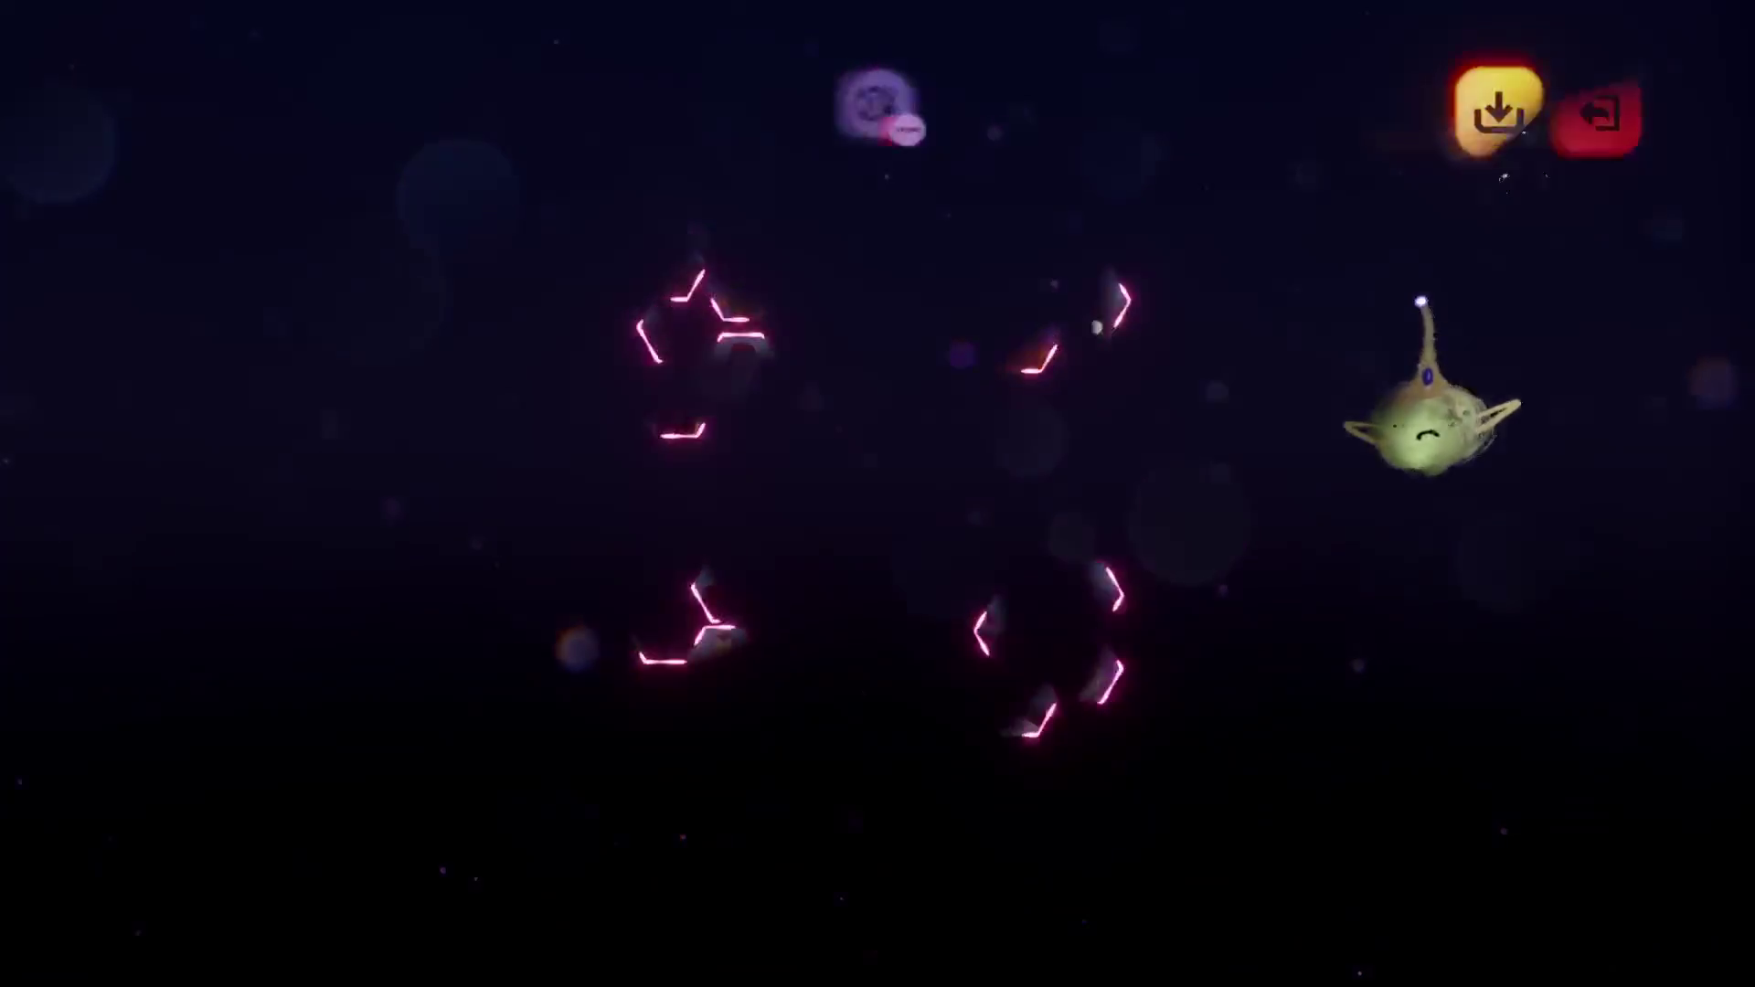
{"action": "left_click", "coordinate": [1619, 102]}
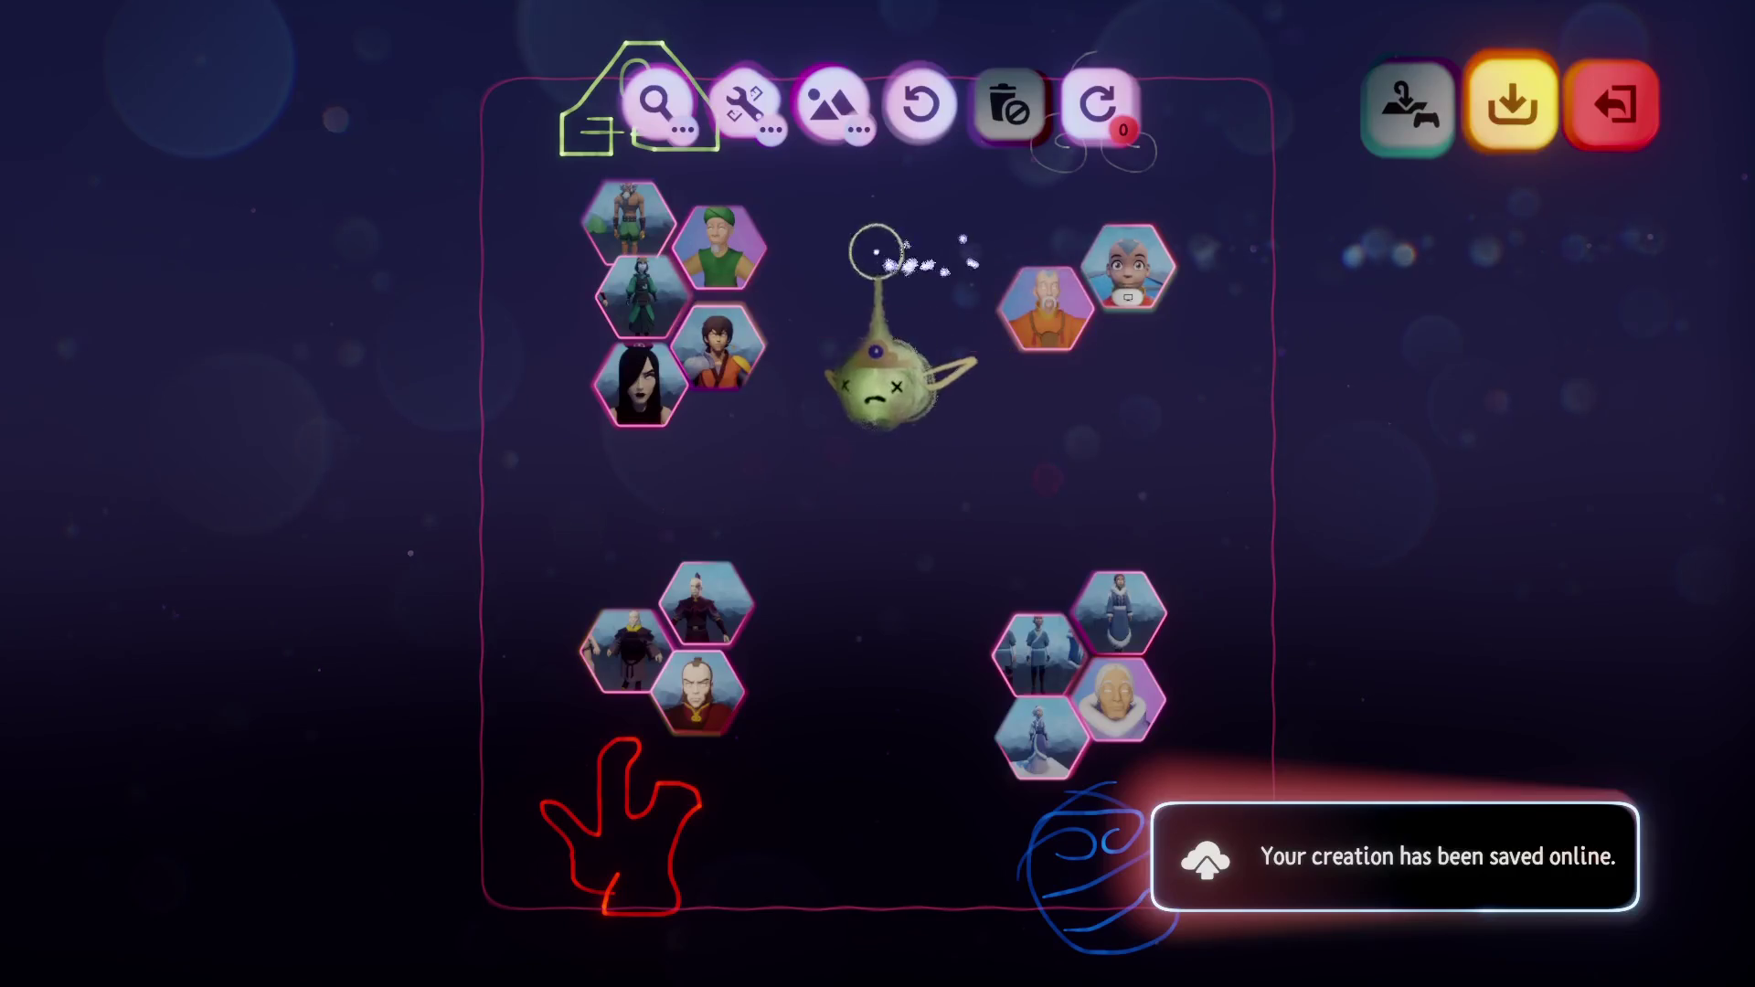
{"action": "left_click", "coordinate": [1567, 164]}
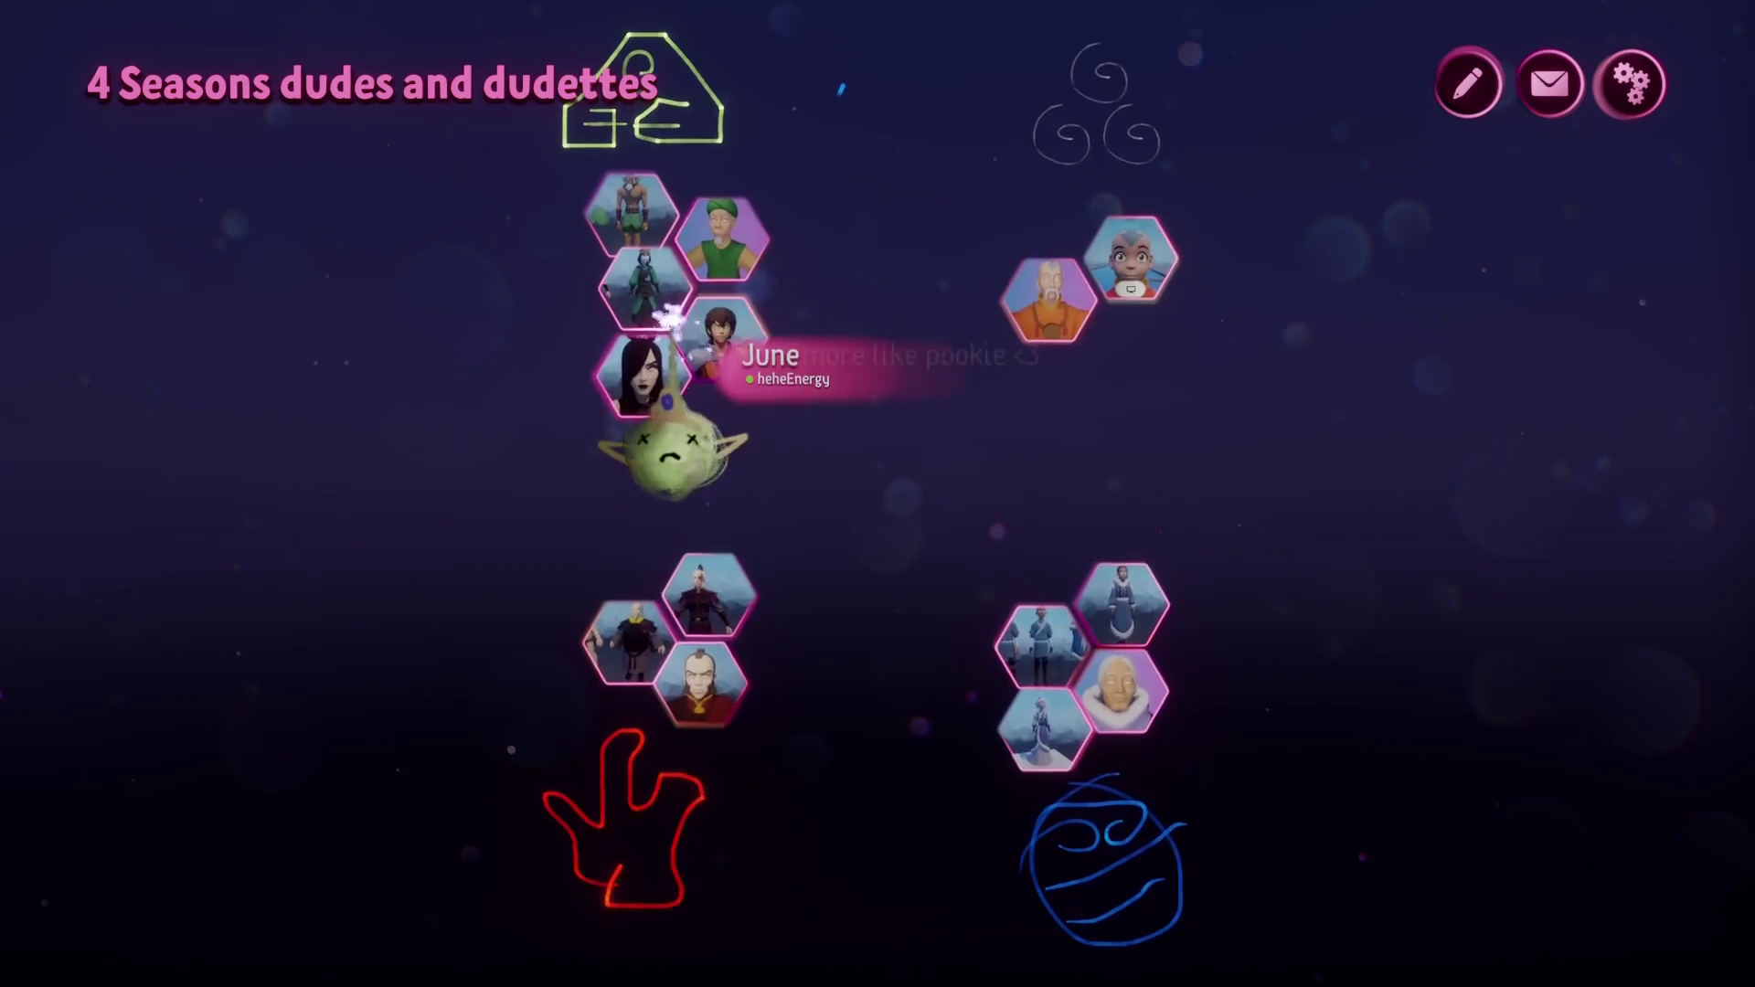
{"action": "left_click", "coordinate": [699, 690]}
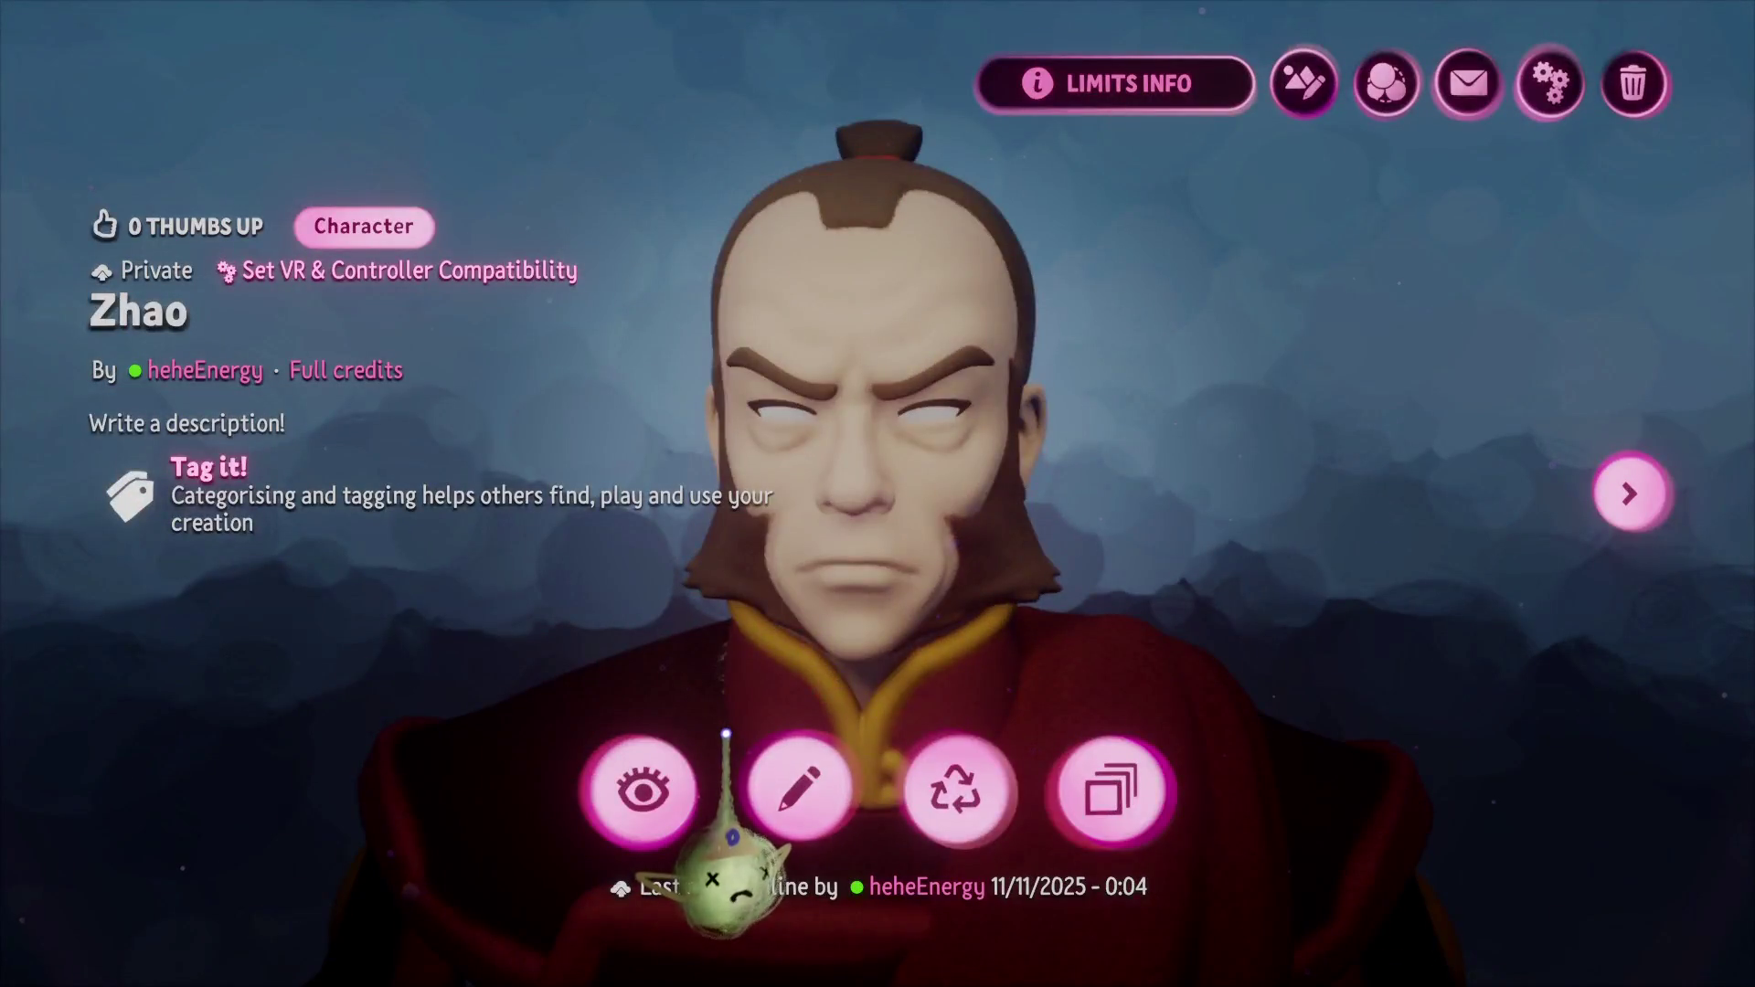
Play Zhao with the eye button and pause, then open Ed's page and choose Edit.
{"action": "left_click", "coordinate": [658, 805]}
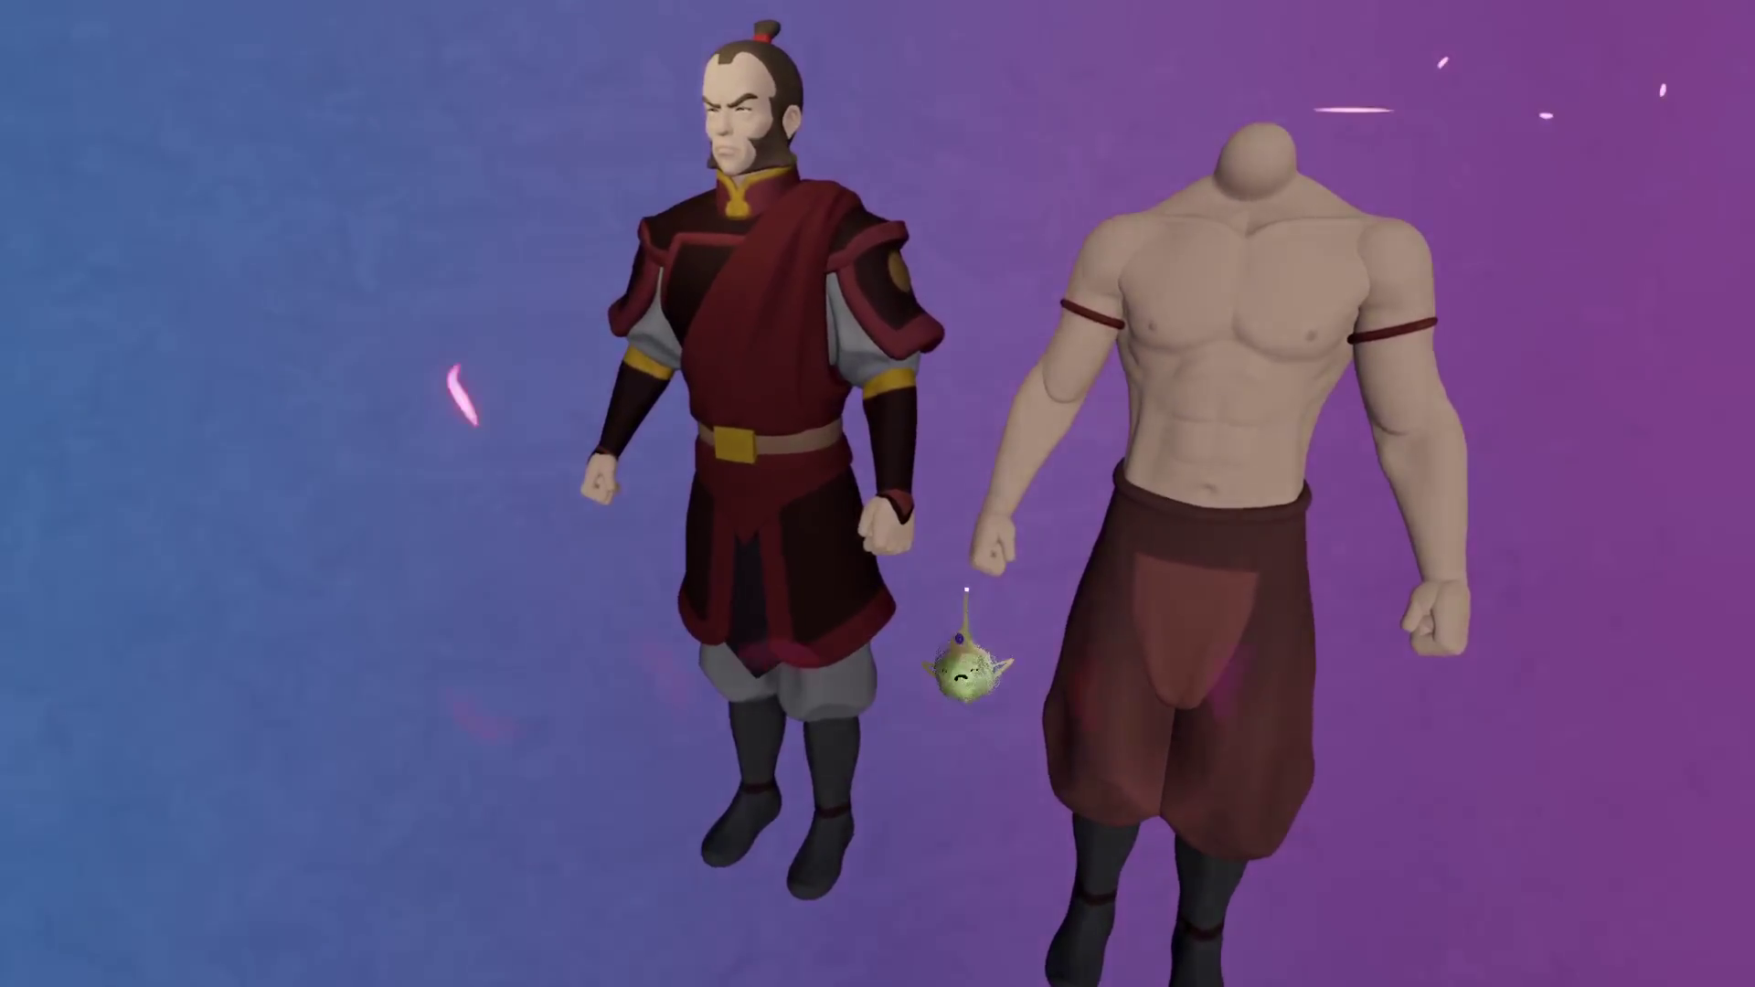
{"action": "key", "text": "Escape"}
{"action": "key", "text": "Escape"}
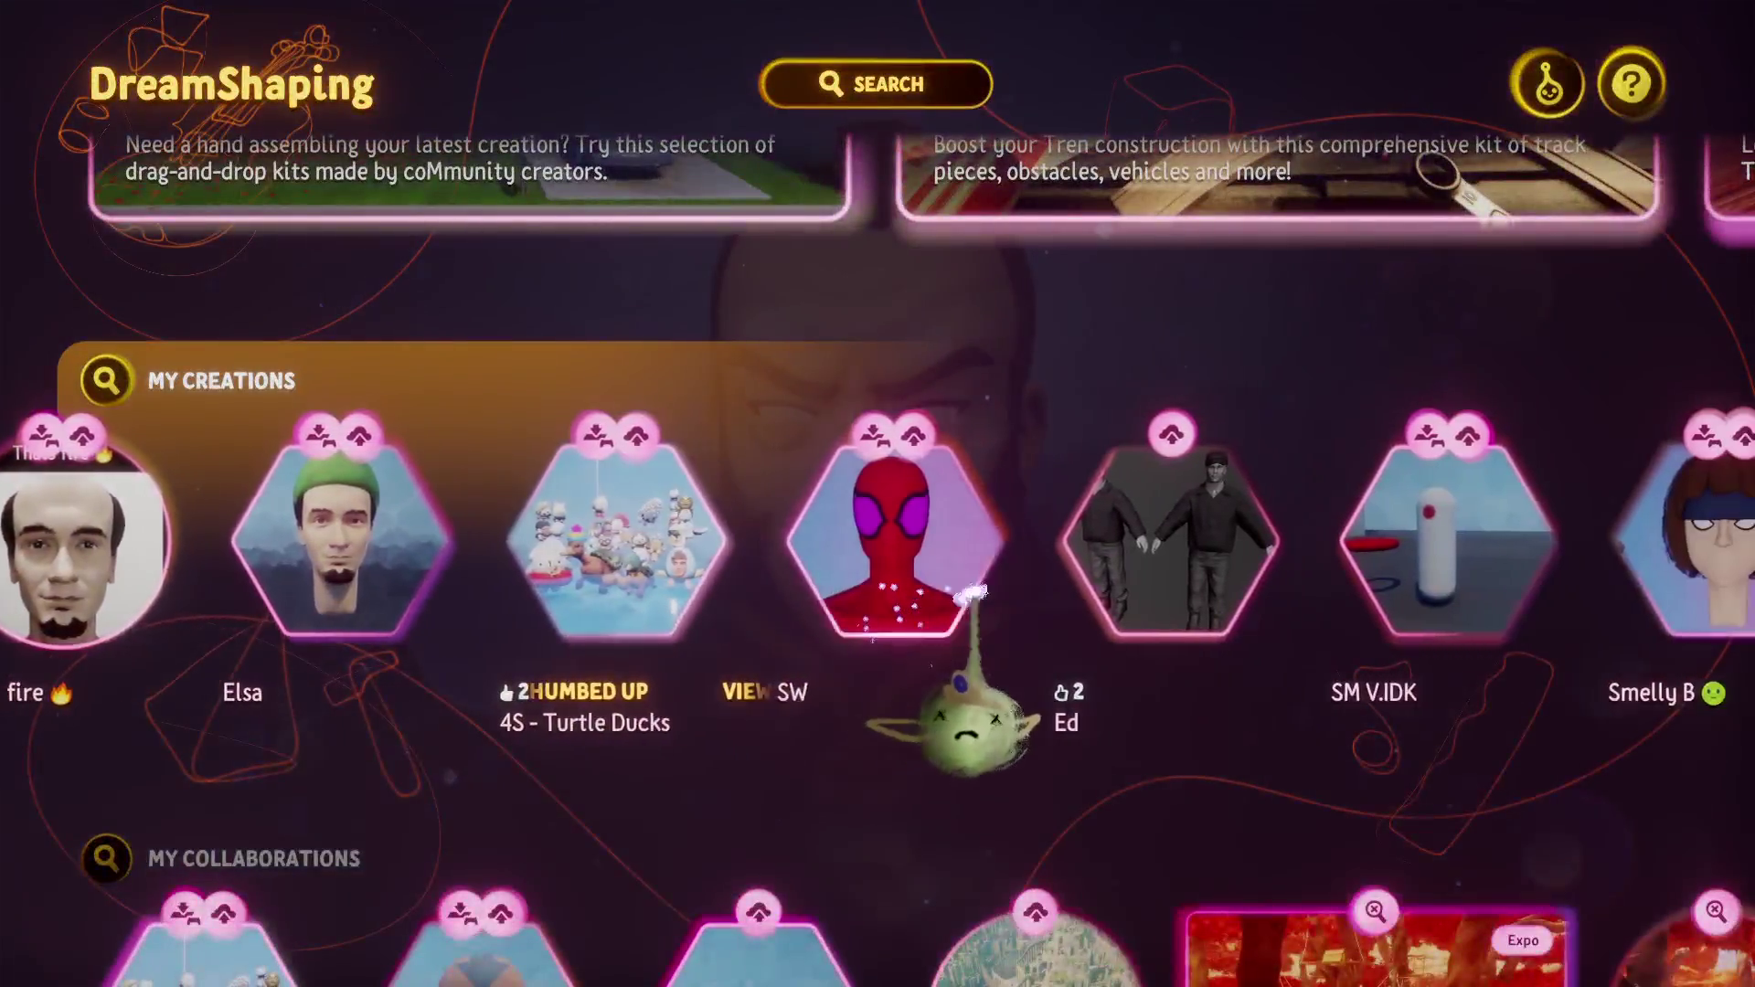
{"action": "left_click", "coordinate": [1097, 549]}
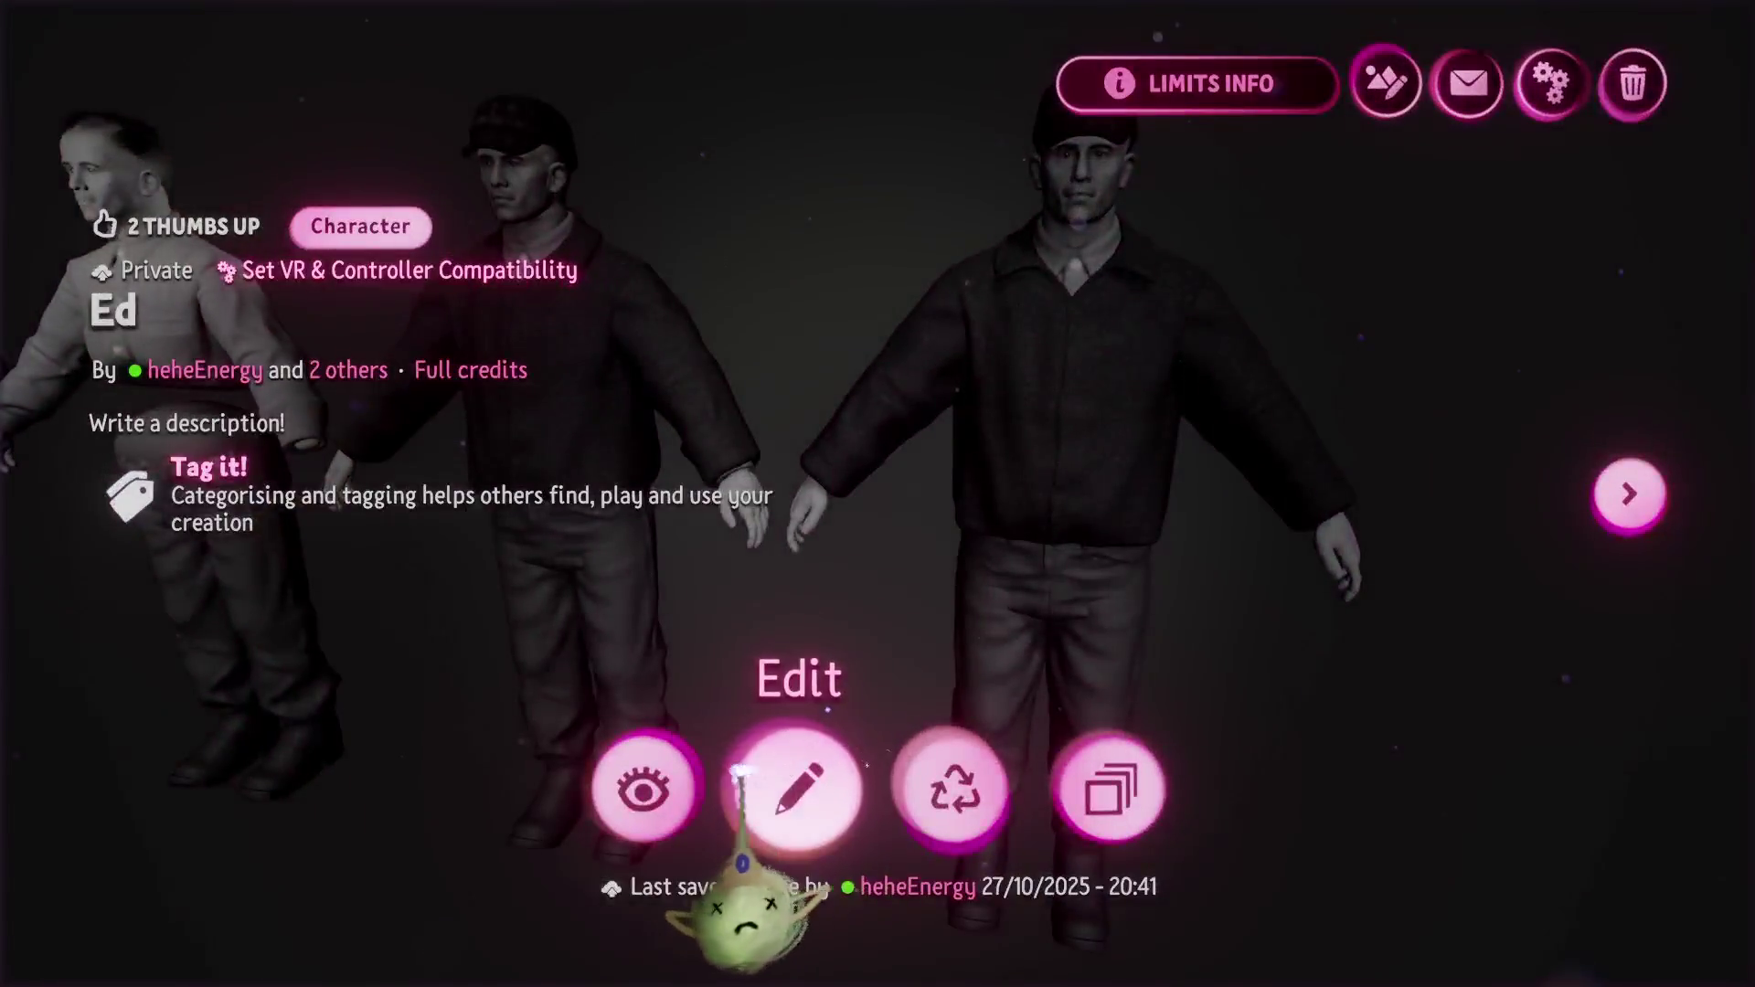
{"action": "left_click", "coordinate": [796, 783]}
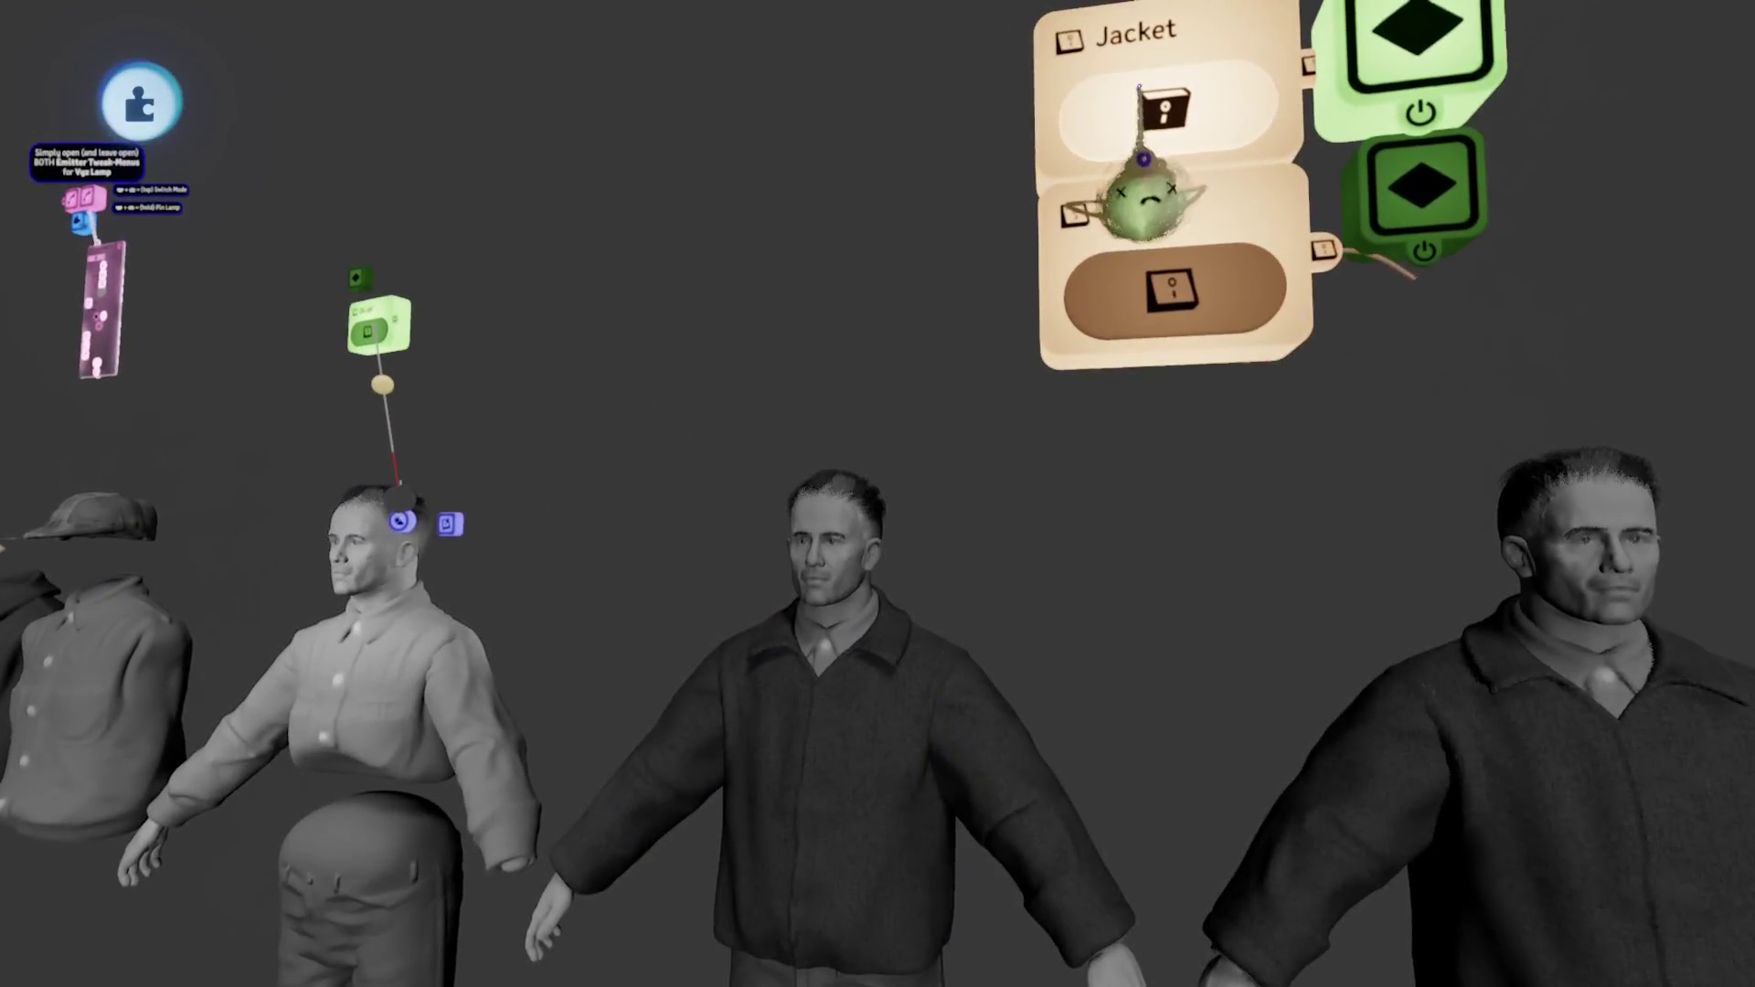
Switch off the Jacket toggle and drag the centre mannequin to hold the left one's hand.
{"action": "left_click", "coordinate": [1152, 195]}
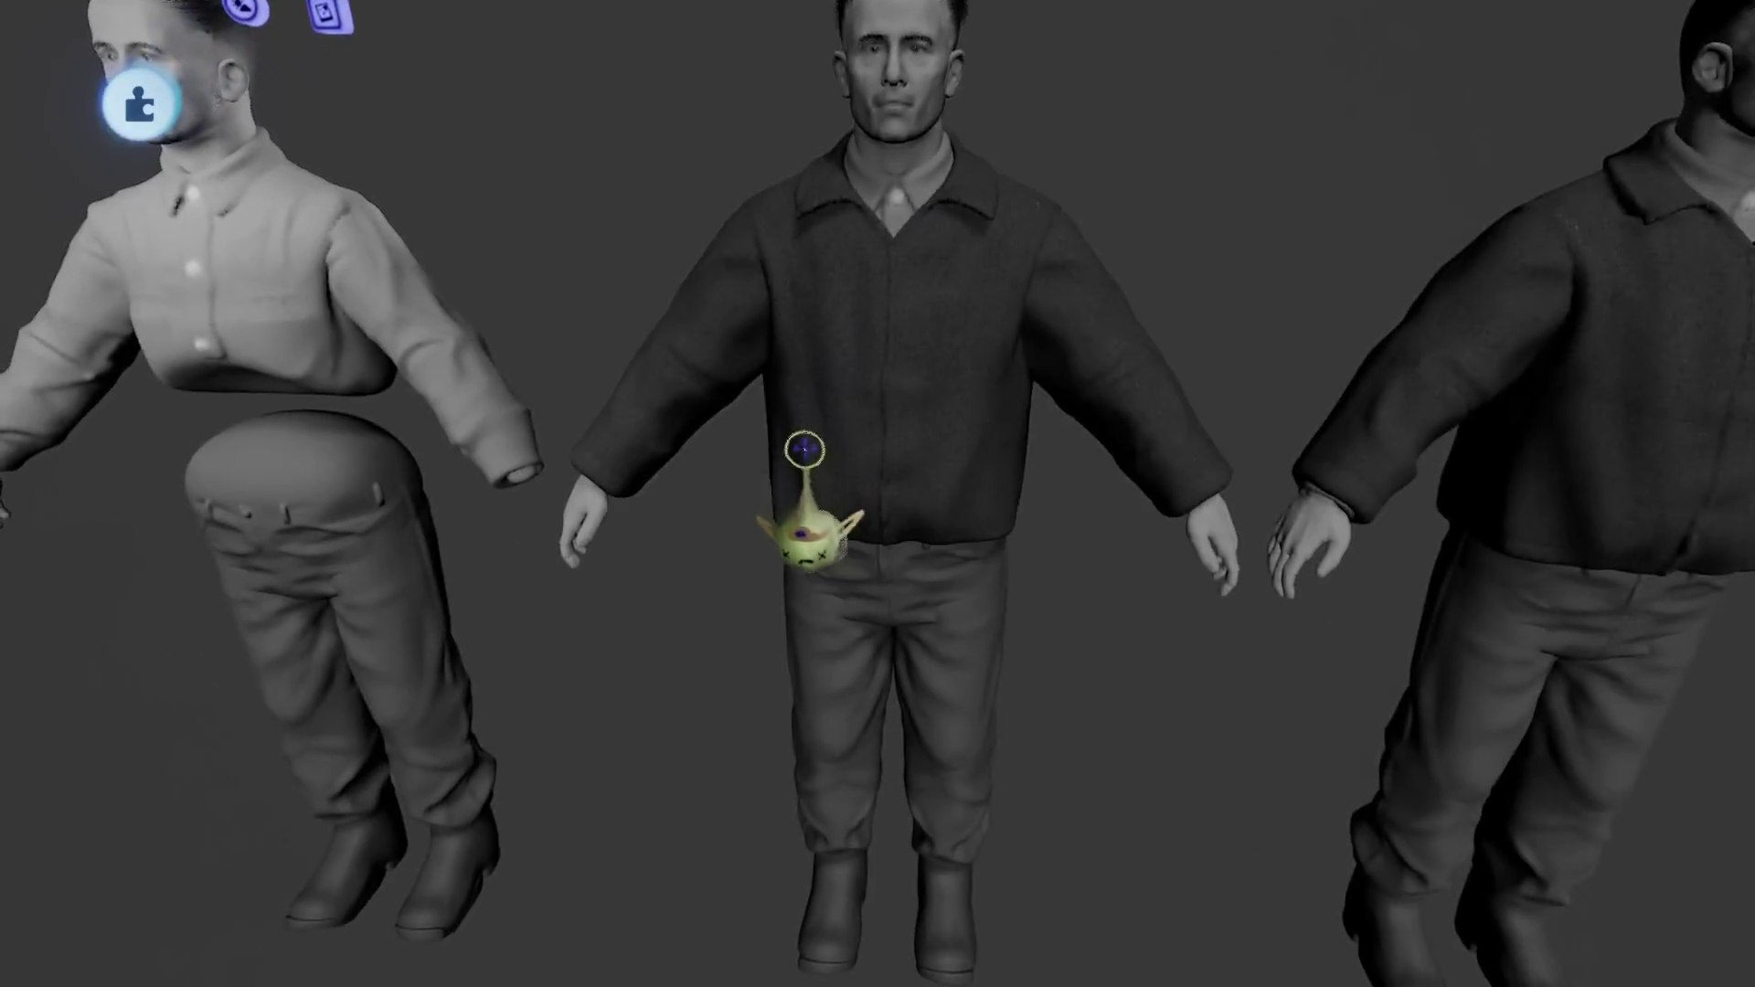
{"action": "mouse_move", "coordinate": [804, 449]}
{"action": "left_mouse_down"}
{"action": "mouse_move", "coordinate": [831, 353]}
{"action": "mouse_move", "coordinate": [854, 353]}
{"action": "mouse_move", "coordinate": [901, 243]}
{"action": "mouse_move", "coordinate": [1012, 396]}
{"action": "left_mouse_up"}
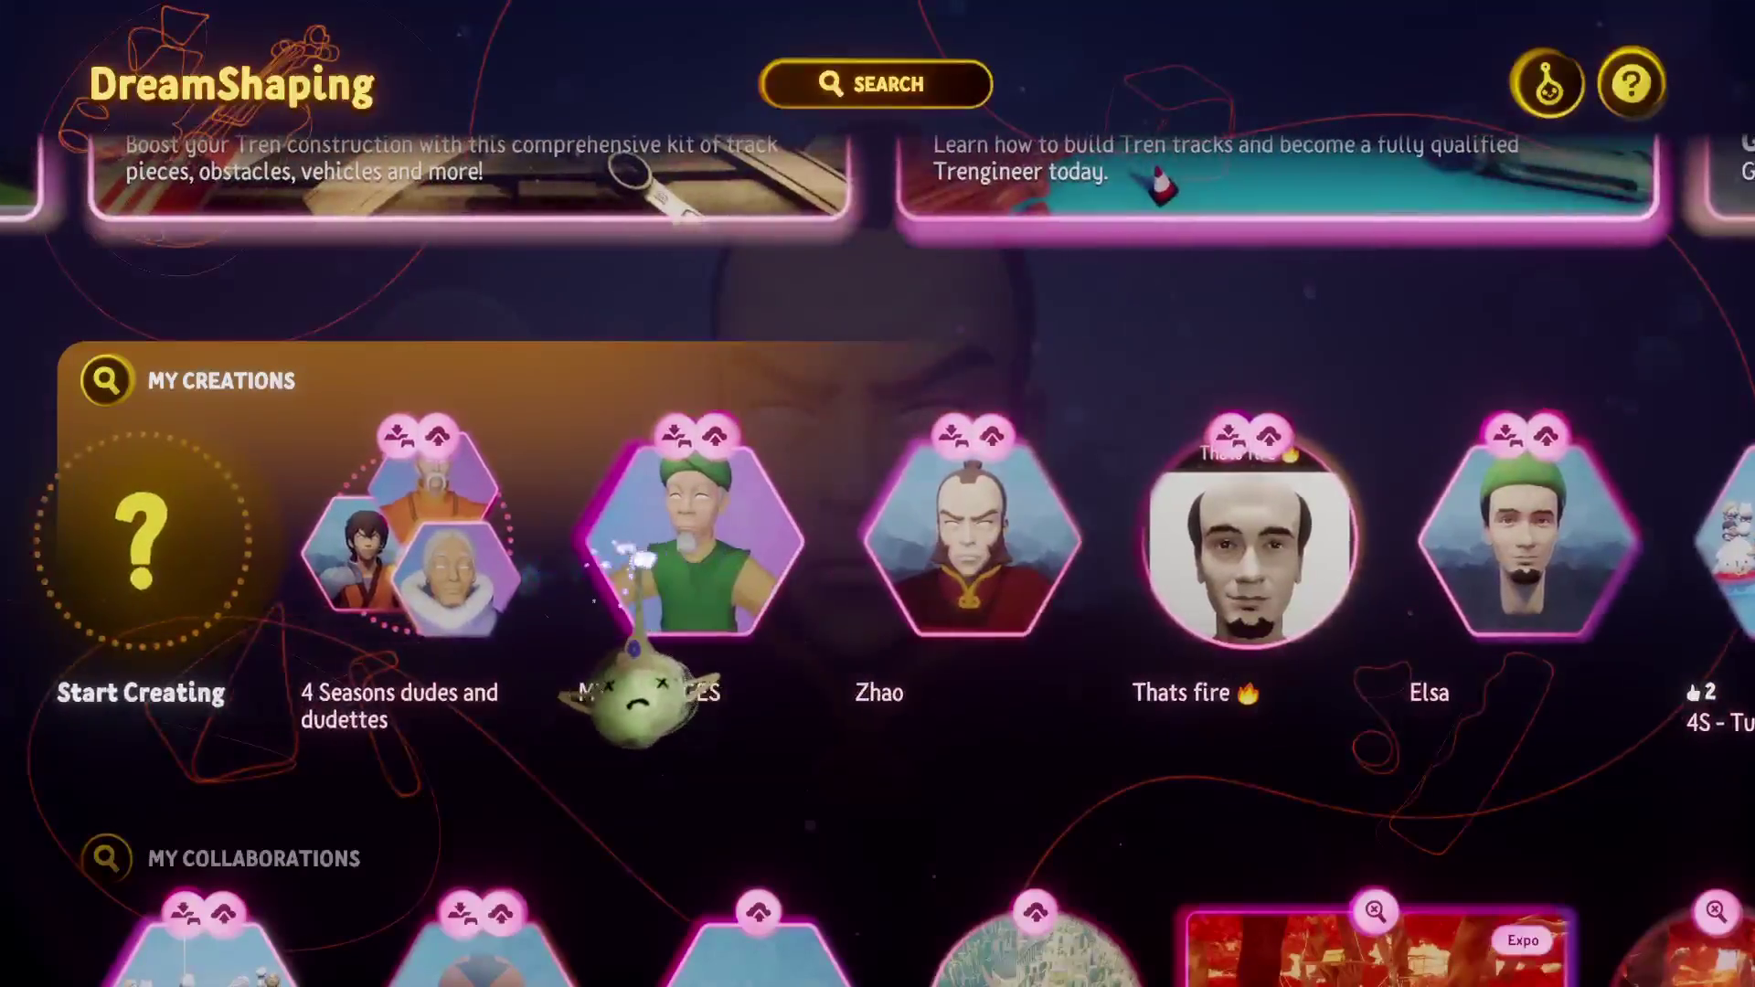
{"action": "left_click", "coordinate": [498, 772]}
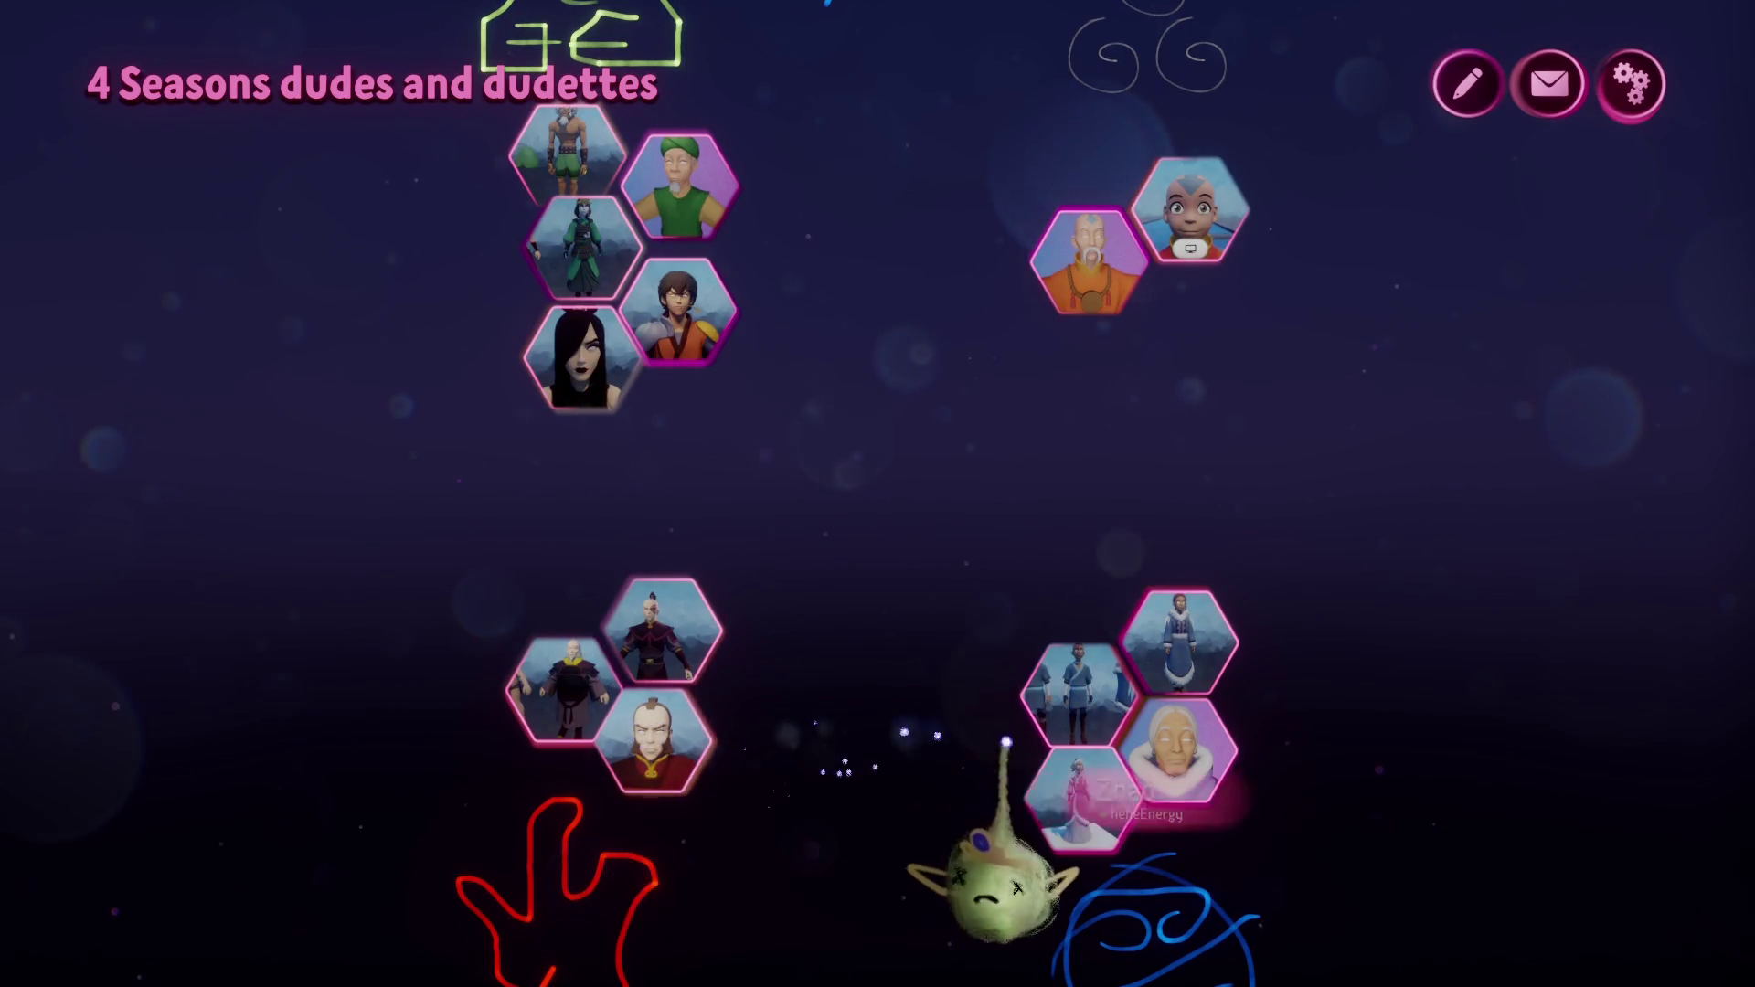
{"action": "left_click", "coordinate": [1193, 759]}
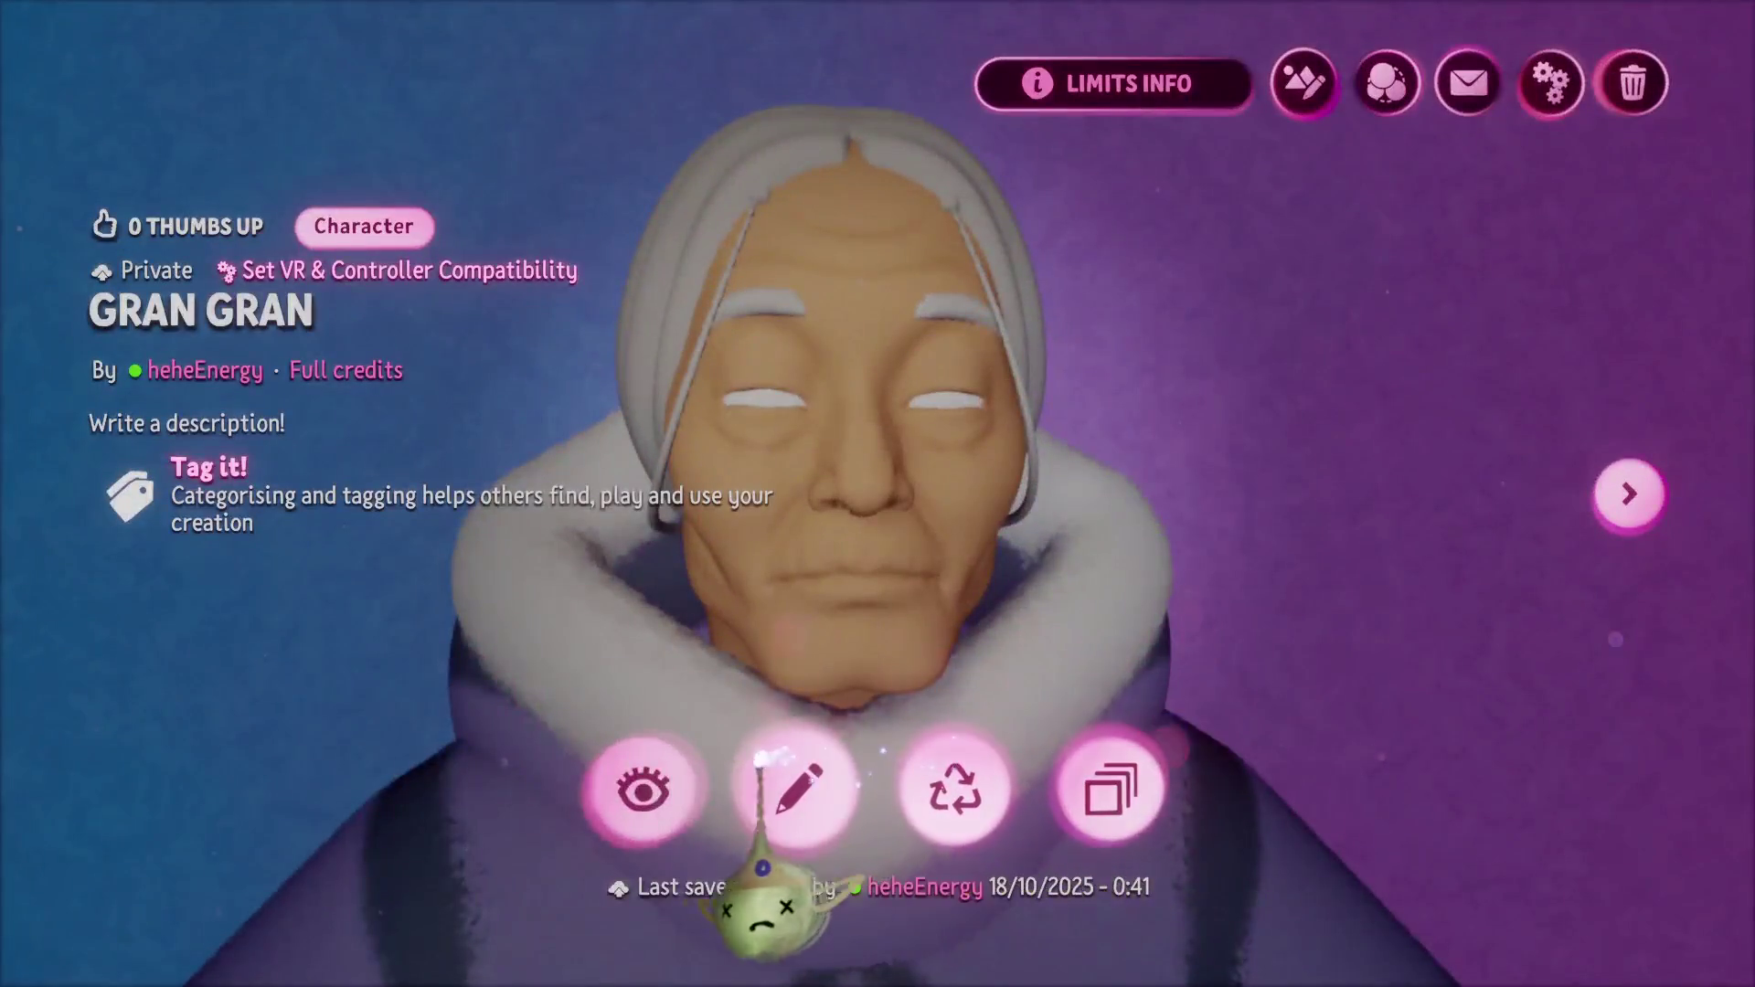
{"action": "left_click", "coordinate": [640, 783]}
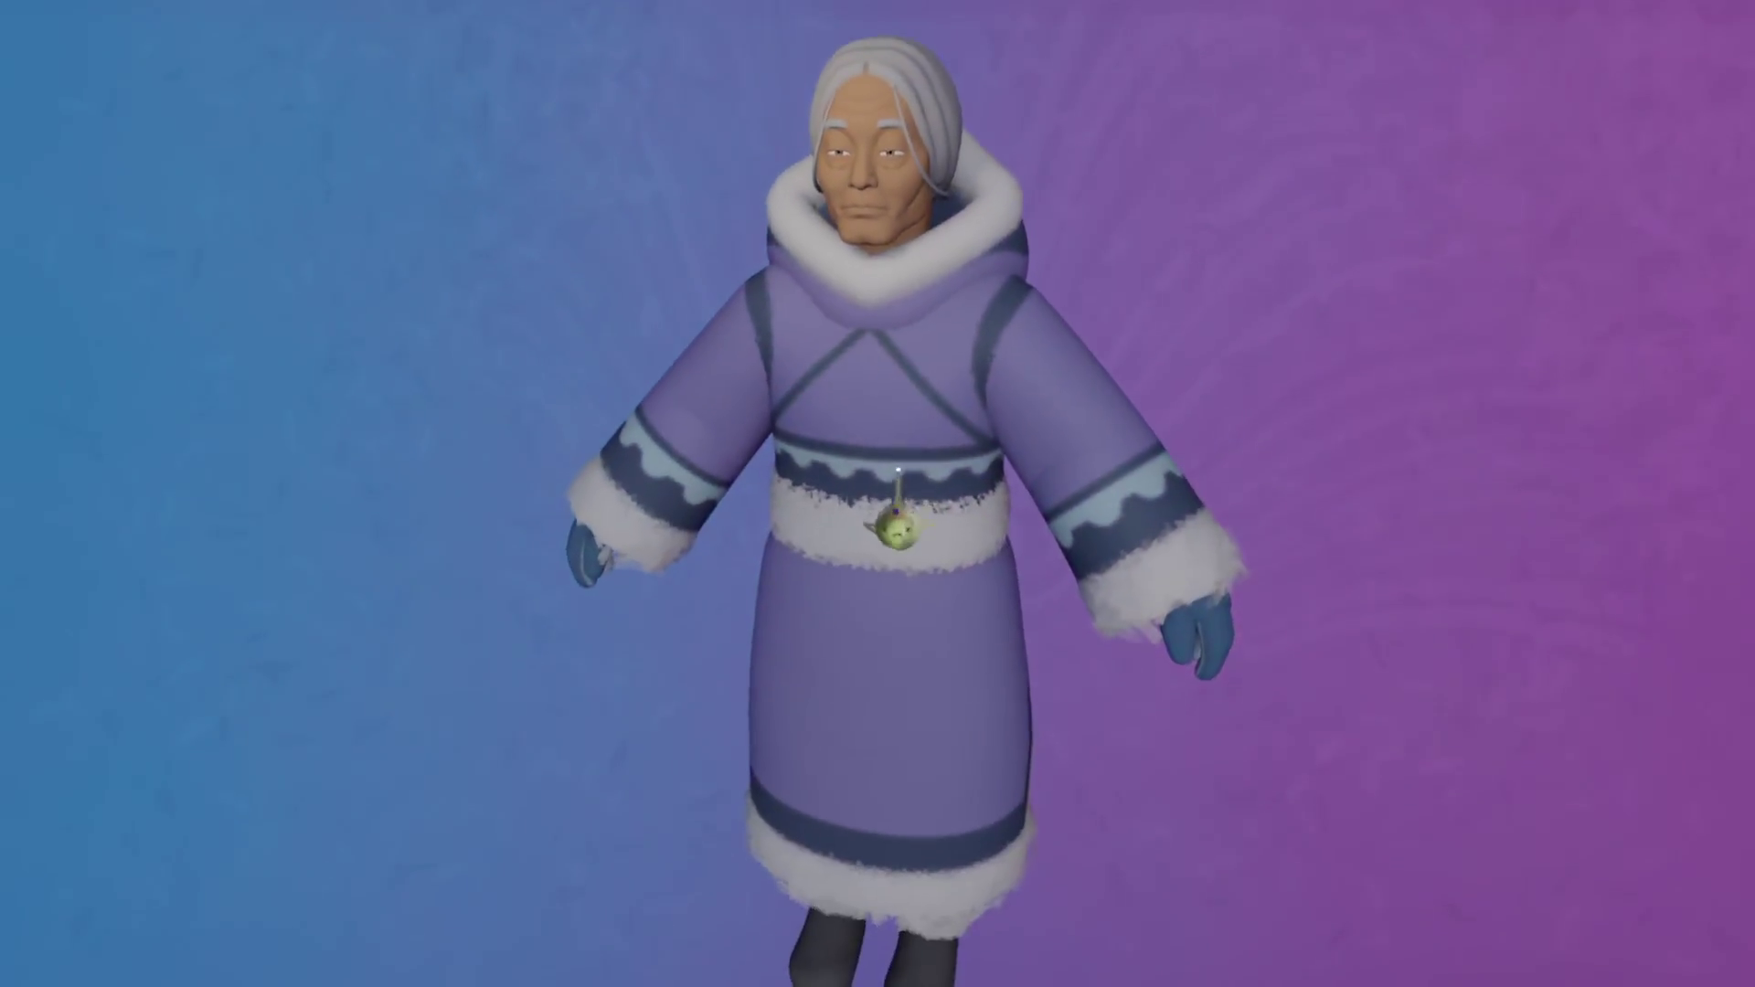
{"action": "key", "text": "Escape"}
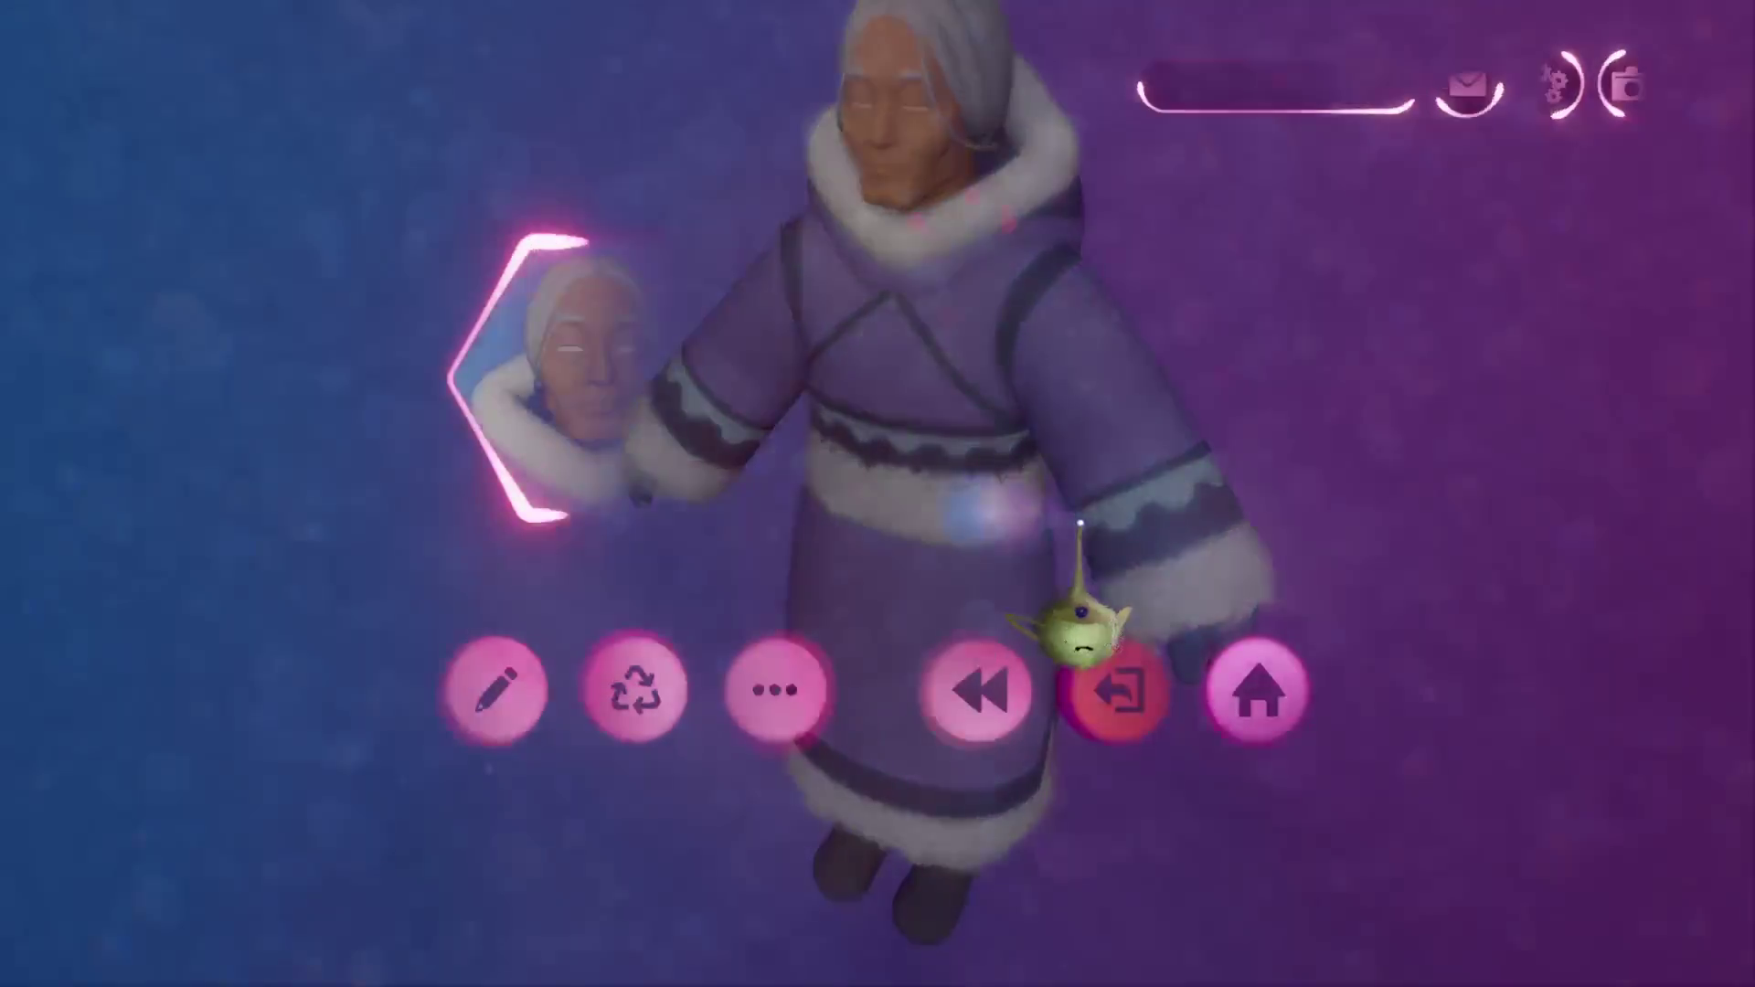
{"action": "left_click", "coordinate": [1117, 688]}
{"action": "left_click", "coordinate": [1116, 233]}
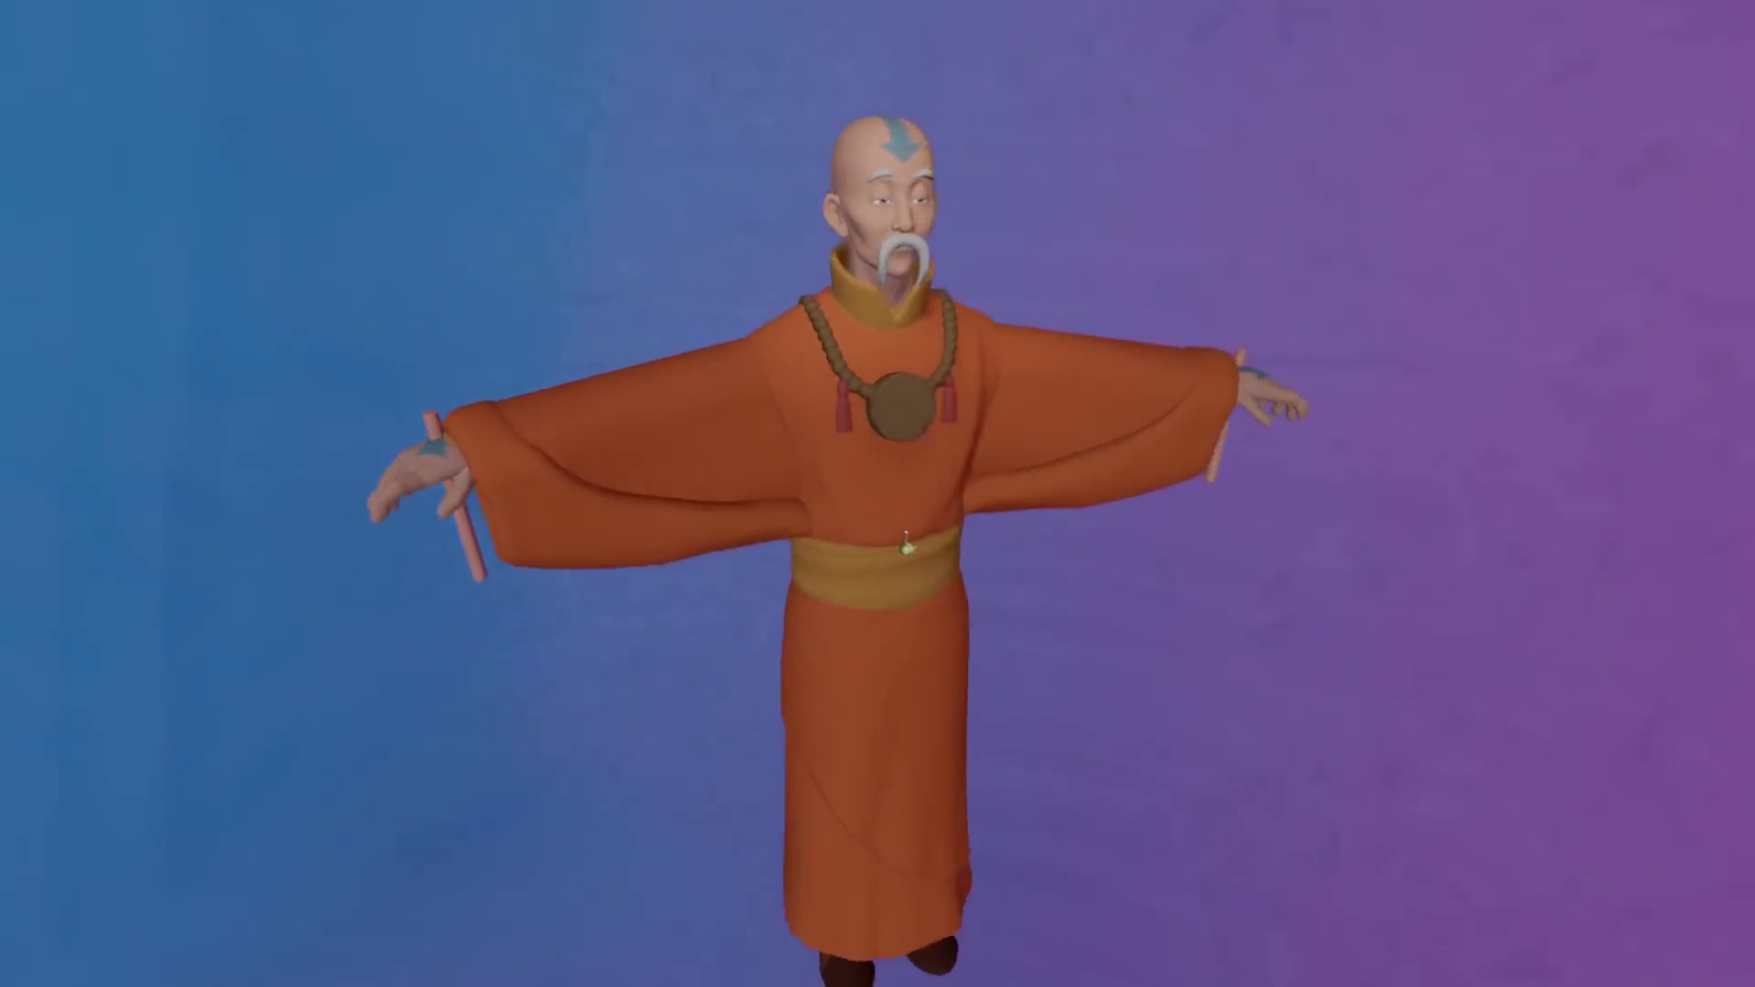
{"action": "key", "text": "Escape"}
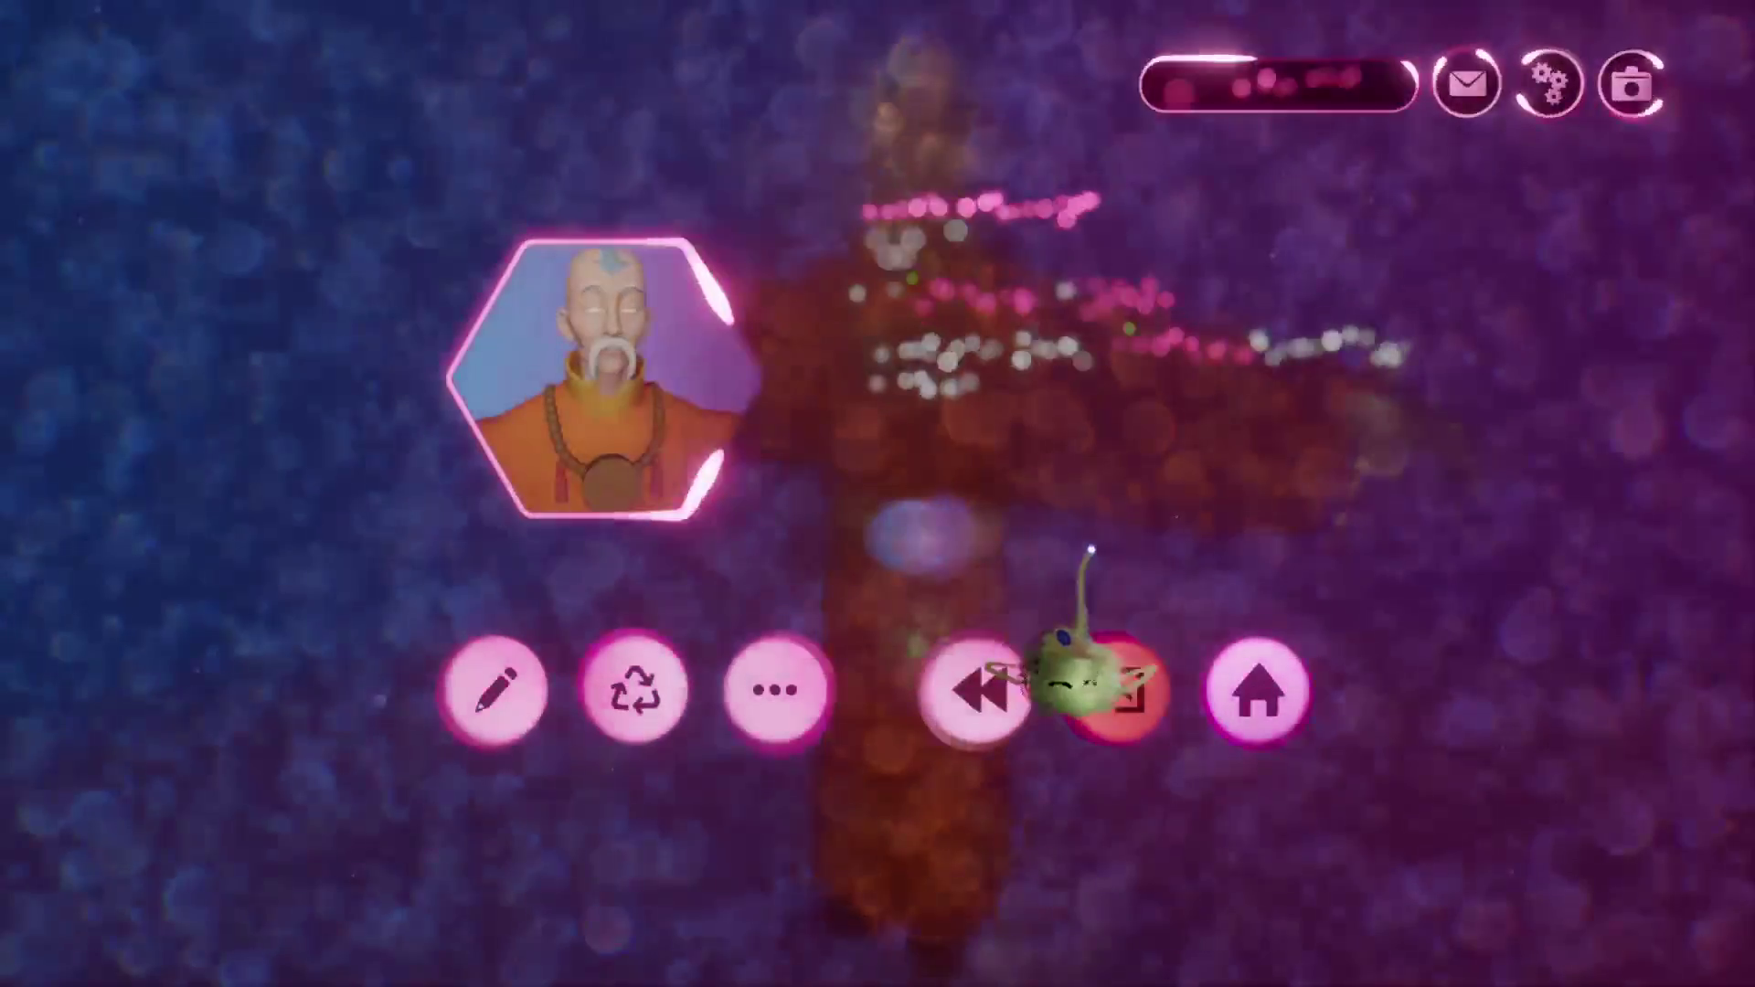
{"action": "key", "text": "Escape"}
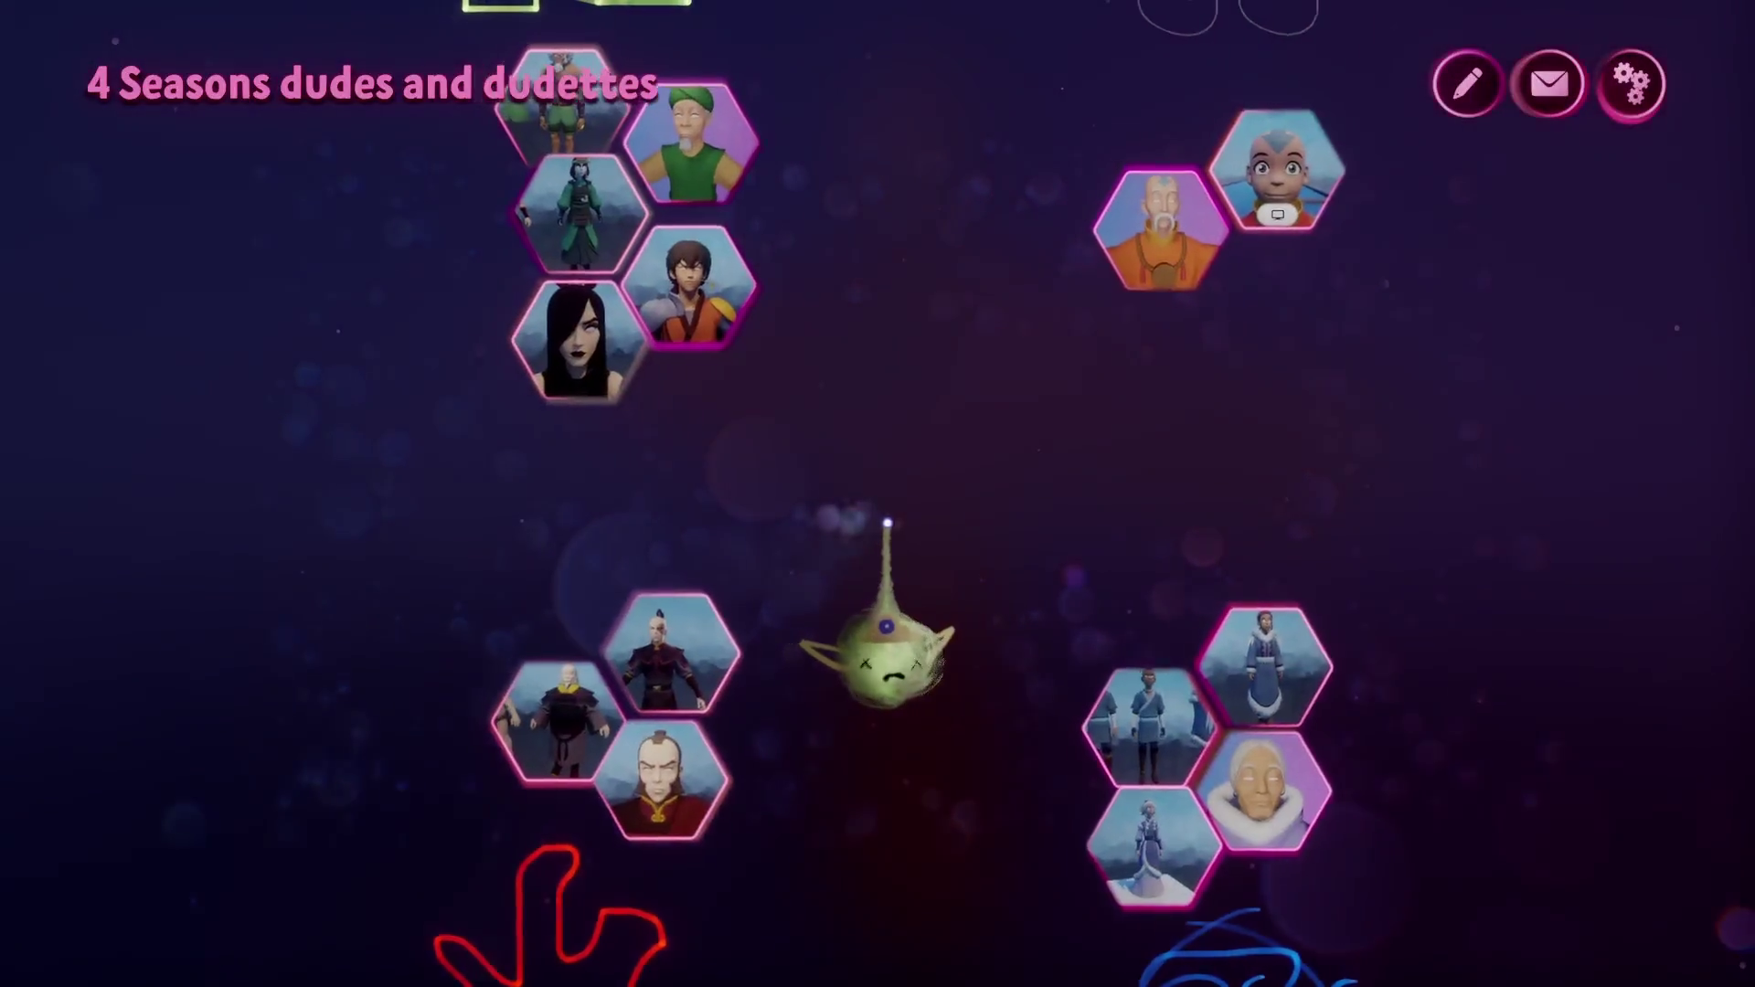
{"action": "left_click", "coordinate": [656, 454]}
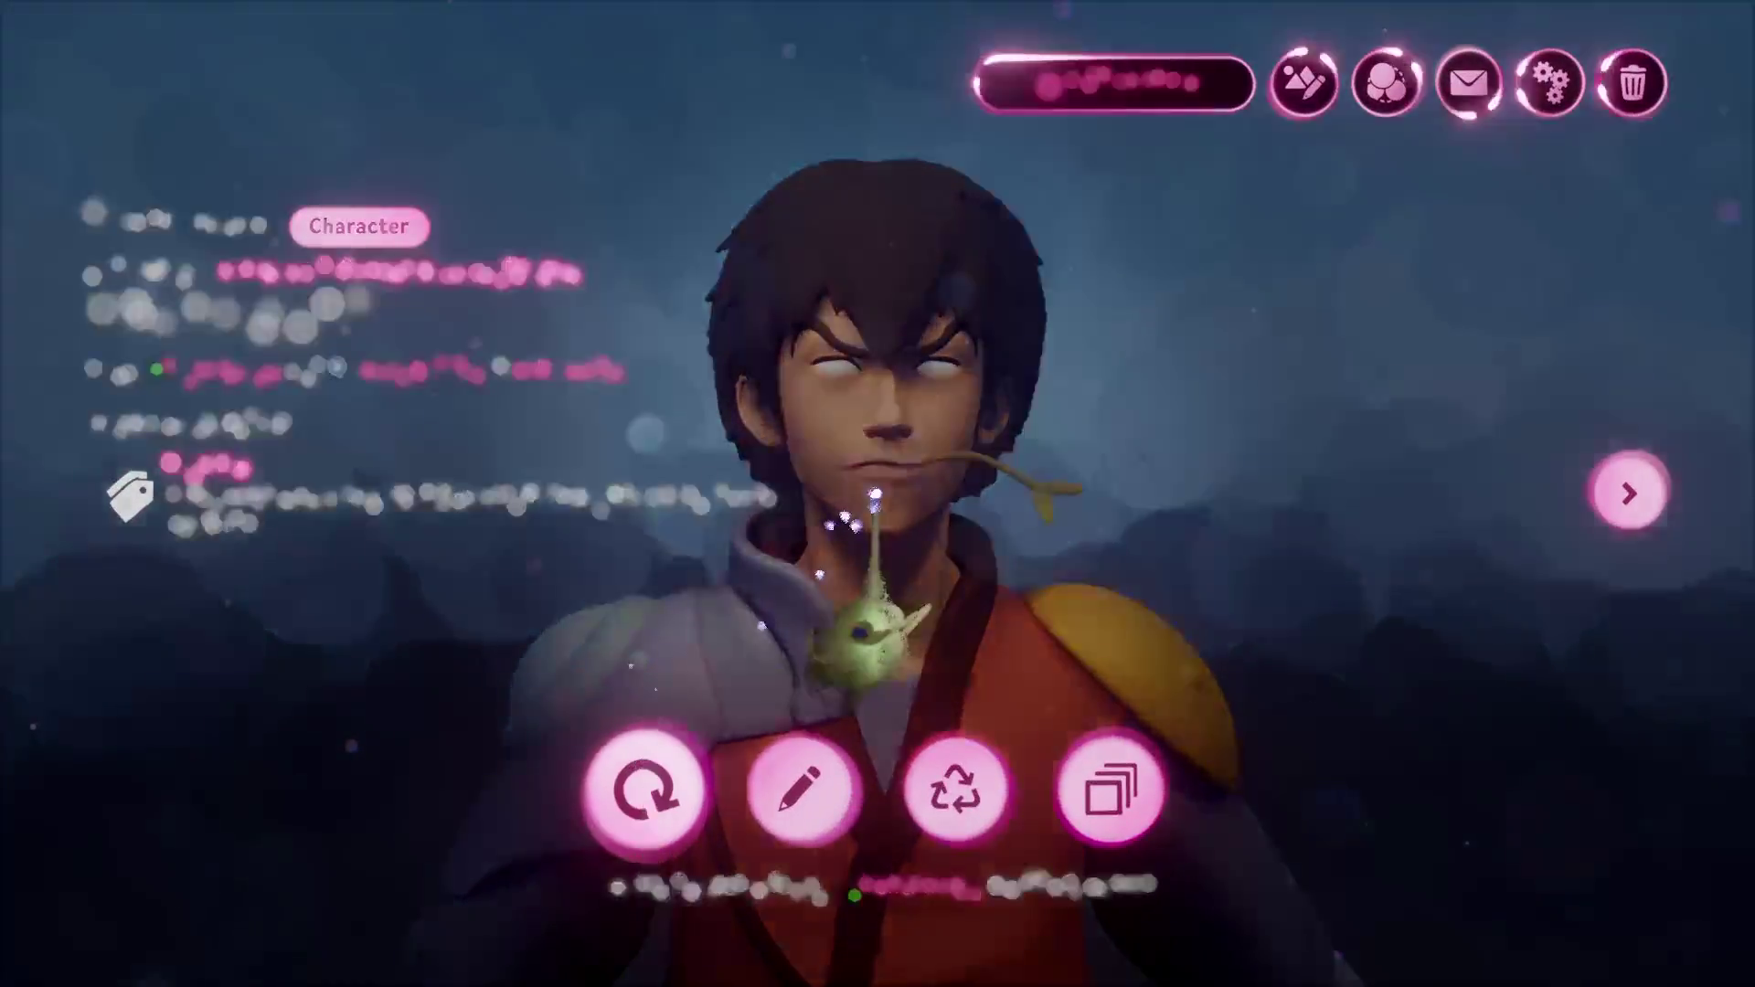
{"action": "left_click", "coordinate": [647, 777]}
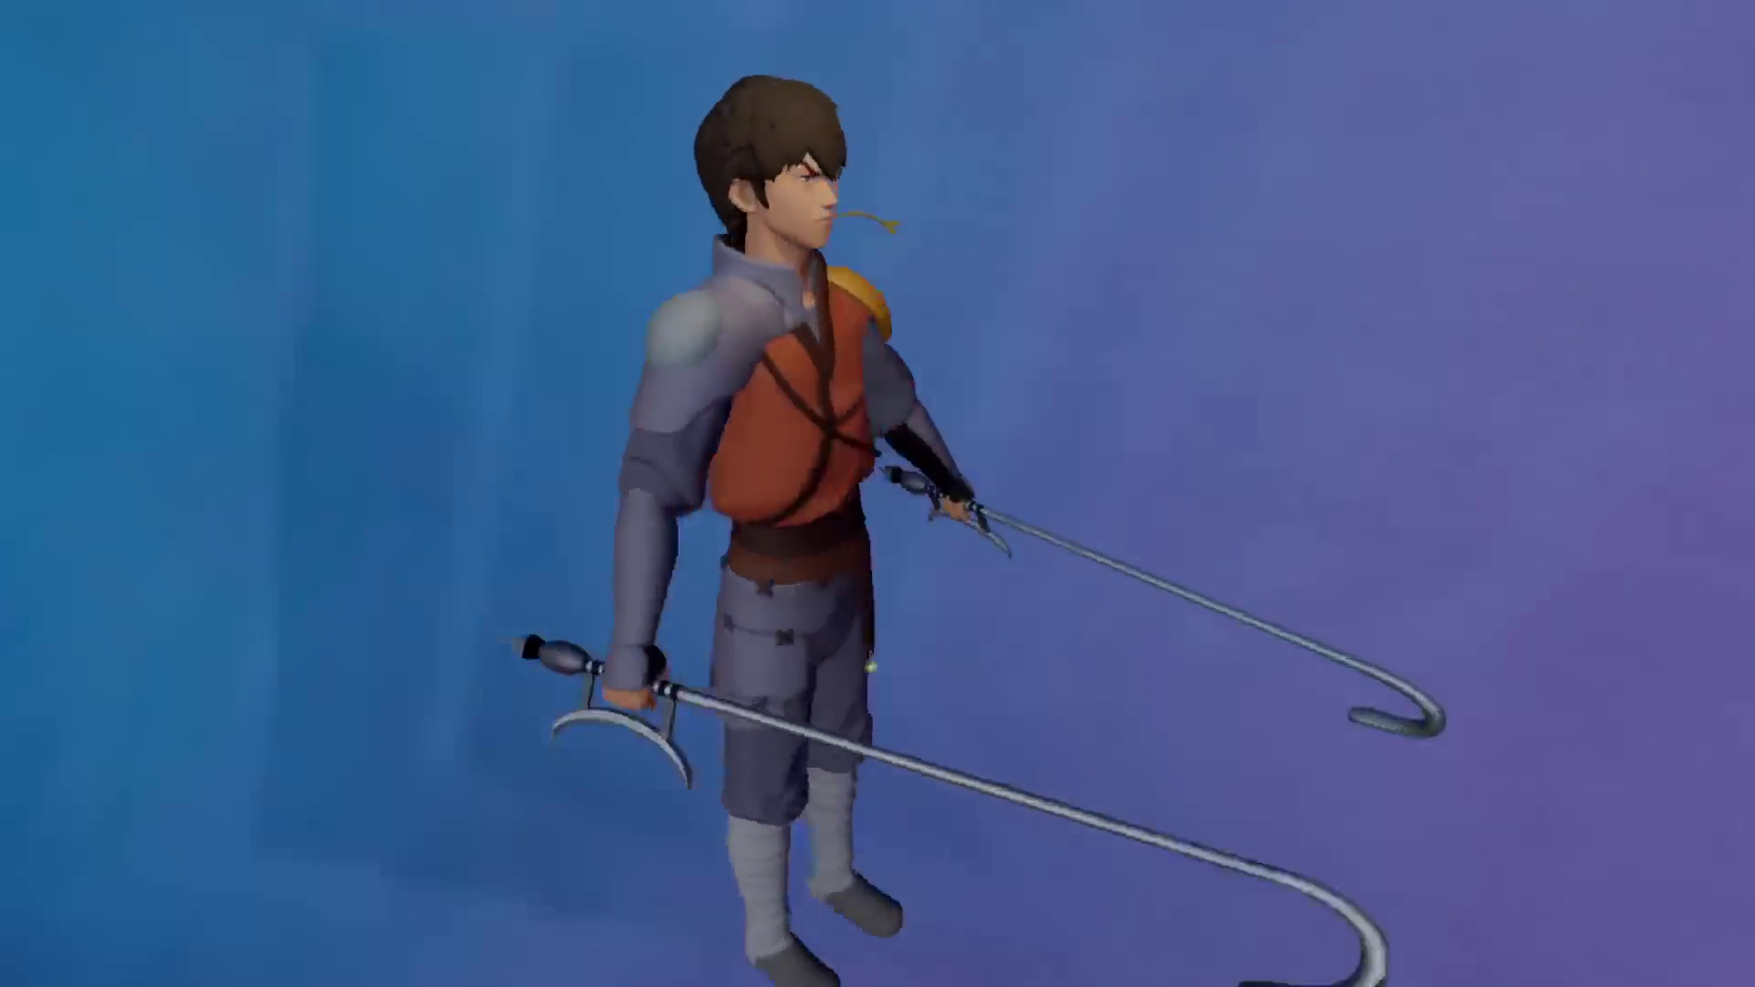
{"action": "key", "text": "Escape"}
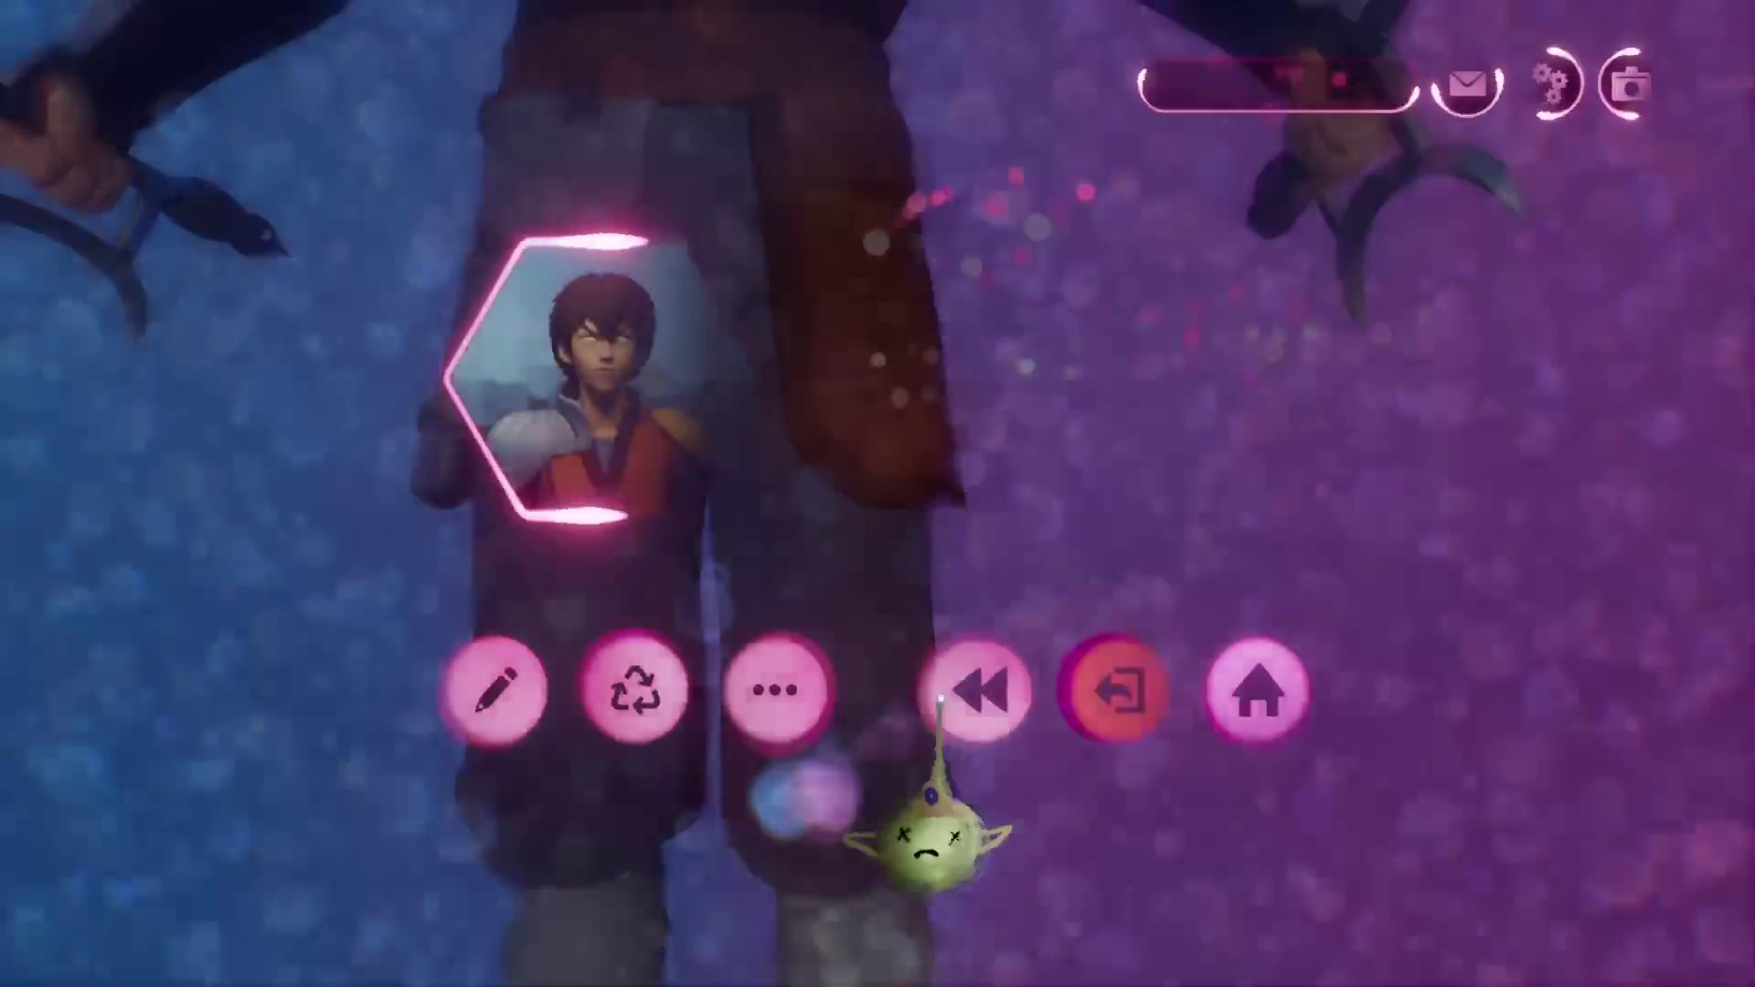
{"action": "left_click", "coordinate": [1116, 693]}
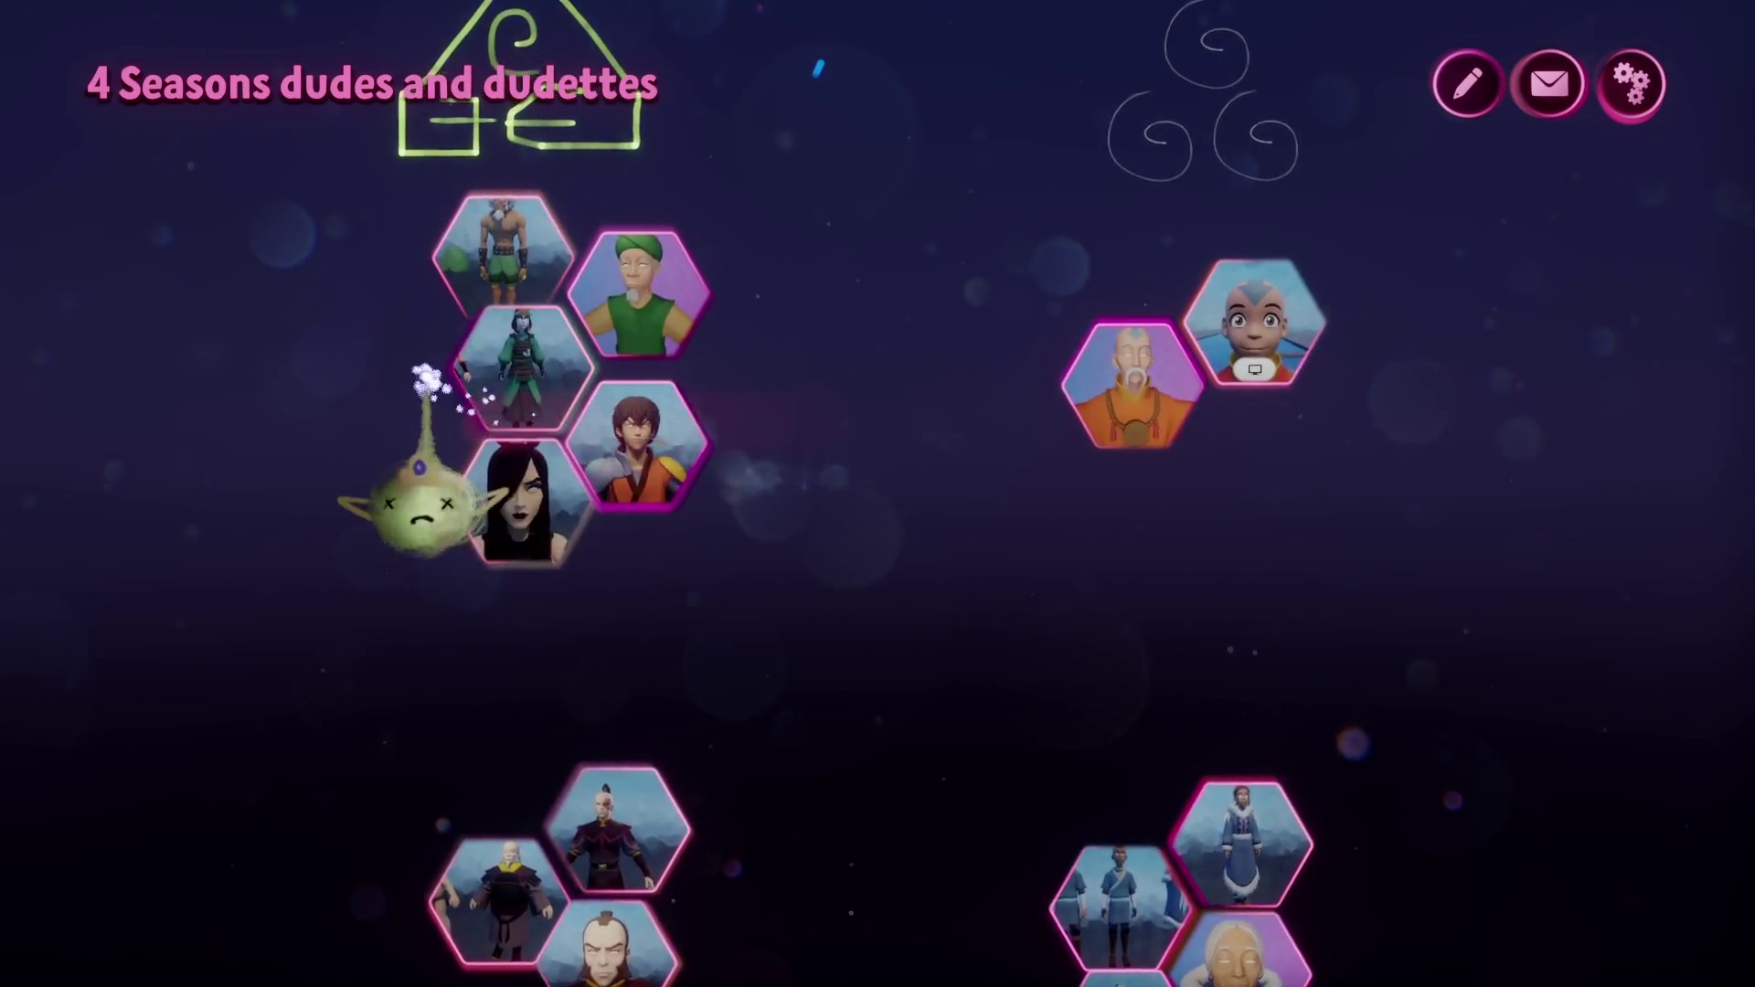
{"action": "left_click", "coordinate": [502, 275]}
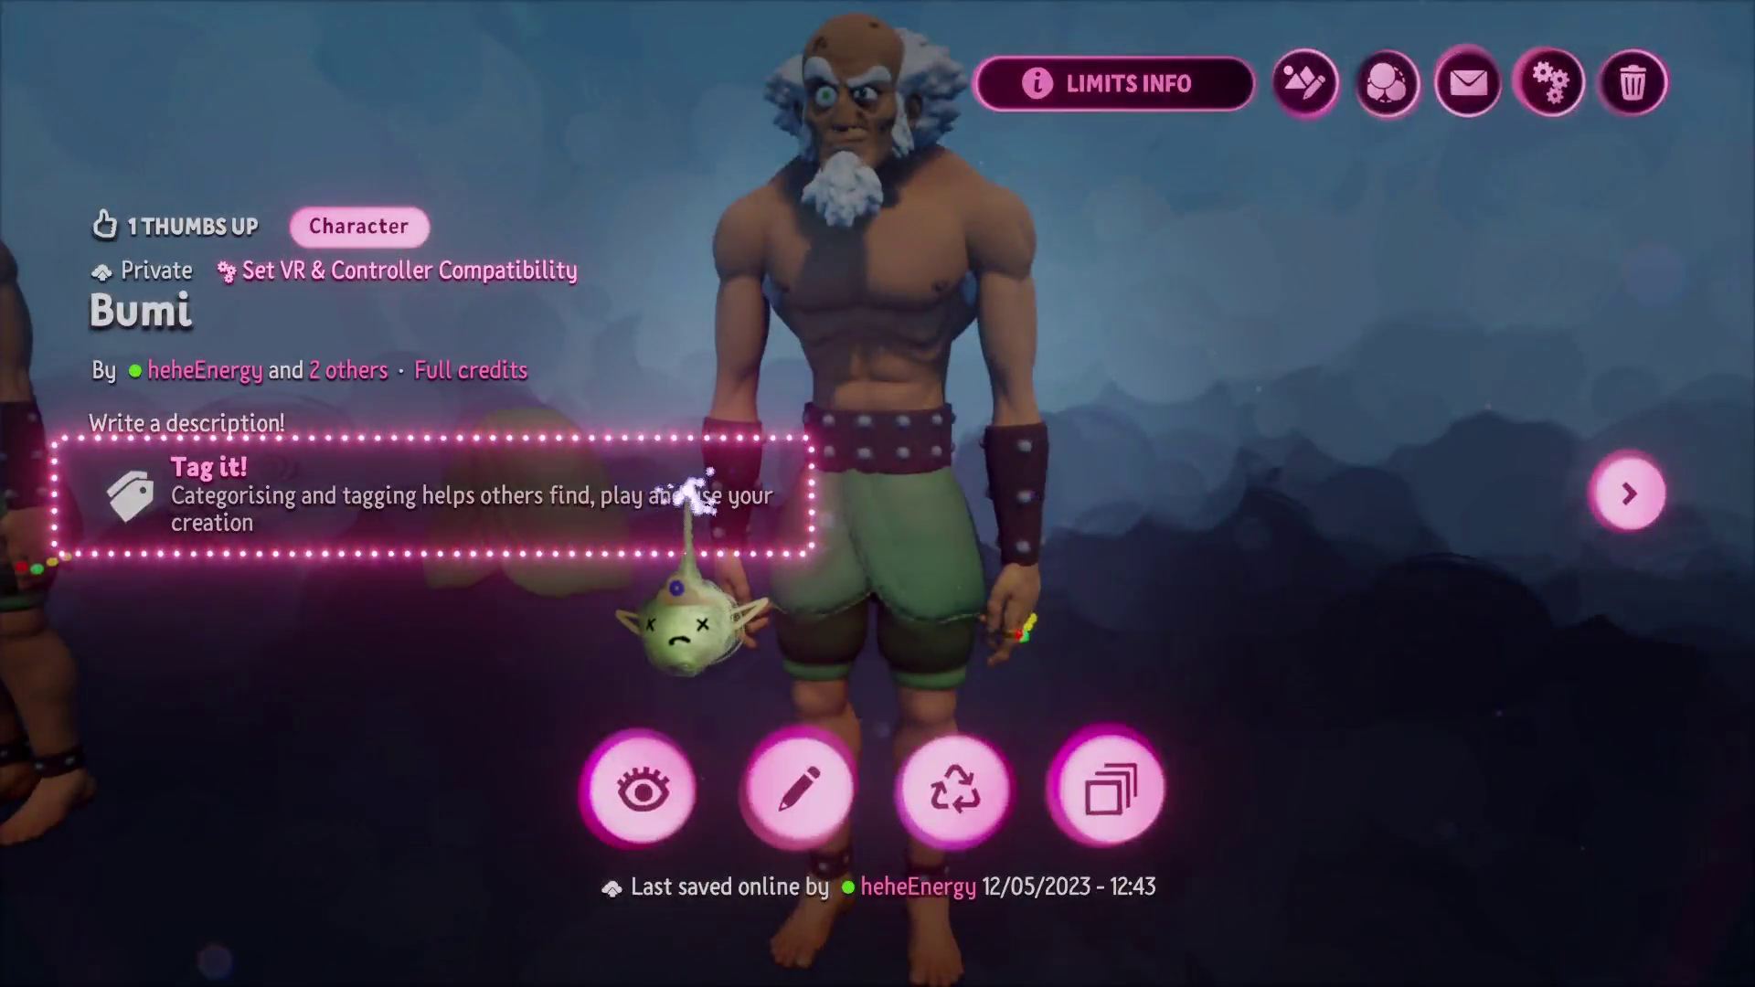
{"action": "key", "text": "Escape"}
{"action": "left_click", "coordinate": [587, 549]}
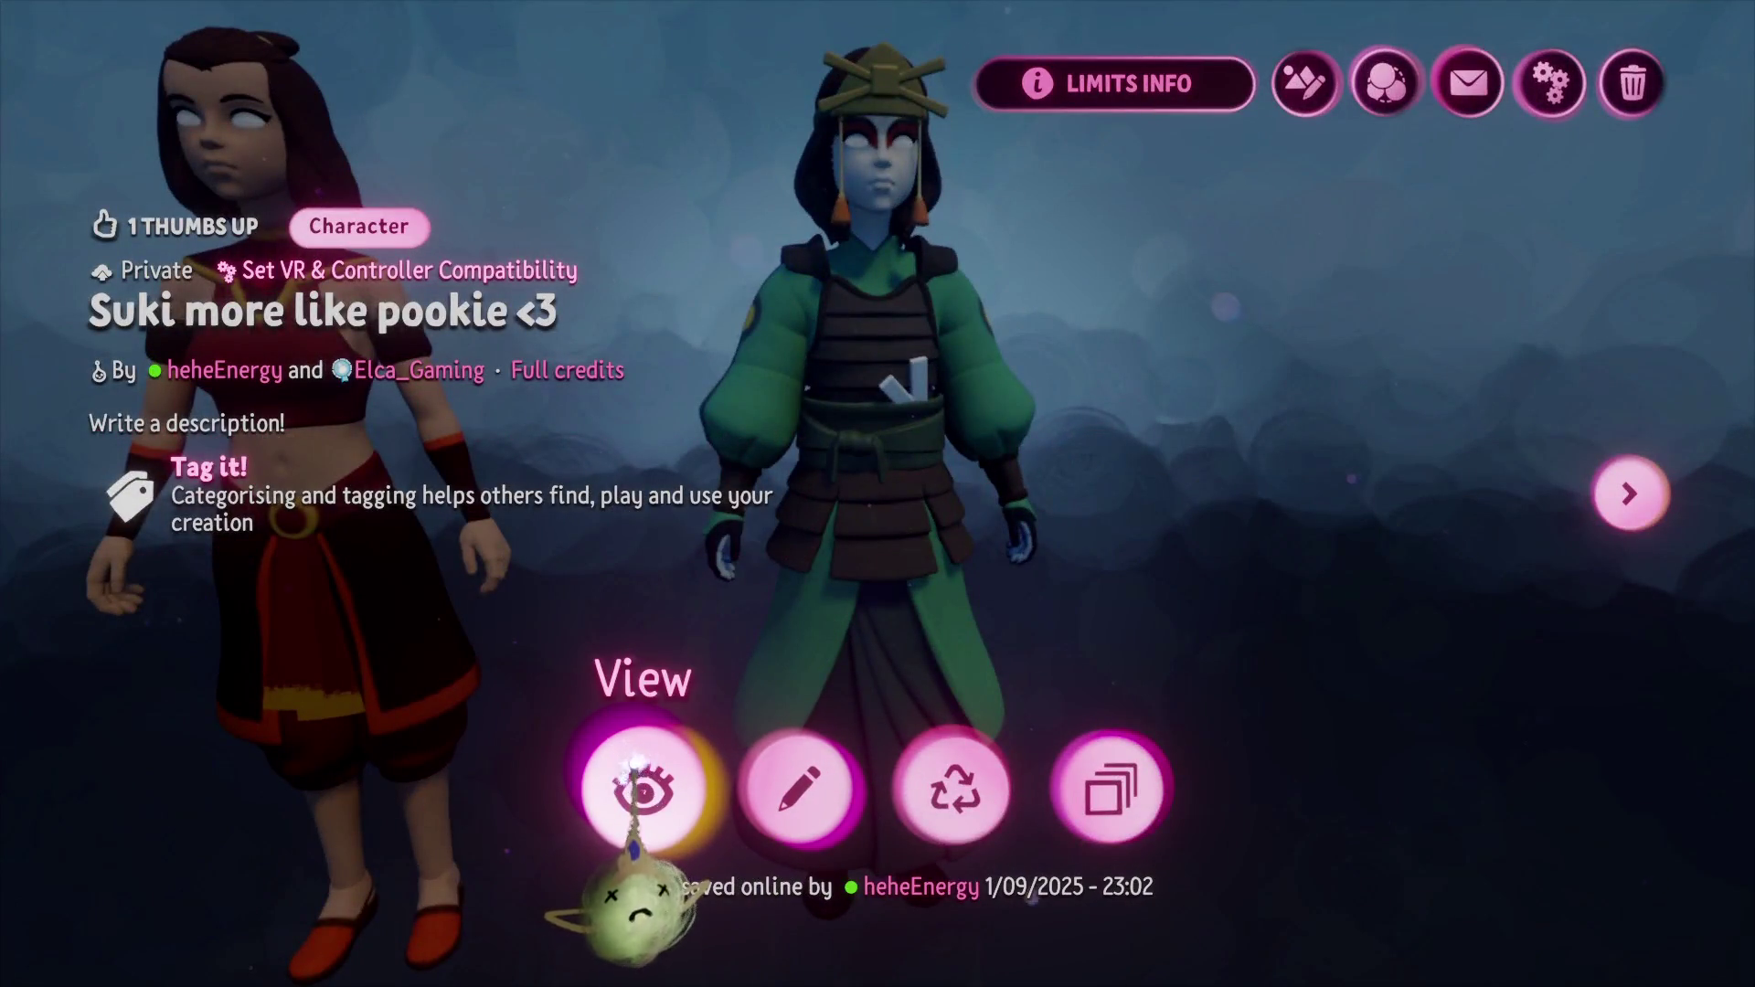
{"action": "left_click", "coordinate": [635, 766]}
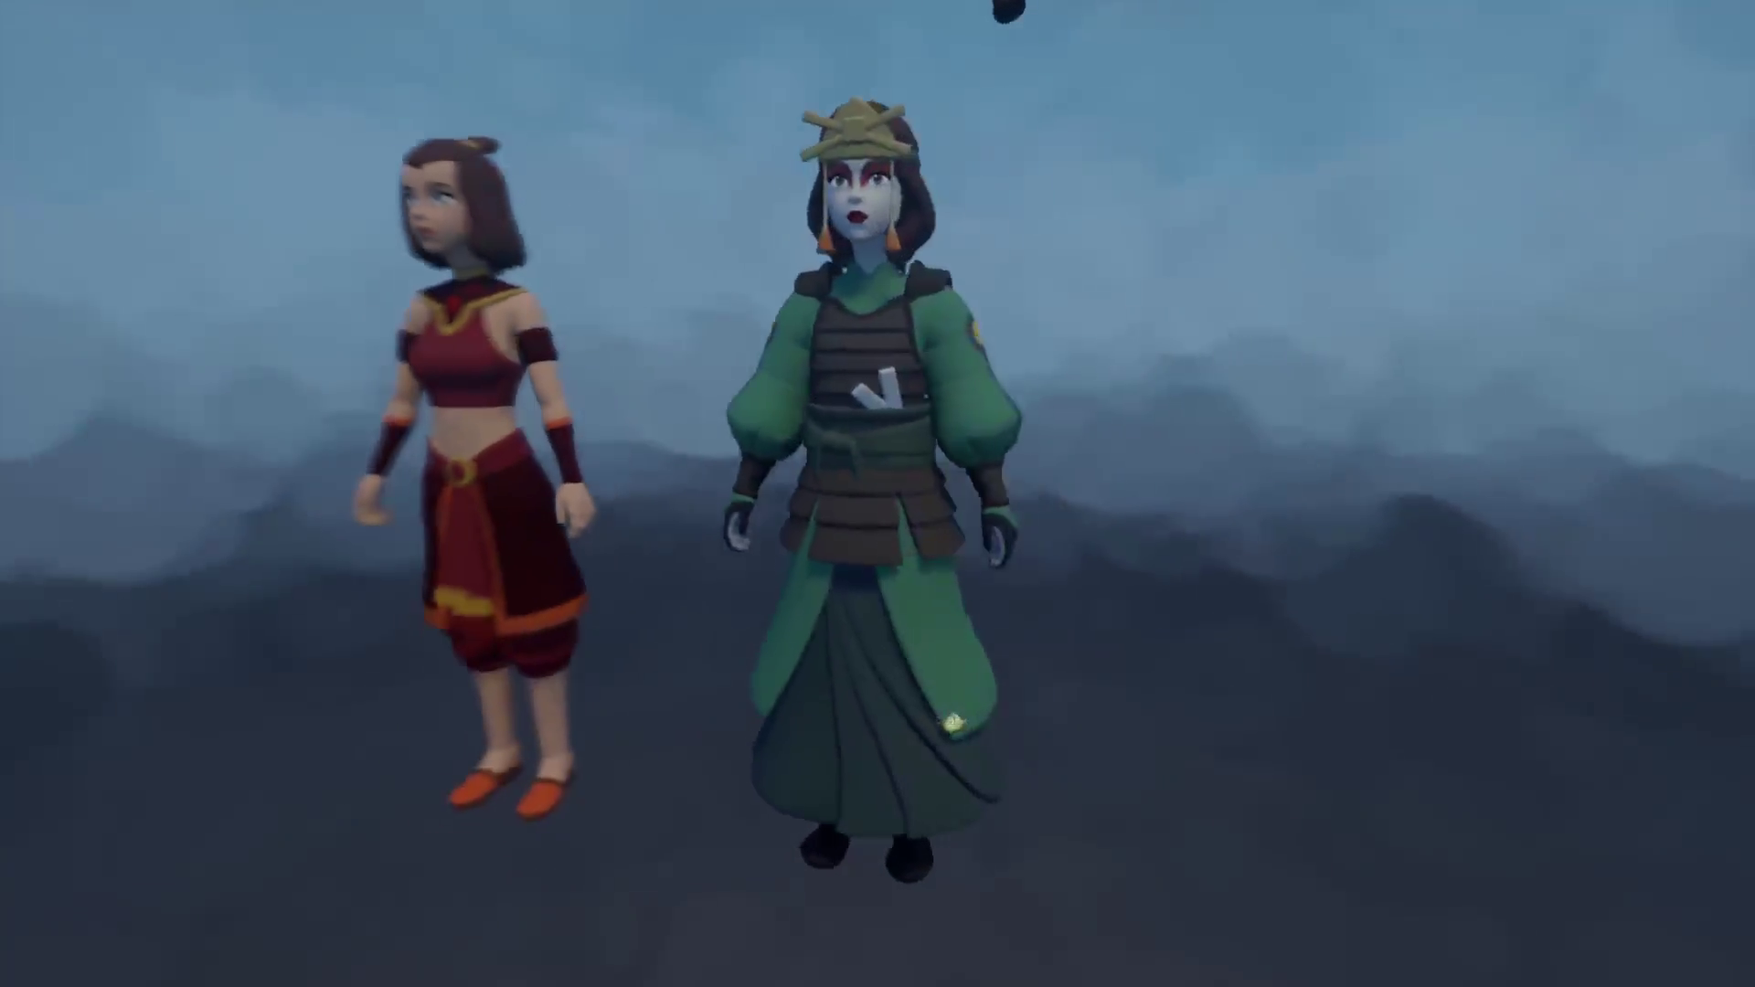
{"action": "key", "text": "Escape"}
{"action": "left_click", "coordinate": [1258, 693]}
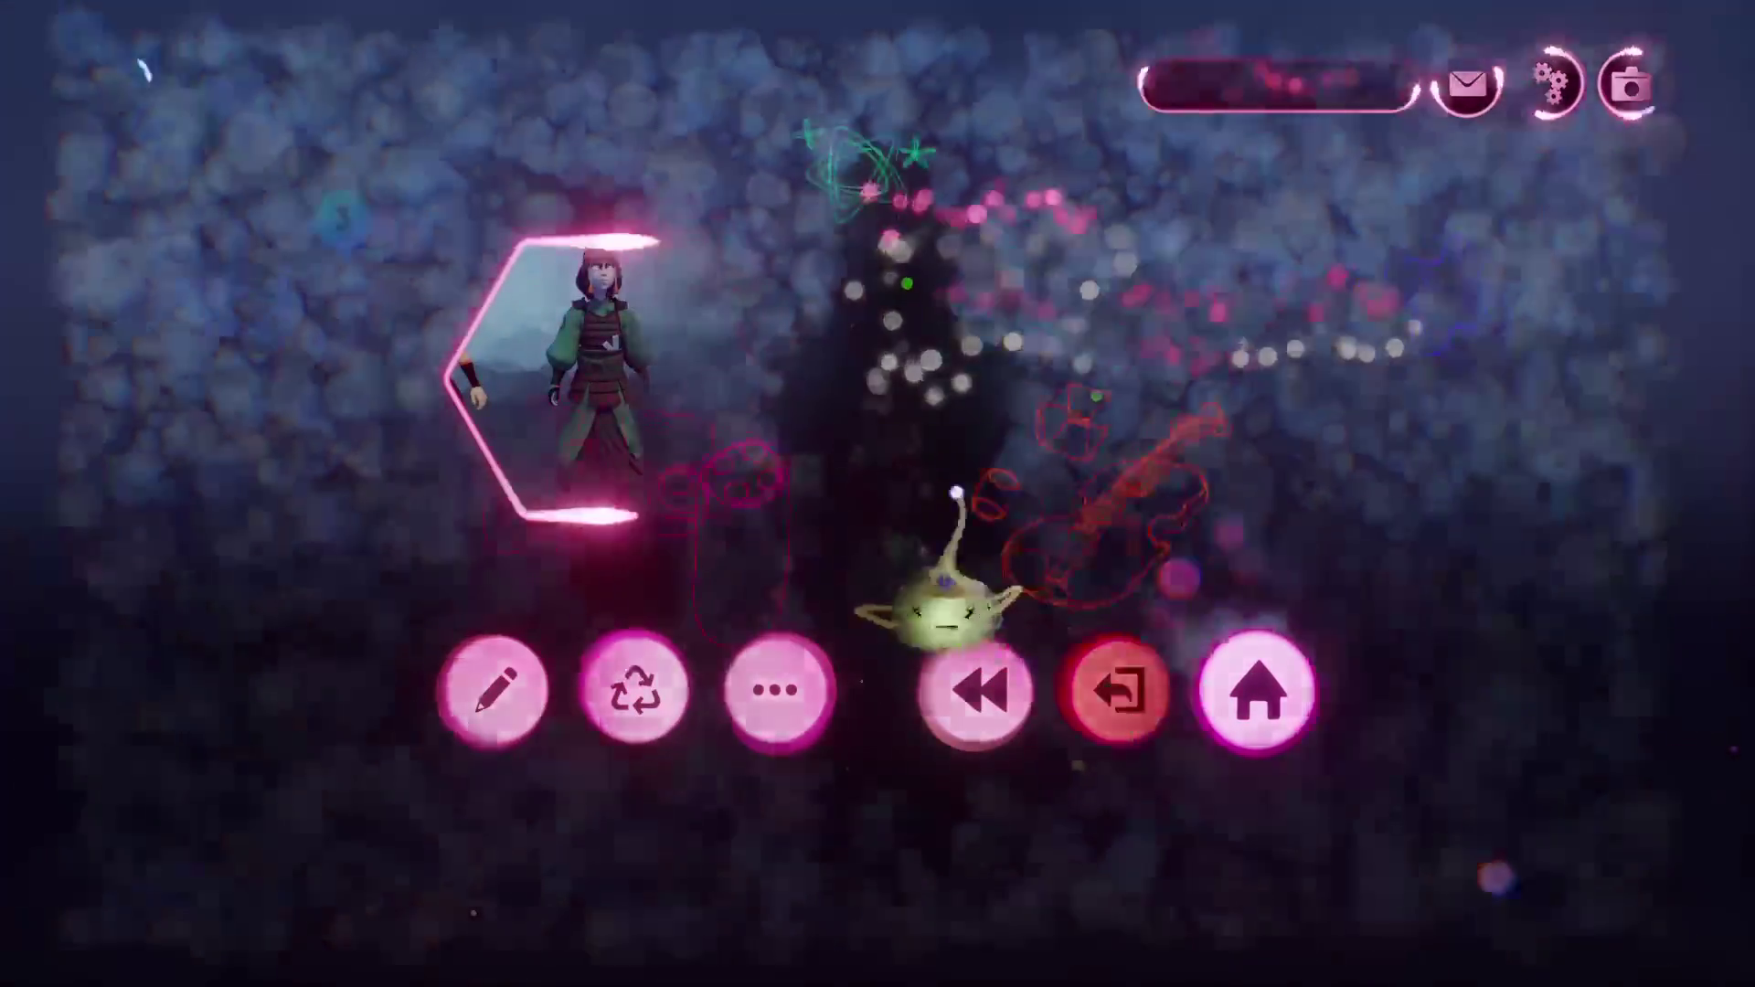
{"action": "scroll", "coordinate": [658, 647], "scroll_direction": "down", "scroll_amount": 3}
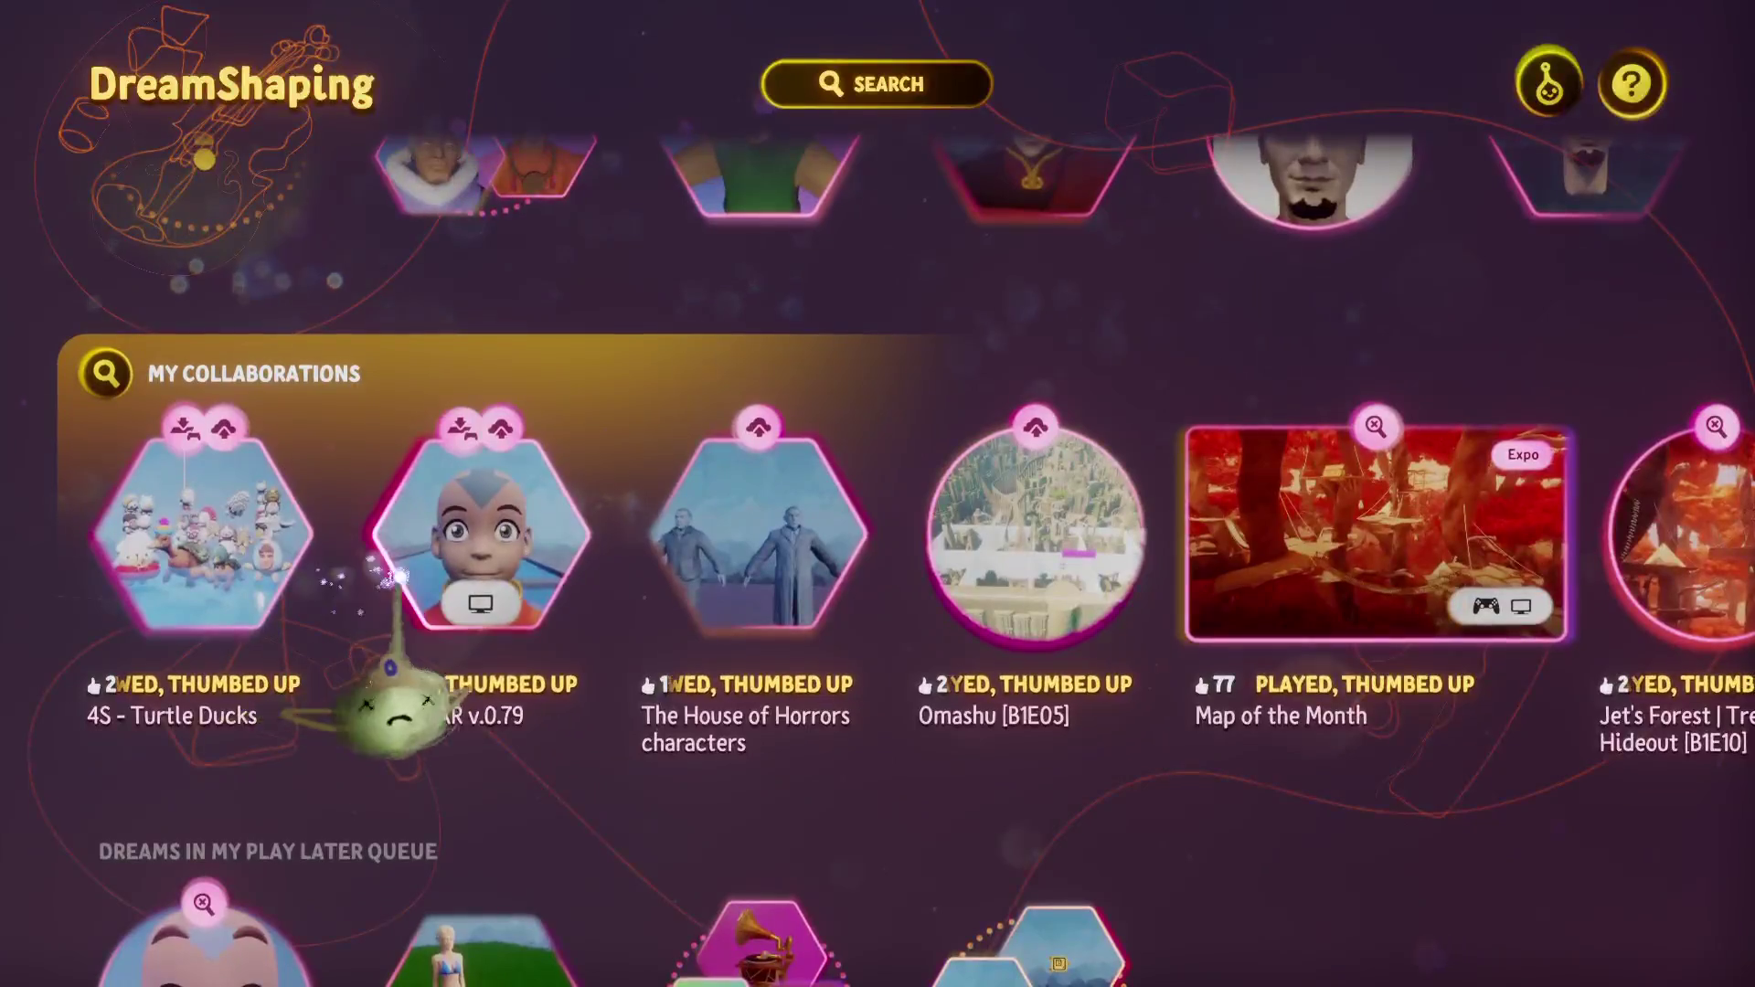
Play Aang MAR v.0.79 from My Collaborations, then pause it and switch to edit mode.
{"action": "scroll", "coordinate": [604, 576], "scroll_direction": "right", "scroll_amount": 2}
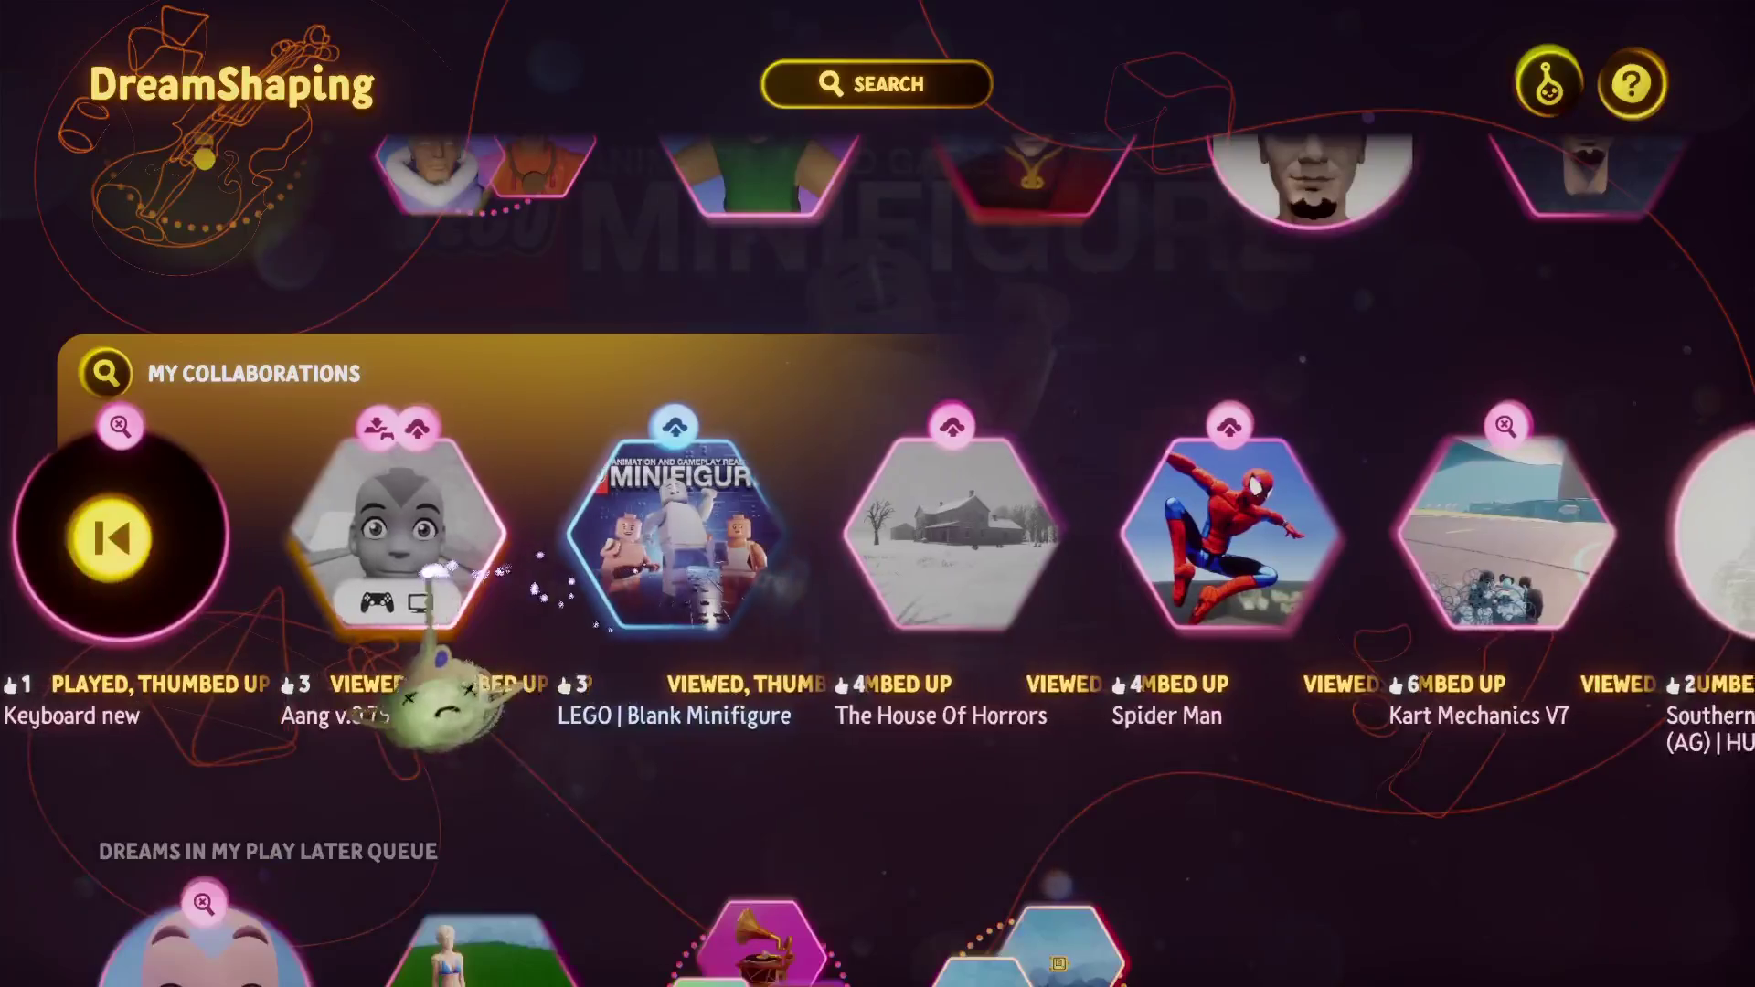
{"action": "left_click", "coordinate": [528, 567]}
{"action": "left_click", "coordinate": [784, 780]}
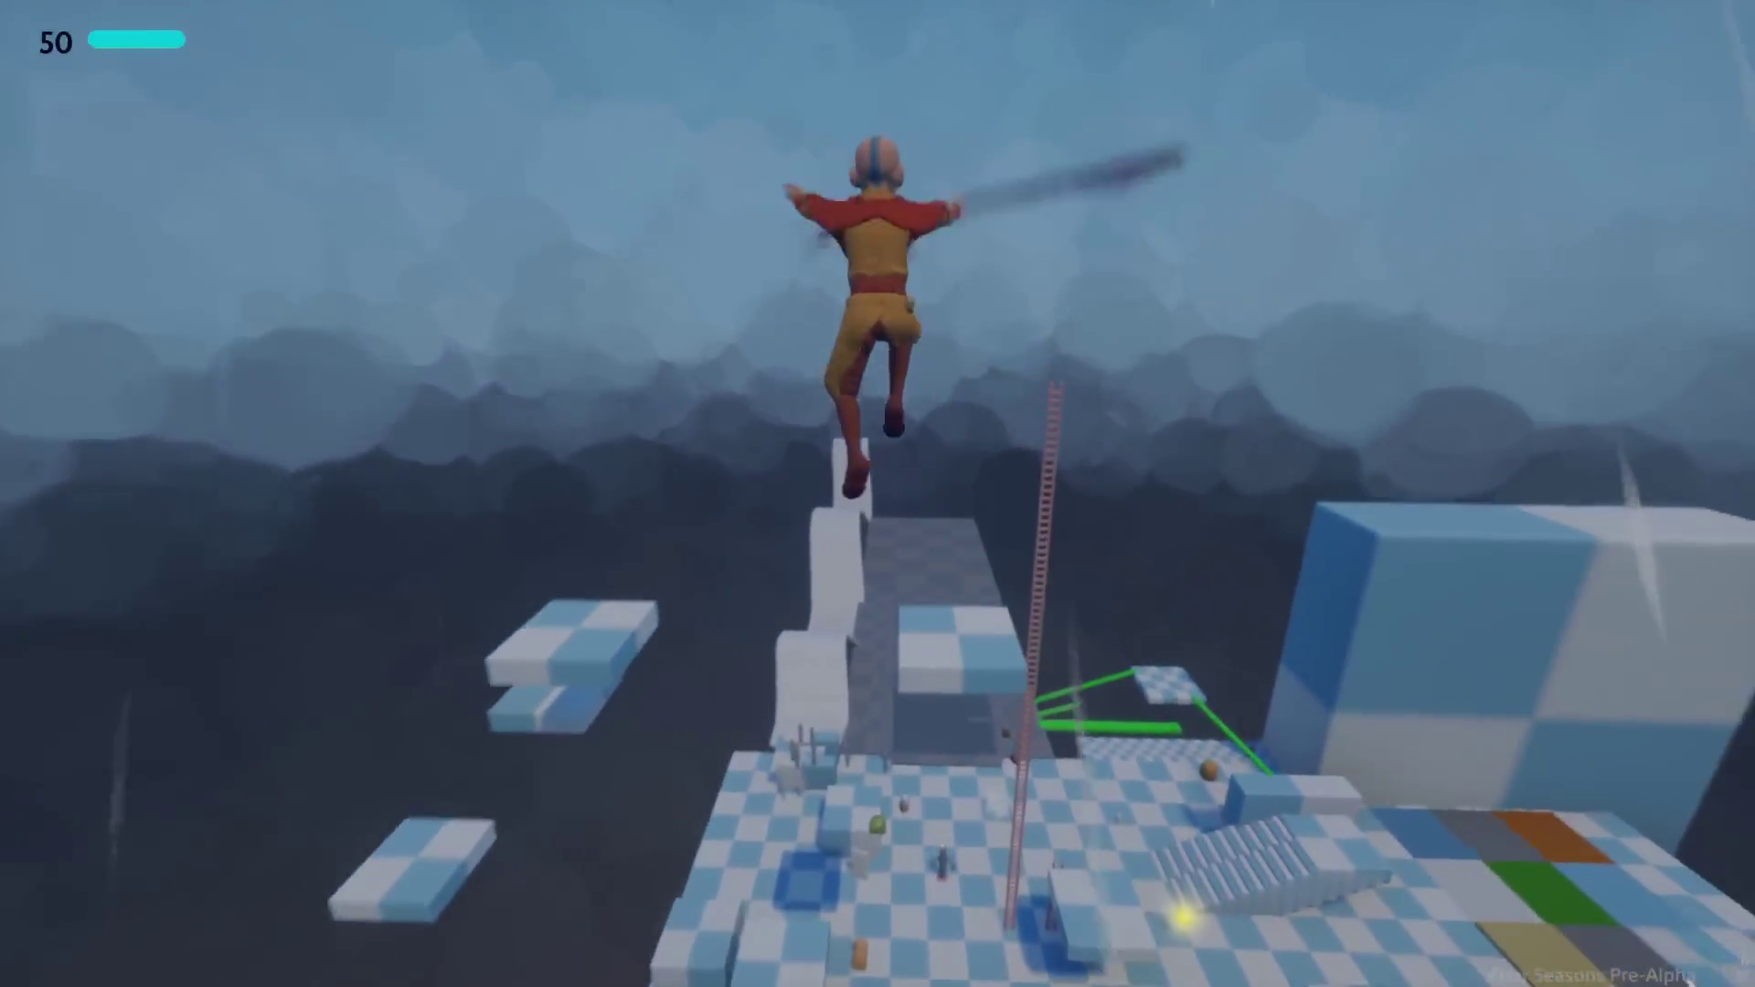
{"action": "key", "text": "Escape"}
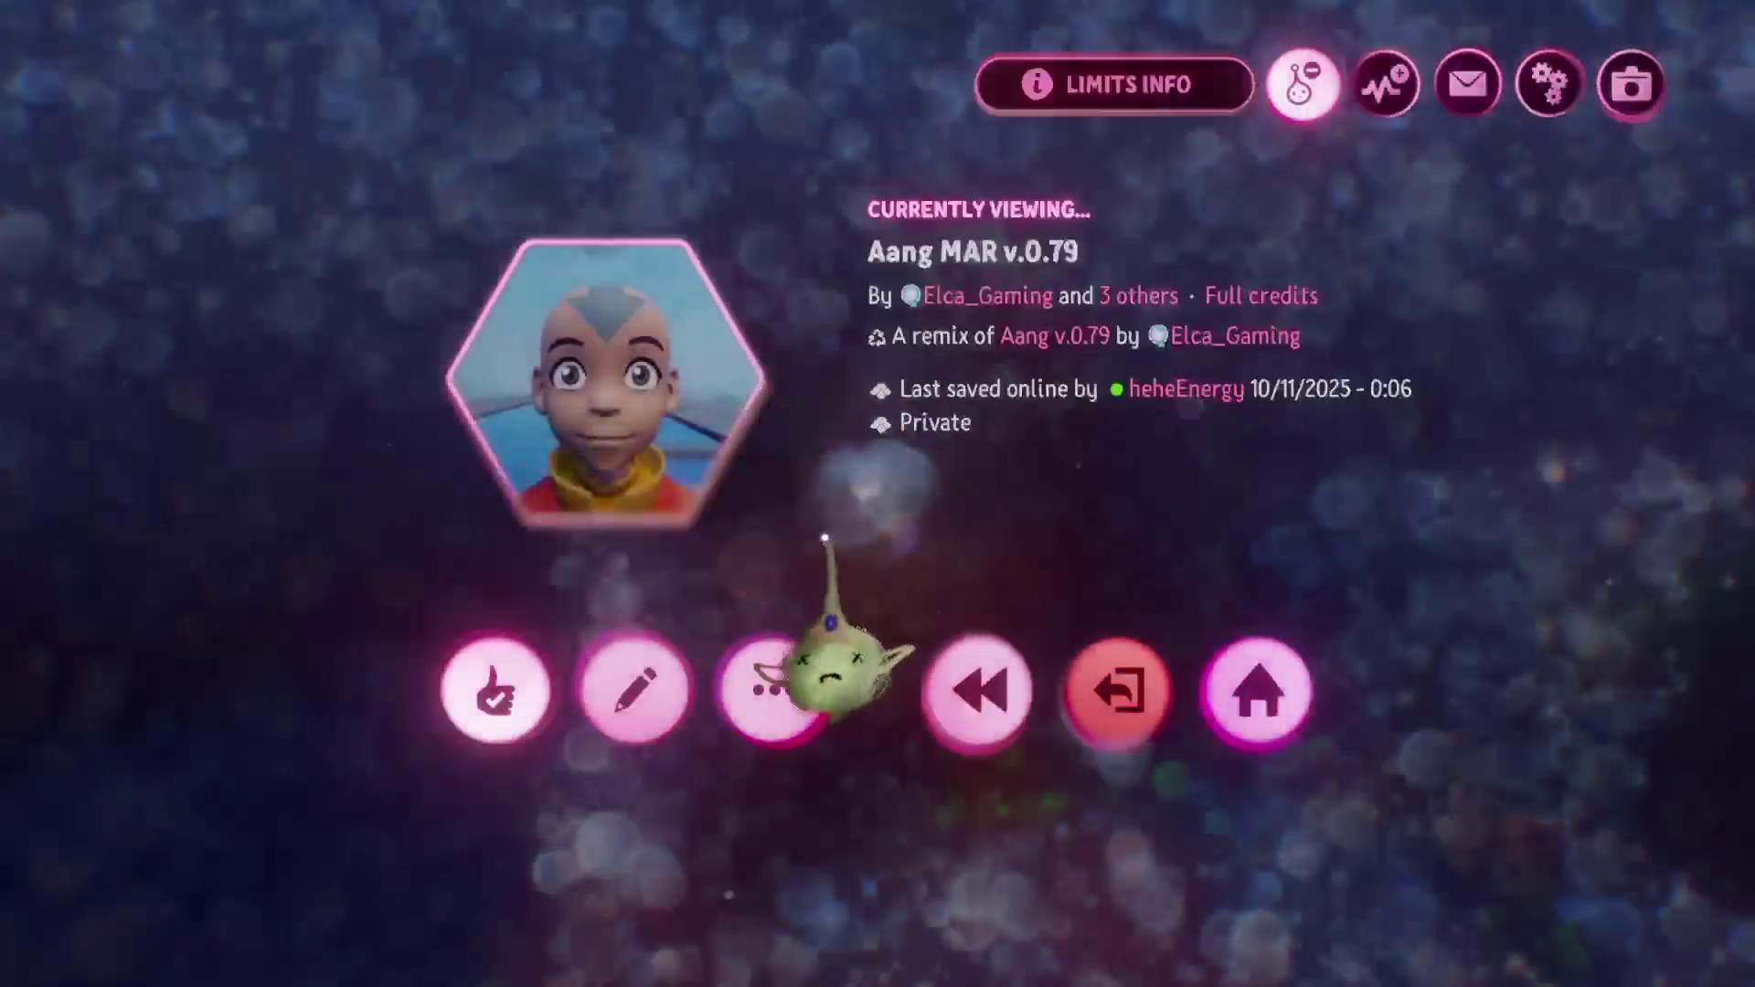
{"action": "left_click", "coordinate": [823, 677]}
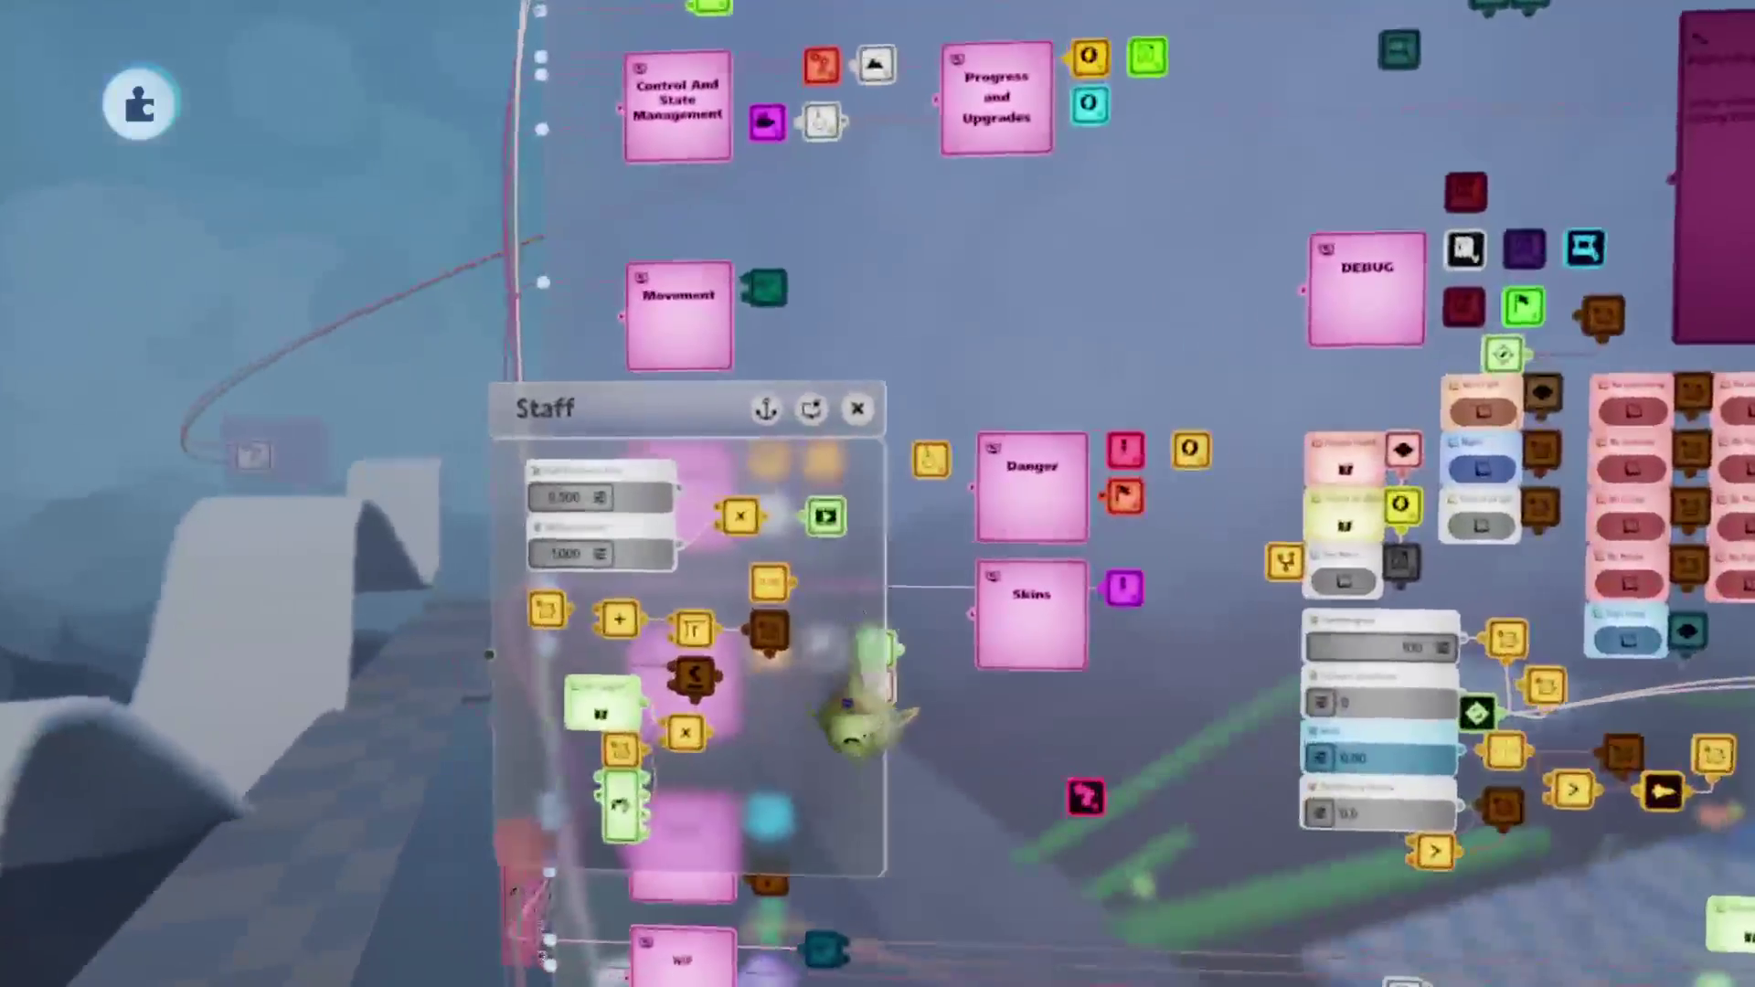
Check the scene's thermometer memory usage, showing 56% gameplay memory, then close it.
{"action": "key", "text": "Escape"}
{"action": "left_click", "coordinate": [1051, 103]}
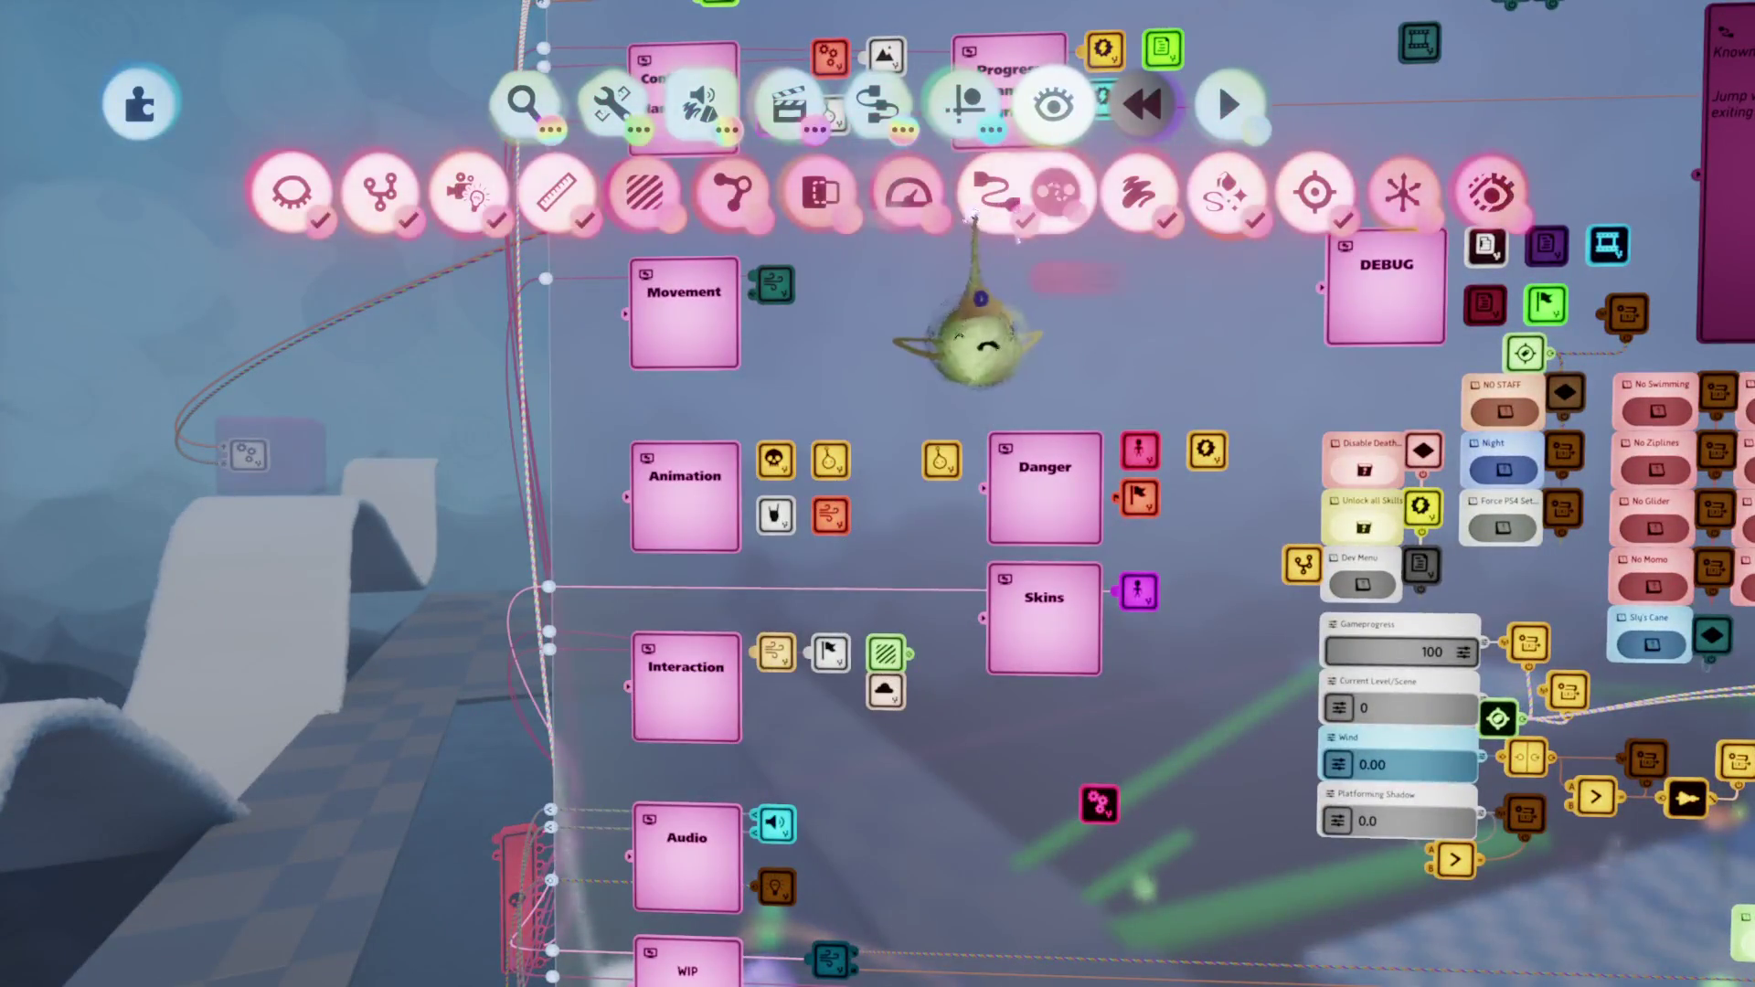
{"action": "left_click", "coordinate": [235, 722]}
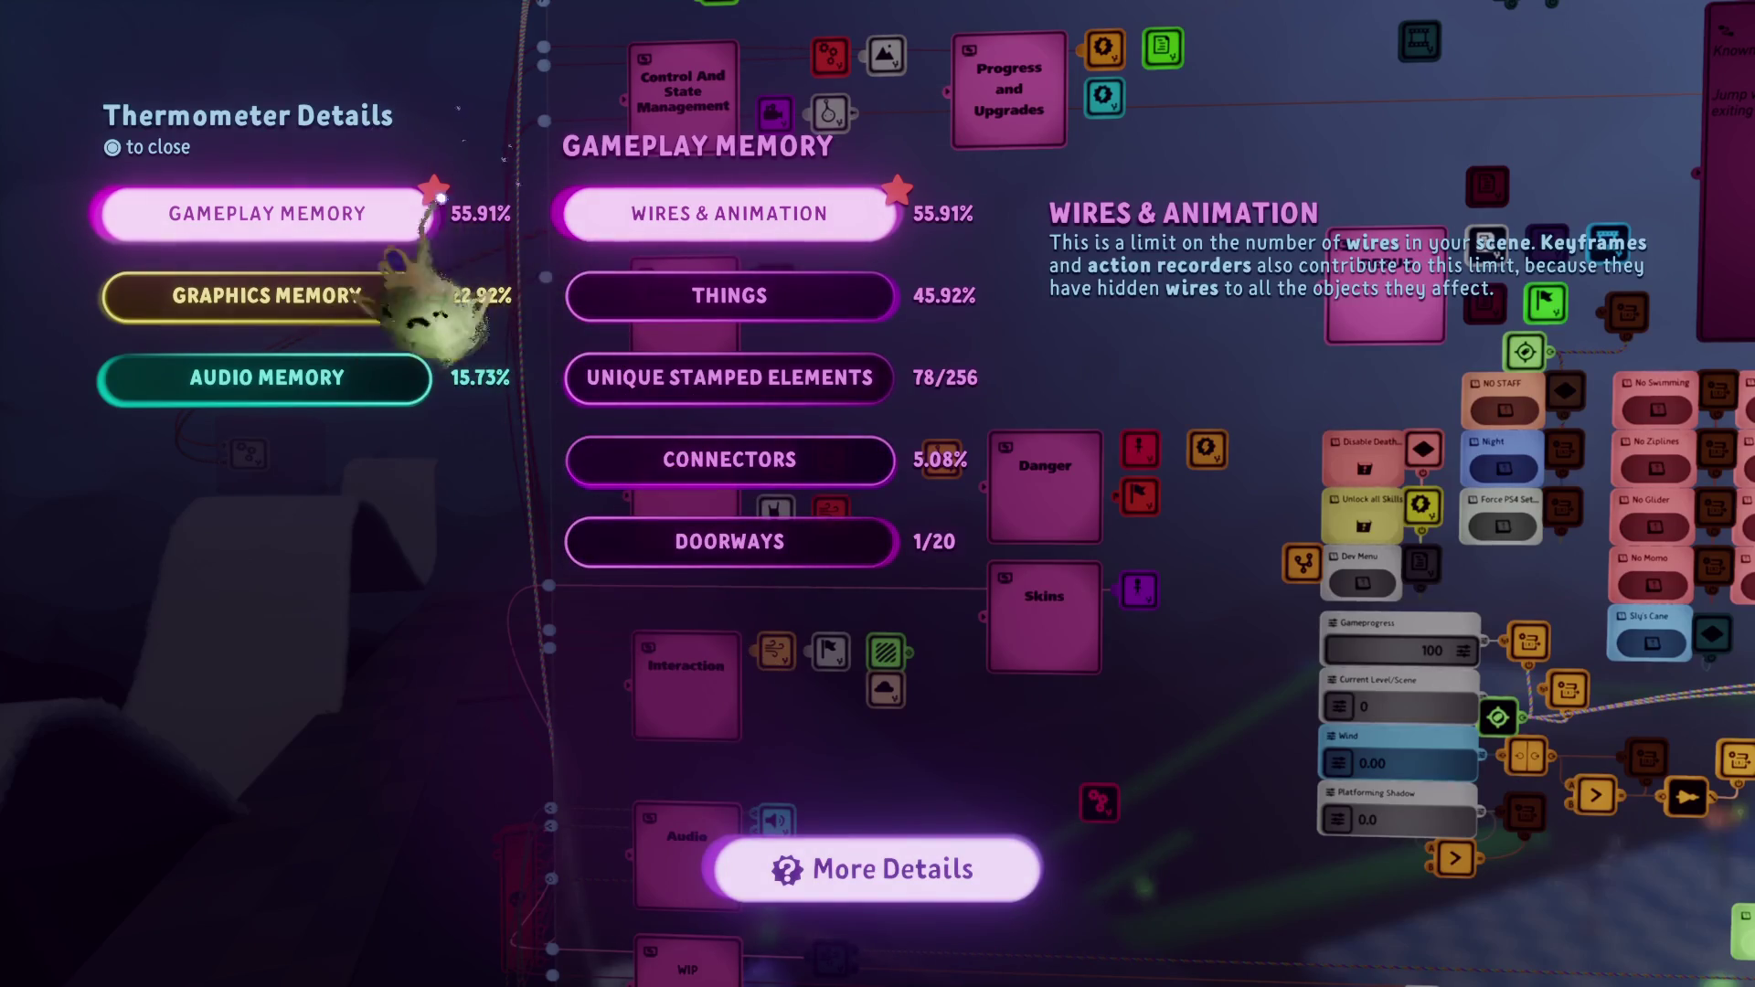
{"action": "key", "text": "Escape"}
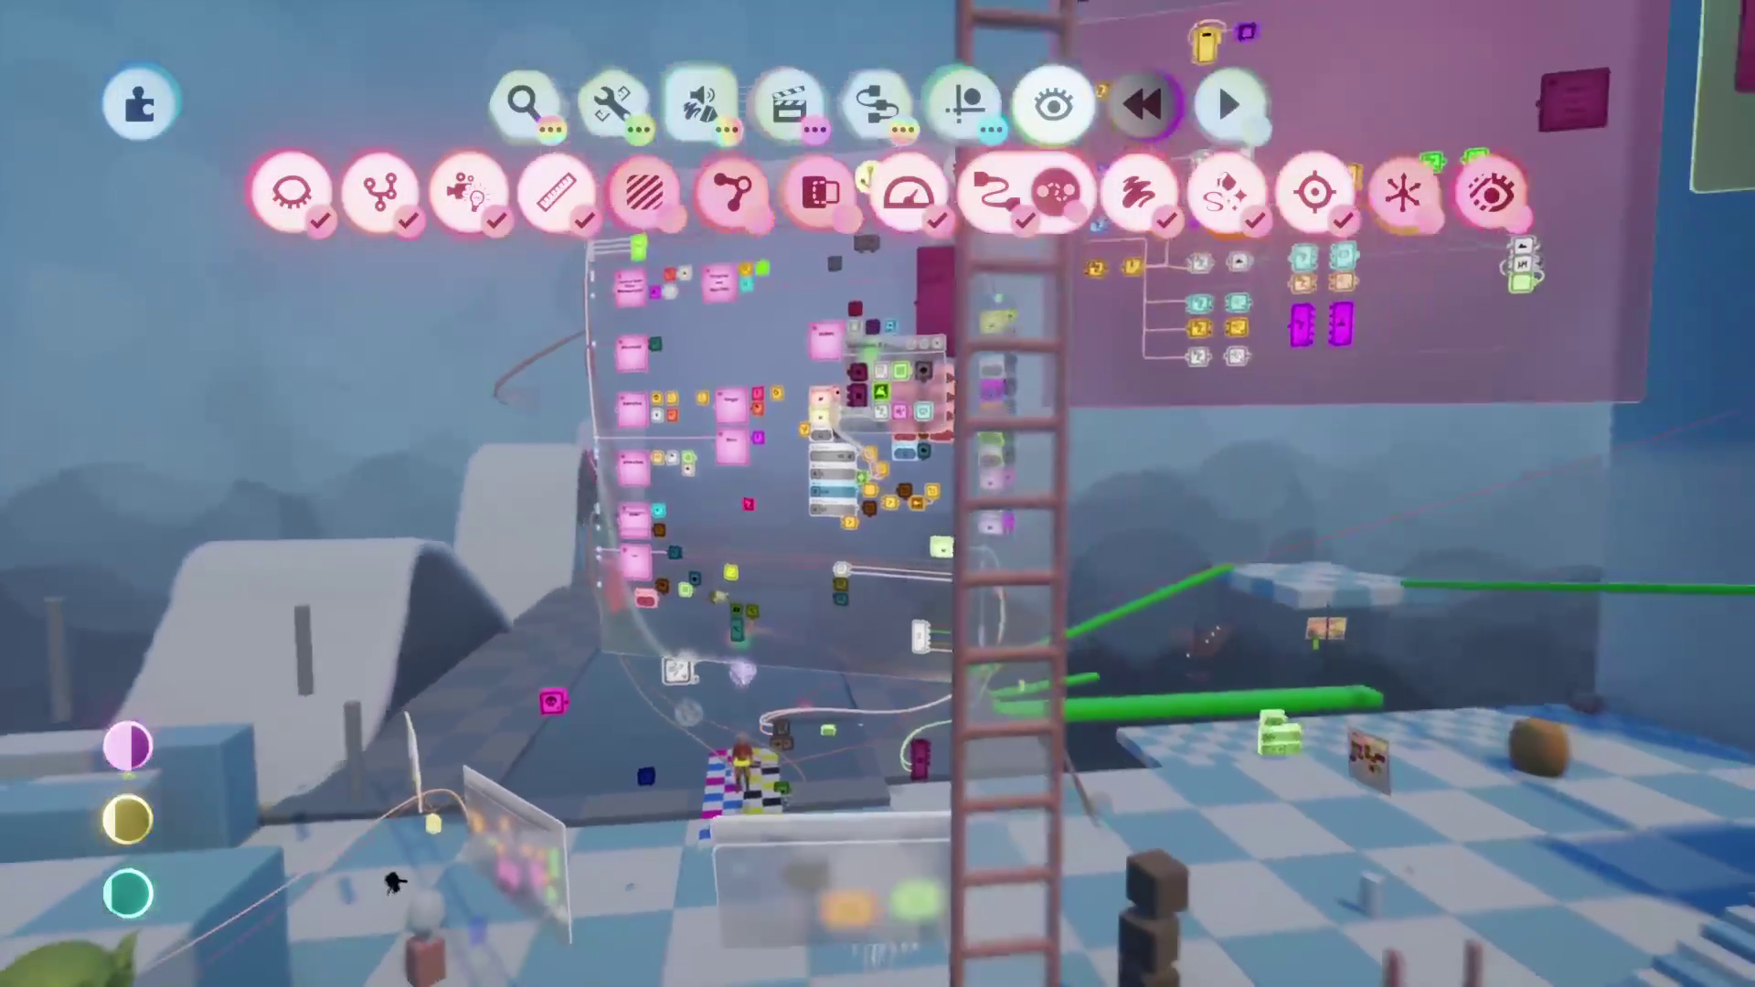
Exit the Aang MAR creation without saving.
{"action": "key", "text": "Escape"}
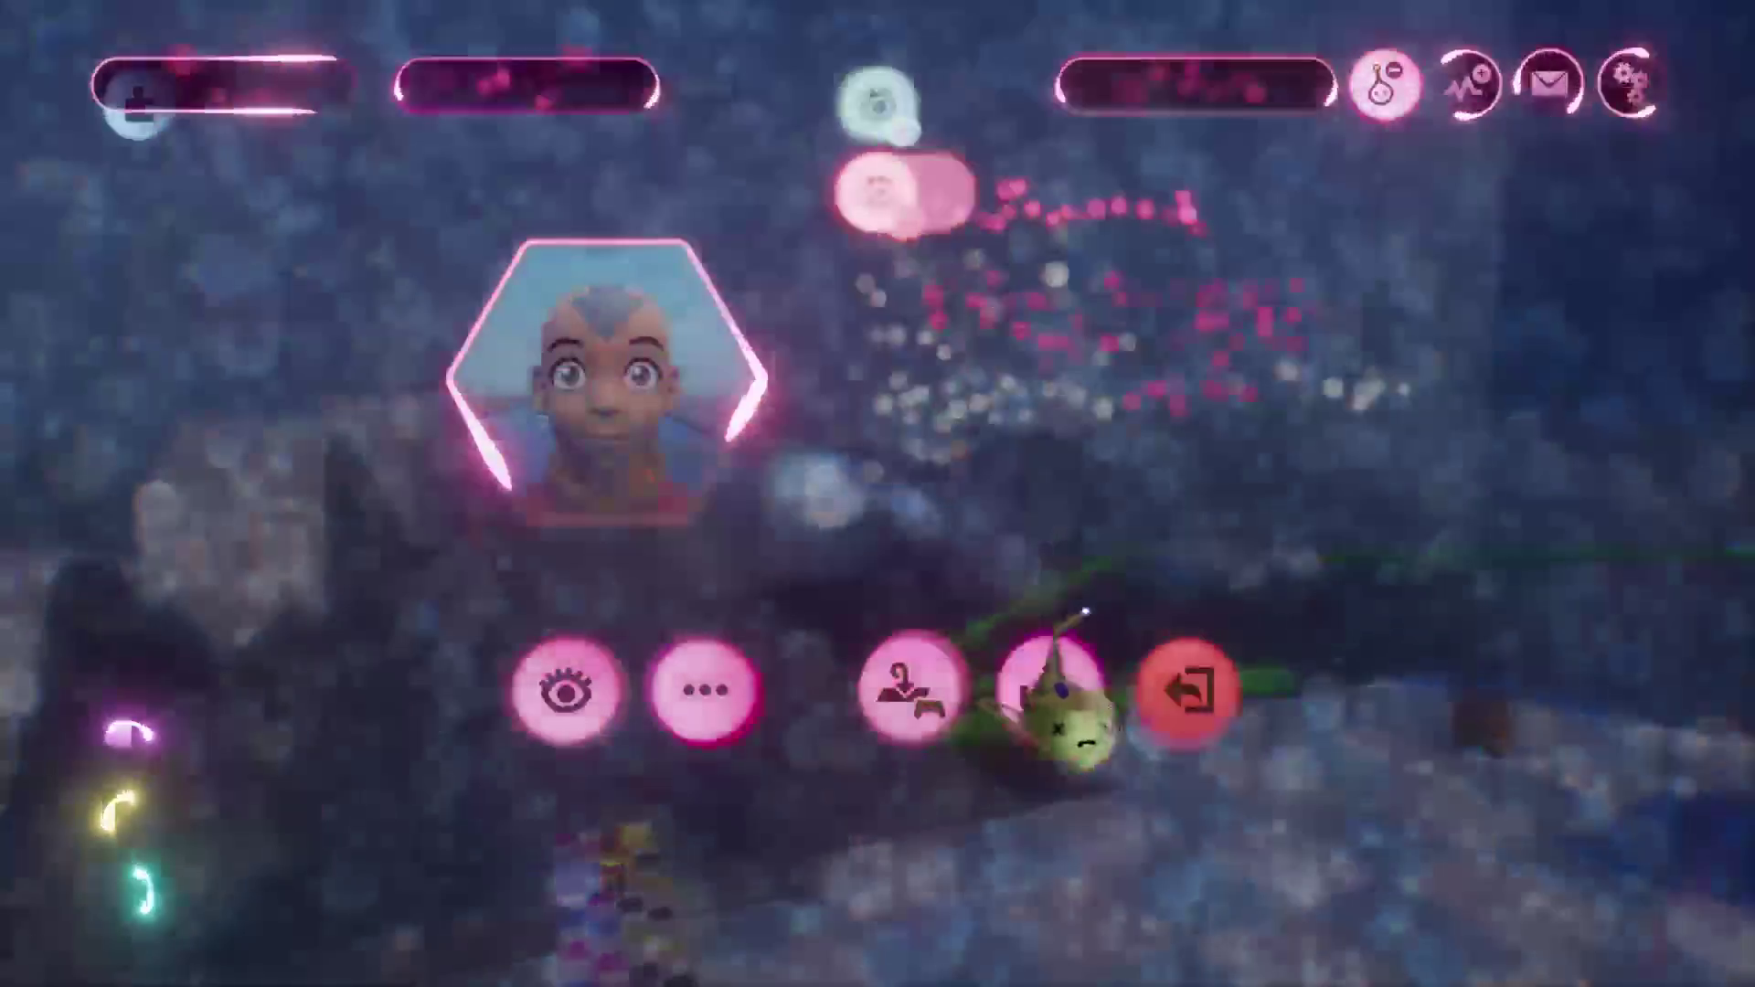
{"action": "left_click", "coordinate": [1187, 695]}
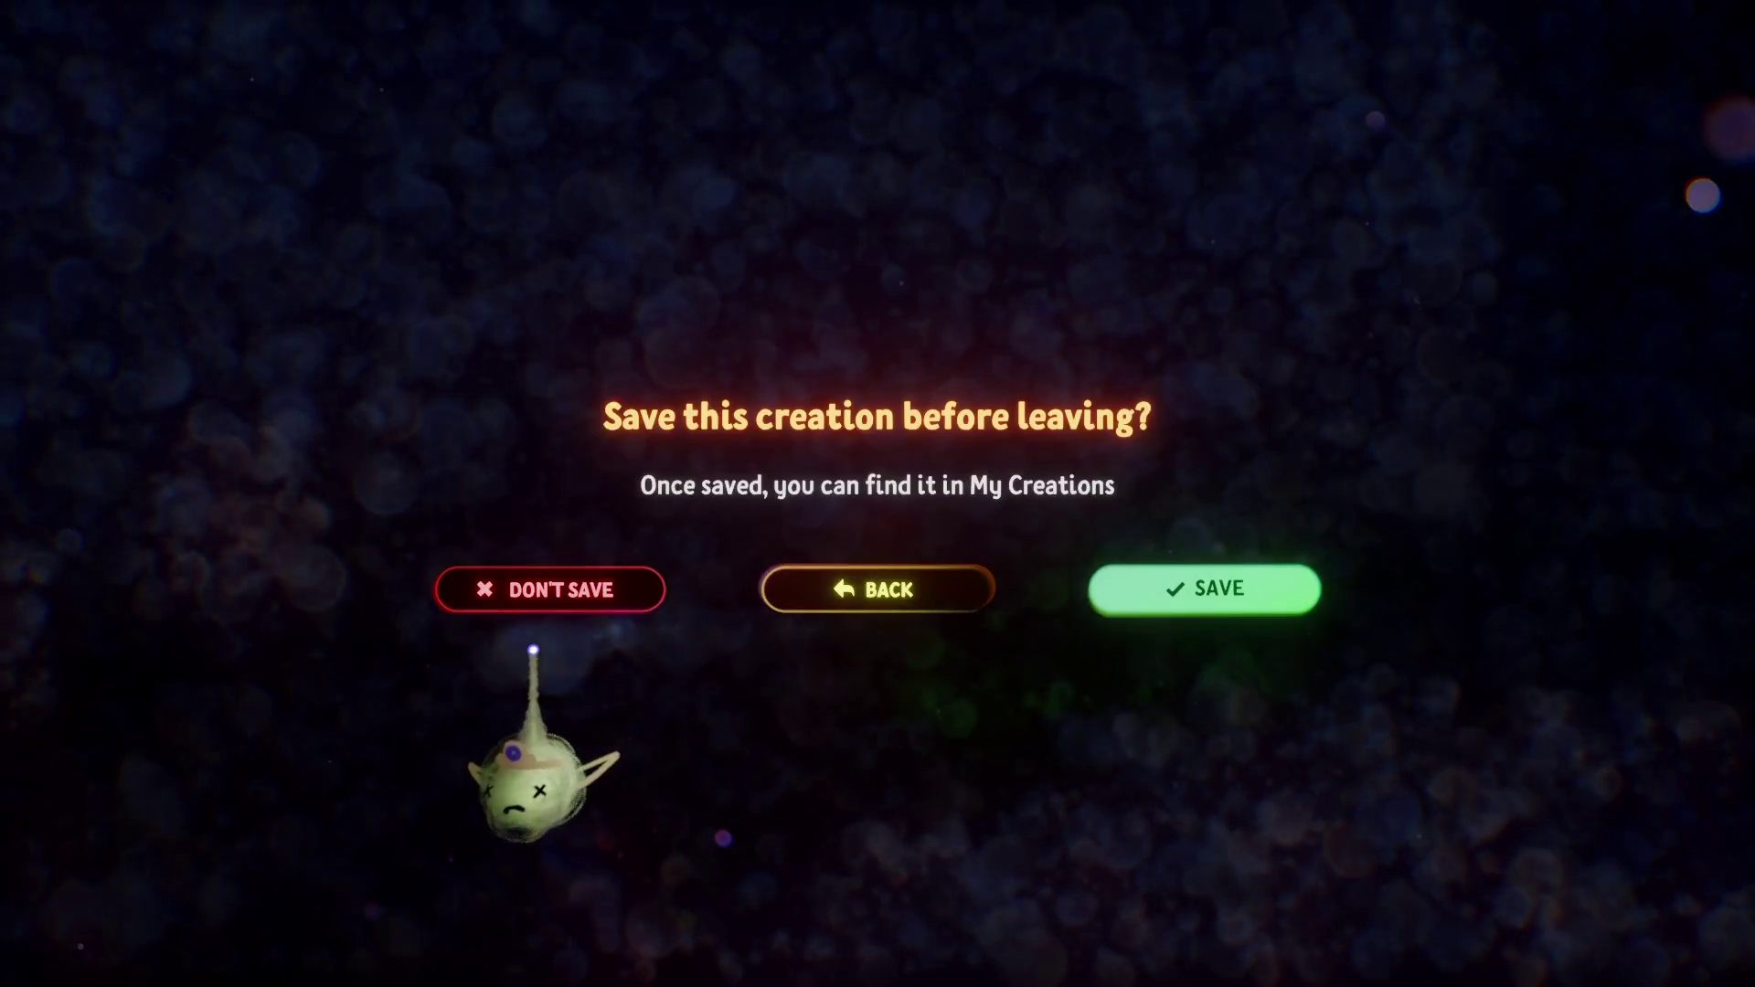
{"action": "left_click", "coordinate": [533, 650]}
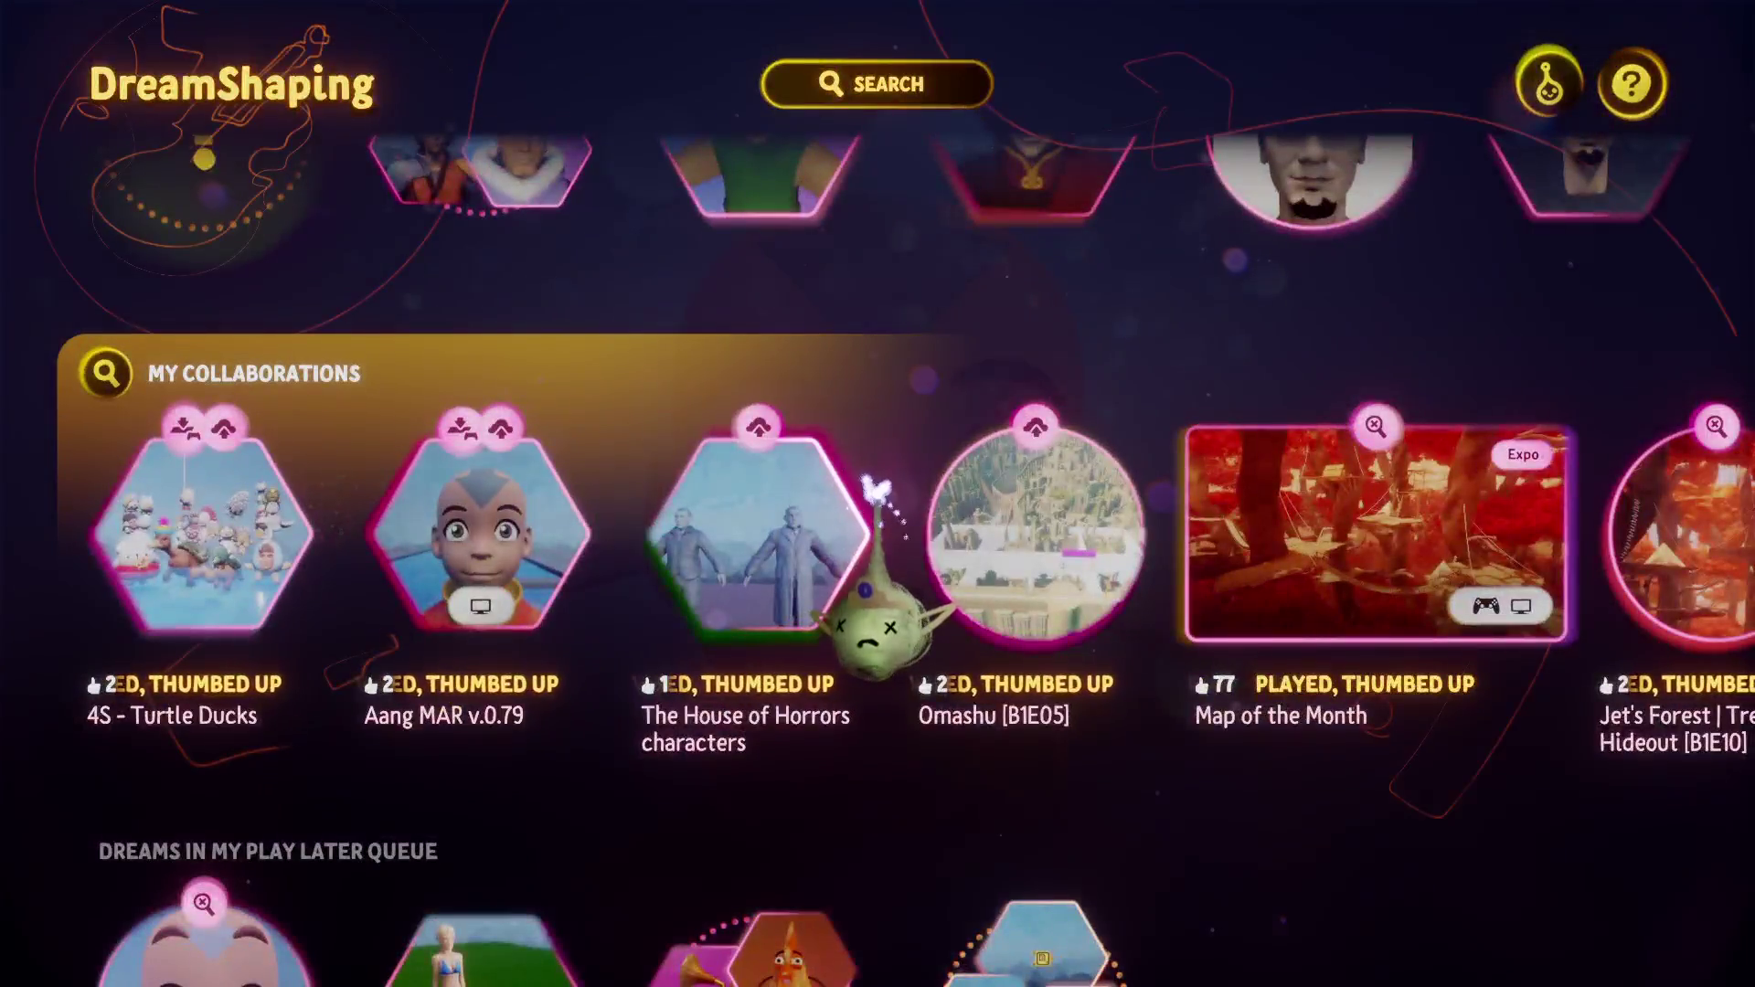
{"action": "scroll", "coordinate": [878, 512], "scroll_direction": "right", "scroll_amount": 4}
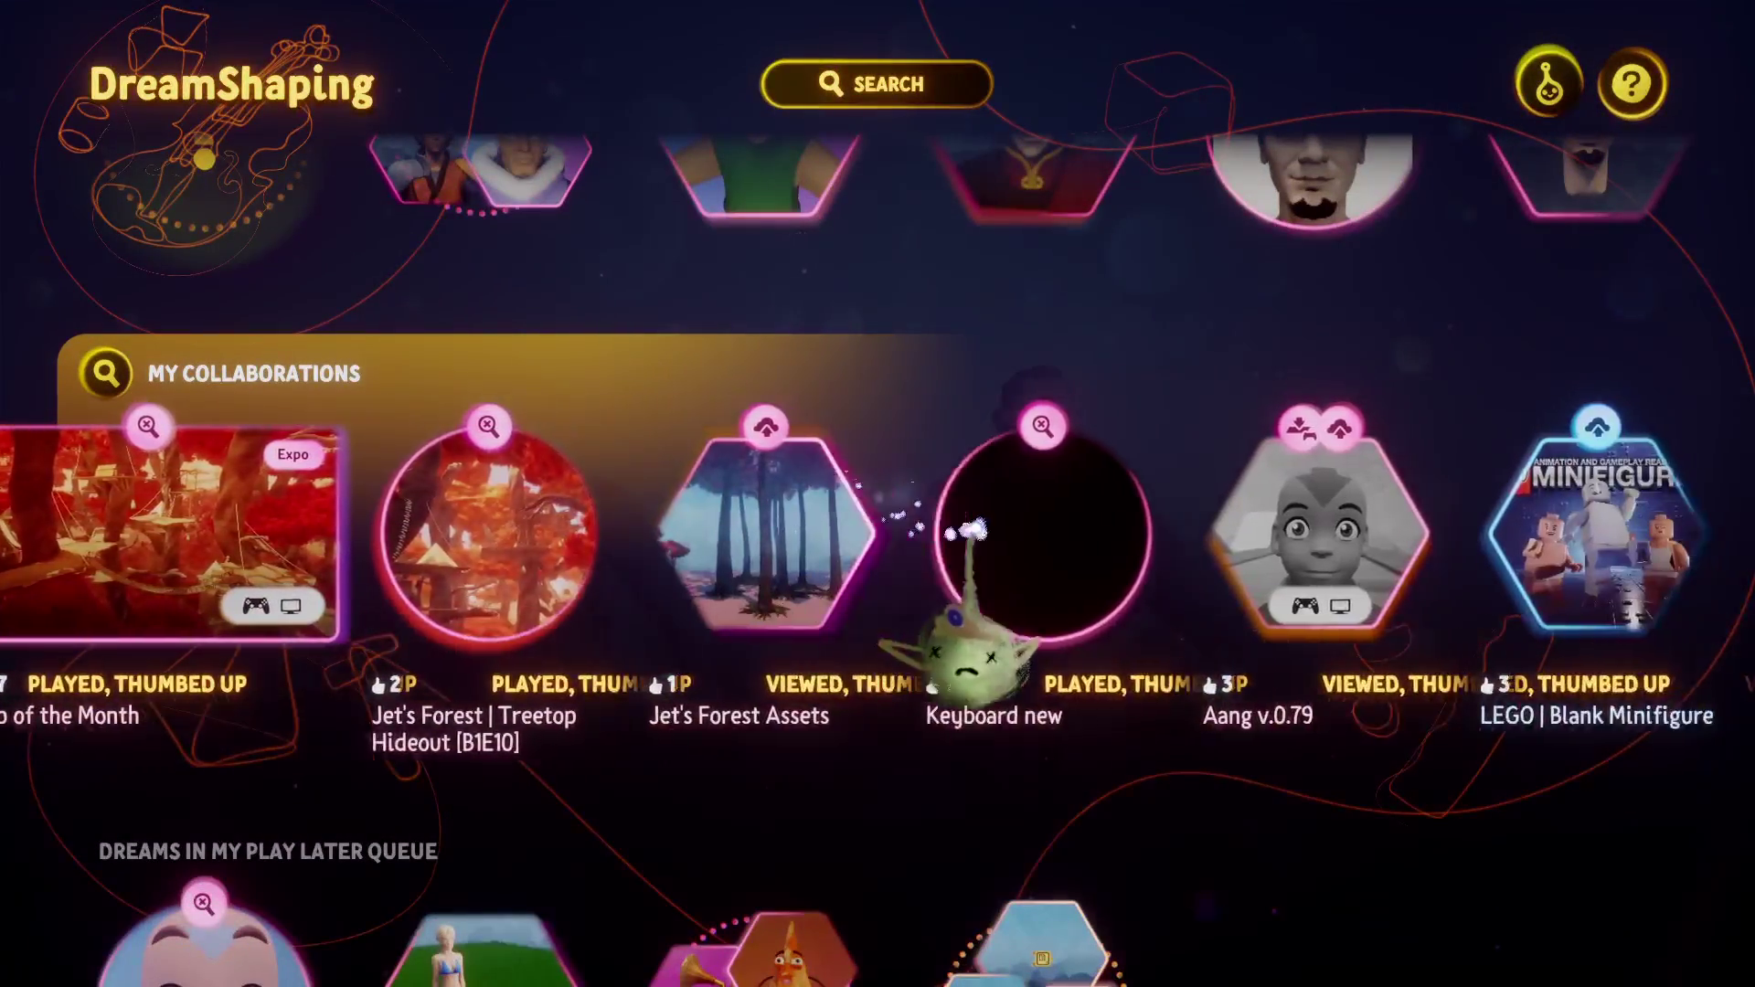
{"action": "left_click", "coordinate": [1333, 539]}
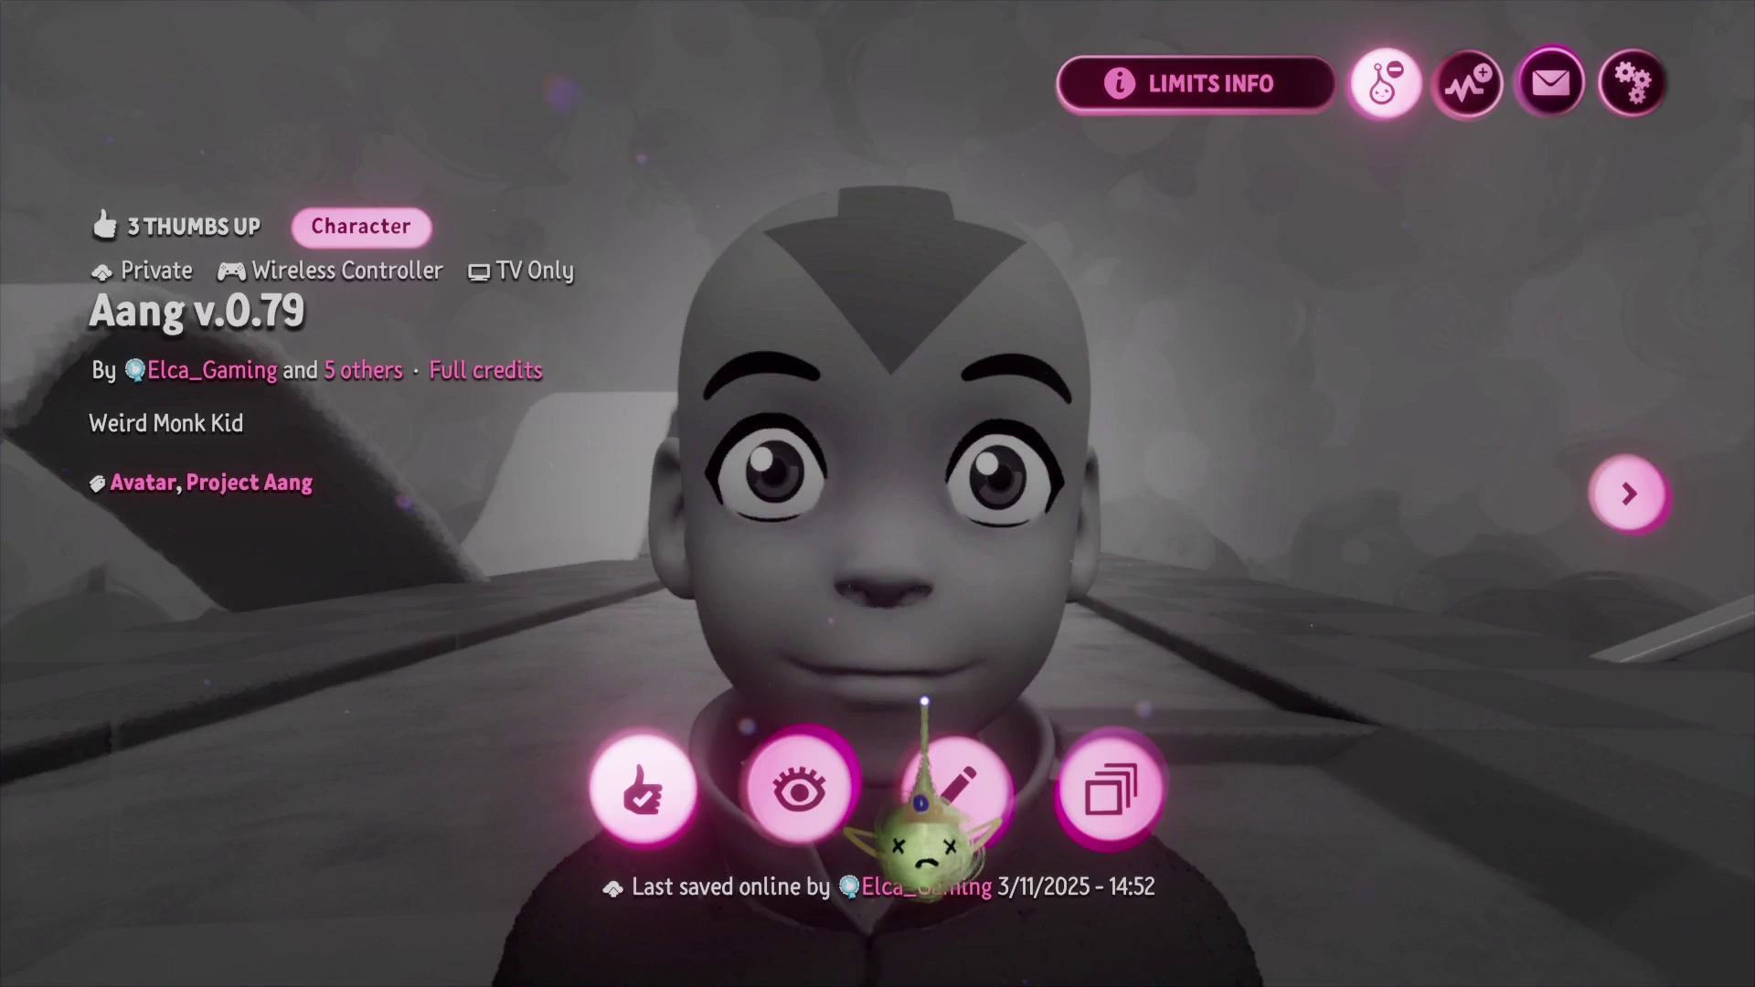
{"action": "left_click", "coordinate": [922, 801]}
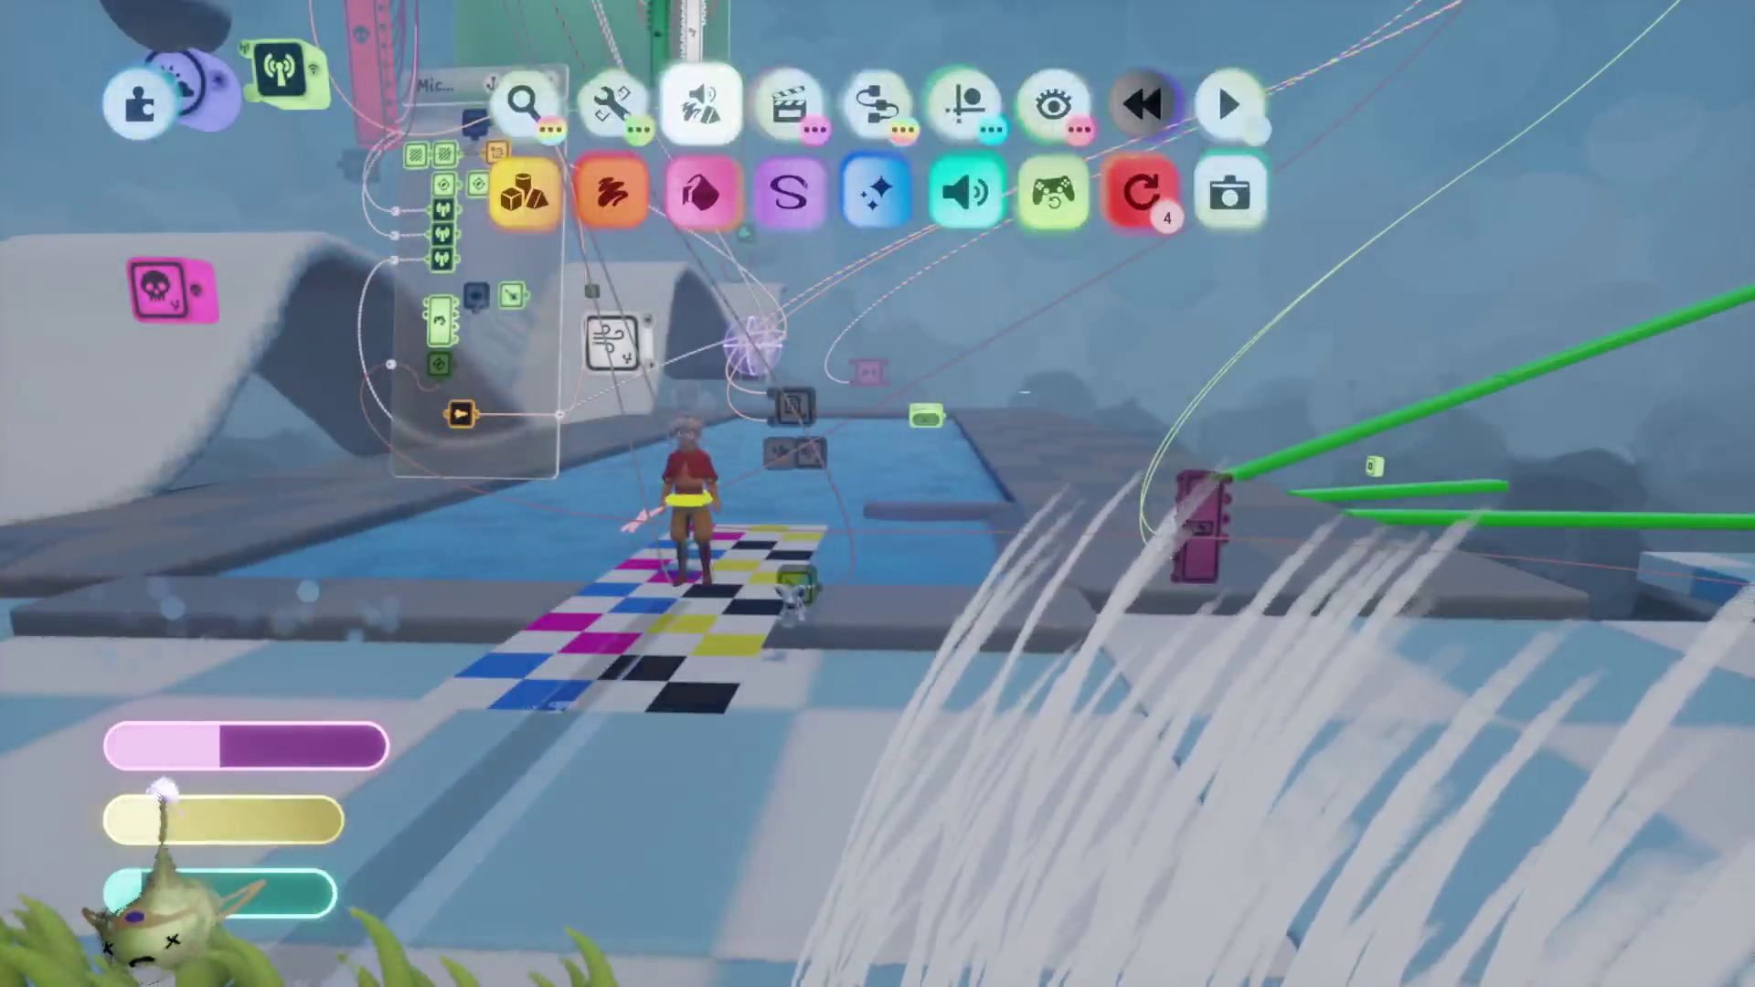
{"action": "left_click", "coordinate": [163, 791]}
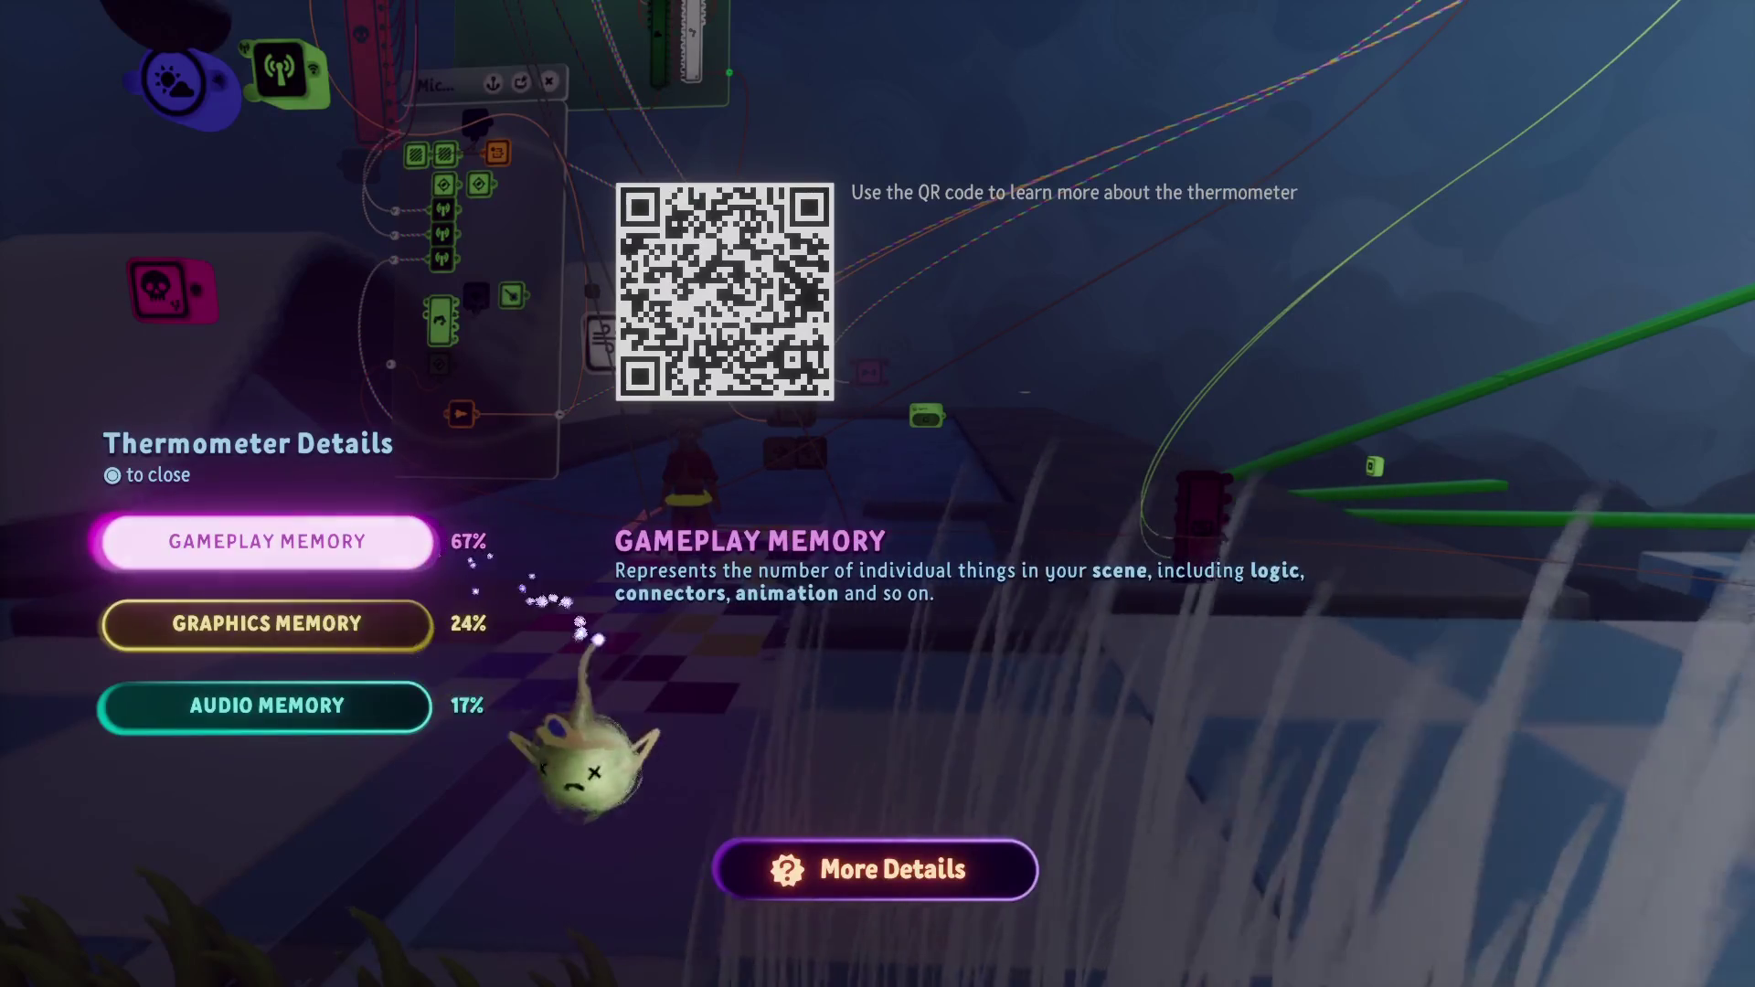
{"action": "key", "text": "Escape"}
{"action": "key", "text": "Escape"}
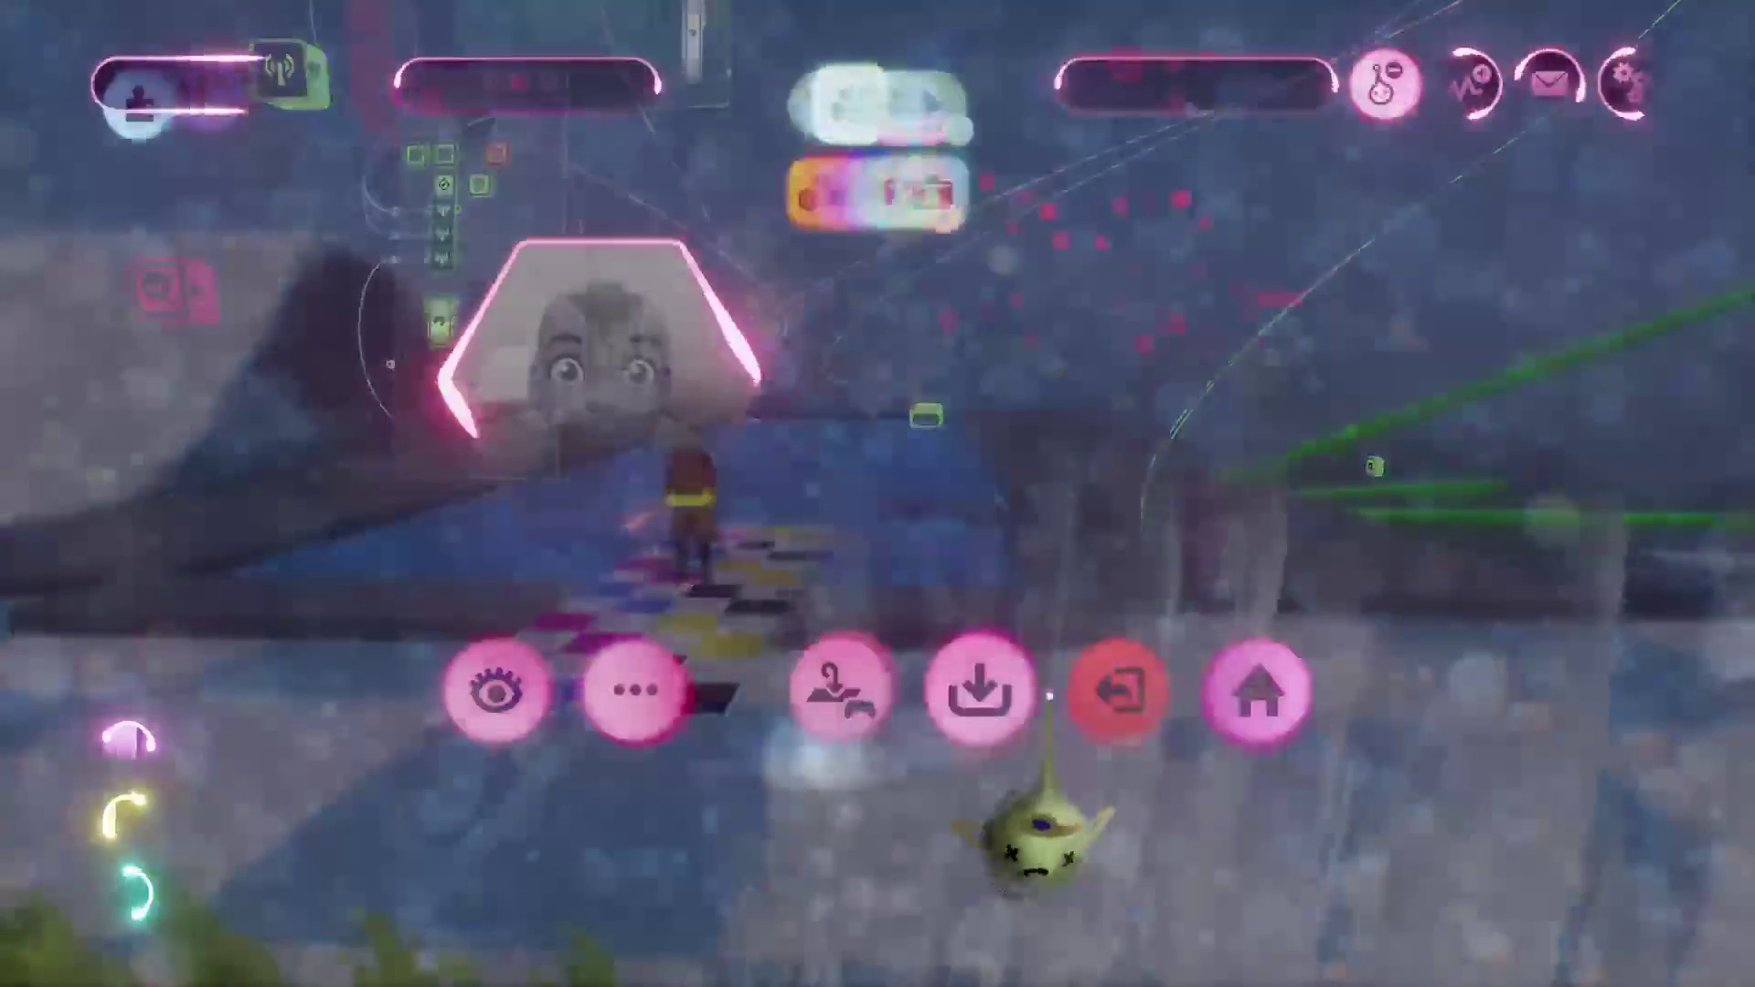
{"action": "left_click", "coordinate": [1059, 684]}
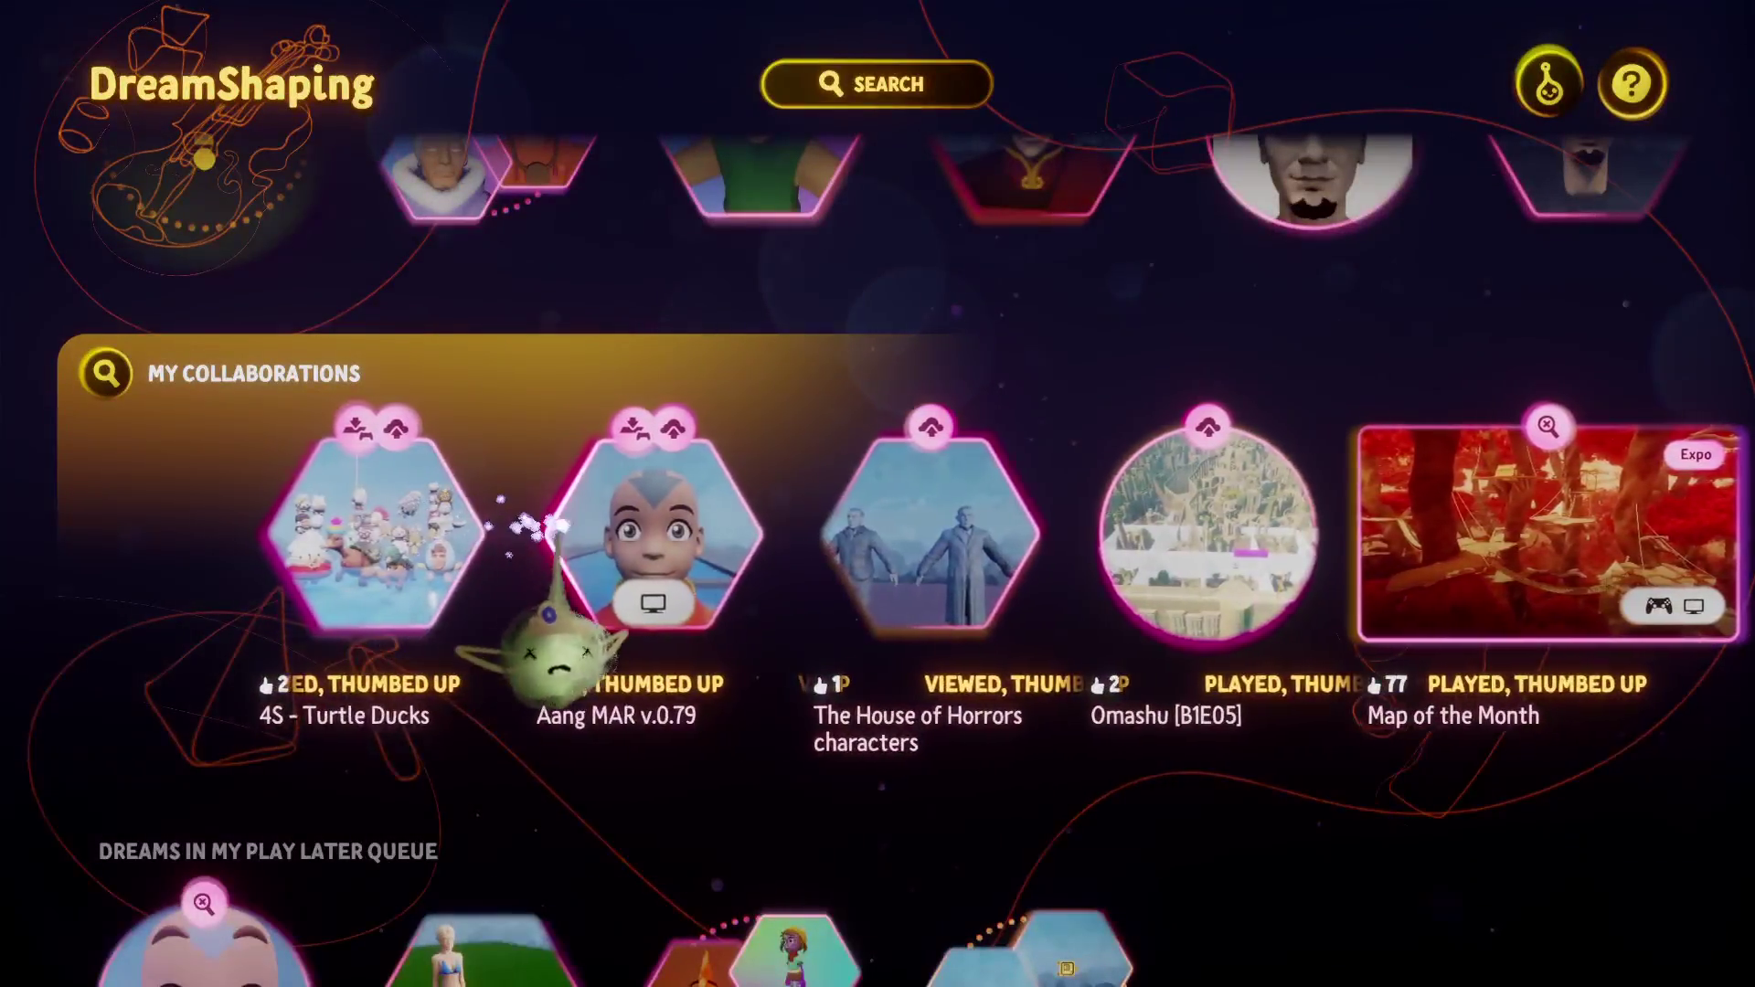
{"action": "left_click", "coordinate": [548, 639]}
{"action": "left_click", "coordinate": [764, 783]}
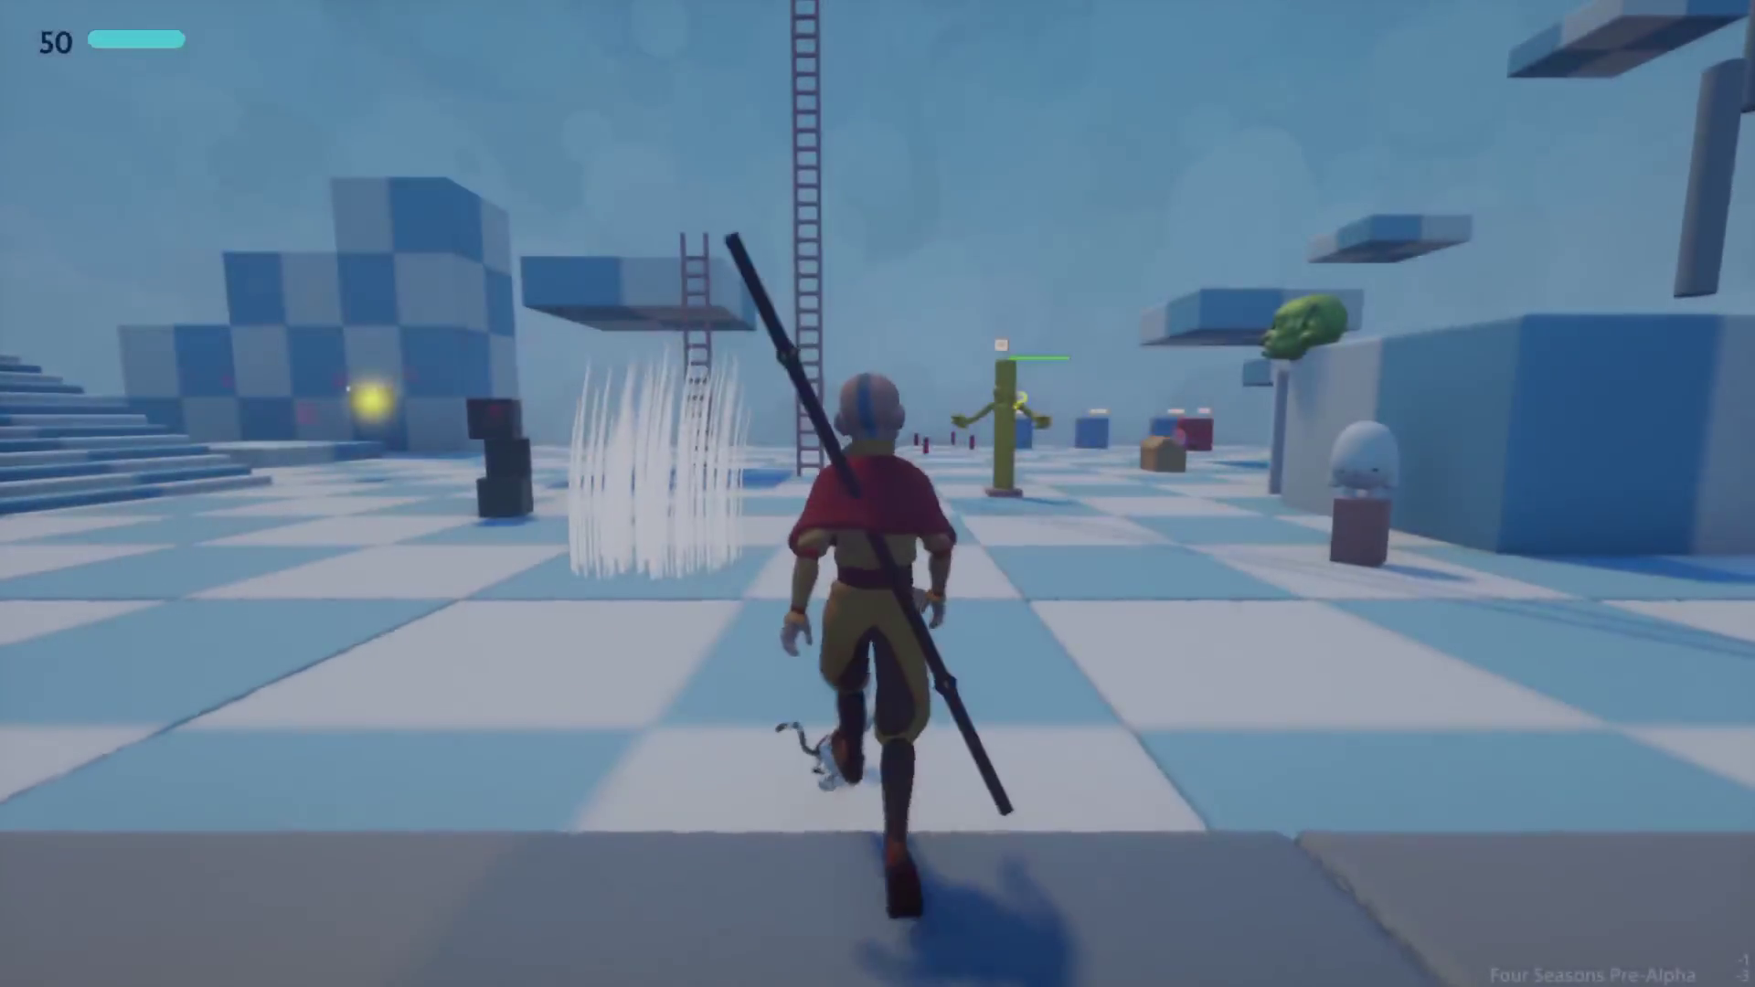
{"action": "key", "text": "Escape"}
{"action": "left_click", "coordinate": [631, 689]}
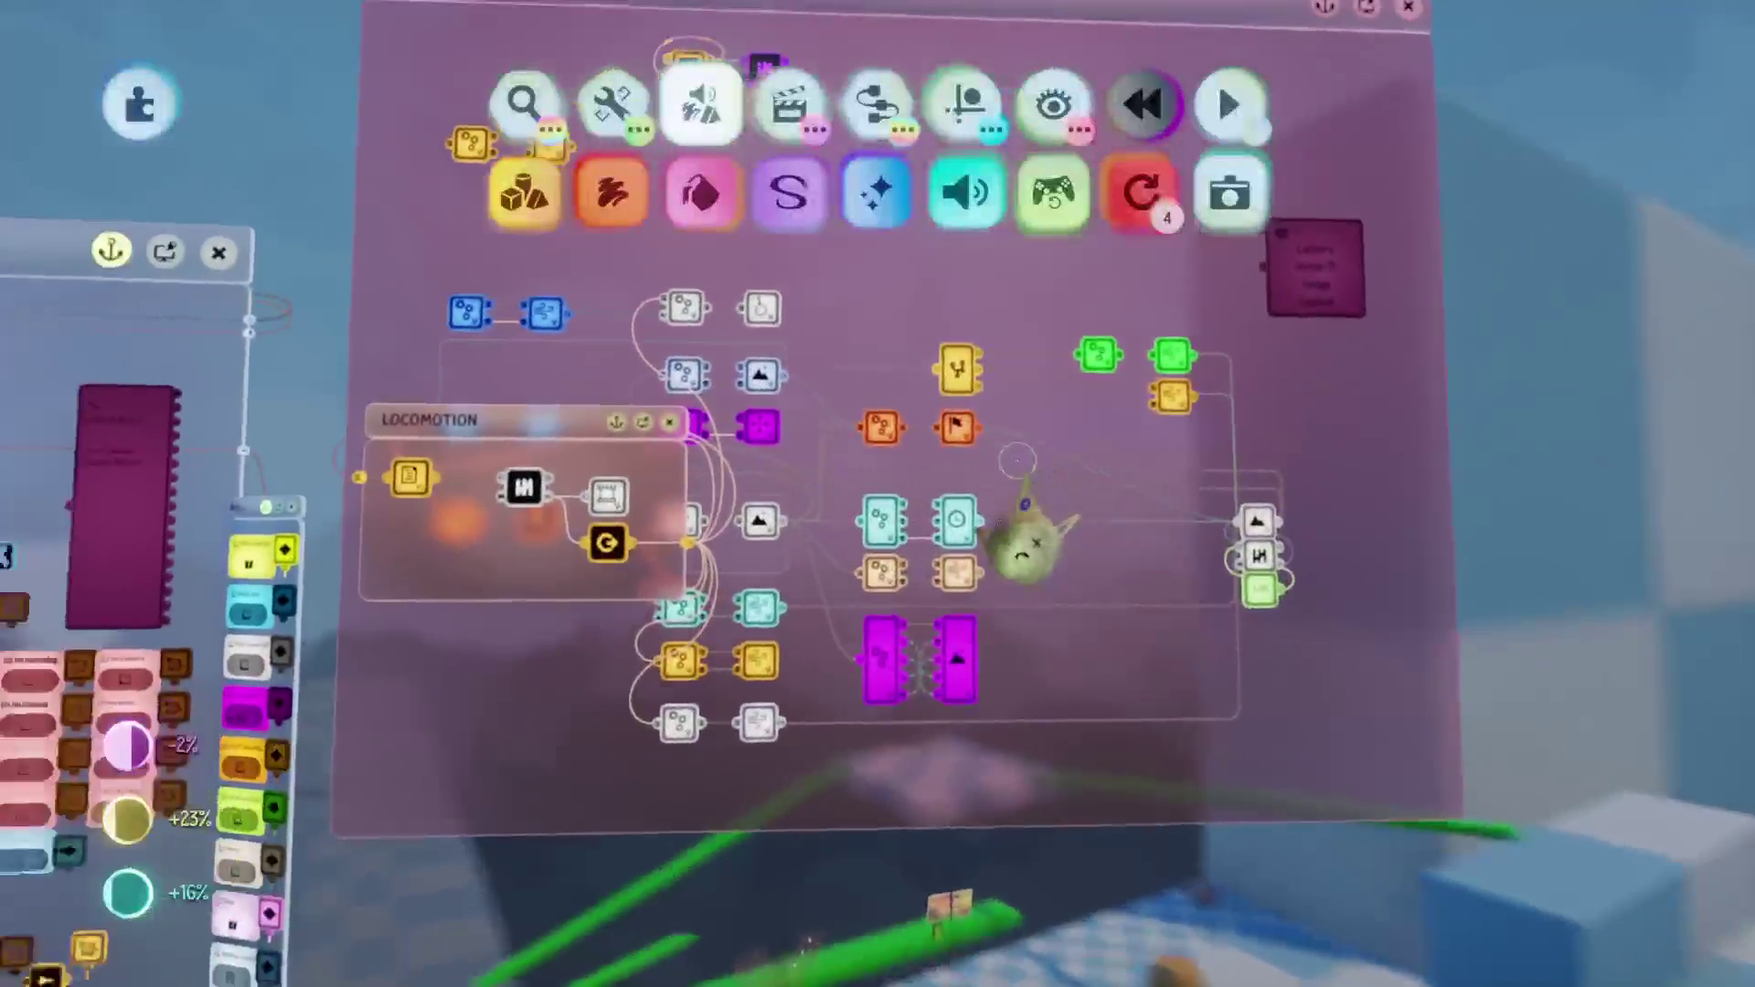
{"action": "scroll", "coordinate": [1022, 539], "scroll_direction": "up", "scroll_amount": 5}
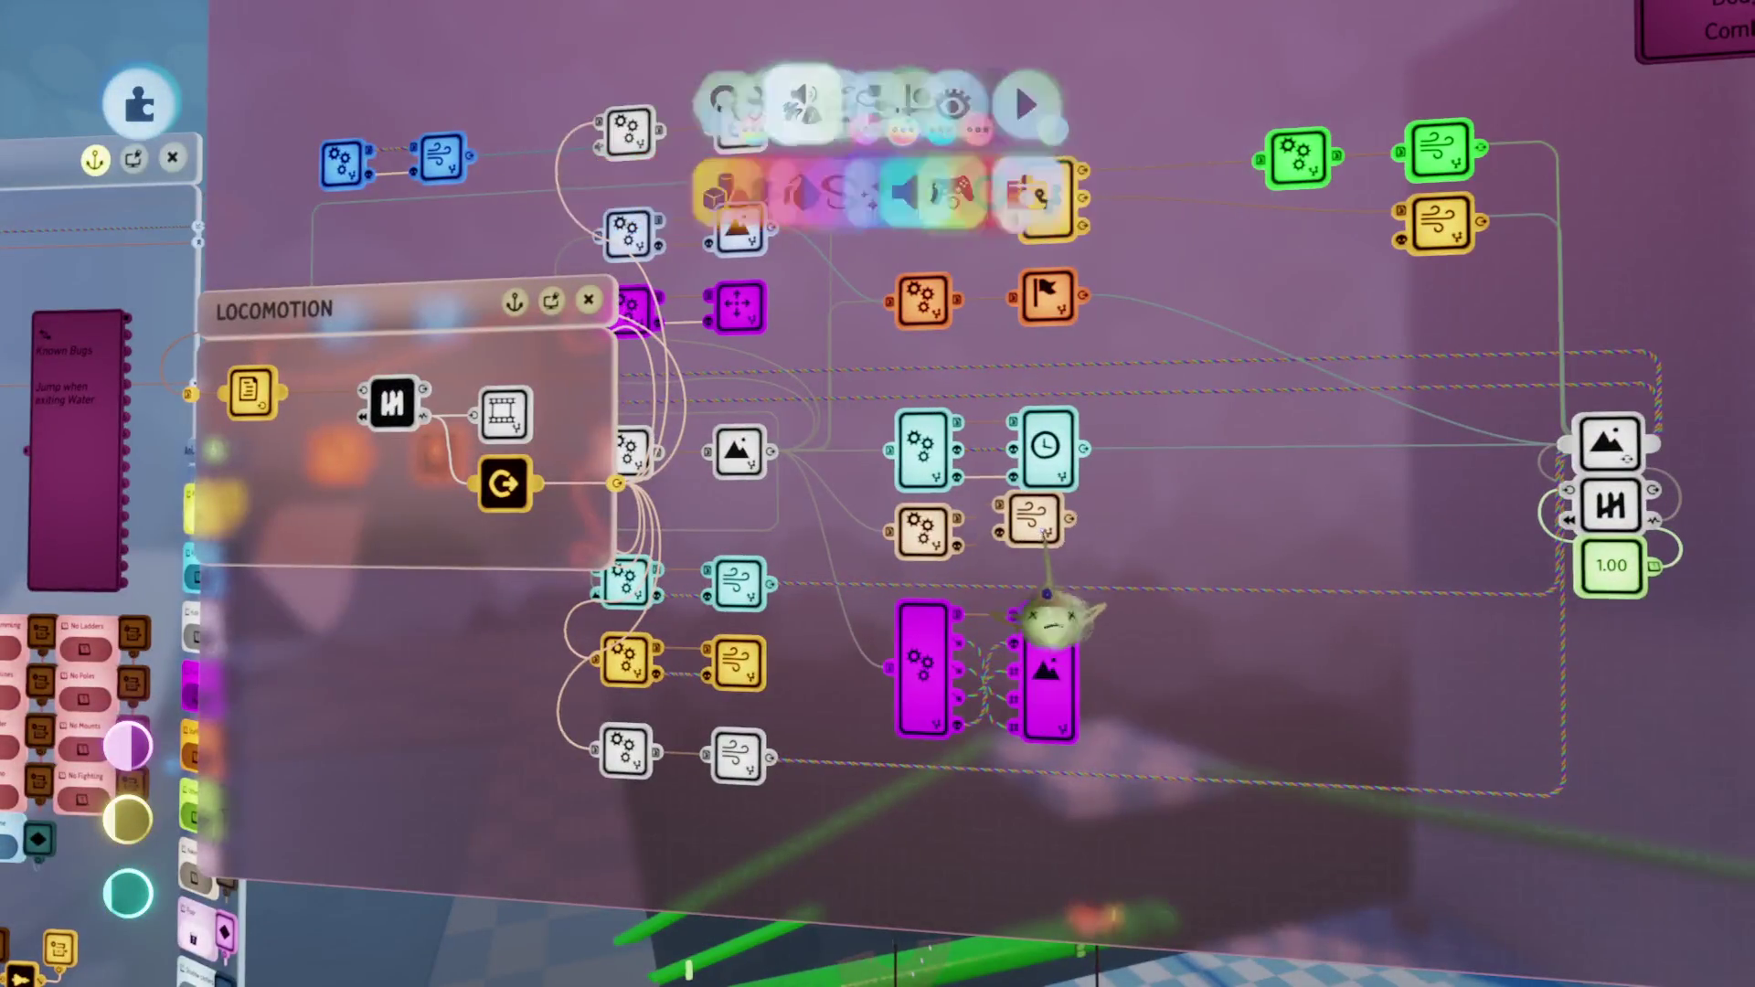
{"action": "mouse_move", "coordinate": [1002, 585]}
{"action": "left_mouse_down"}
{"action": "mouse_move", "coordinate": [893, 667]}
{"action": "mouse_move", "coordinate": [869, 594]}
{"action": "mouse_move", "coordinate": [847, 585]}
{"action": "mouse_move", "coordinate": [846, 694]}
{"action": "mouse_move", "coordinate": [823, 732]}
{"action": "mouse_move", "coordinate": [673, 732]}
{"action": "mouse_move", "coordinate": [679, 562]}
{"action": "left_mouse_up"}
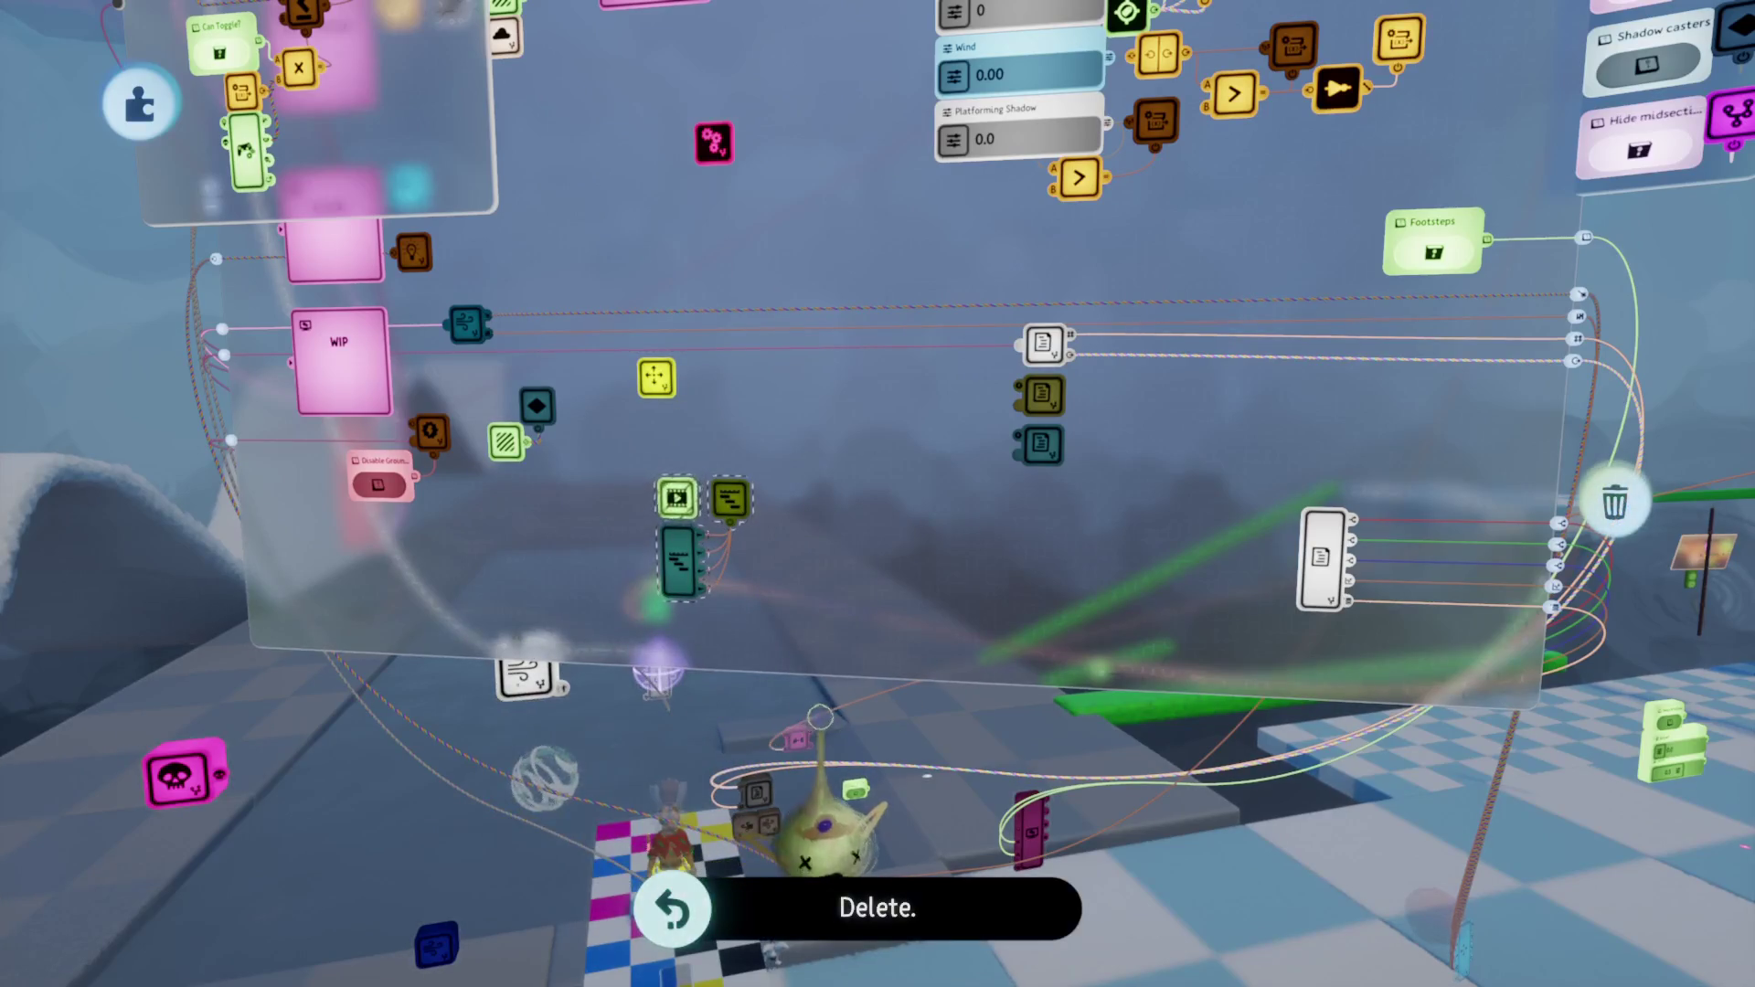
{"action": "key", "text": "Escape"}
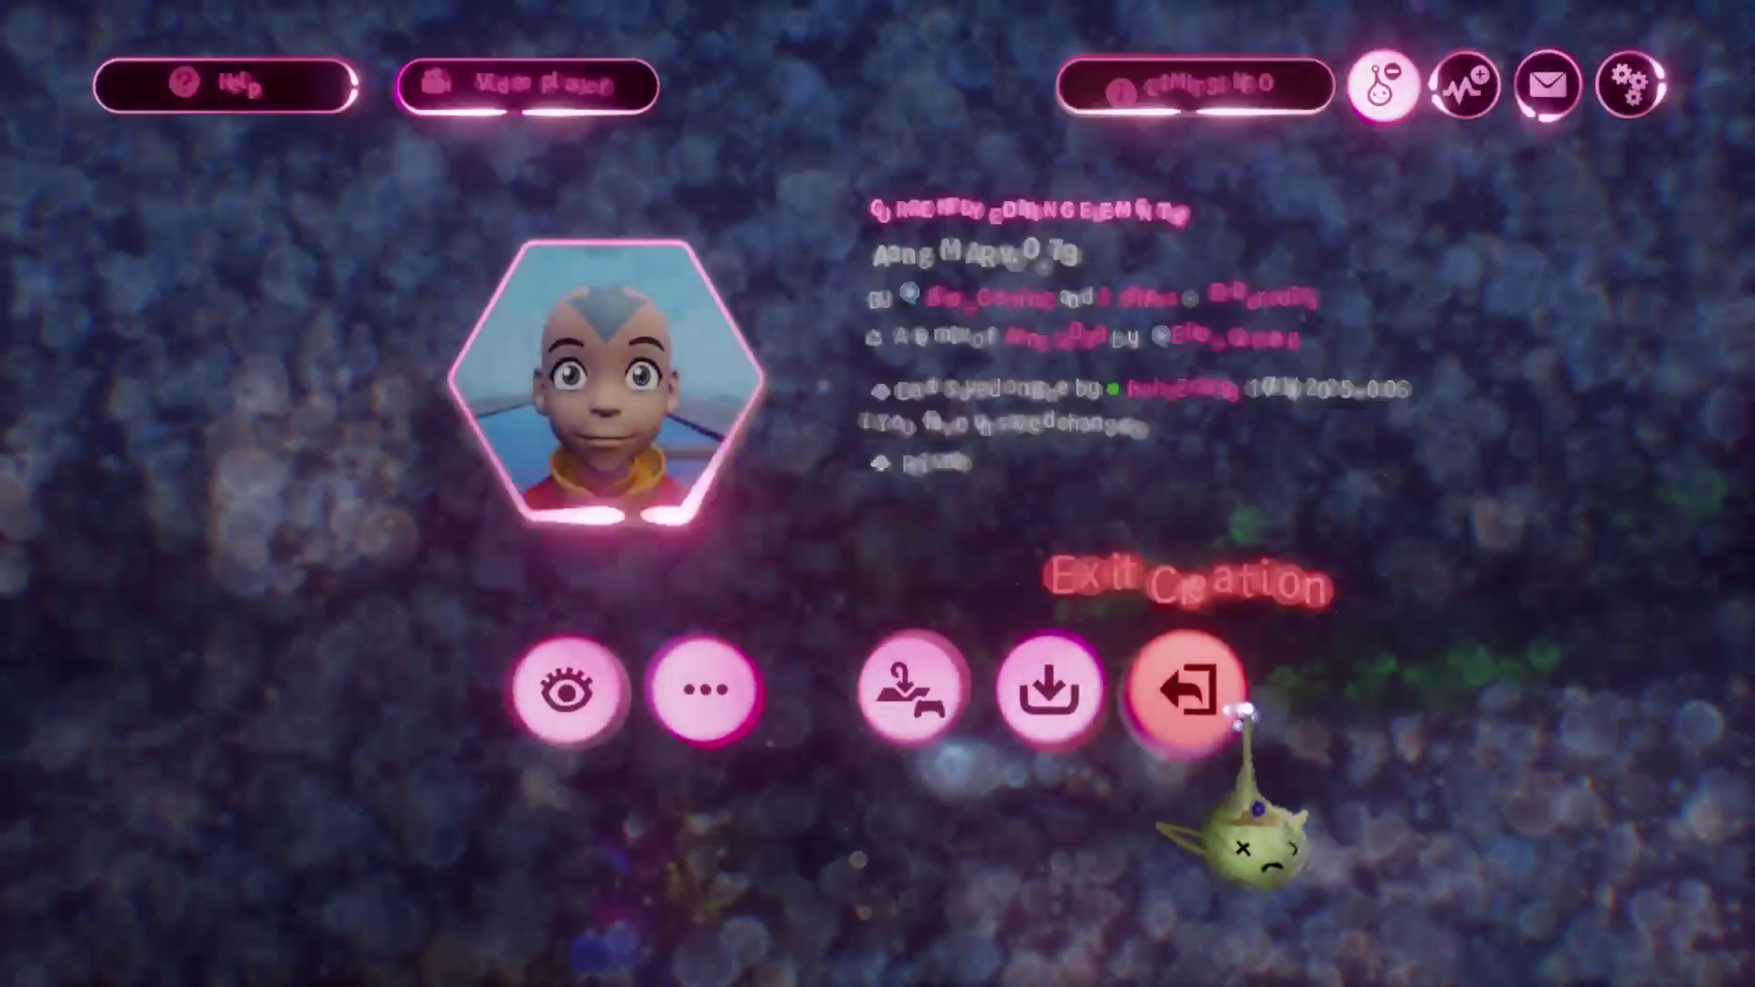
{"action": "left_click", "coordinate": [1189, 685]}
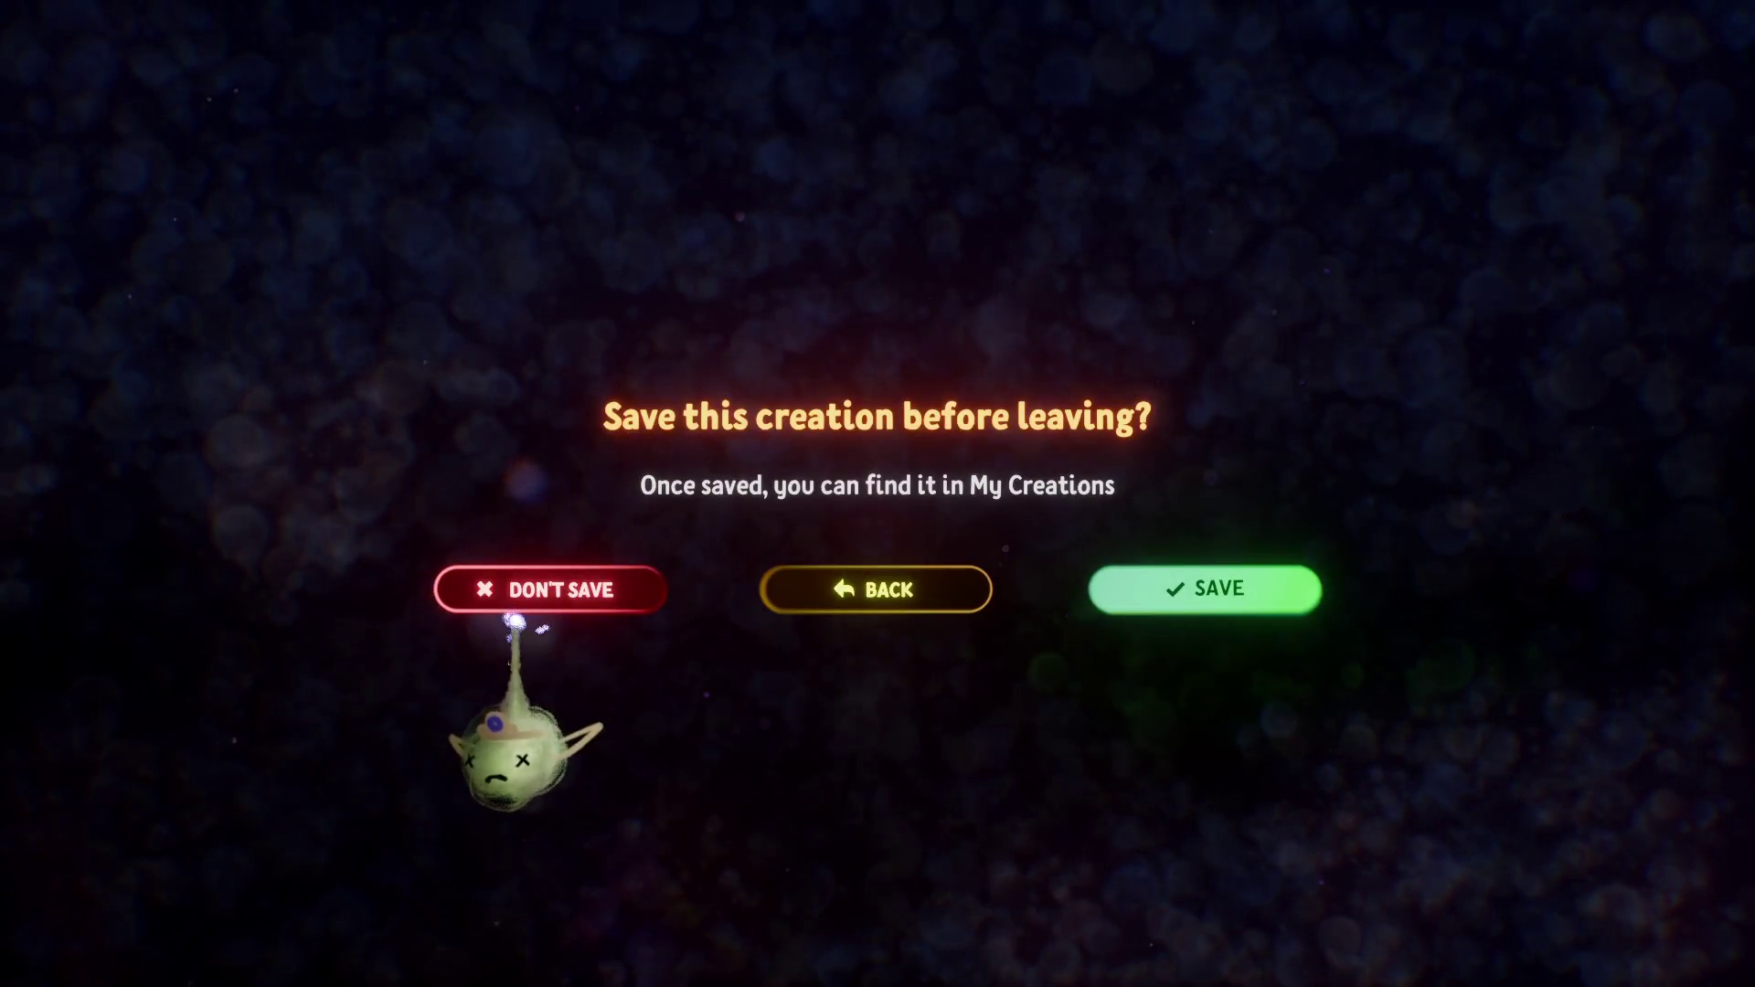
{"action": "left_click", "coordinate": [516, 622]}
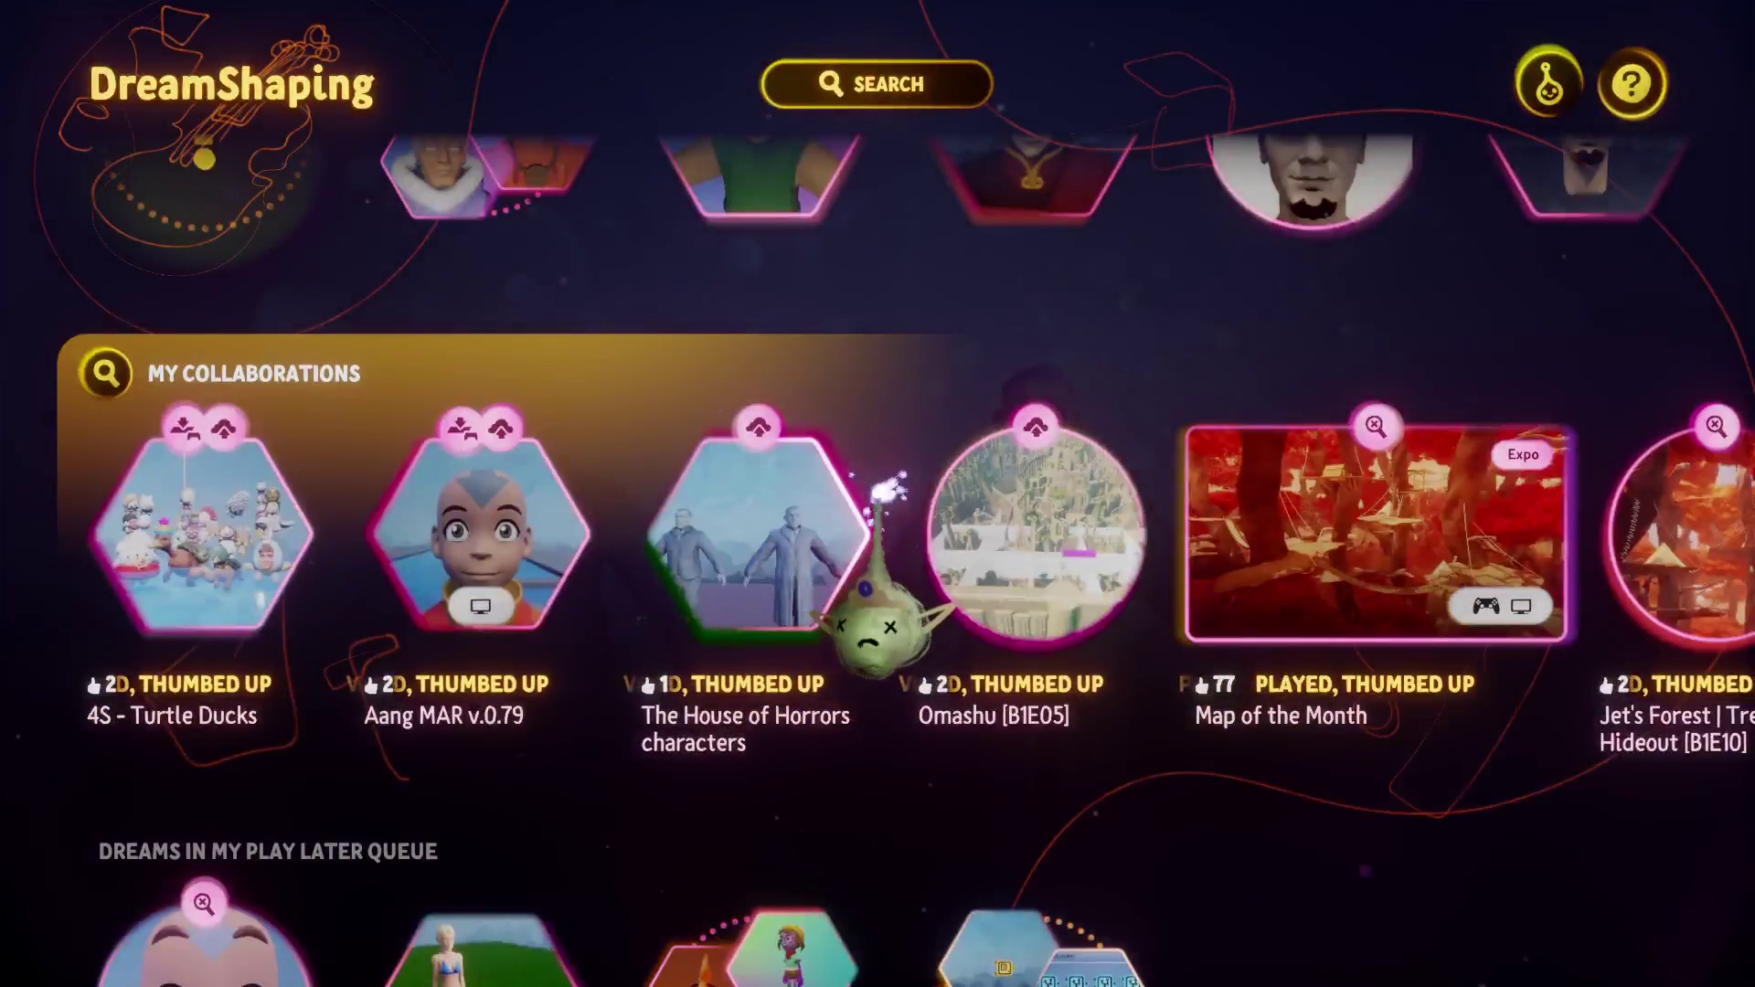
Open the MY CABBAGES creation for editing.
{"action": "scroll", "coordinate": [873, 631], "scroll_direction": "down", "scroll_amount": 2}
{"action": "scroll", "coordinate": [878, 630], "scroll_direction": "up", "scroll_amount": 3}
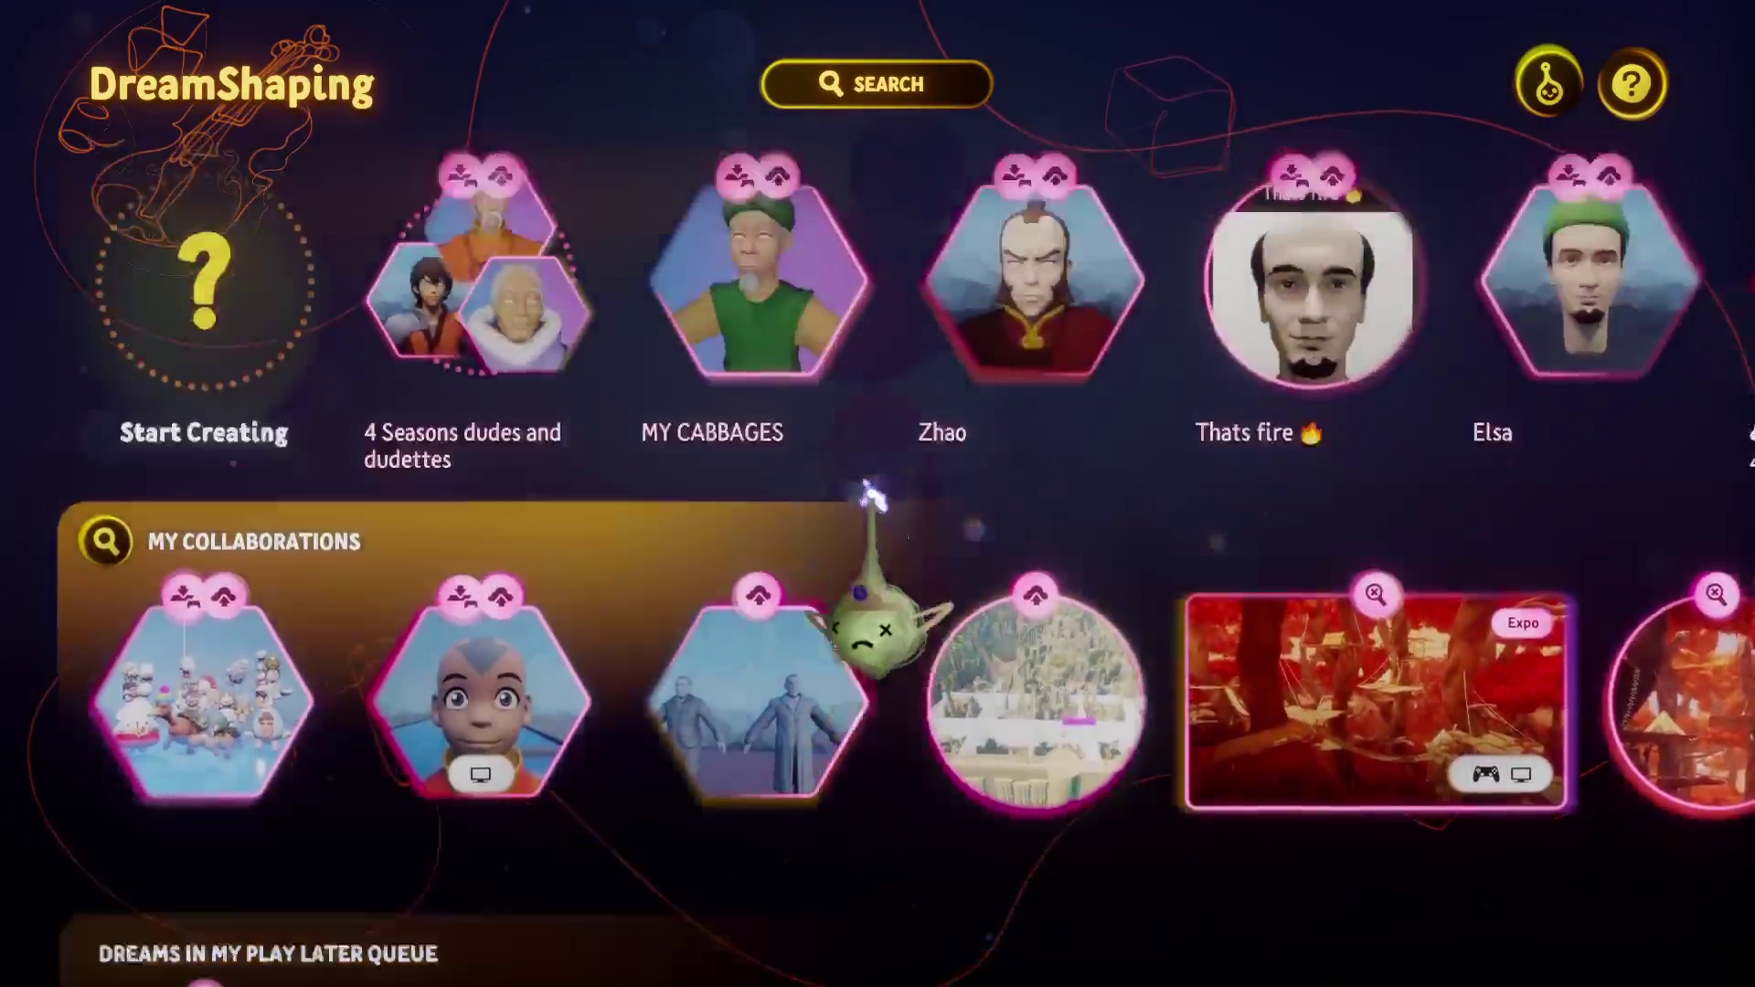
{"action": "left_click", "coordinate": [759, 293]}
{"action": "left_click", "coordinate": [795, 805]}
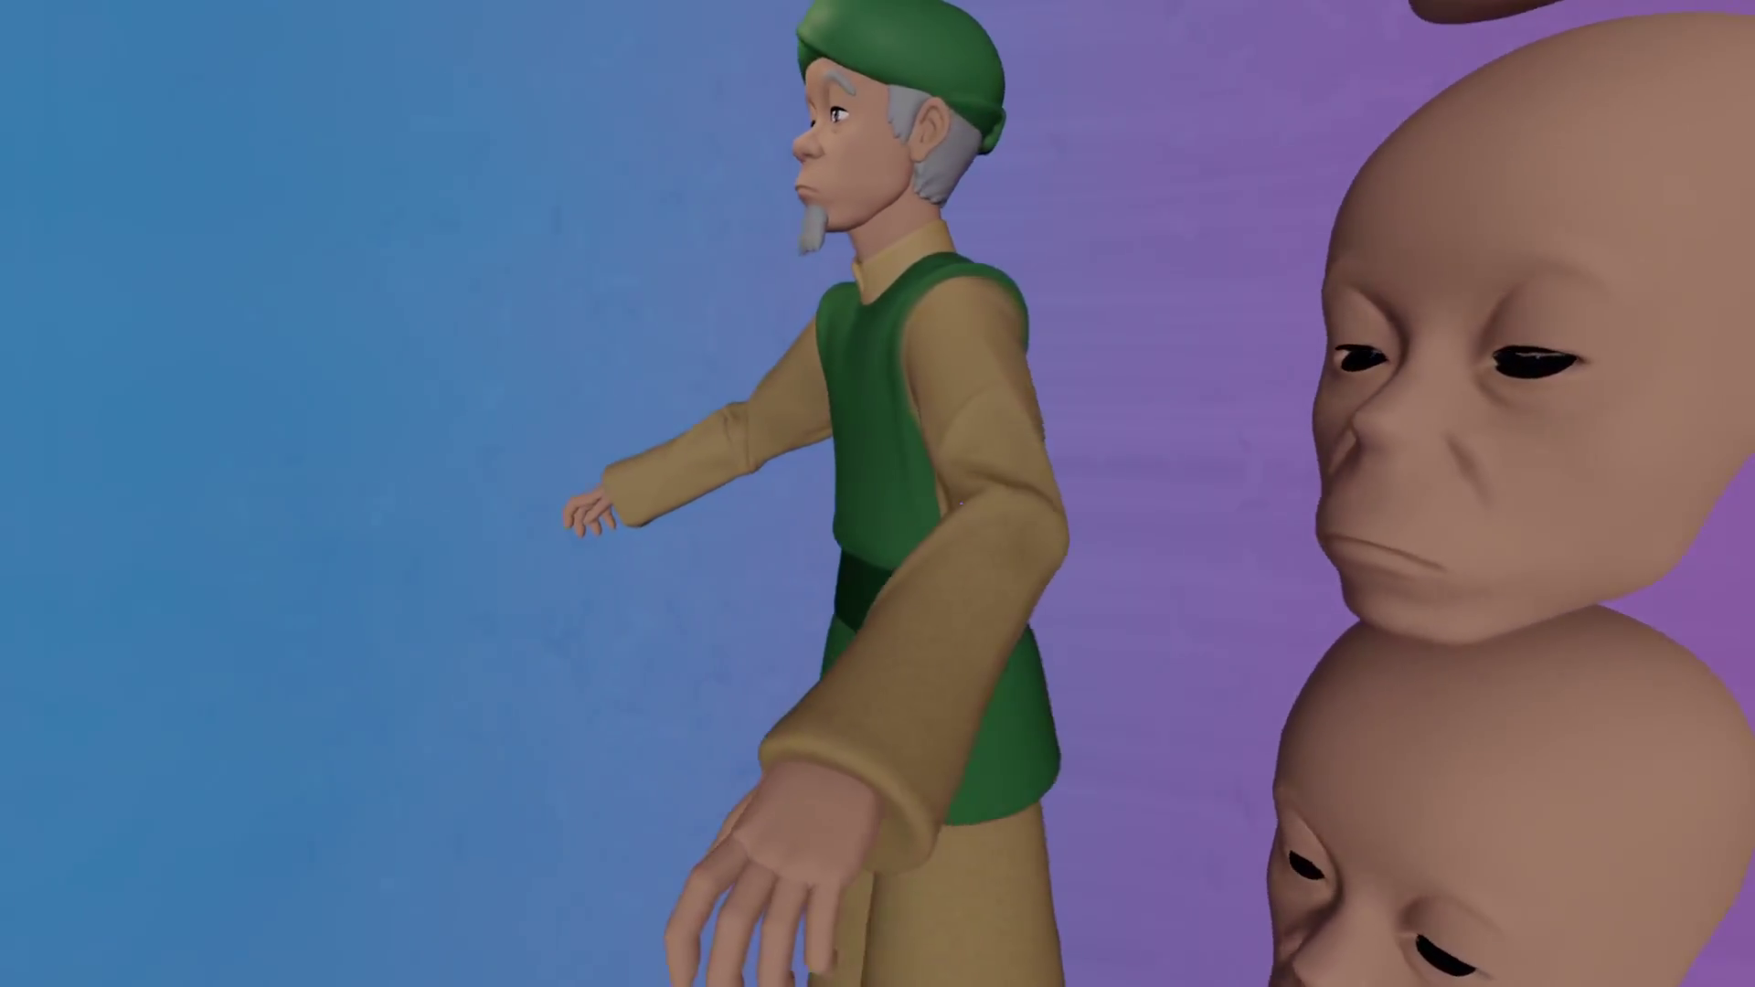
{"action": "key", "text": "Escape"}
{"action": "key", "text": "Escape"}
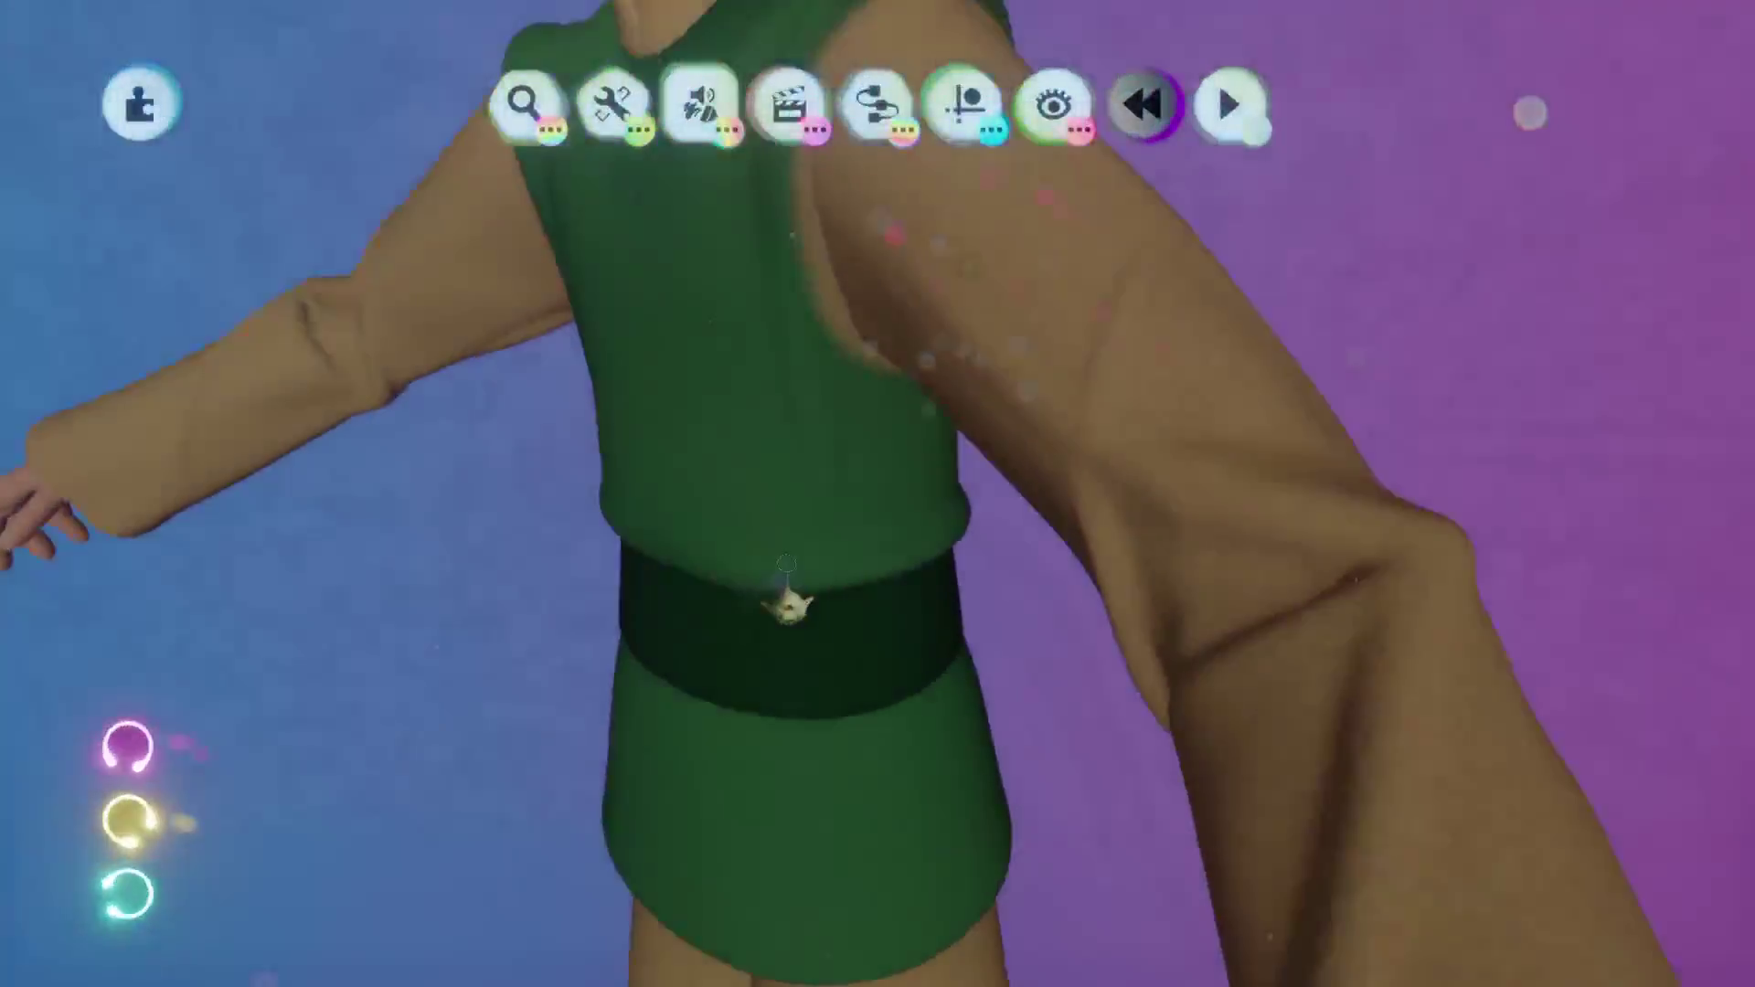
{"action": "key", "text": "Escape"}
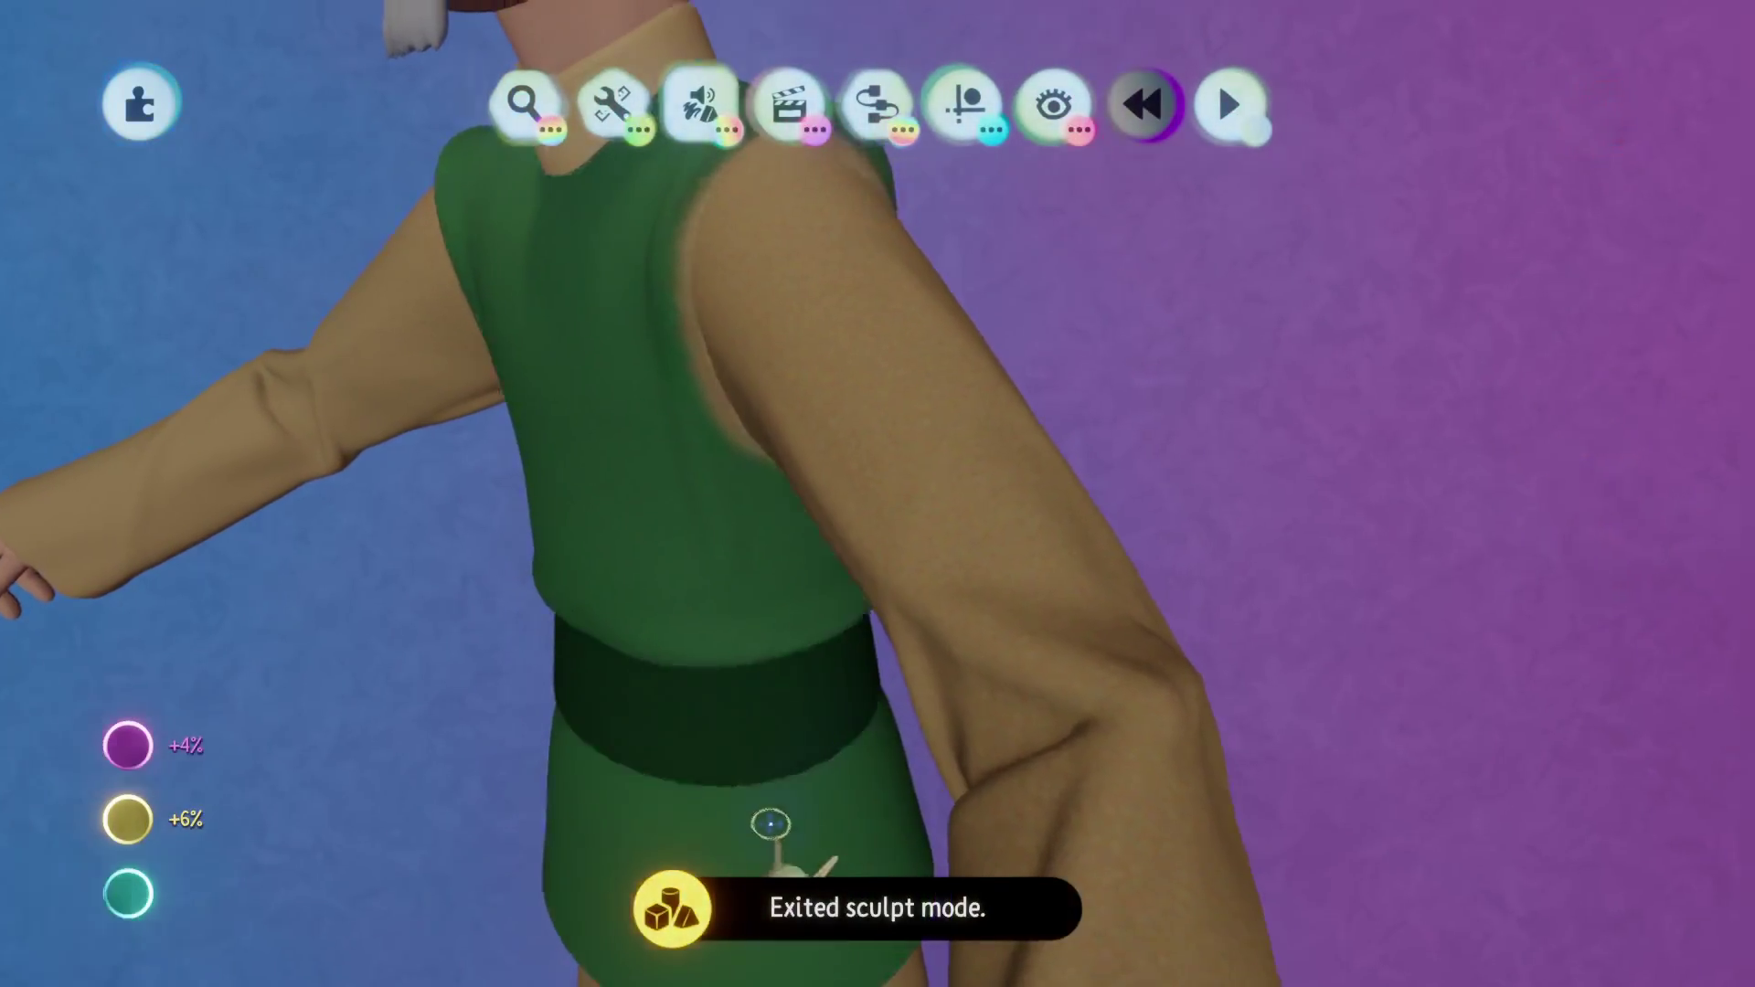
Enter sculpt mode on the character's arm and orbit to a front view of the upper body.
{"action": "left_click", "coordinate": [845, 692]}
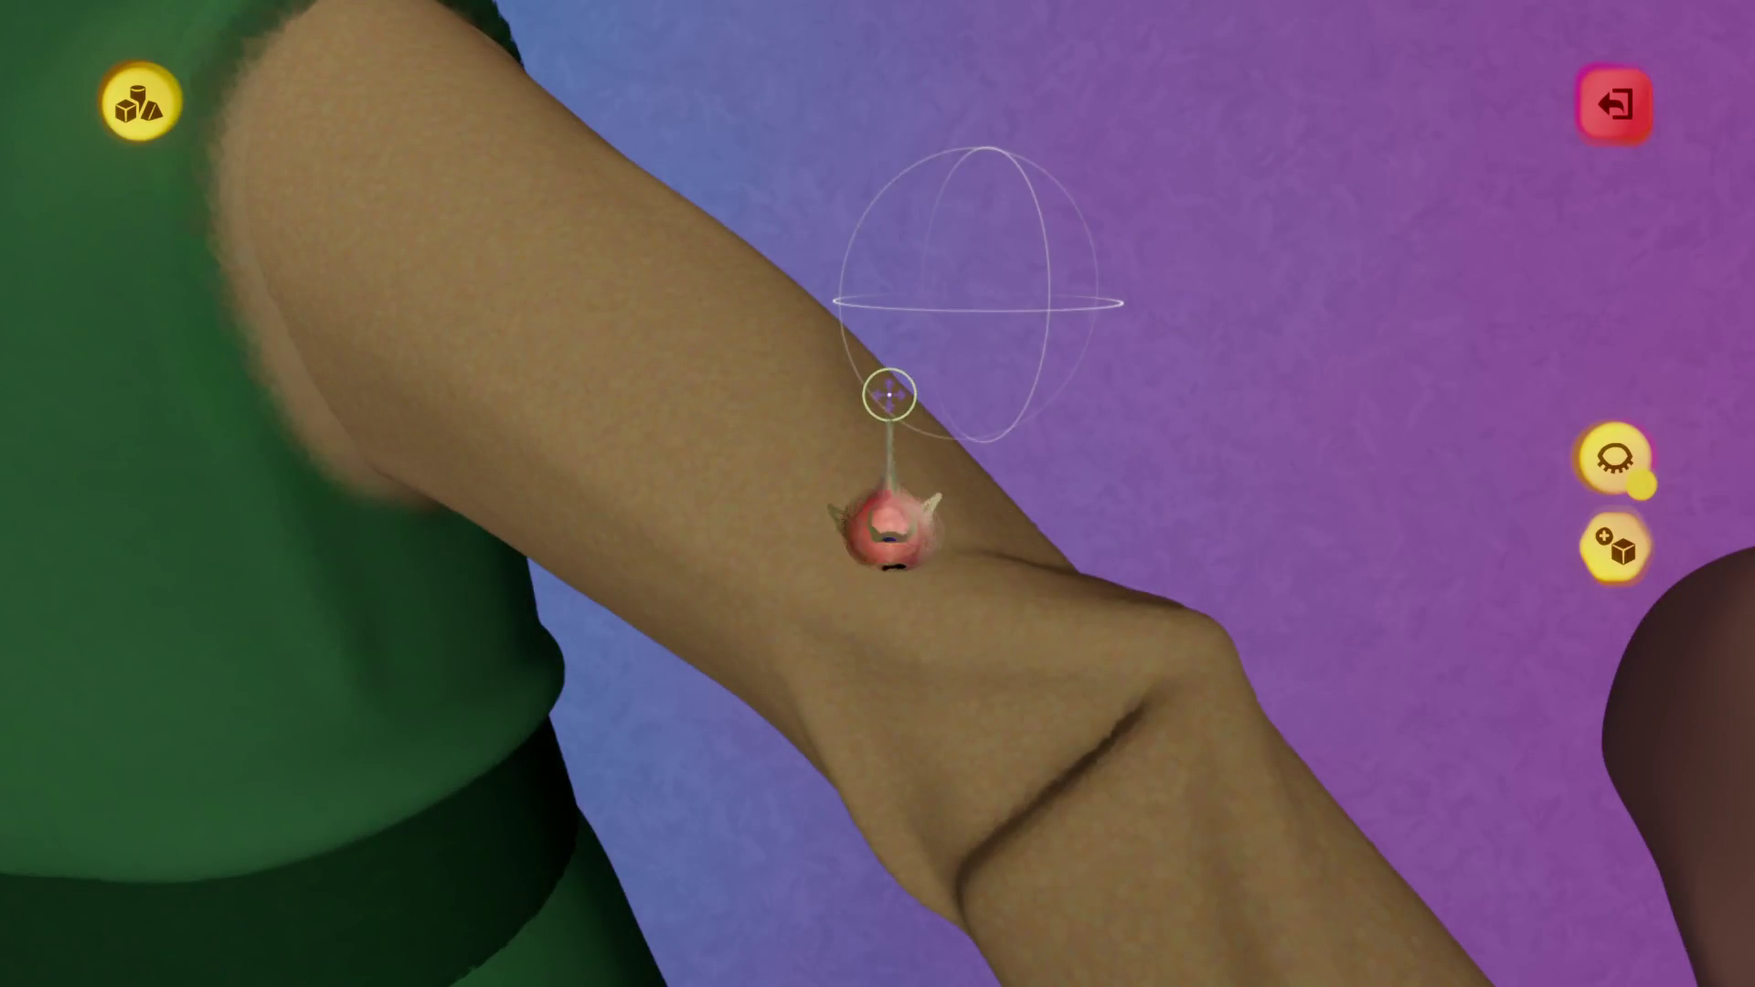
{"action": "key", "text": "Escape"}
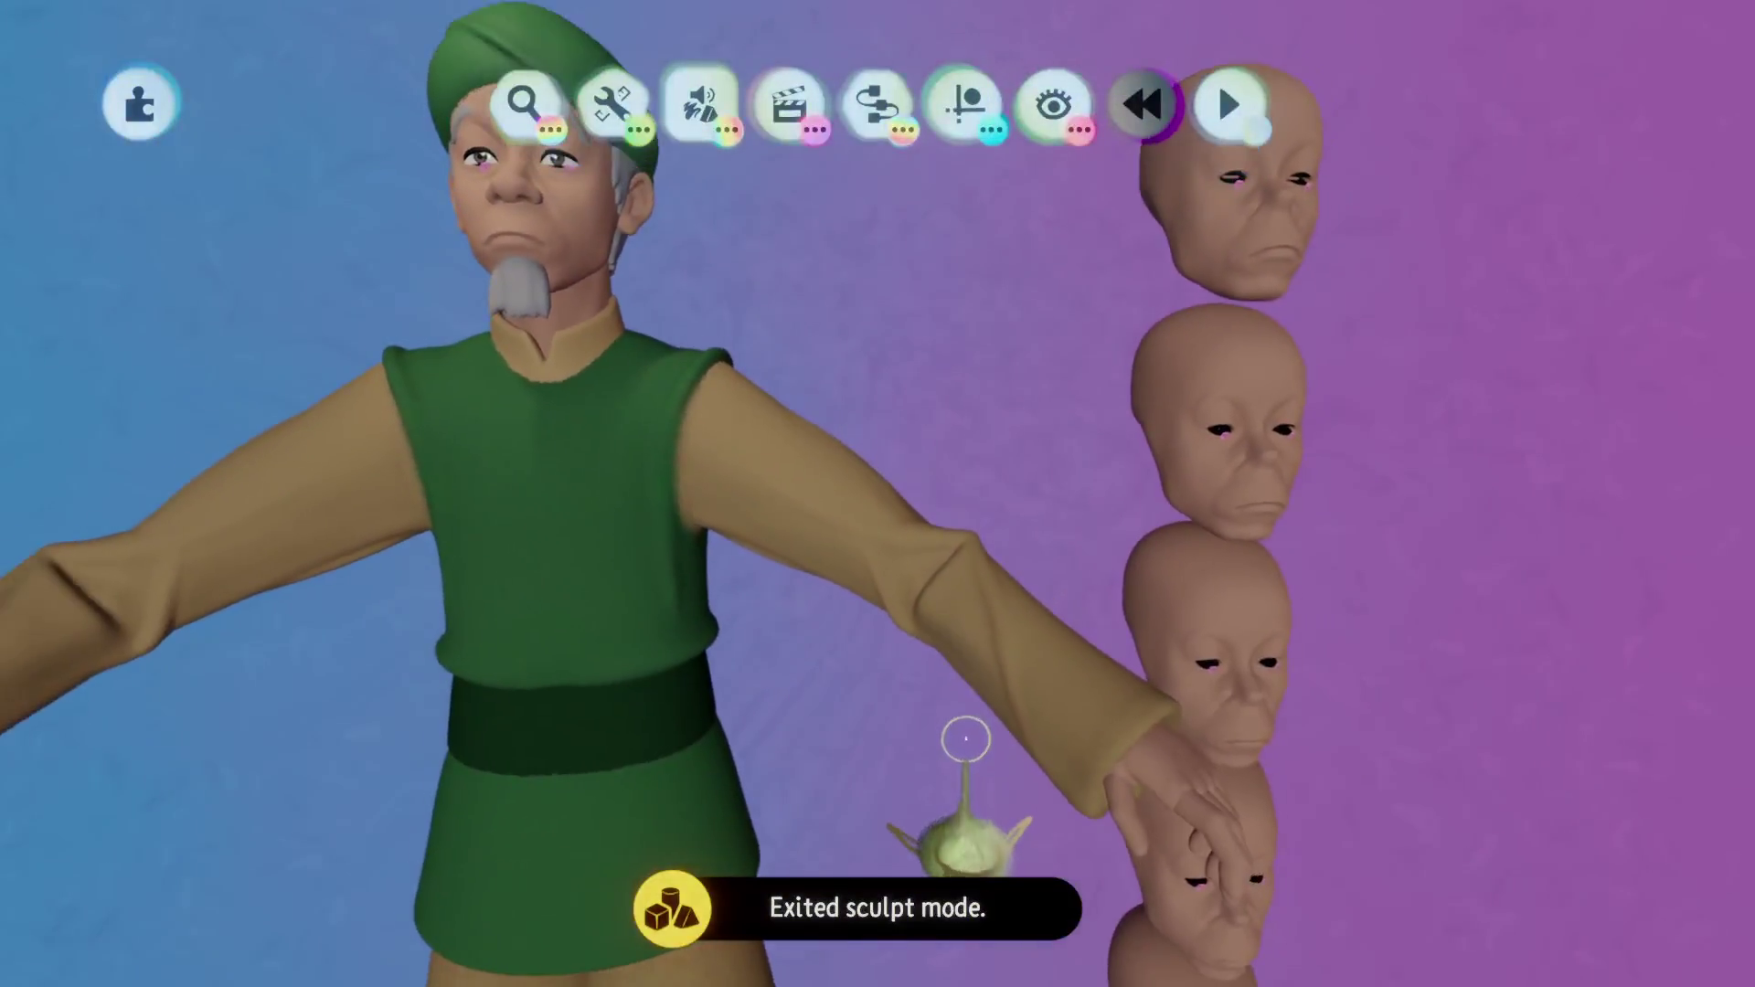
{"action": "double_click", "coordinate": [964, 548]}
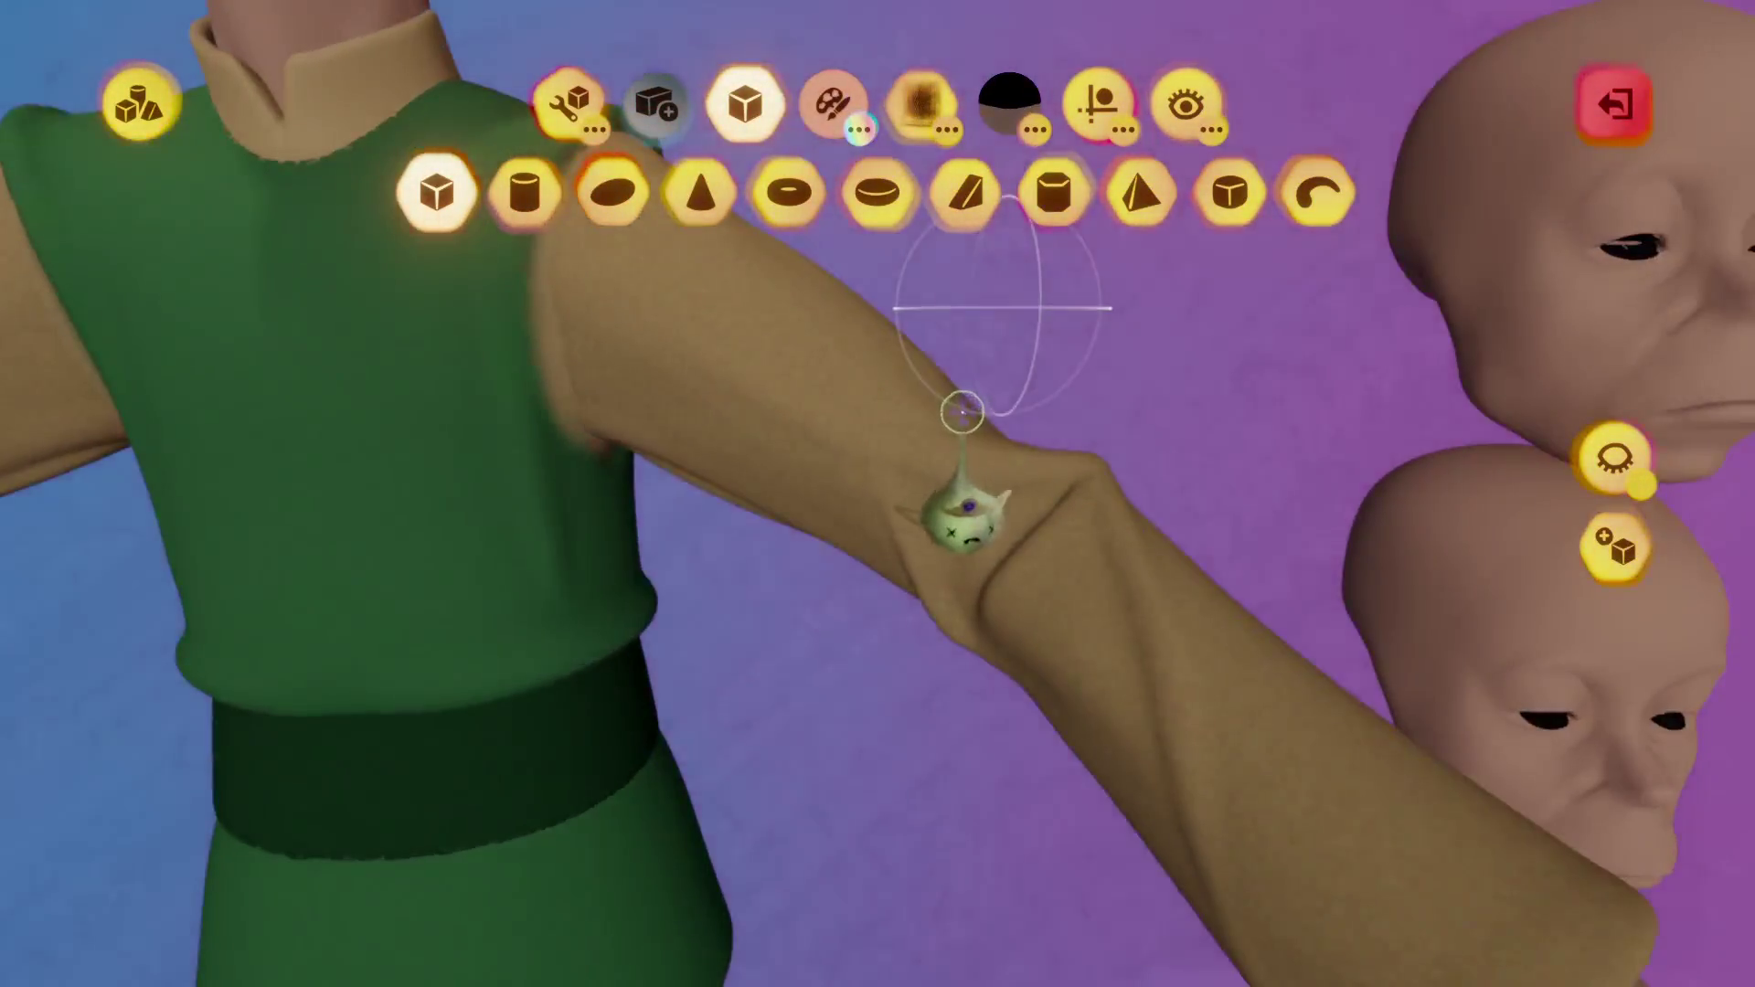
{"action": "mouse_move", "coordinate": [960, 509]}
{"action": "left_mouse_down"}
{"action": "mouse_move", "coordinate": [913, 435]}
{"action": "mouse_move", "coordinate": [904, 605]}
{"action": "mouse_move", "coordinate": [952, 750]}
{"action": "left_mouse_up"}
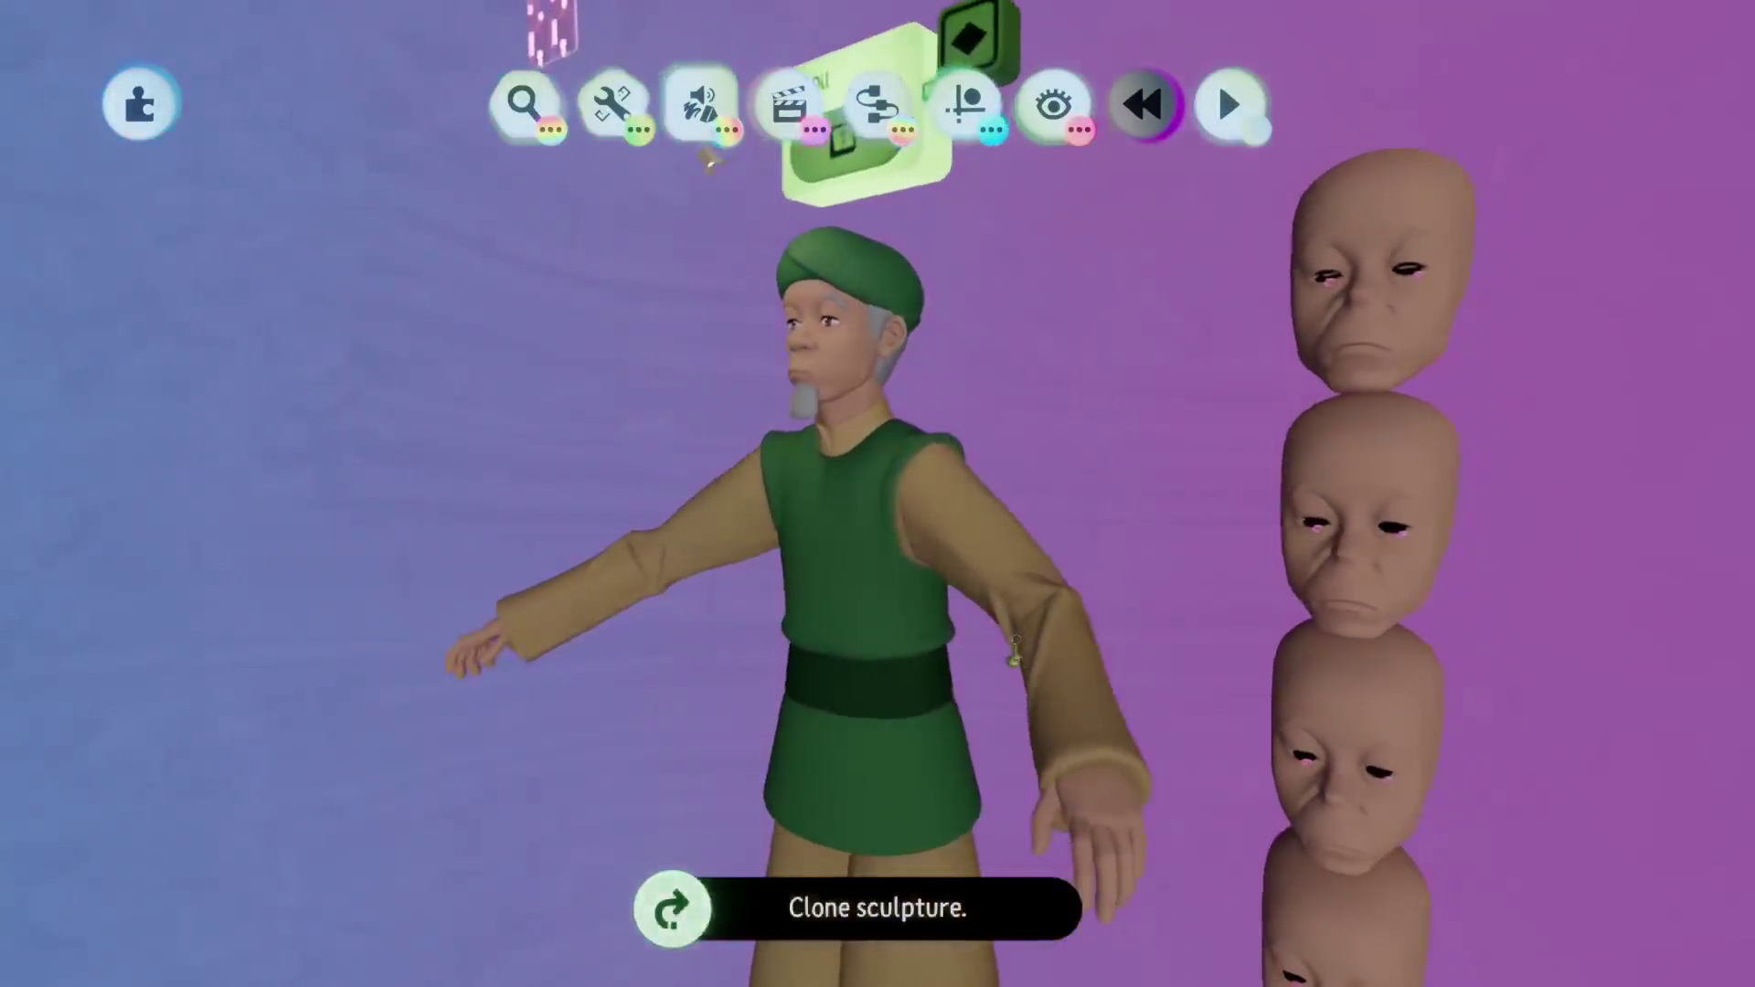
{"action": "mouse_move", "coordinate": [711, 160]}
{"action": "middle_mouse_down"}
{"action": "mouse_move", "coordinate": [695, 176]}
{"action": "mouse_move", "coordinate": [1000, 718]}
{"action": "mouse_move", "coordinate": [873, 654]}
{"action": "mouse_move", "coordinate": [888, 718]}
{"action": "middle_mouse_up"}
{"action": "mouse_move", "coordinate": [892, 608]}
{"action": "middle_mouse_down"}
{"action": "mouse_move", "coordinate": [894, 698]}
{"action": "mouse_move", "coordinate": [869, 636]}
{"action": "mouse_move", "coordinate": [839, 673]}
{"action": "mouse_move", "coordinate": [835, 784]}
{"action": "mouse_move", "coordinate": [837, 758]}
{"action": "middle_mouse_up"}
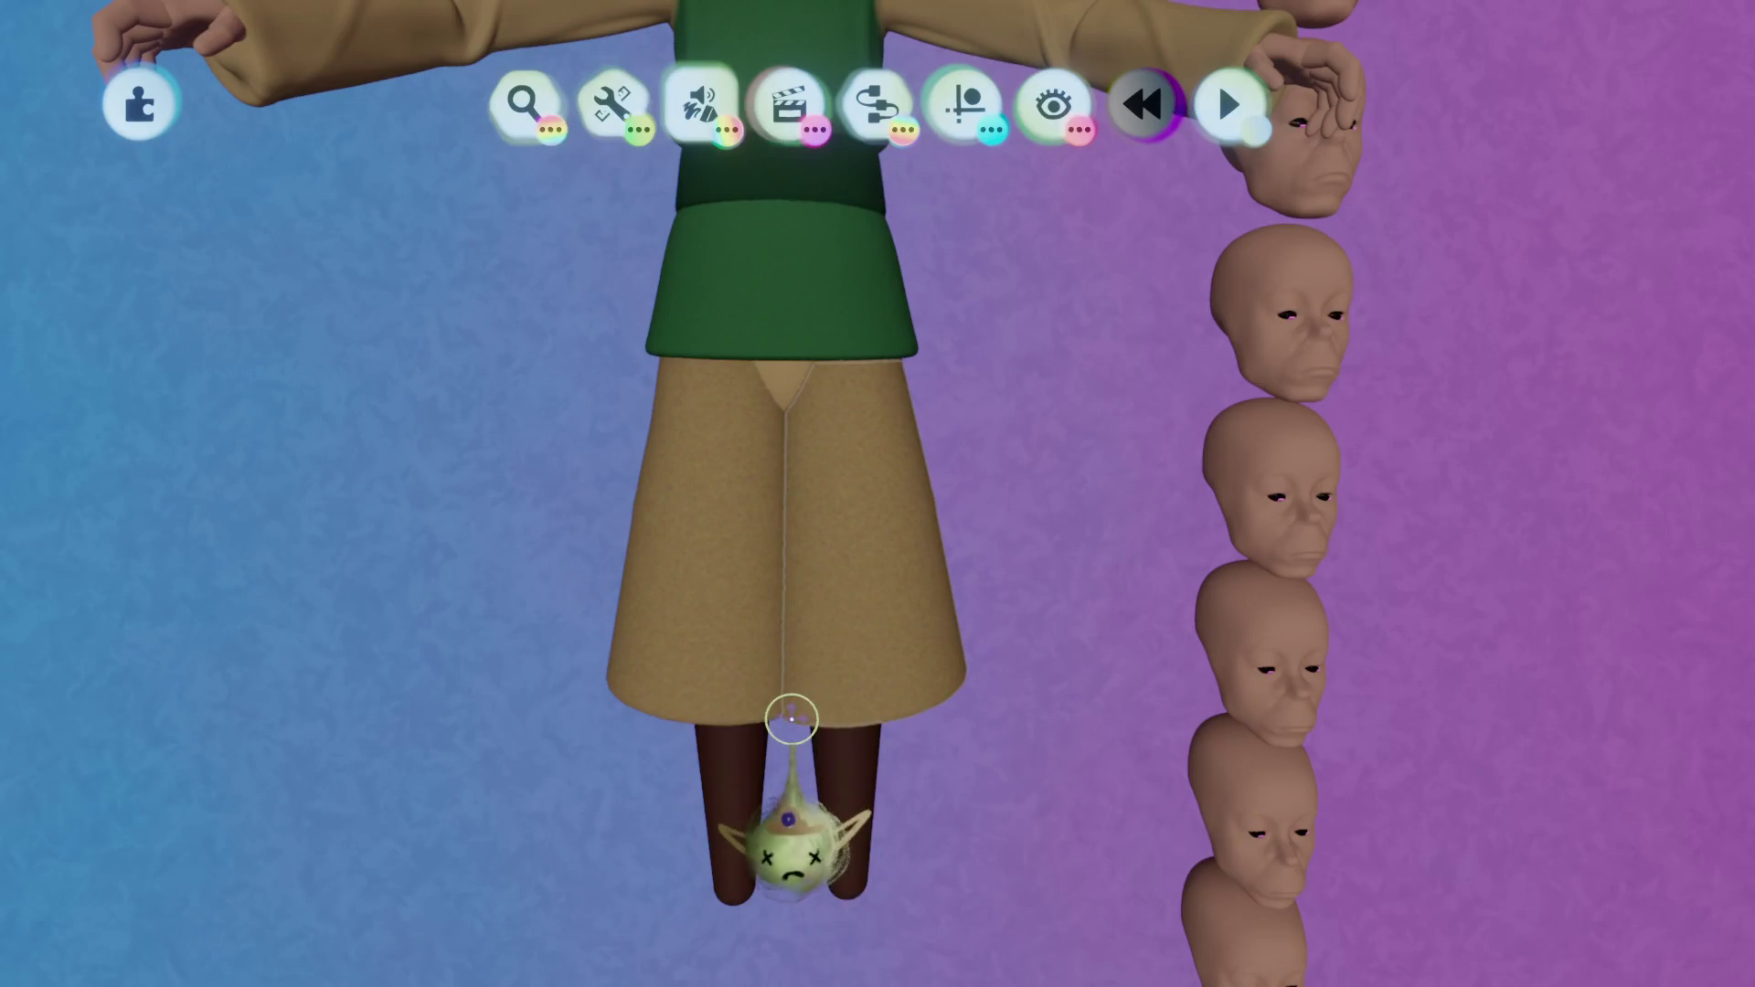
{"action": "mouse_move", "coordinate": [792, 719]}
{"action": "middle_mouse_down"}
{"action": "mouse_move", "coordinate": [893, 384]}
{"action": "mouse_move", "coordinate": [1136, 627]}
{"action": "mouse_move", "coordinate": [1179, 549]}
{"action": "middle_mouse_up"}
Sculpt the merchant's tan sleeve with the Ellipsoid chosen as the stamping shape.
{"action": "double_click", "coordinate": [1089, 588]}
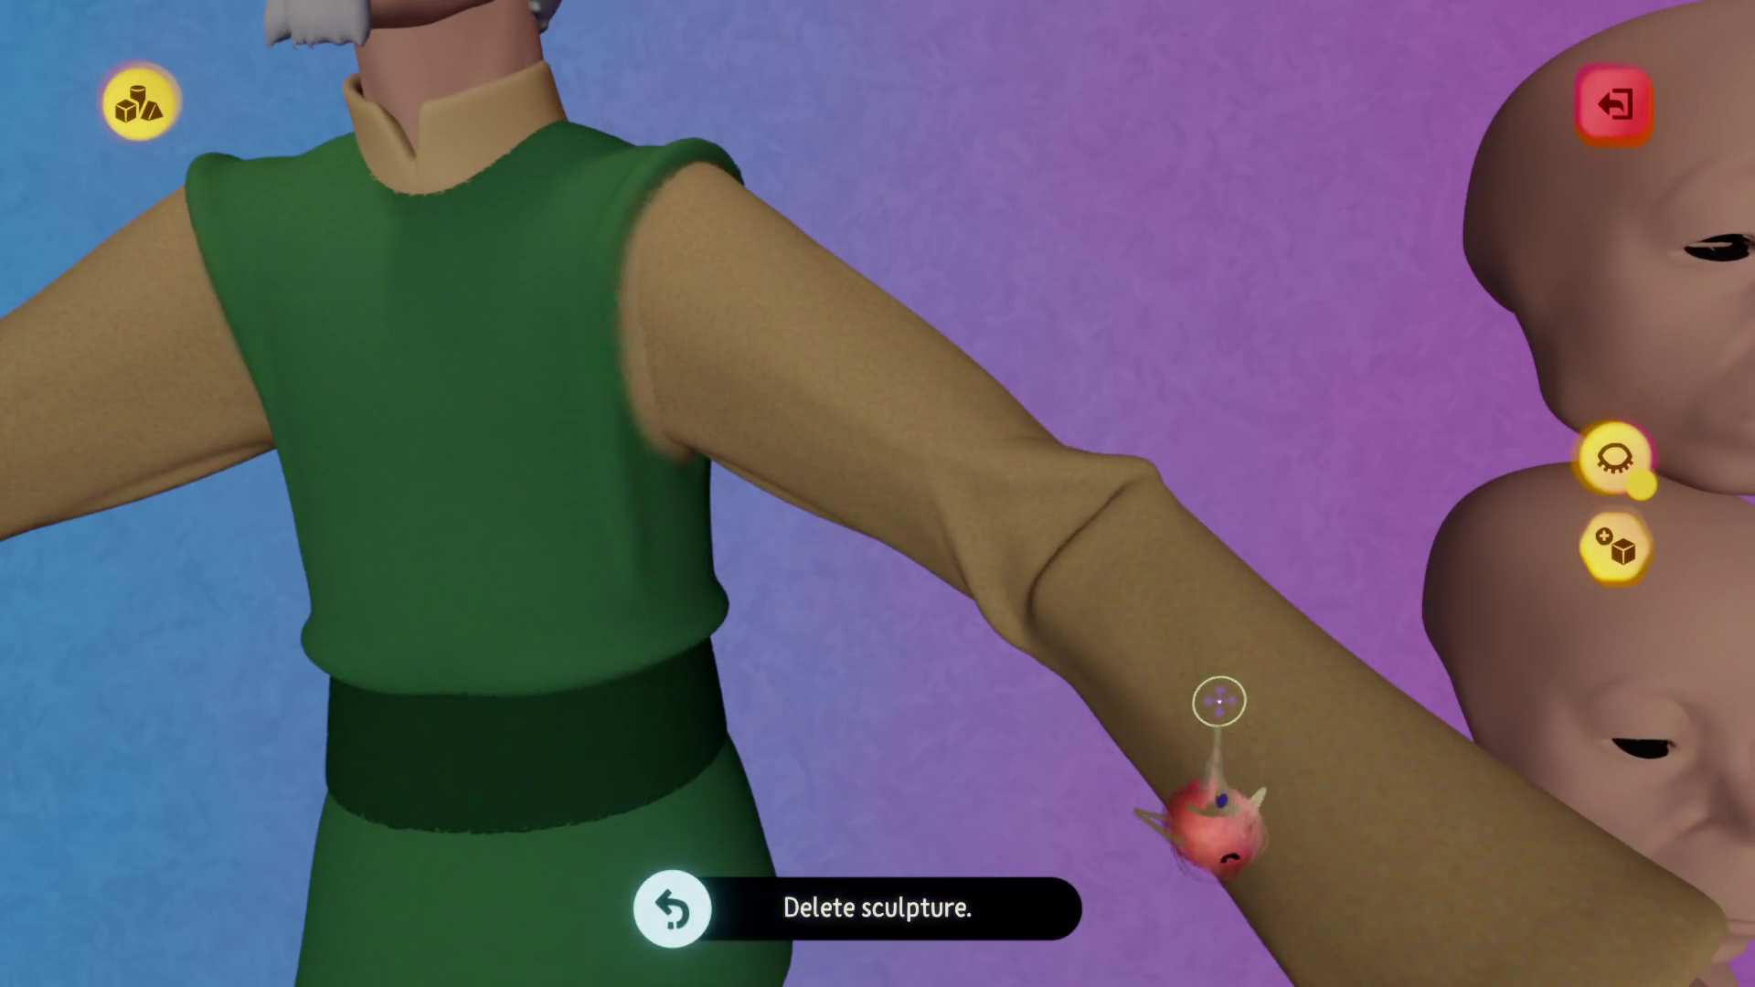
{"action": "key", "text": "Escape"}
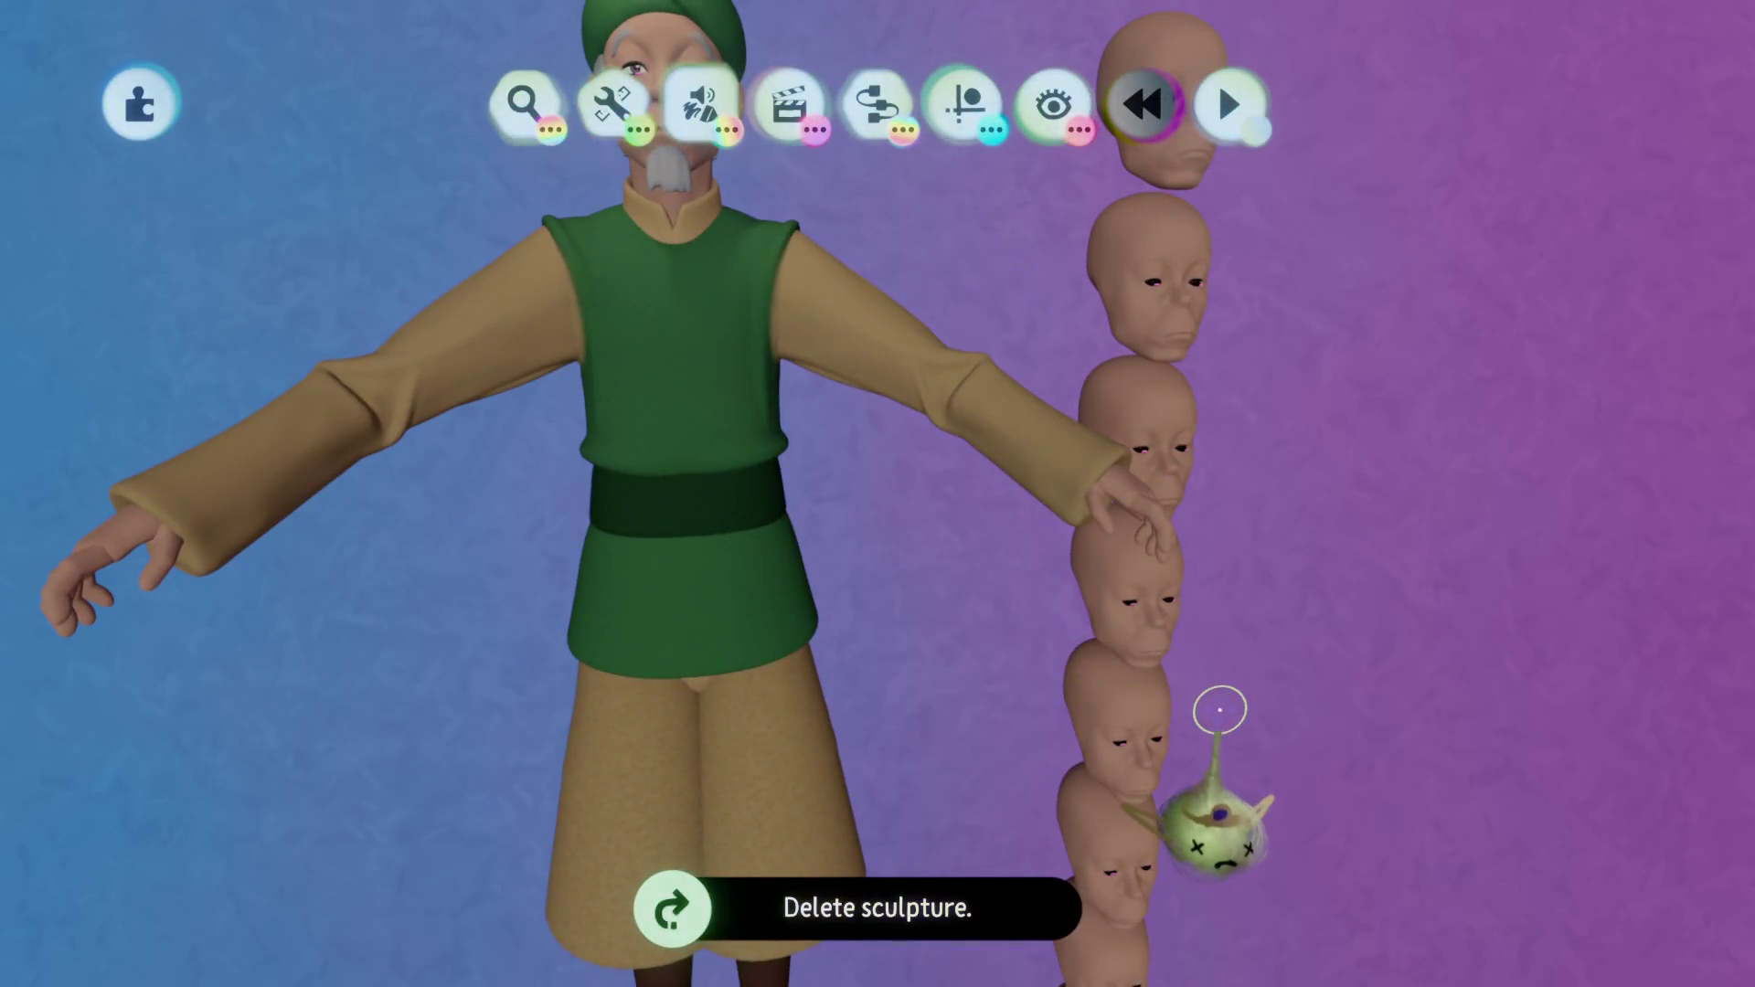
{"action": "double_click", "coordinate": [1007, 400]}
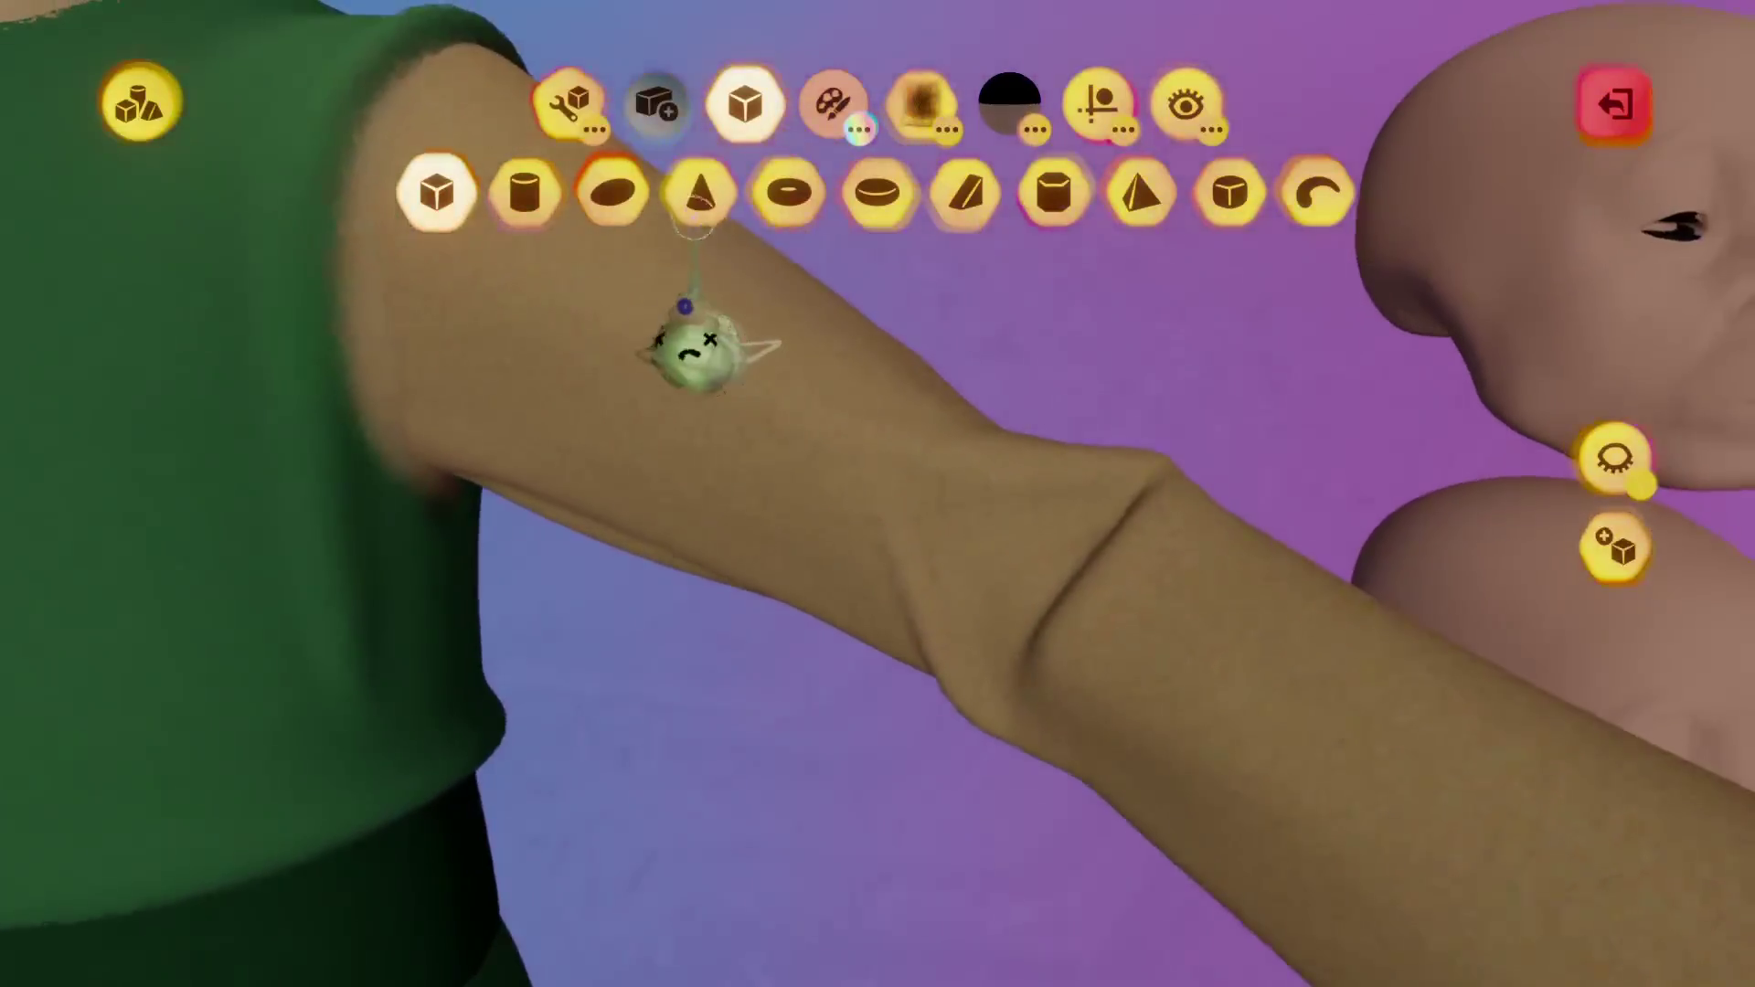
{"action": "left_click", "coordinate": [612, 192]}
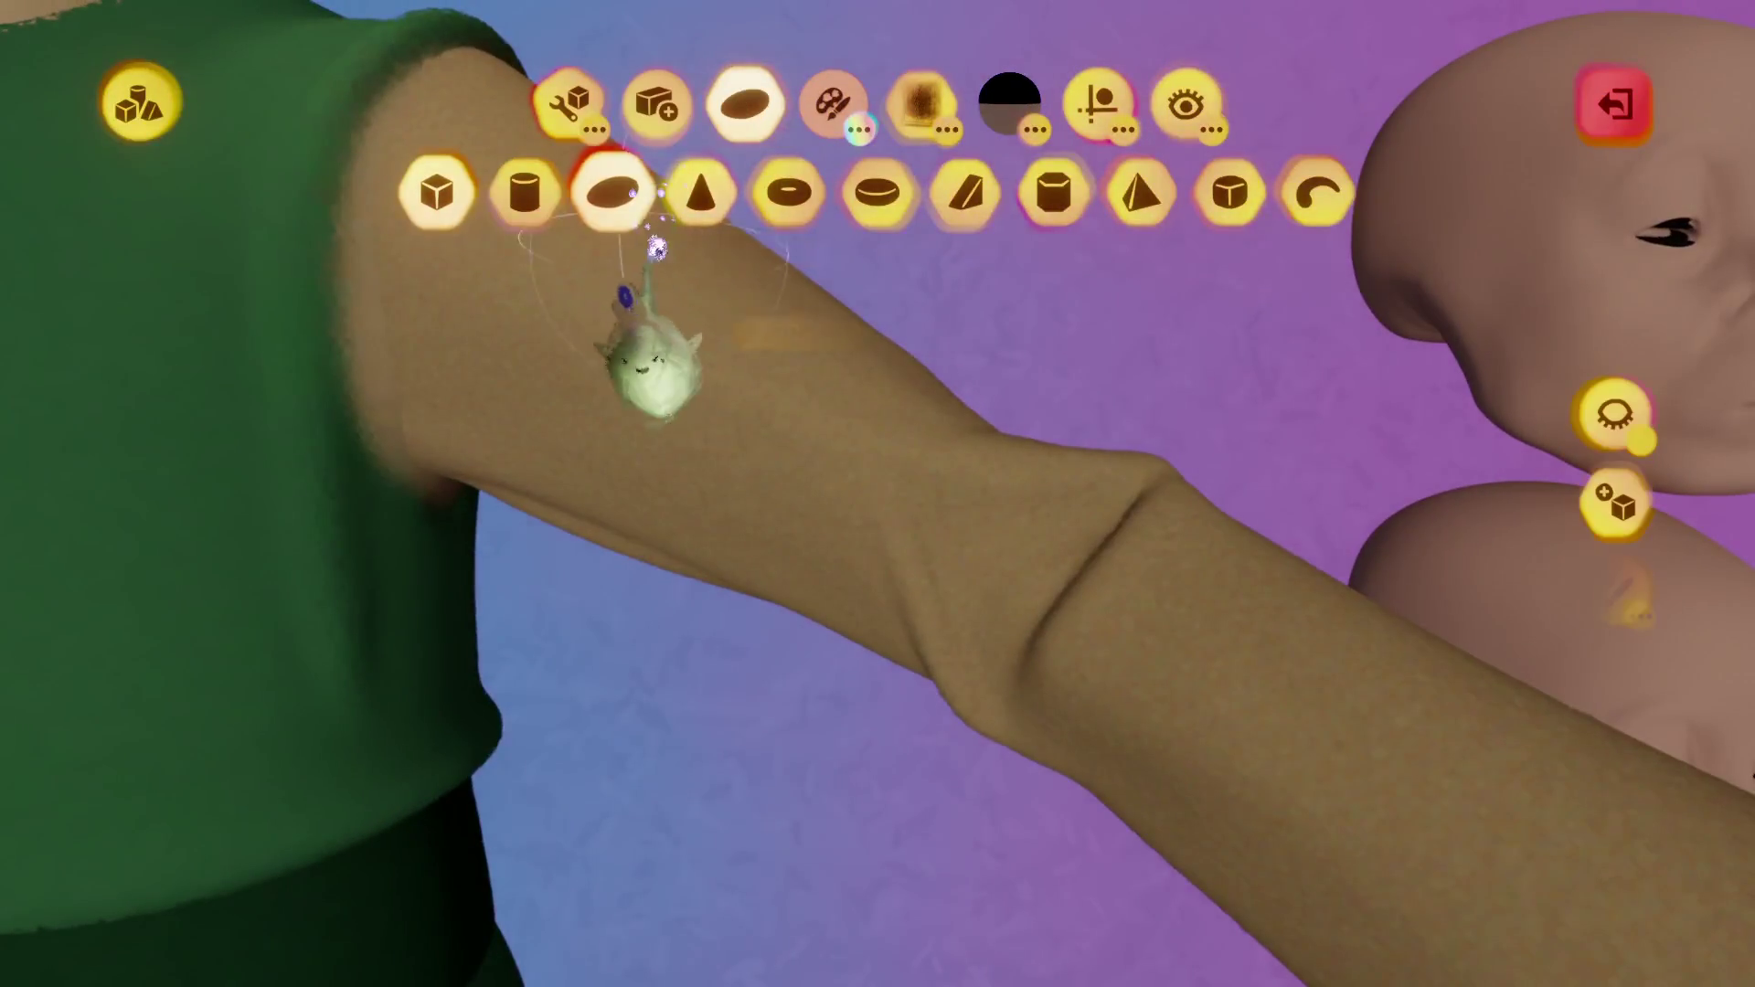
Stamp an ellipsoid into the sleeve, then undo and redo the stamp and move changes.
{"action": "key", "text": "Escape"}
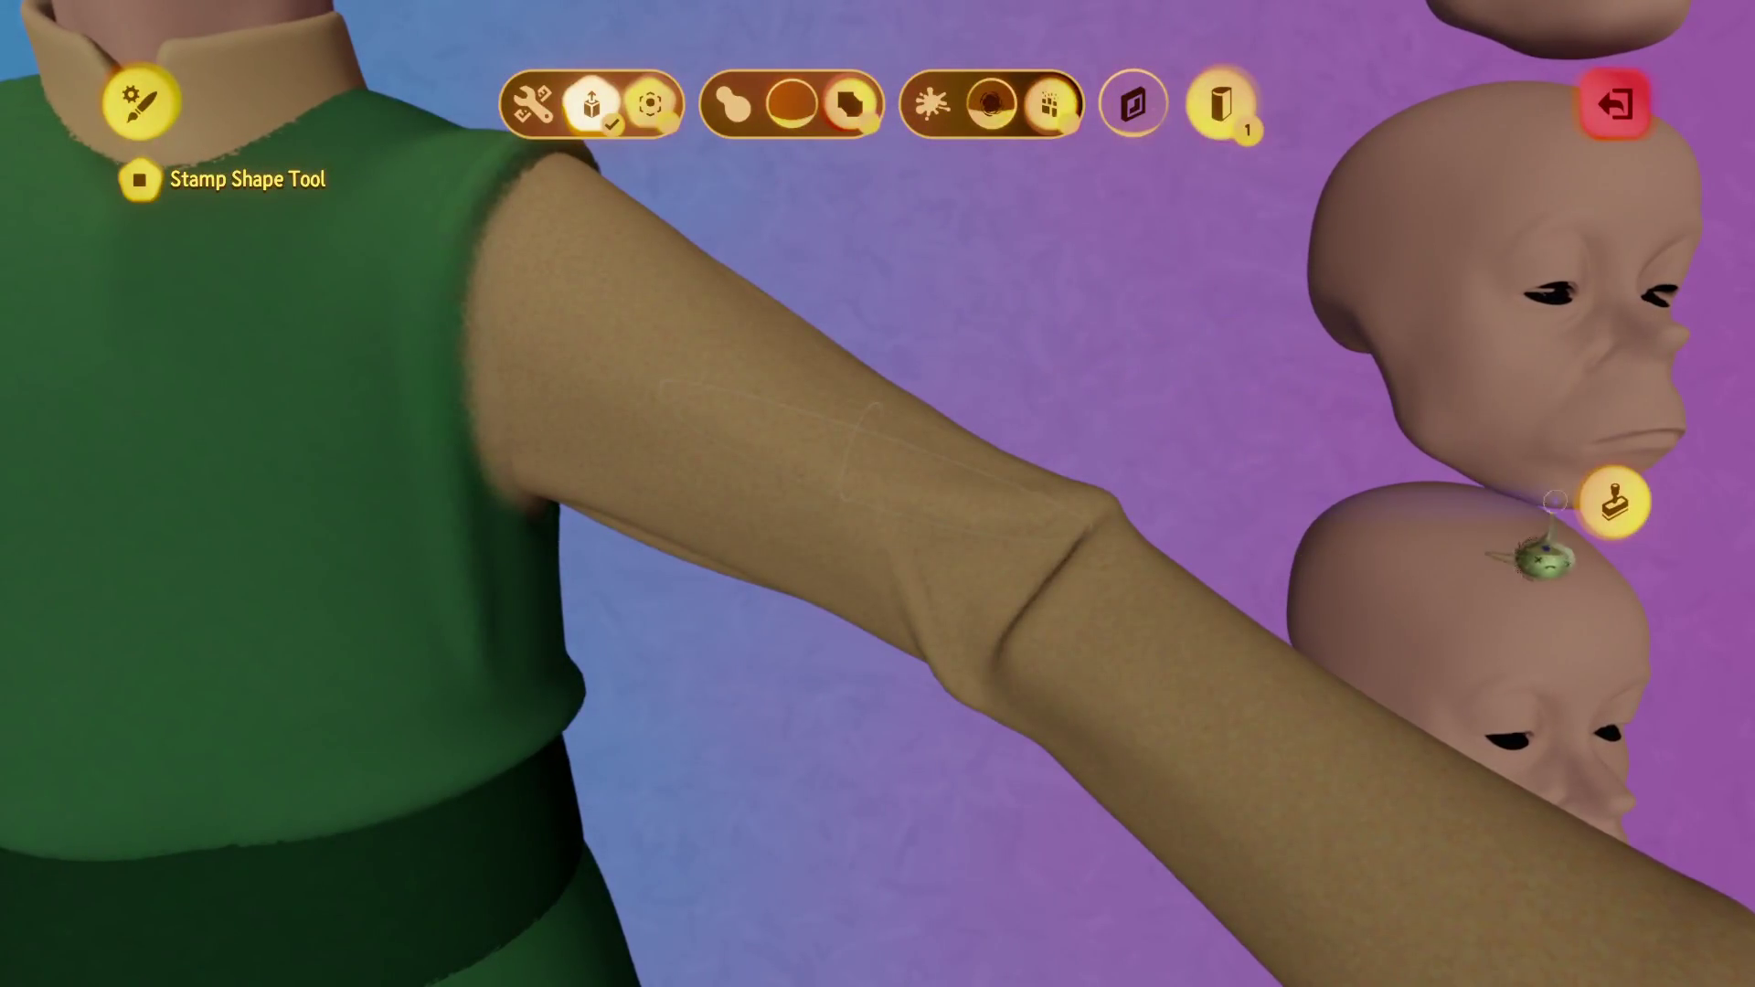
{"action": "left_click", "coordinate": [1614, 501]}
{"action": "key", "text": "ctrl+z"}
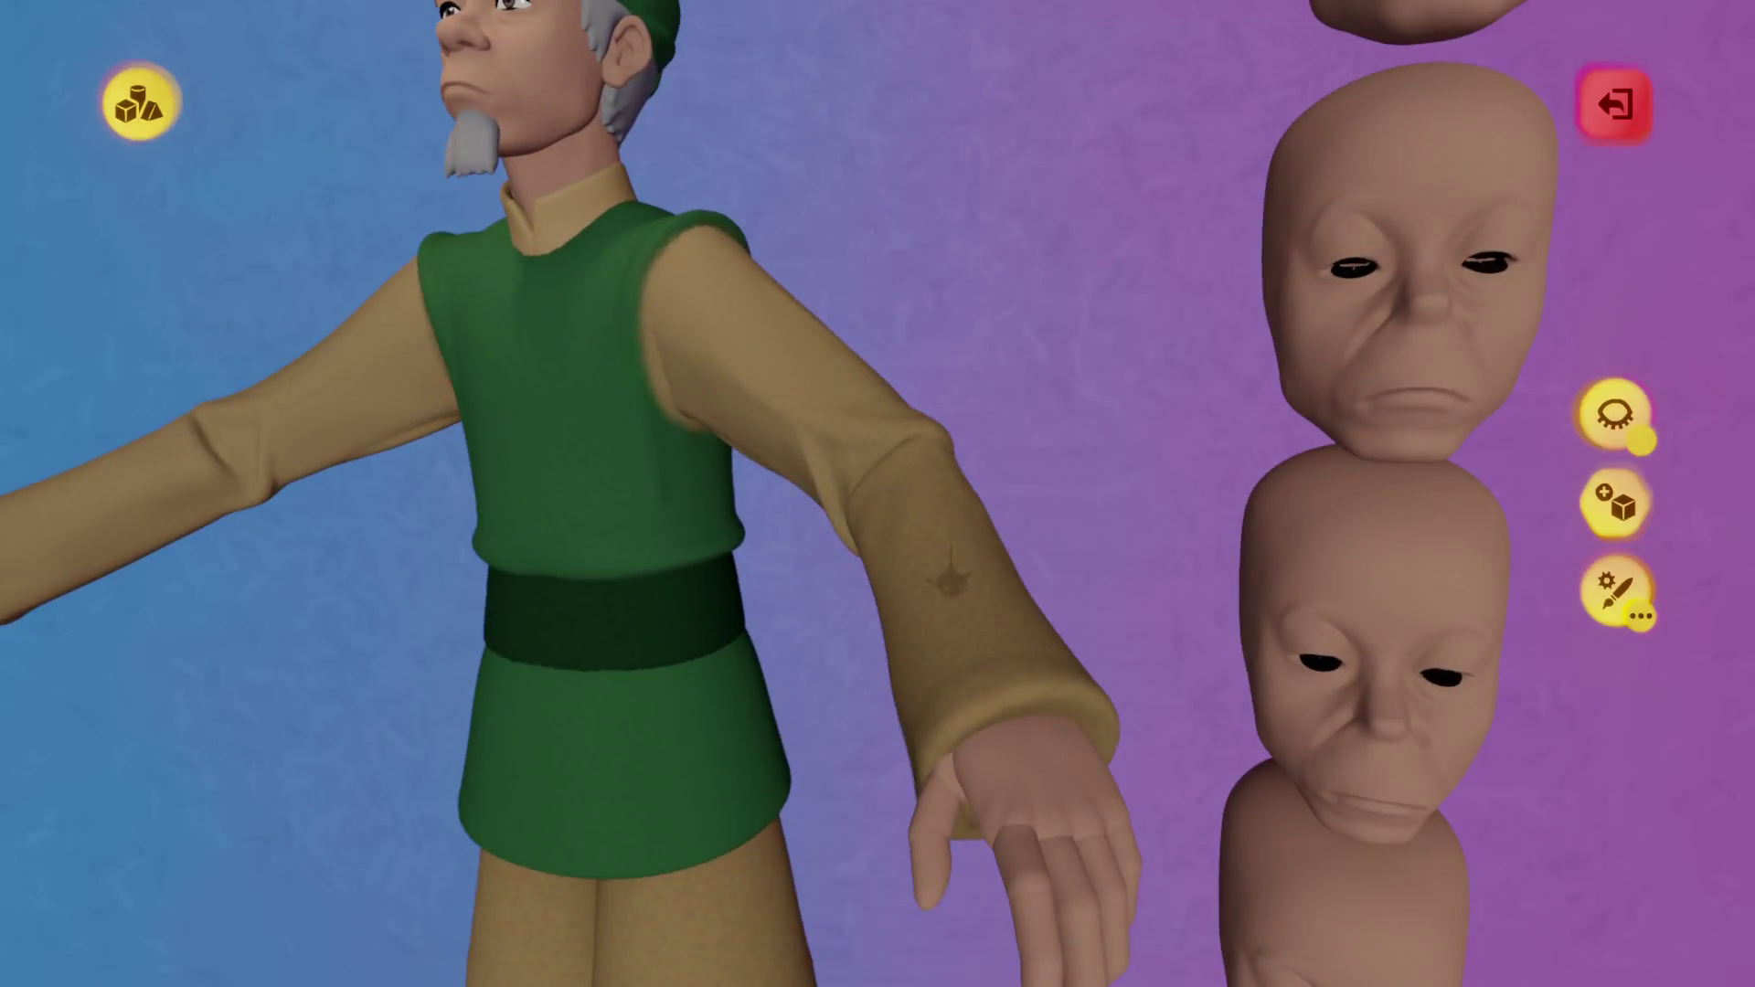
{"action": "key", "text": "Escape"}
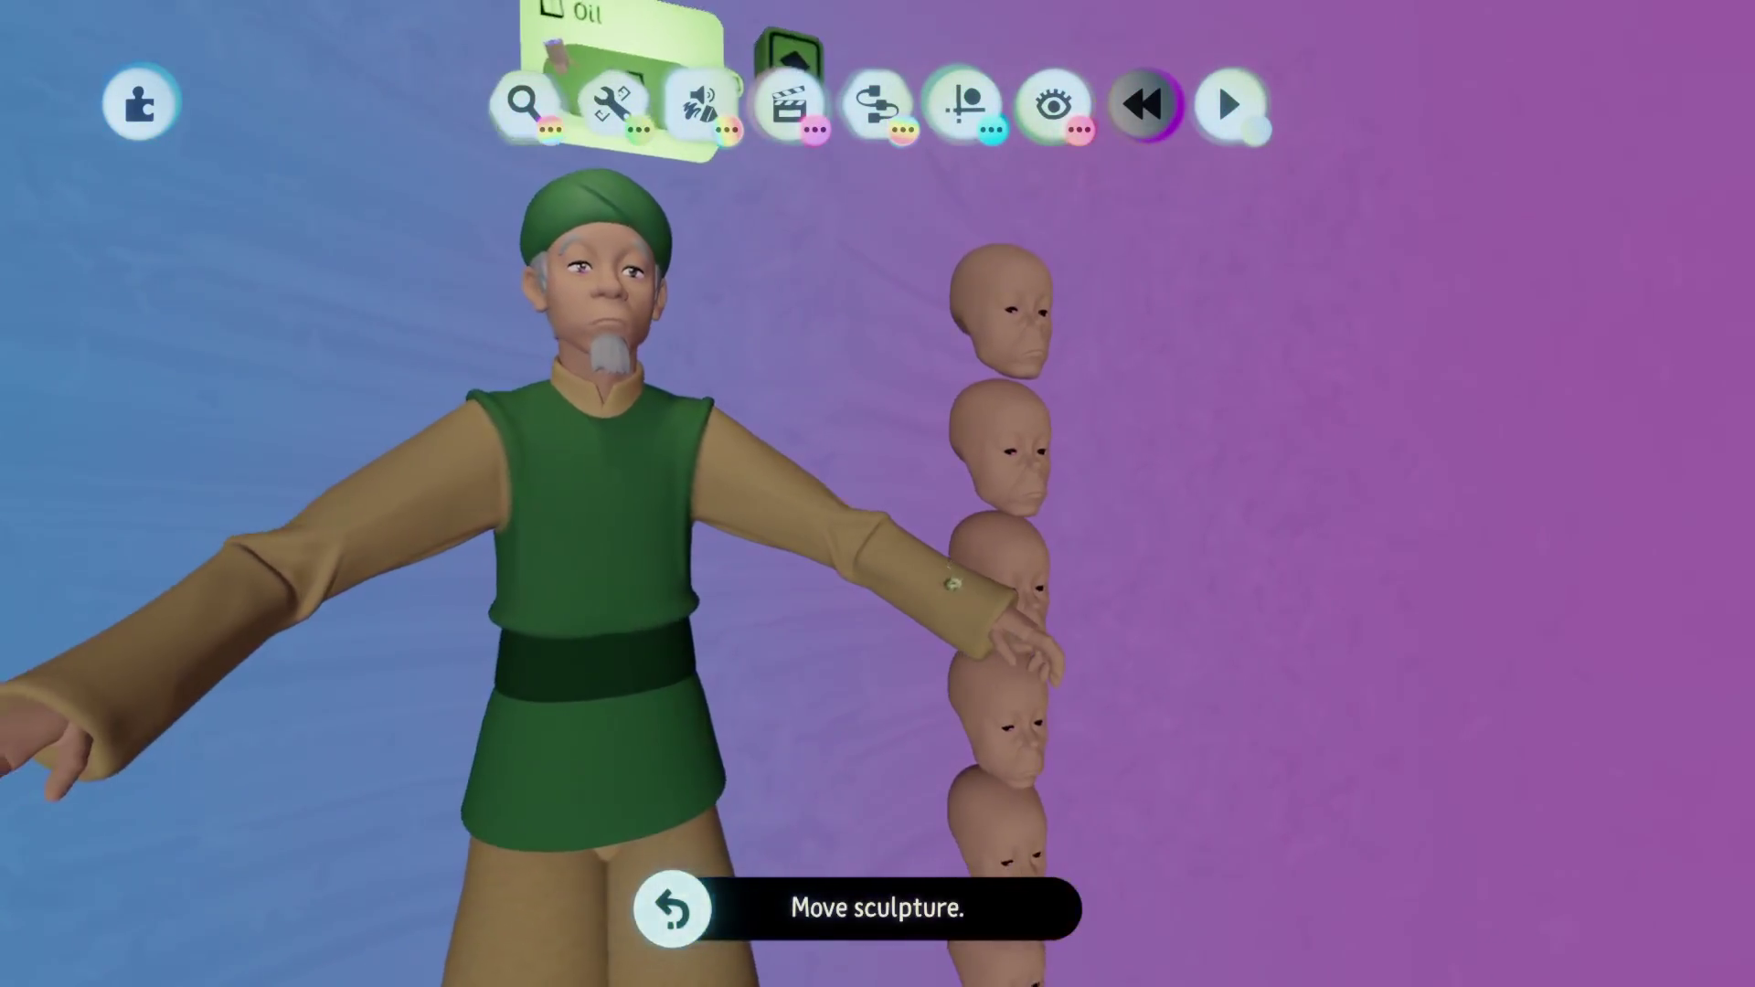
{"action": "key", "text": "ctrl+z"}
{"action": "key", "text": "ctrl+z"}
{"action": "key", "text": "ctrl+z"}
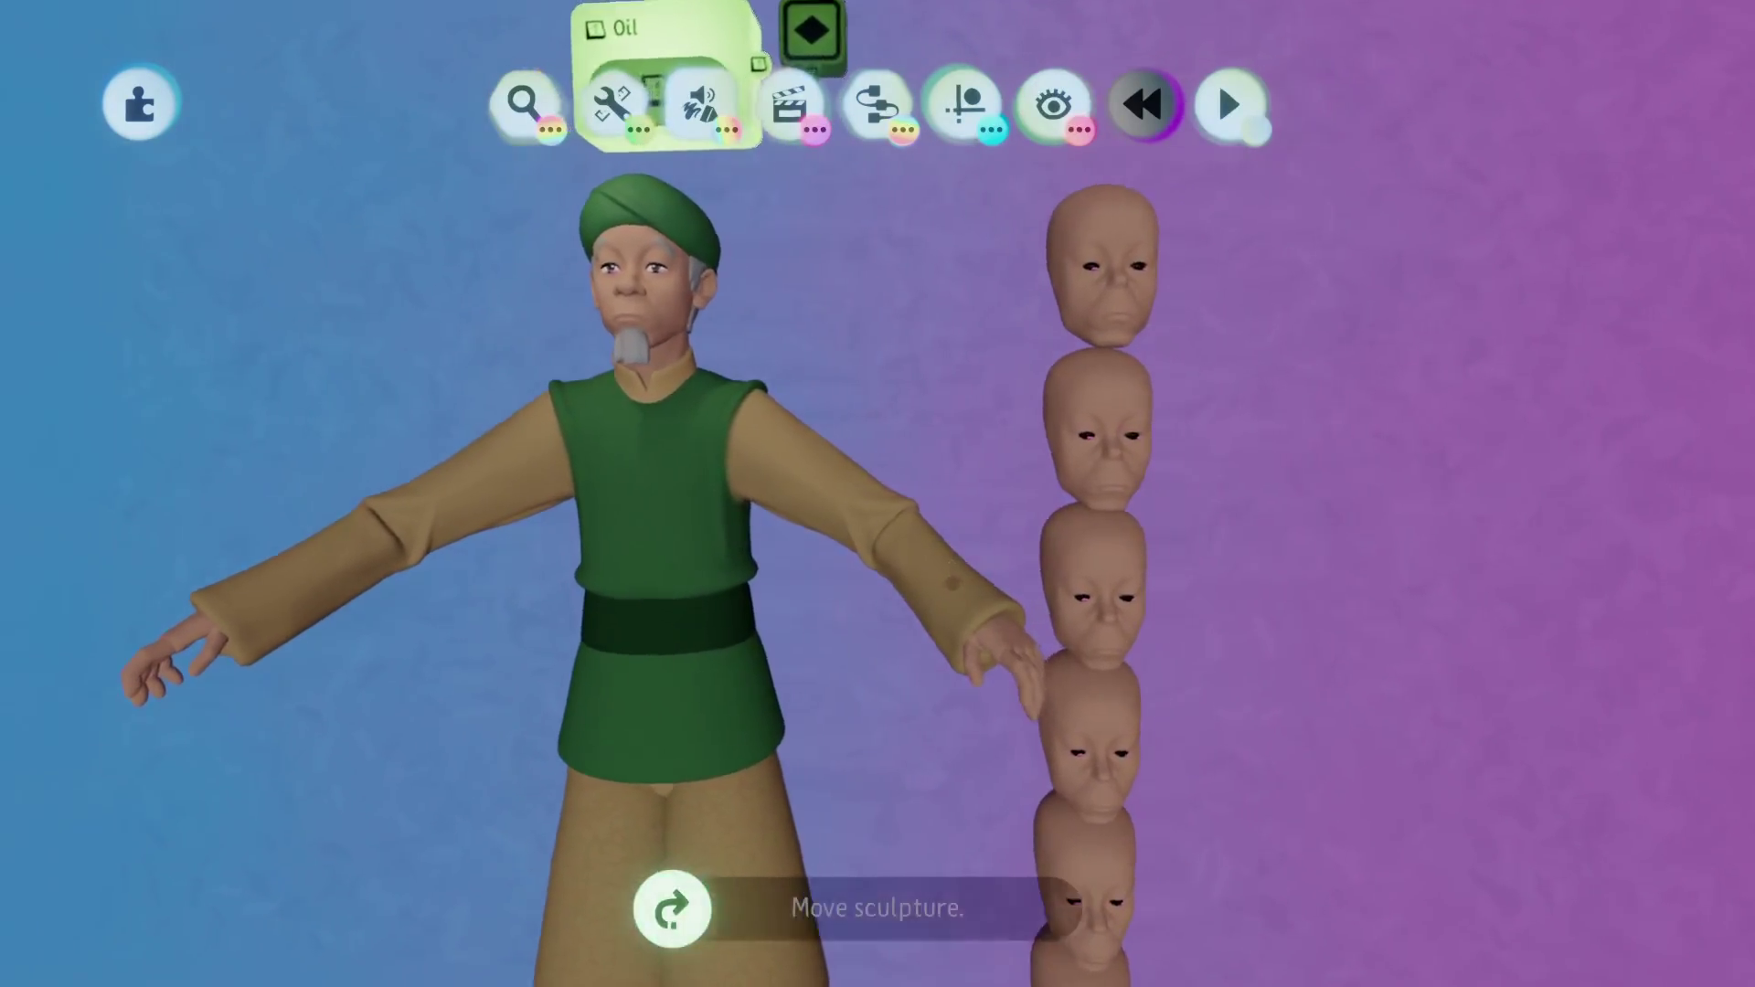
{"action": "key", "text": "ctrl+shift+z"}
{"action": "key", "text": "ctrl+shift+z"}
Reopen the sleeve sculpture and stamp the ellipsoid in place beneath the vest's armhole.
{"action": "left_click", "coordinate": [899, 517]}
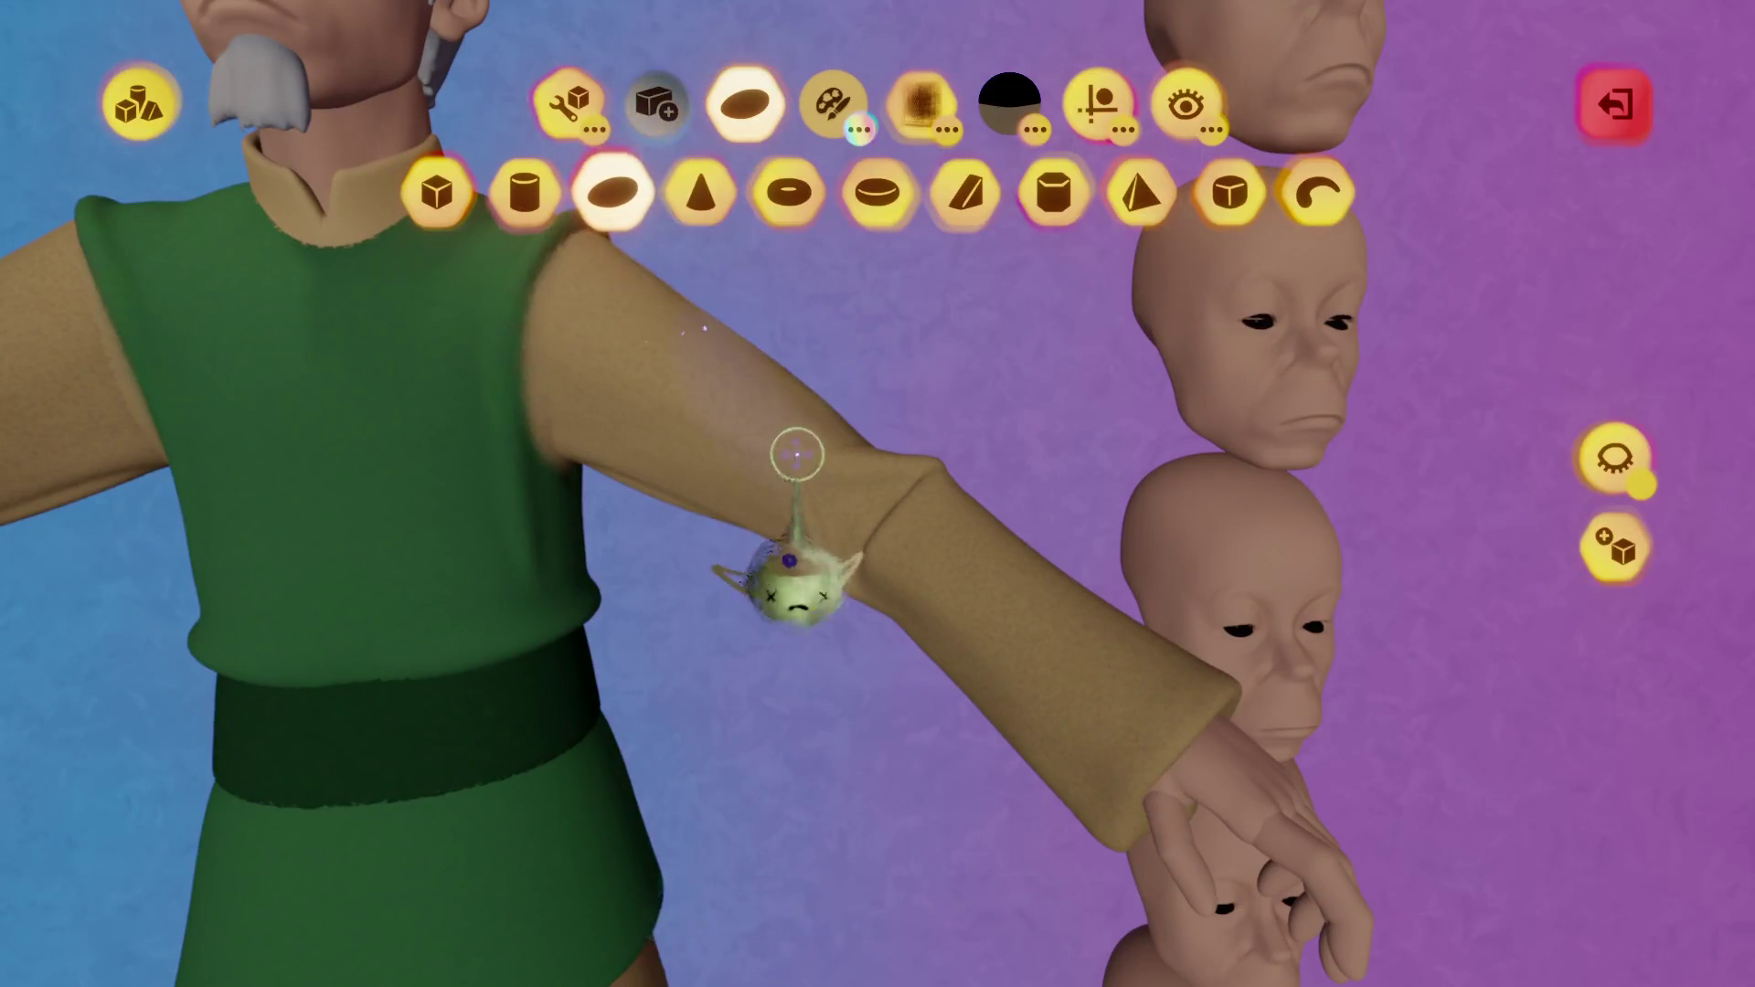
{"action": "key", "text": "Escape"}
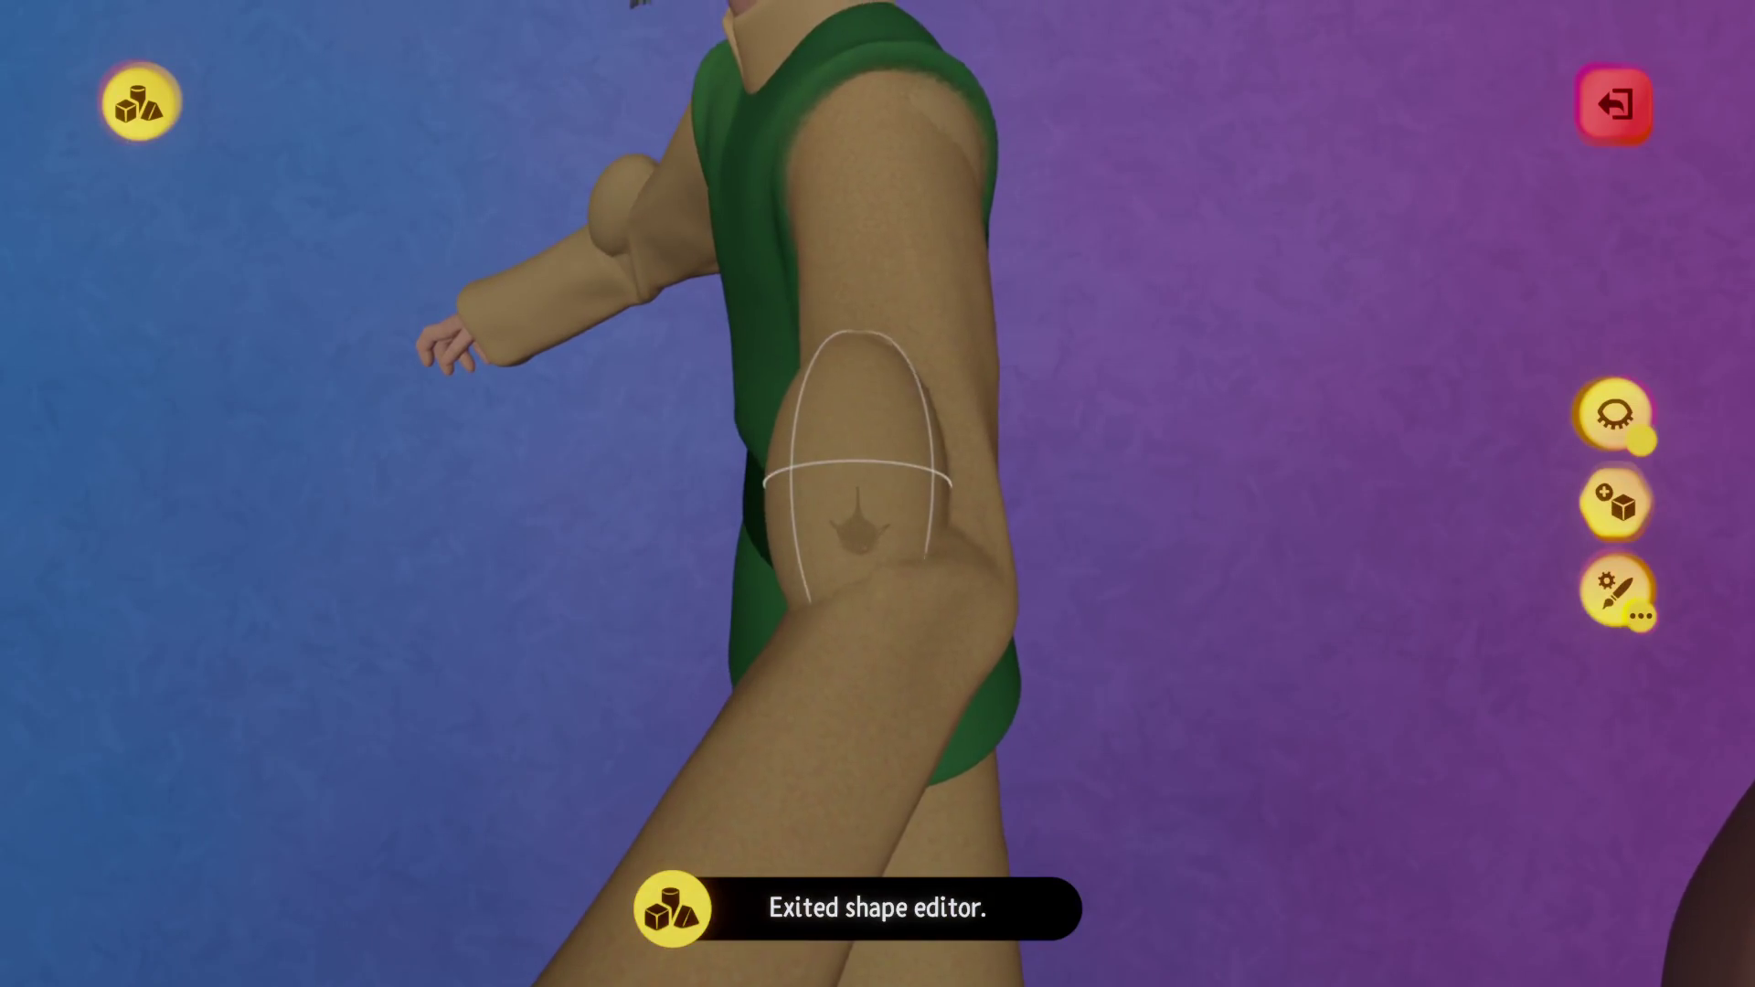
{"action": "left_click", "coordinate": [858, 522]}
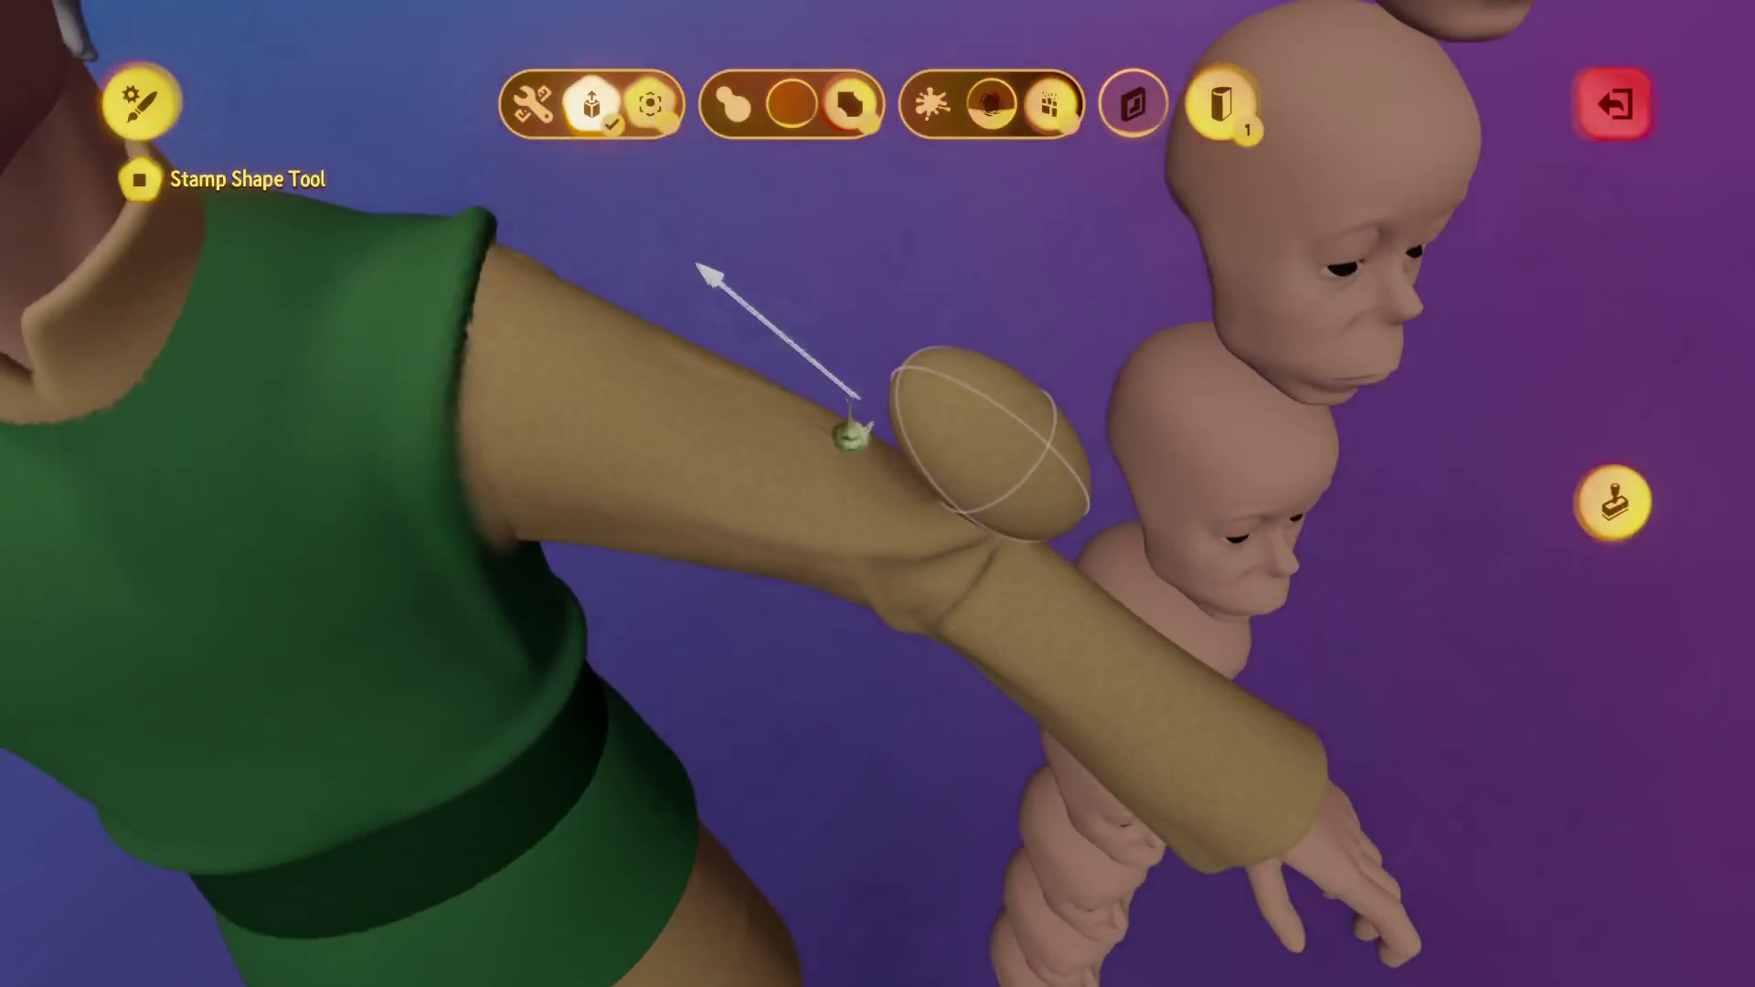
{"action": "key", "text": "Escape"}
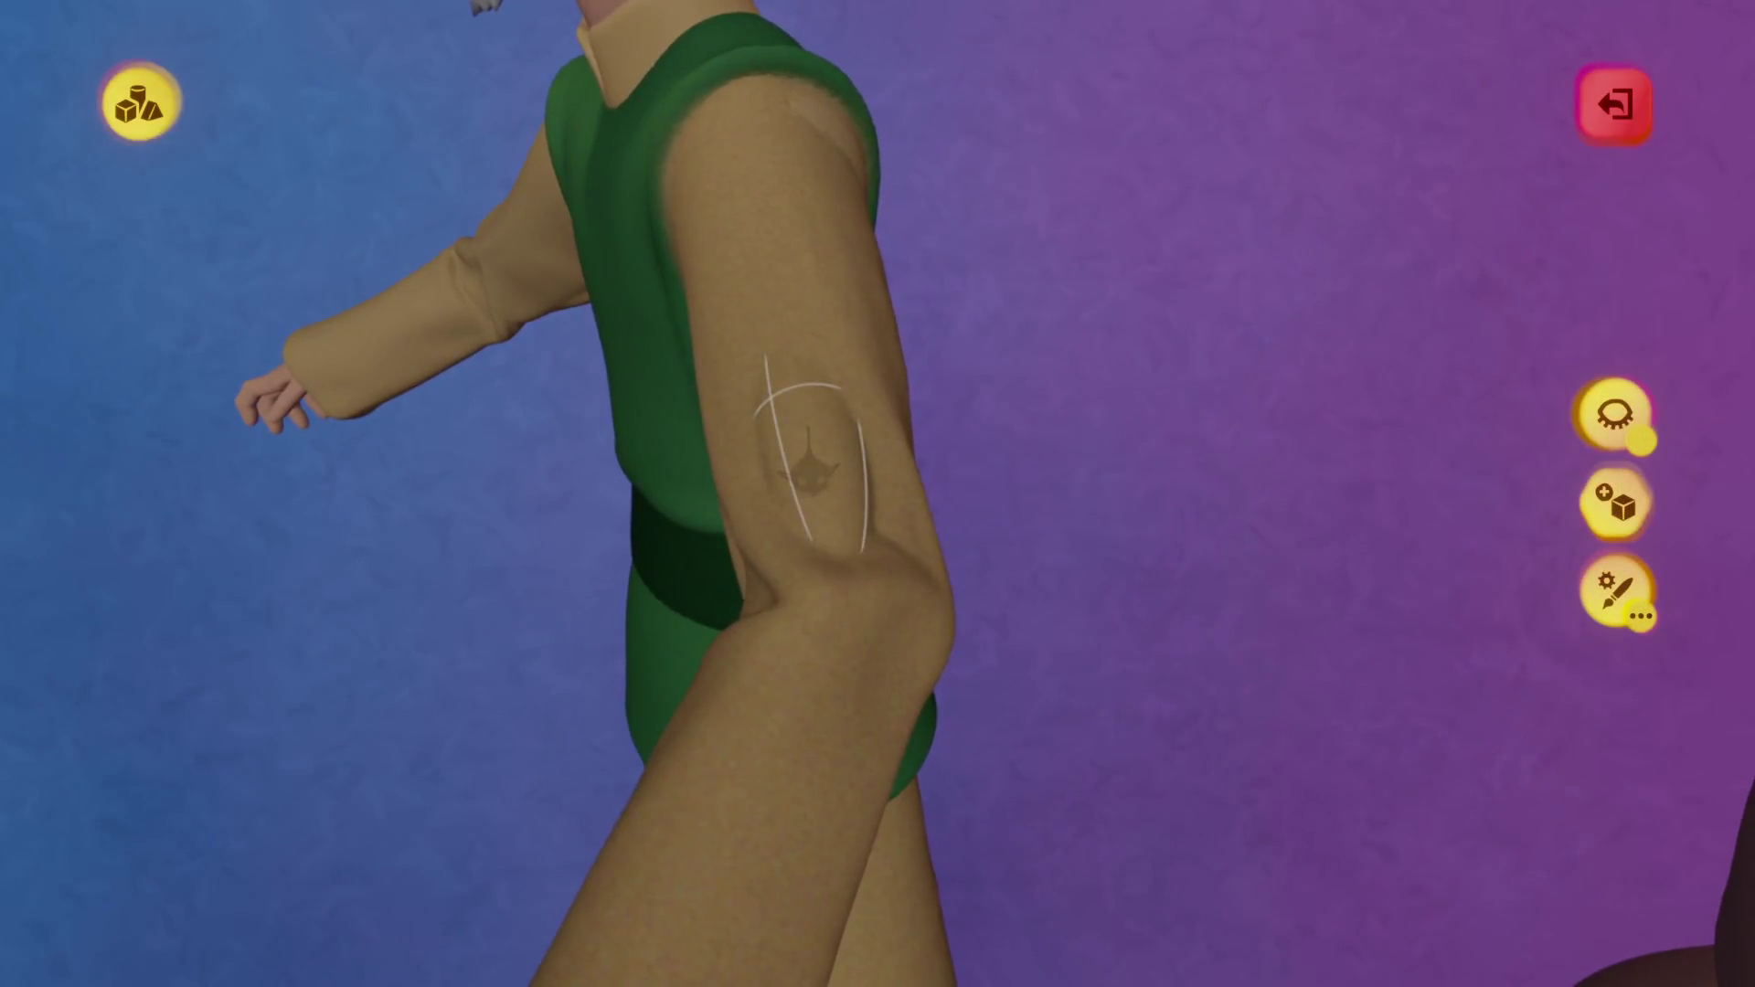
{"action": "left_click", "coordinate": [808, 461]}
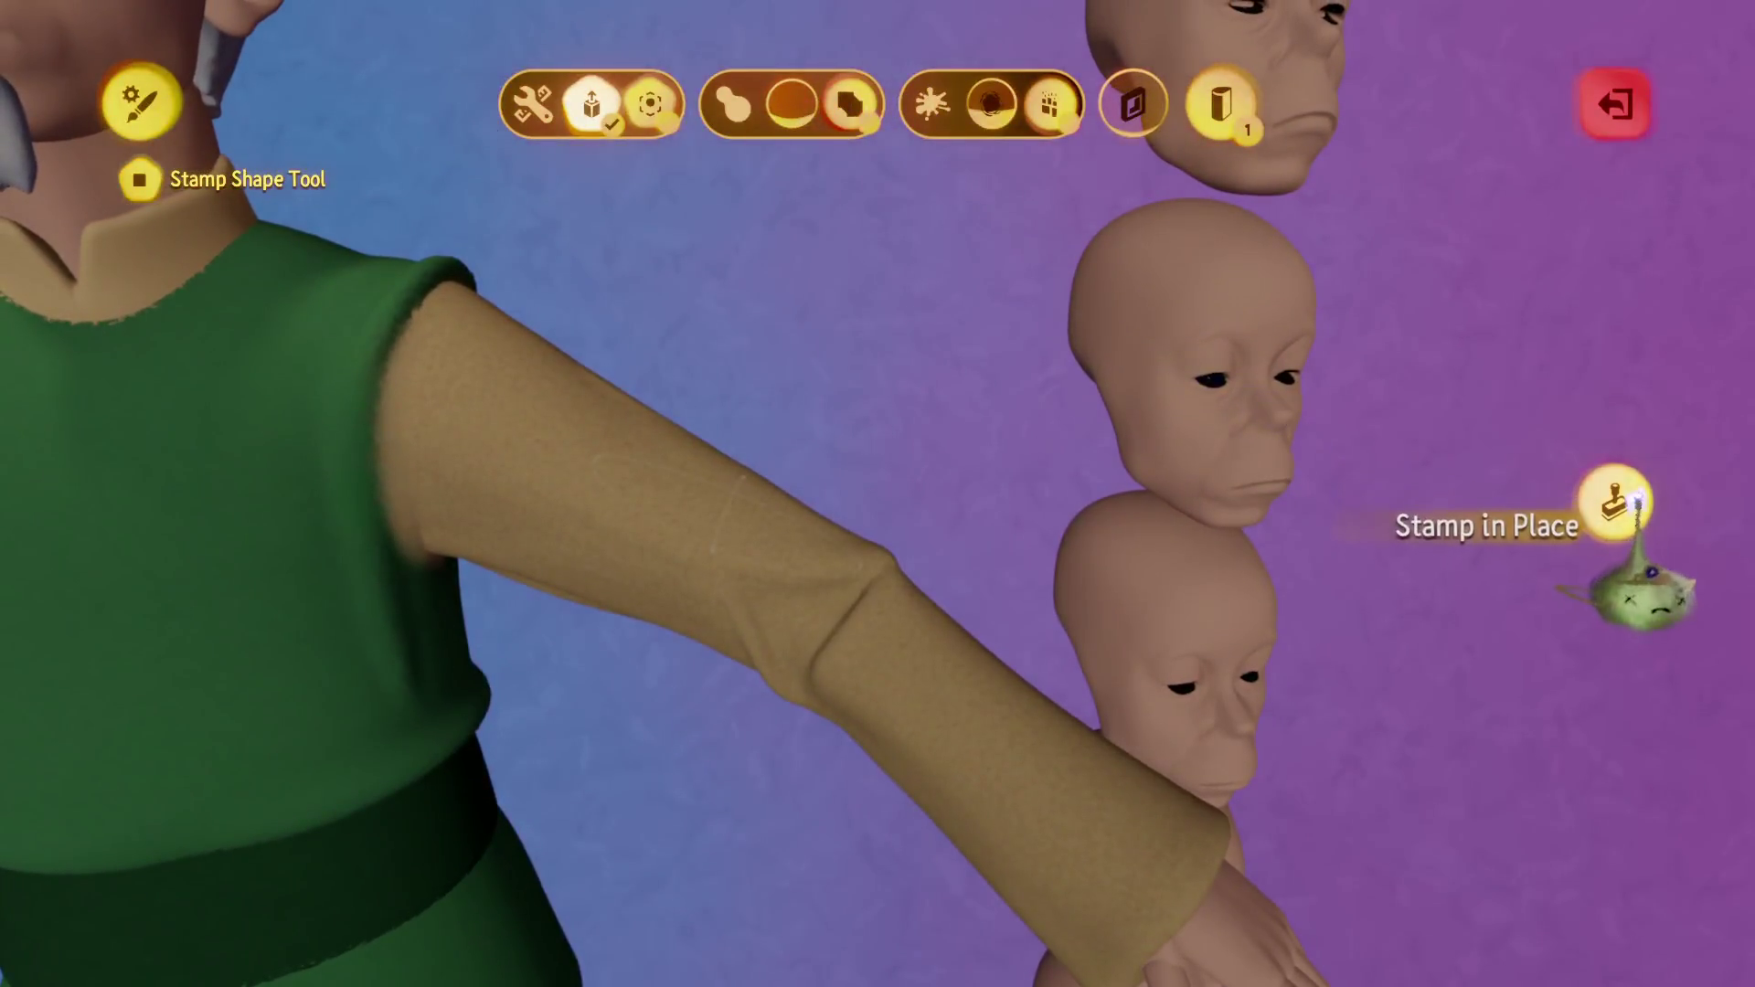
{"action": "left_click", "coordinate": [1613, 502]}
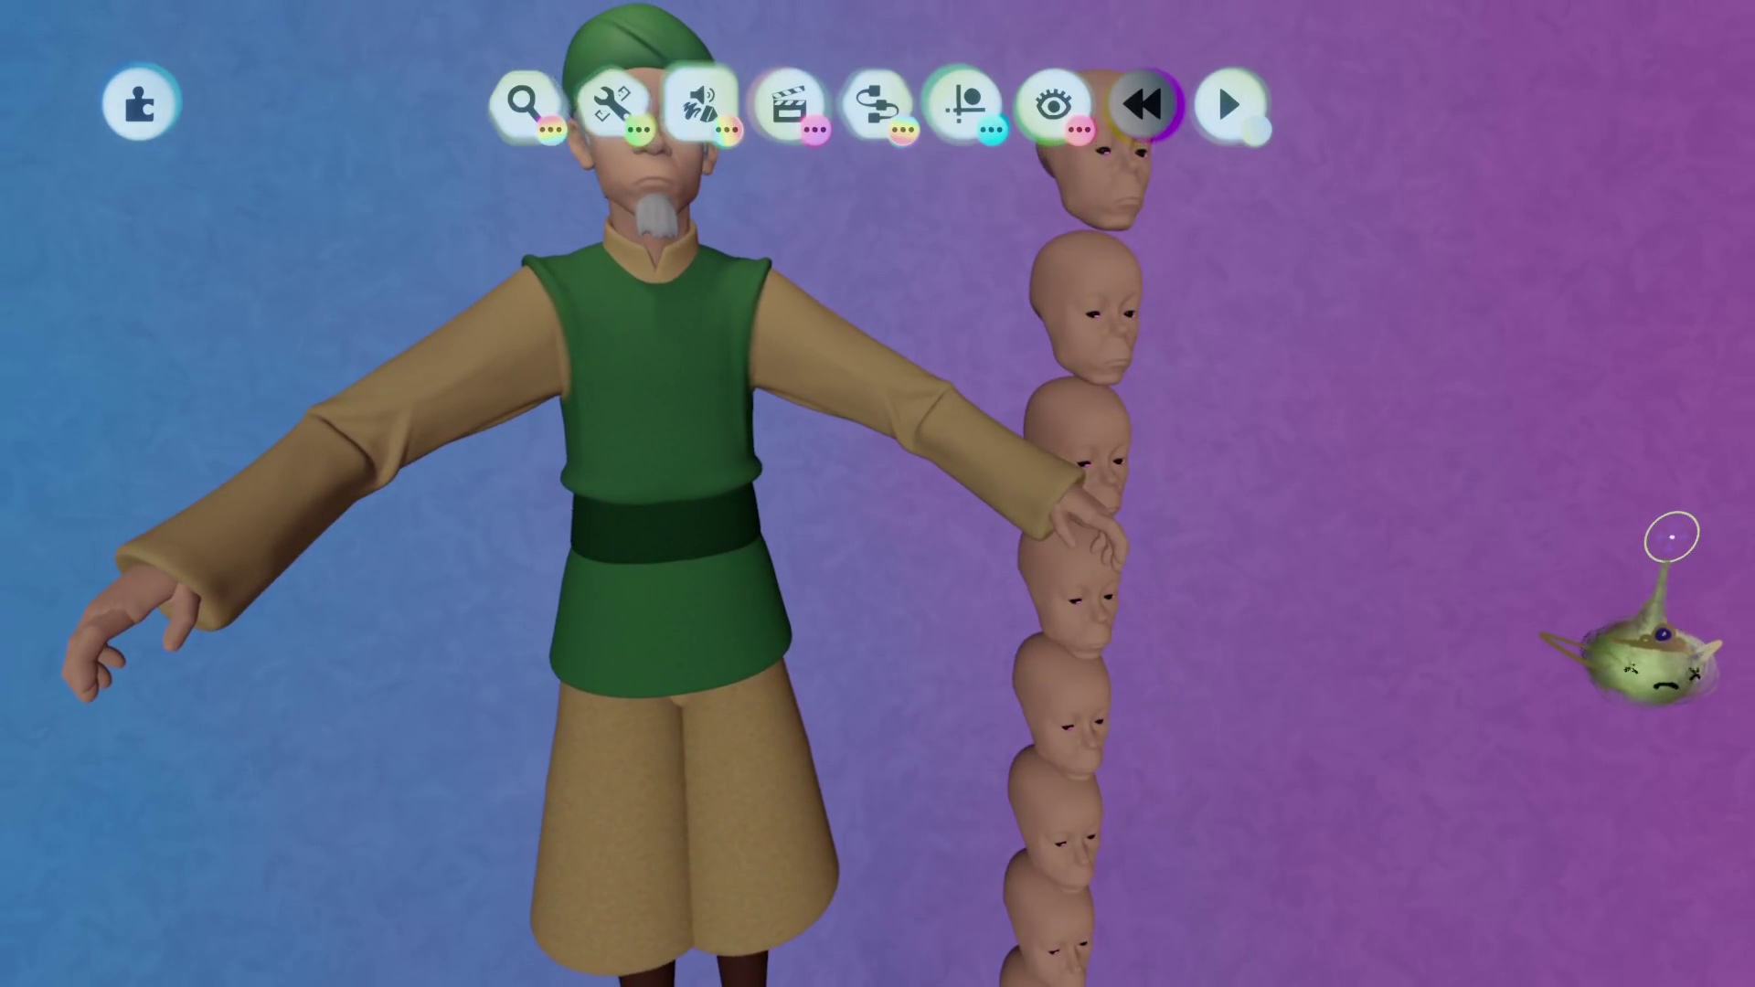
{"action": "key", "text": "ctrl+z"}
{"action": "key", "text": "ctrl+shift+z"}
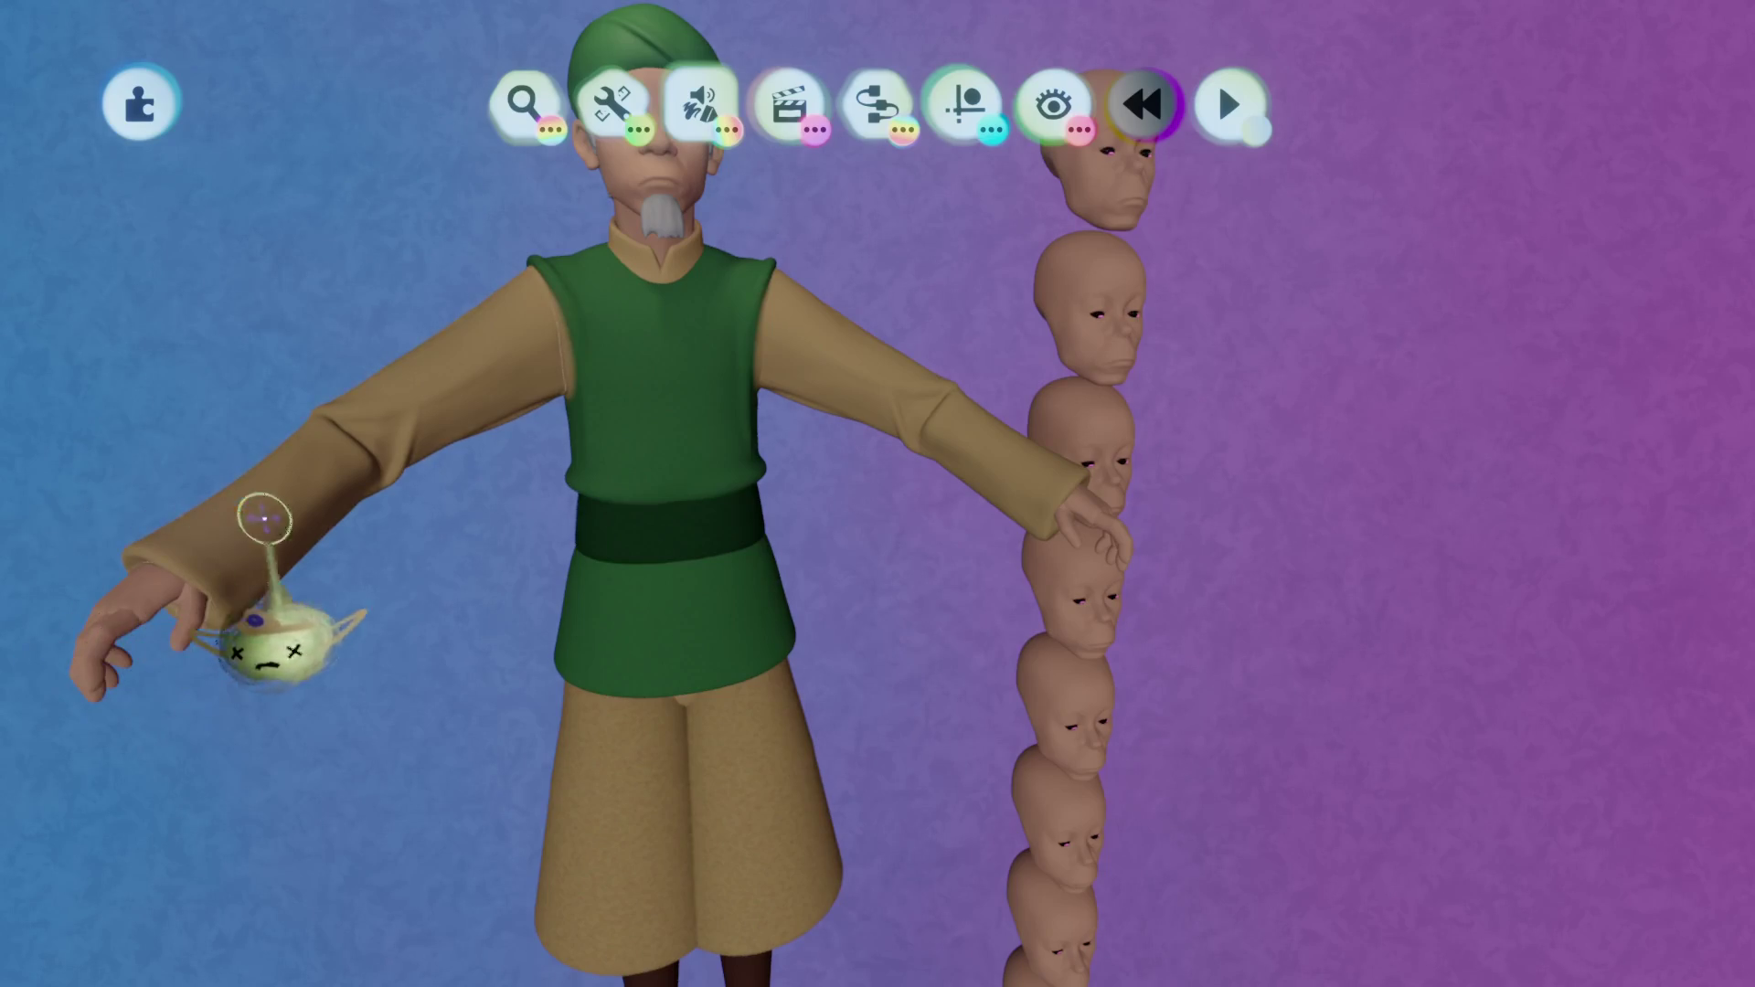
{"action": "scroll", "coordinate": [655, 420], "scroll_direction": "up", "scroll_amount": 5}
{"action": "double_click", "coordinate": [960, 512]}
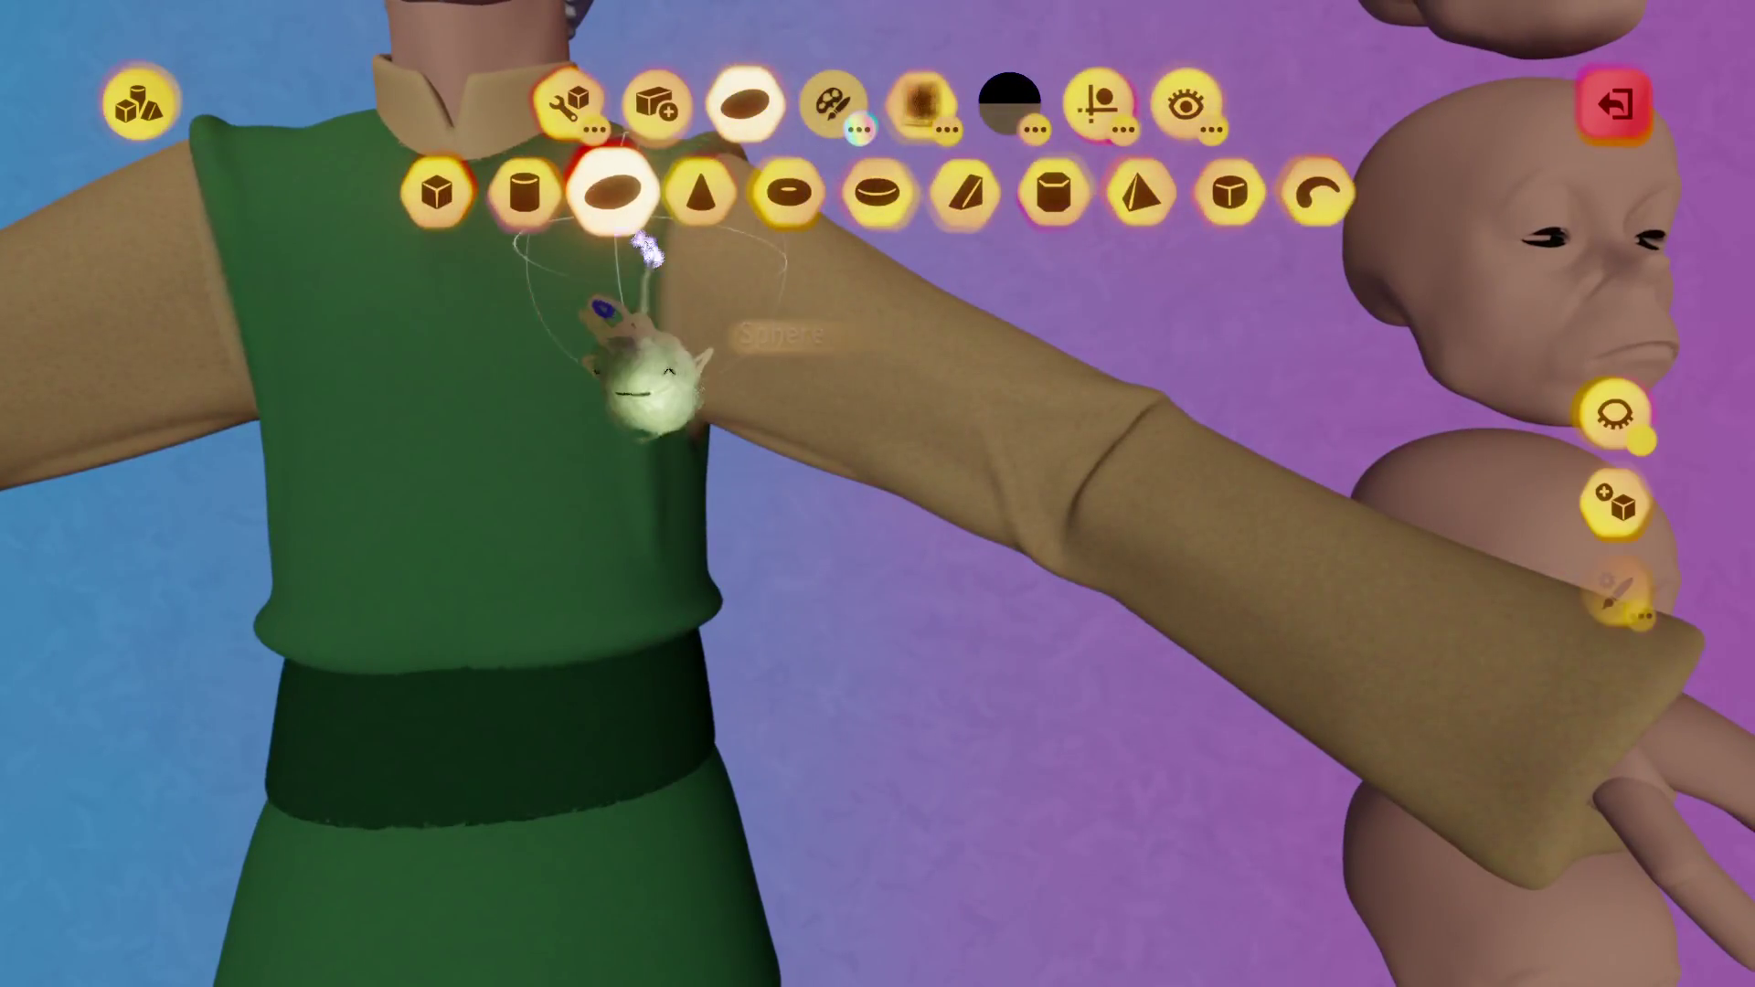
{"action": "left_click", "coordinate": [613, 192]}
{"action": "key", "text": "Escape"}
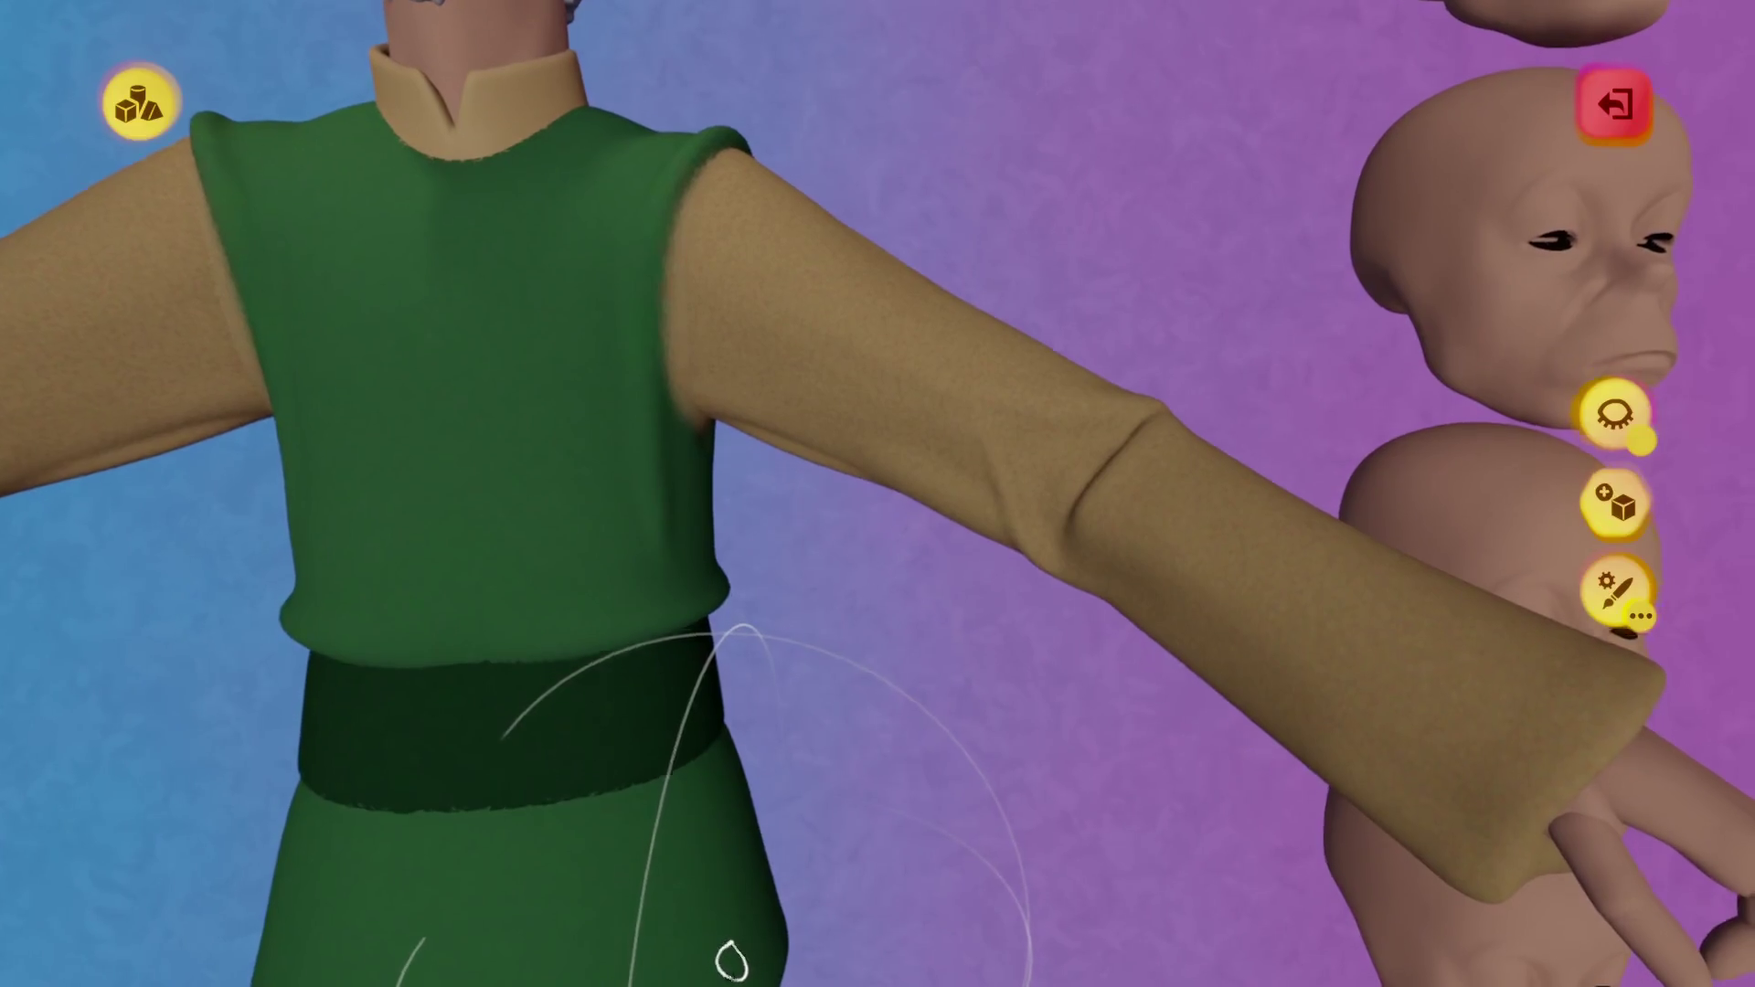
{"action": "key", "text": "Escape"}
{"action": "key", "text": "ctrl+shift+z"}
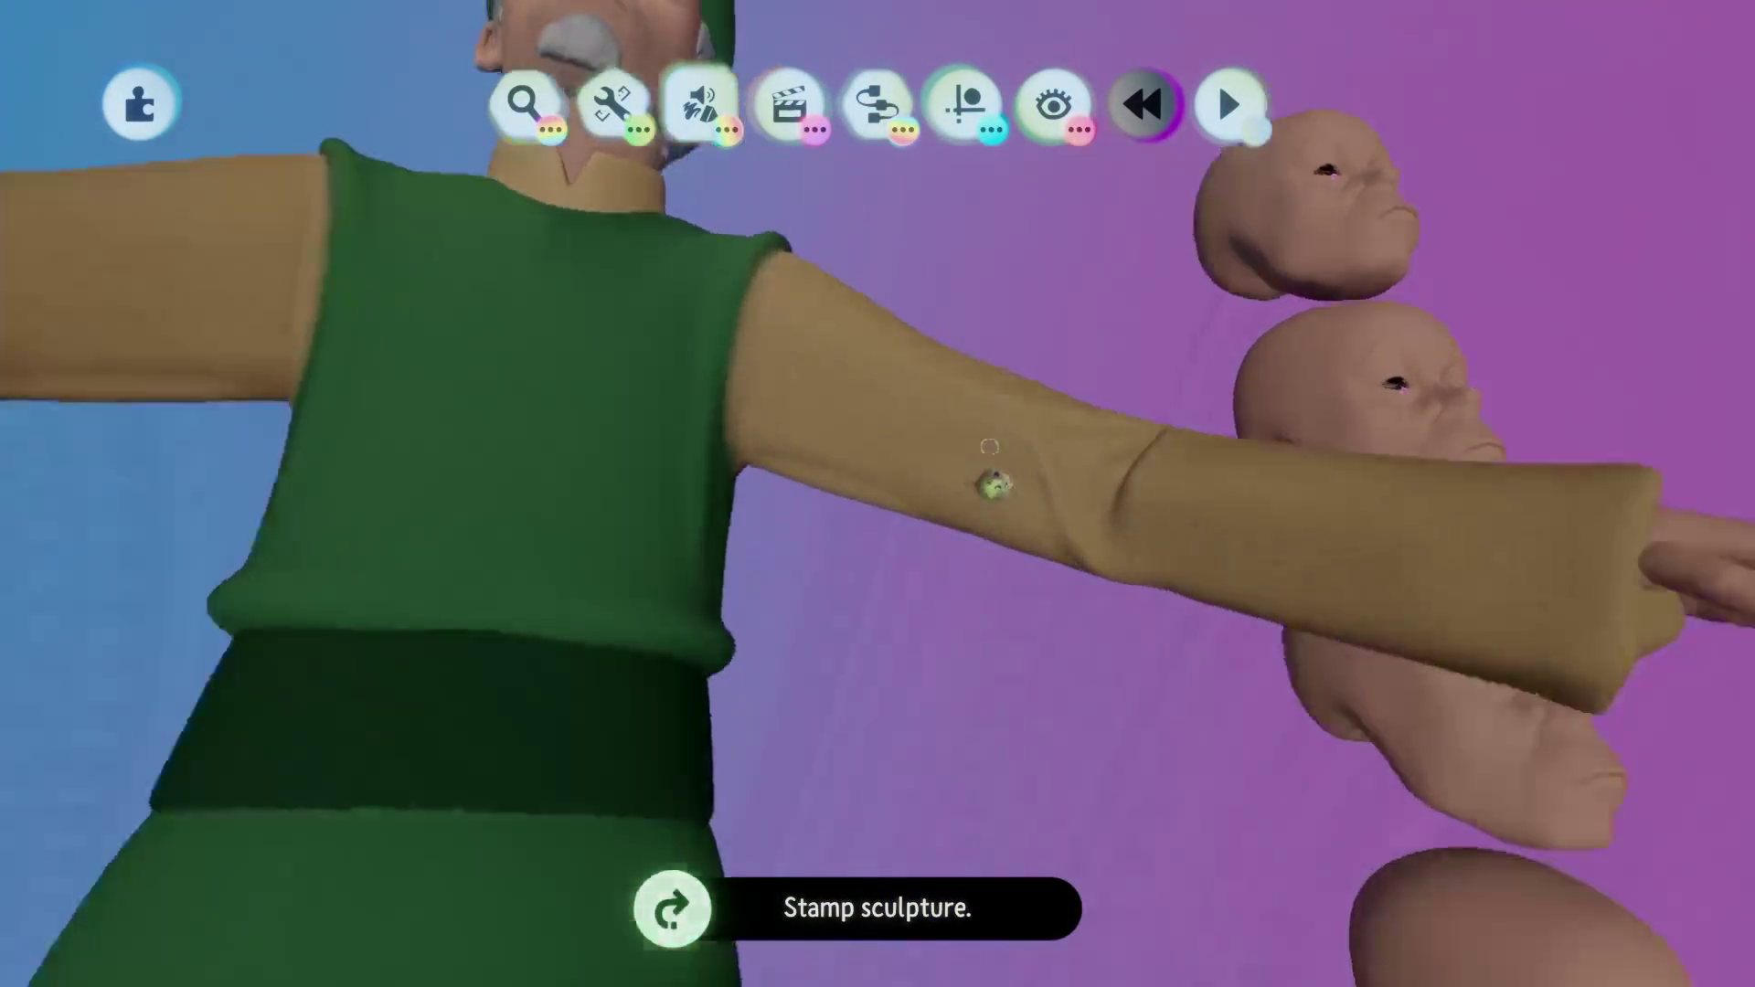
{"action": "left_click", "coordinate": [991, 482]}
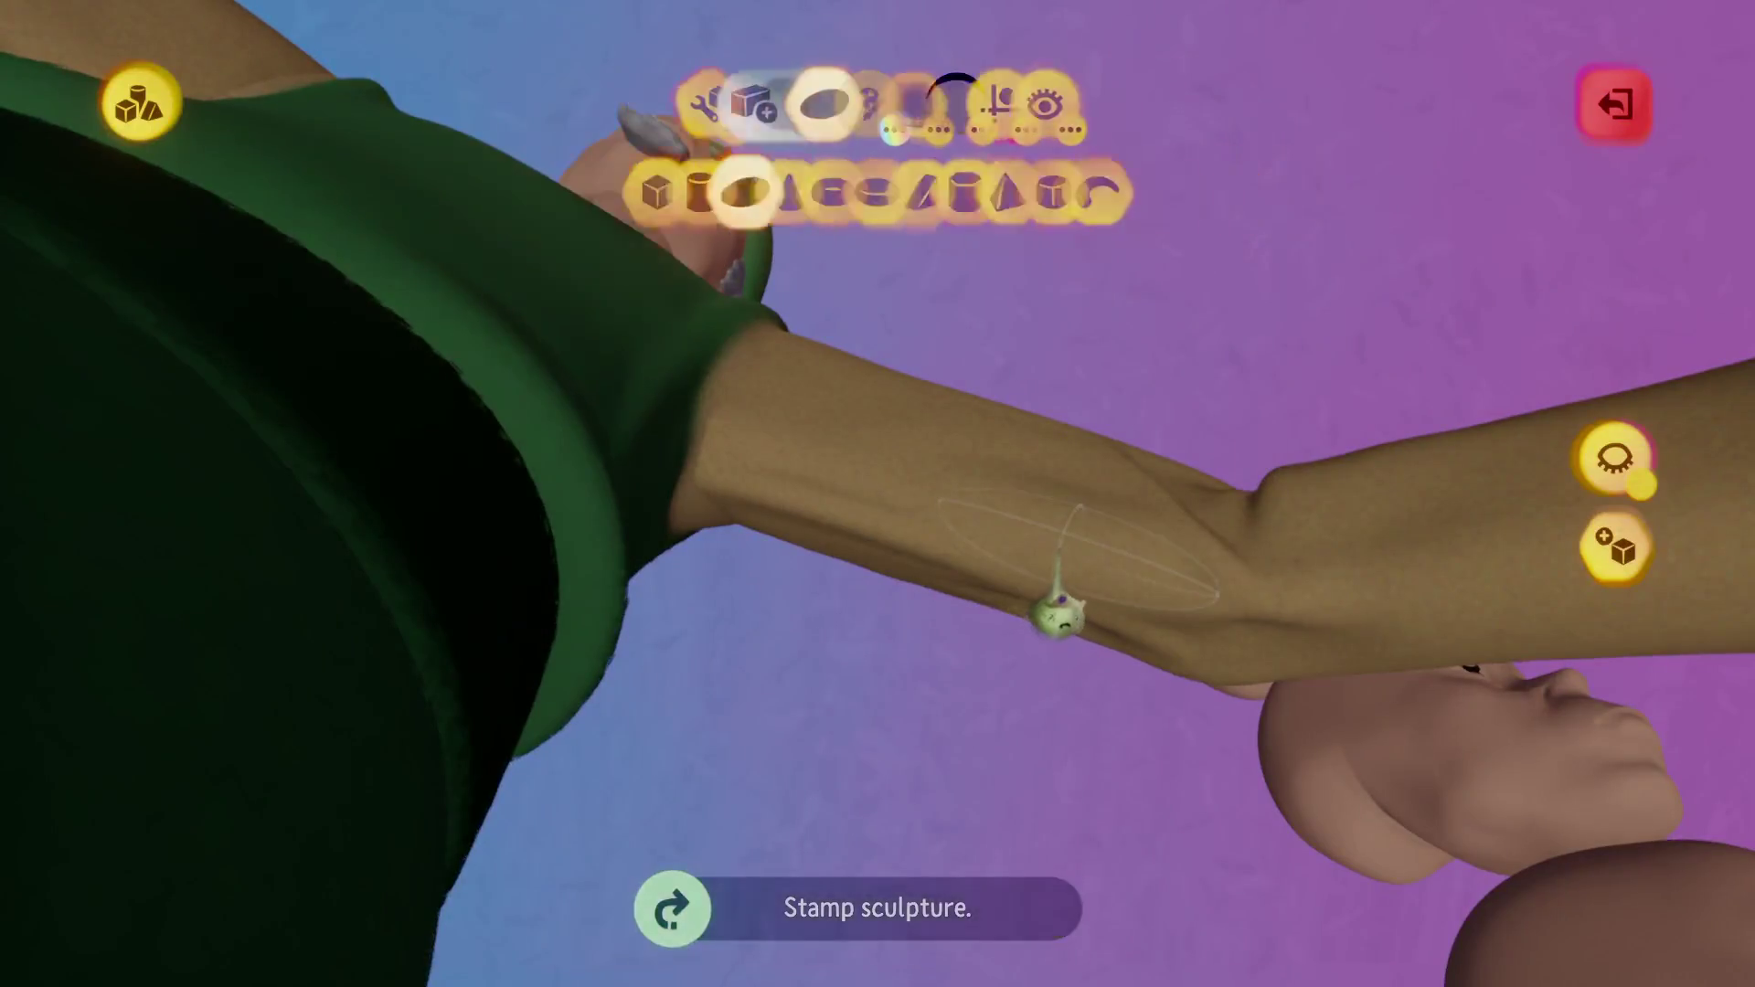
{"action": "key", "text": "Escape"}
{"action": "mouse_move", "coordinate": [1067, 624]}
{"action": "middle_mouse_down"}
{"action": "mouse_move", "coordinate": [1066, 639]}
{"action": "mouse_move", "coordinate": [1058, 592]}
{"action": "mouse_move", "coordinate": [945, 713]}
{"action": "mouse_move", "coordinate": [866, 658]}
{"action": "mouse_move", "coordinate": [893, 666]}
{"action": "mouse_move", "coordinate": [842, 686]}
{"action": "mouse_move", "coordinate": [835, 713]}
{"action": "mouse_move", "coordinate": [908, 631]}
{"action": "middle_mouse_up"}
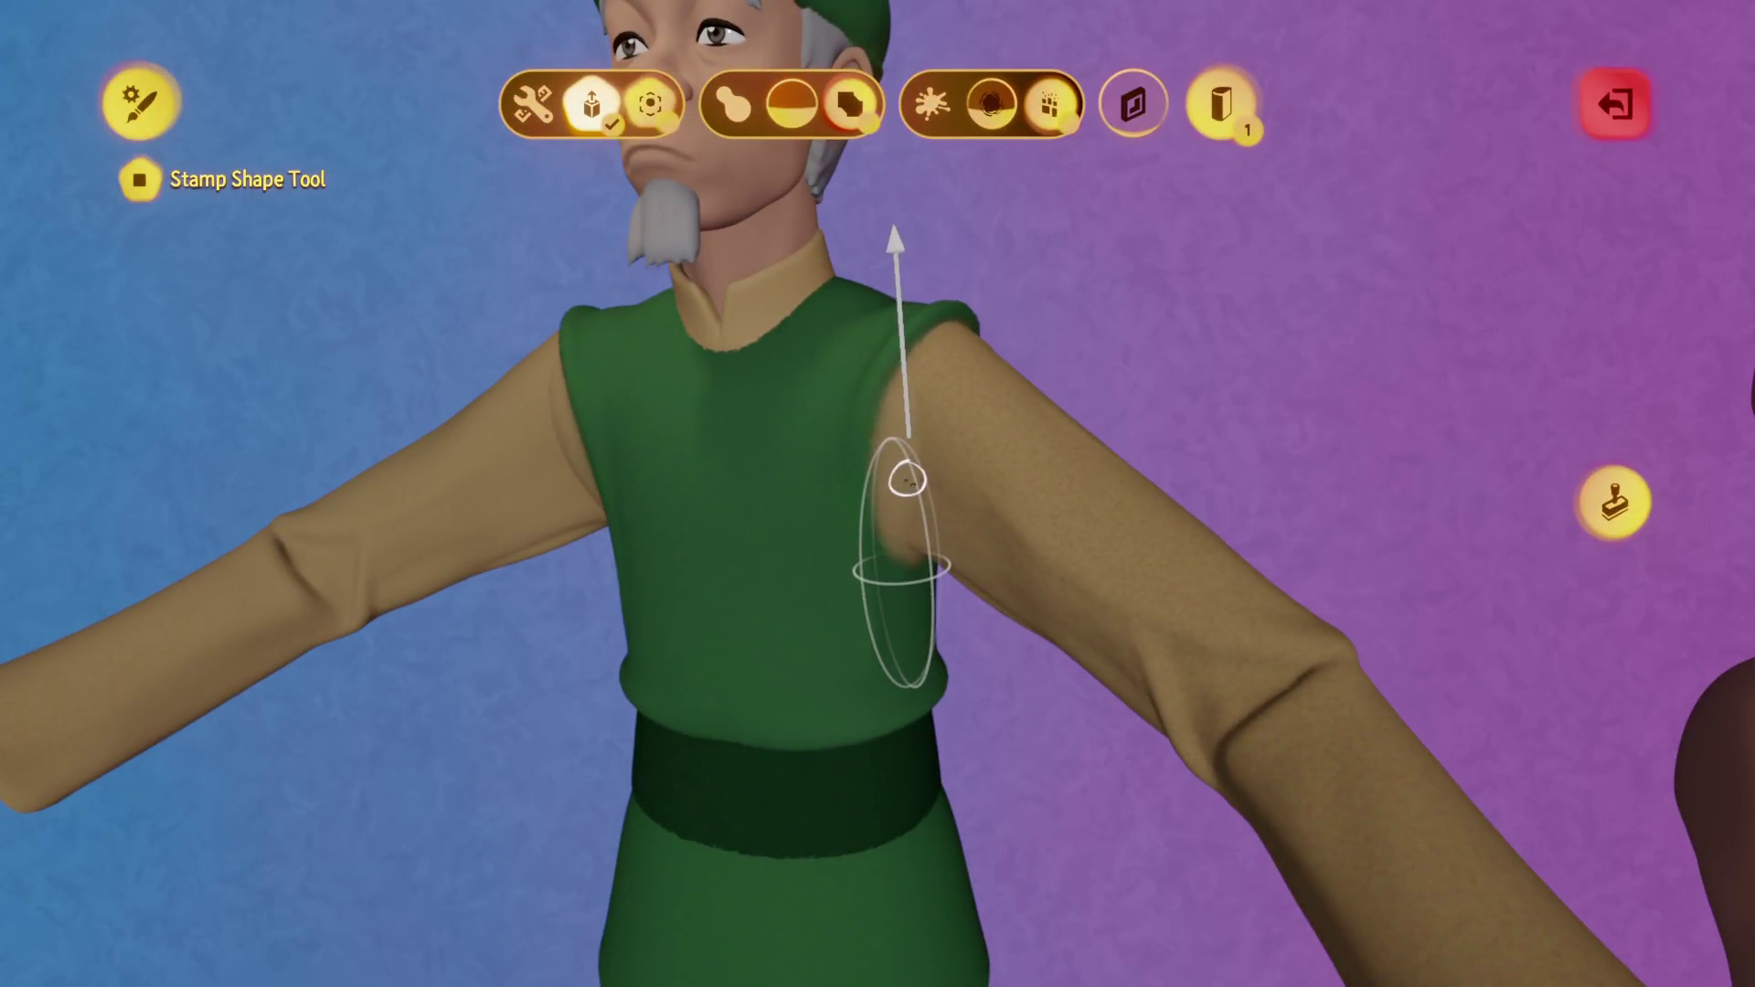
{"action": "middle_click_drag", "start_coordinate": [816, 344], "coordinate": [870, 458]}
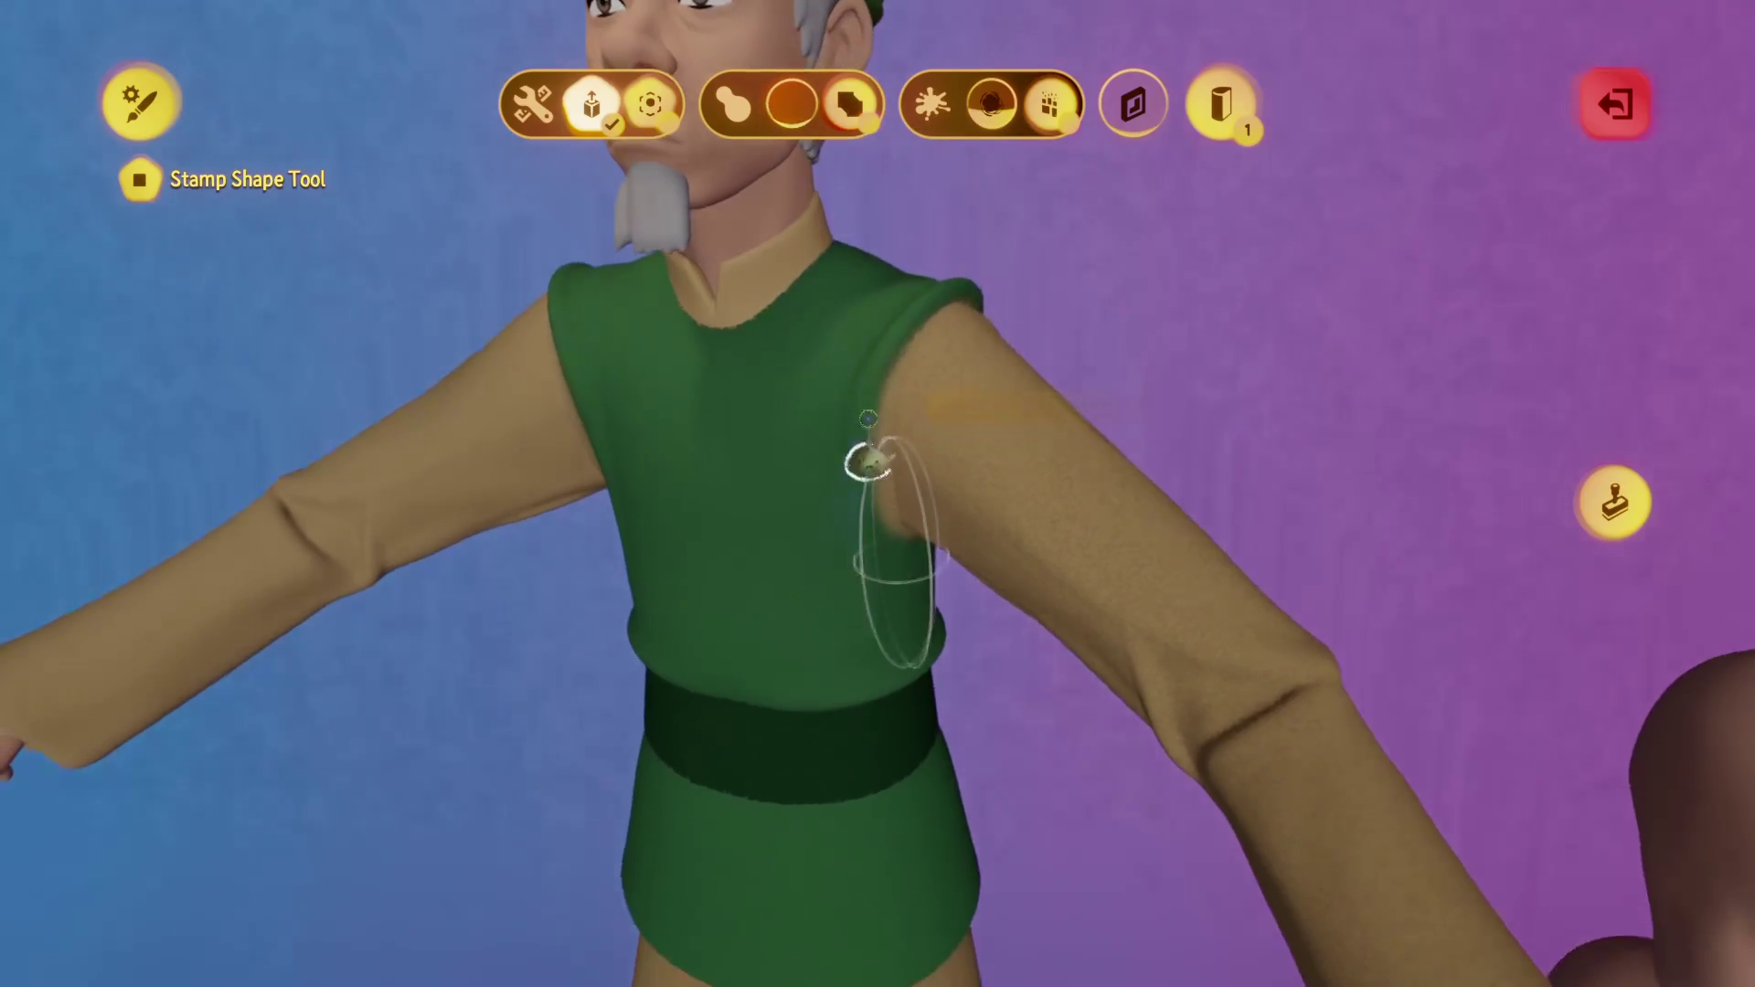
{"action": "key", "text": "Escape"}
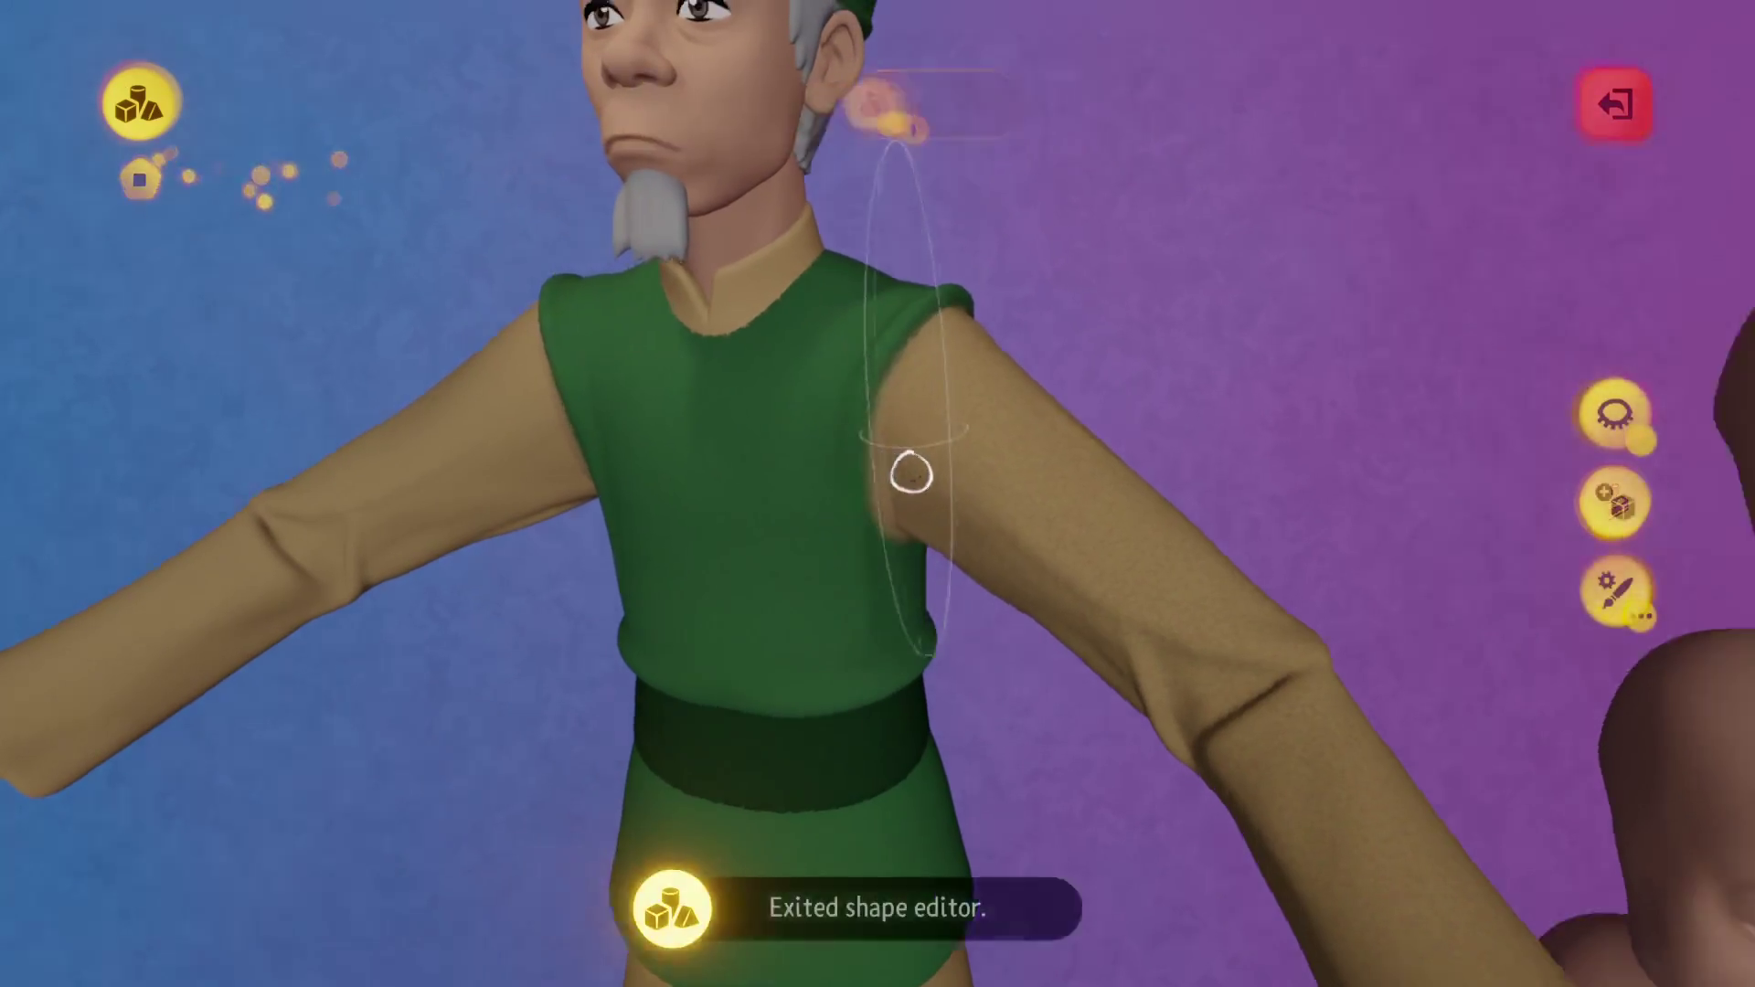
{"action": "scroll", "coordinate": [915, 470], "scroll_direction": "up", "scroll_amount": 5}
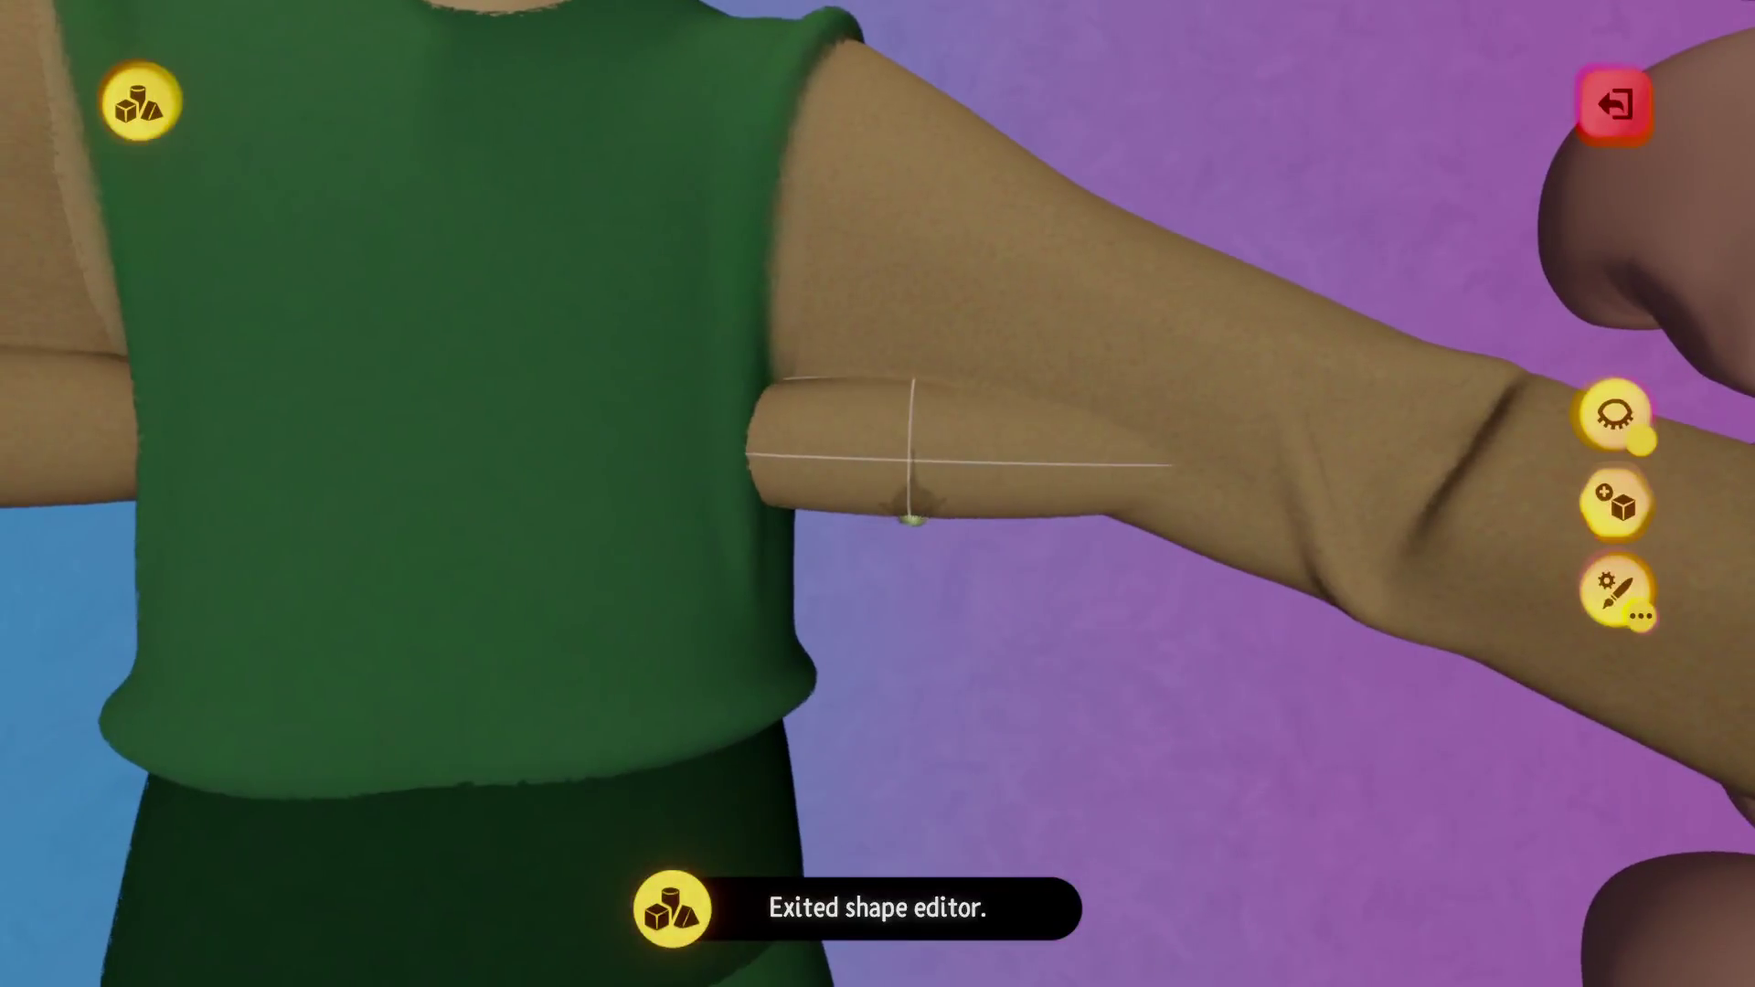
{"action": "mouse_move", "coordinate": [971, 485]}
{"action": "middle_mouse_down"}
{"action": "mouse_move", "coordinate": [941, 501]}
{"action": "mouse_move", "coordinate": [929, 476]}
{"action": "mouse_move", "coordinate": [942, 494]}
{"action": "middle_mouse_up"}
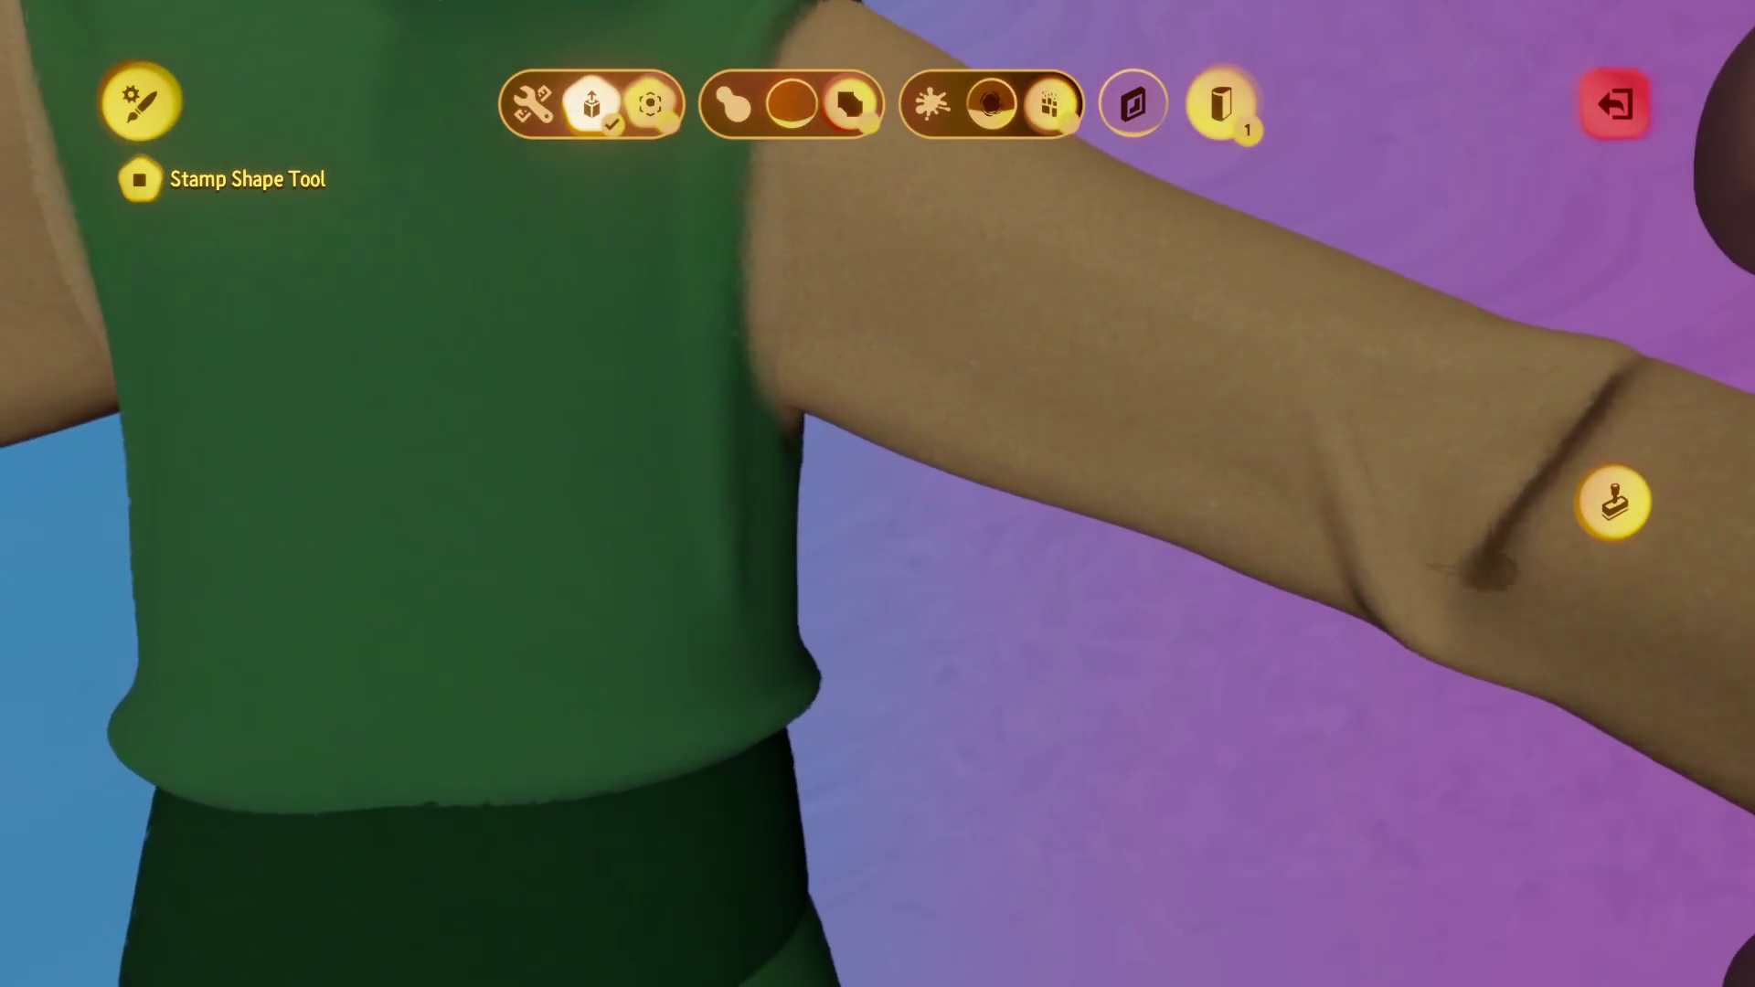
{"action": "left_click", "coordinate": [1616, 503]}
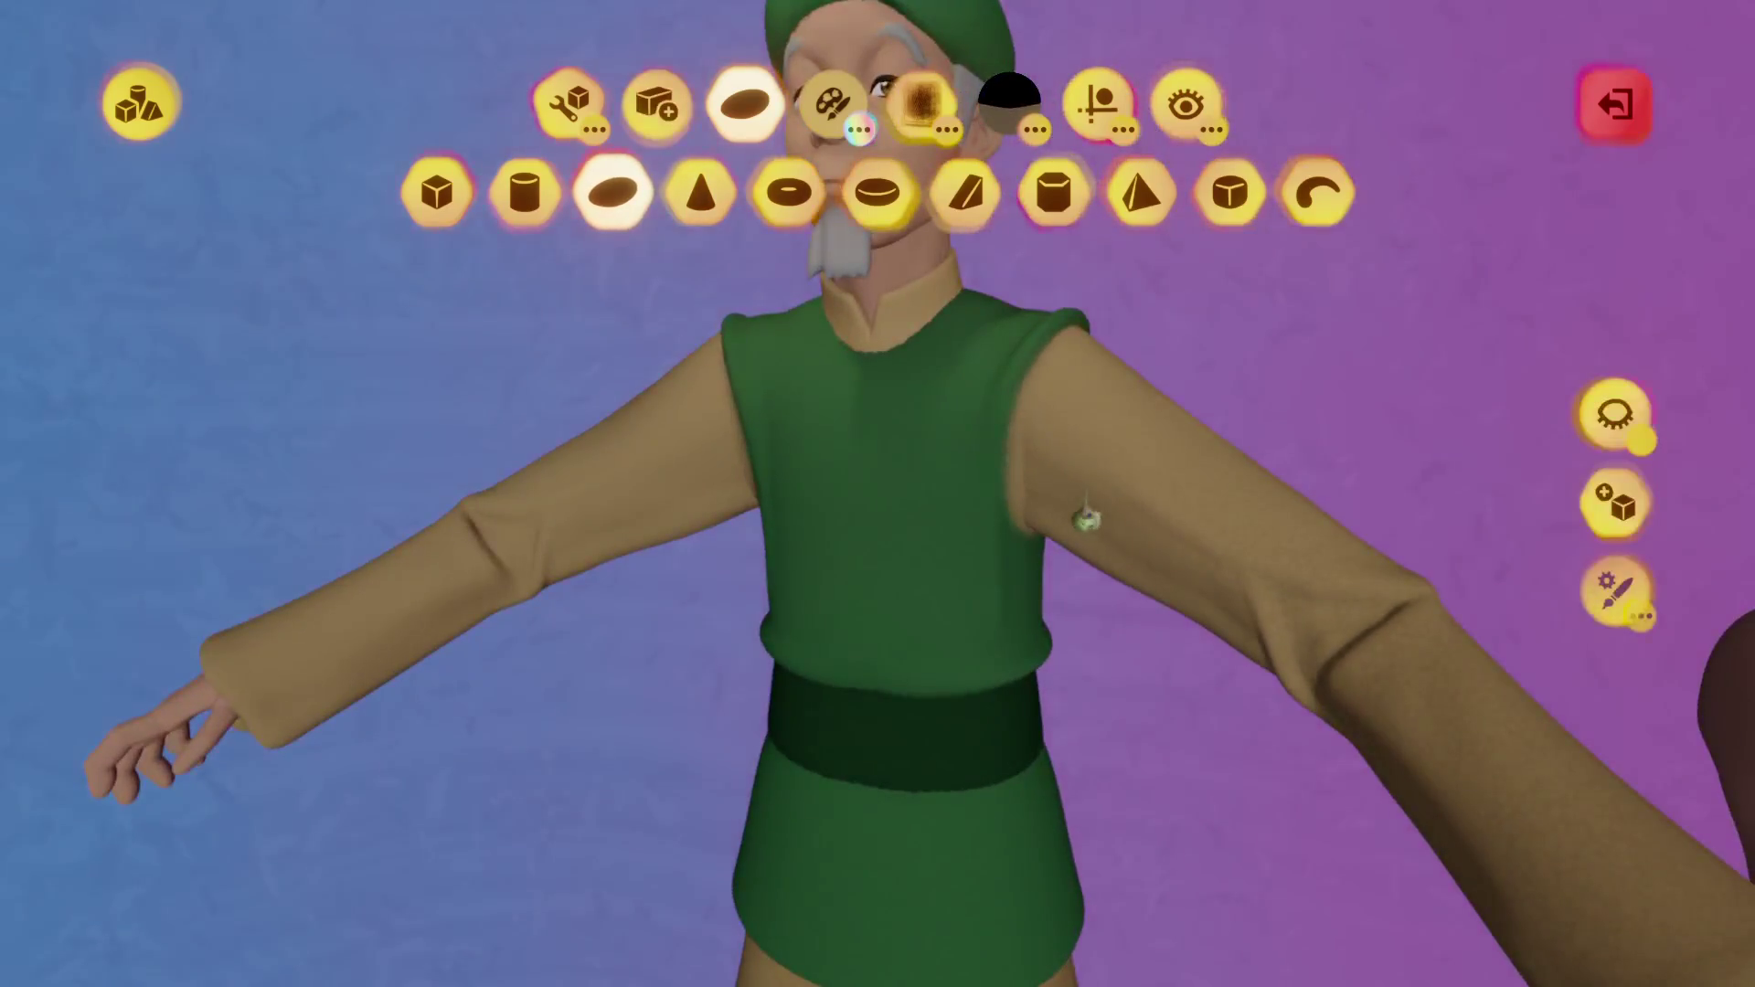
{"action": "left_click", "coordinate": [1049, 391]}
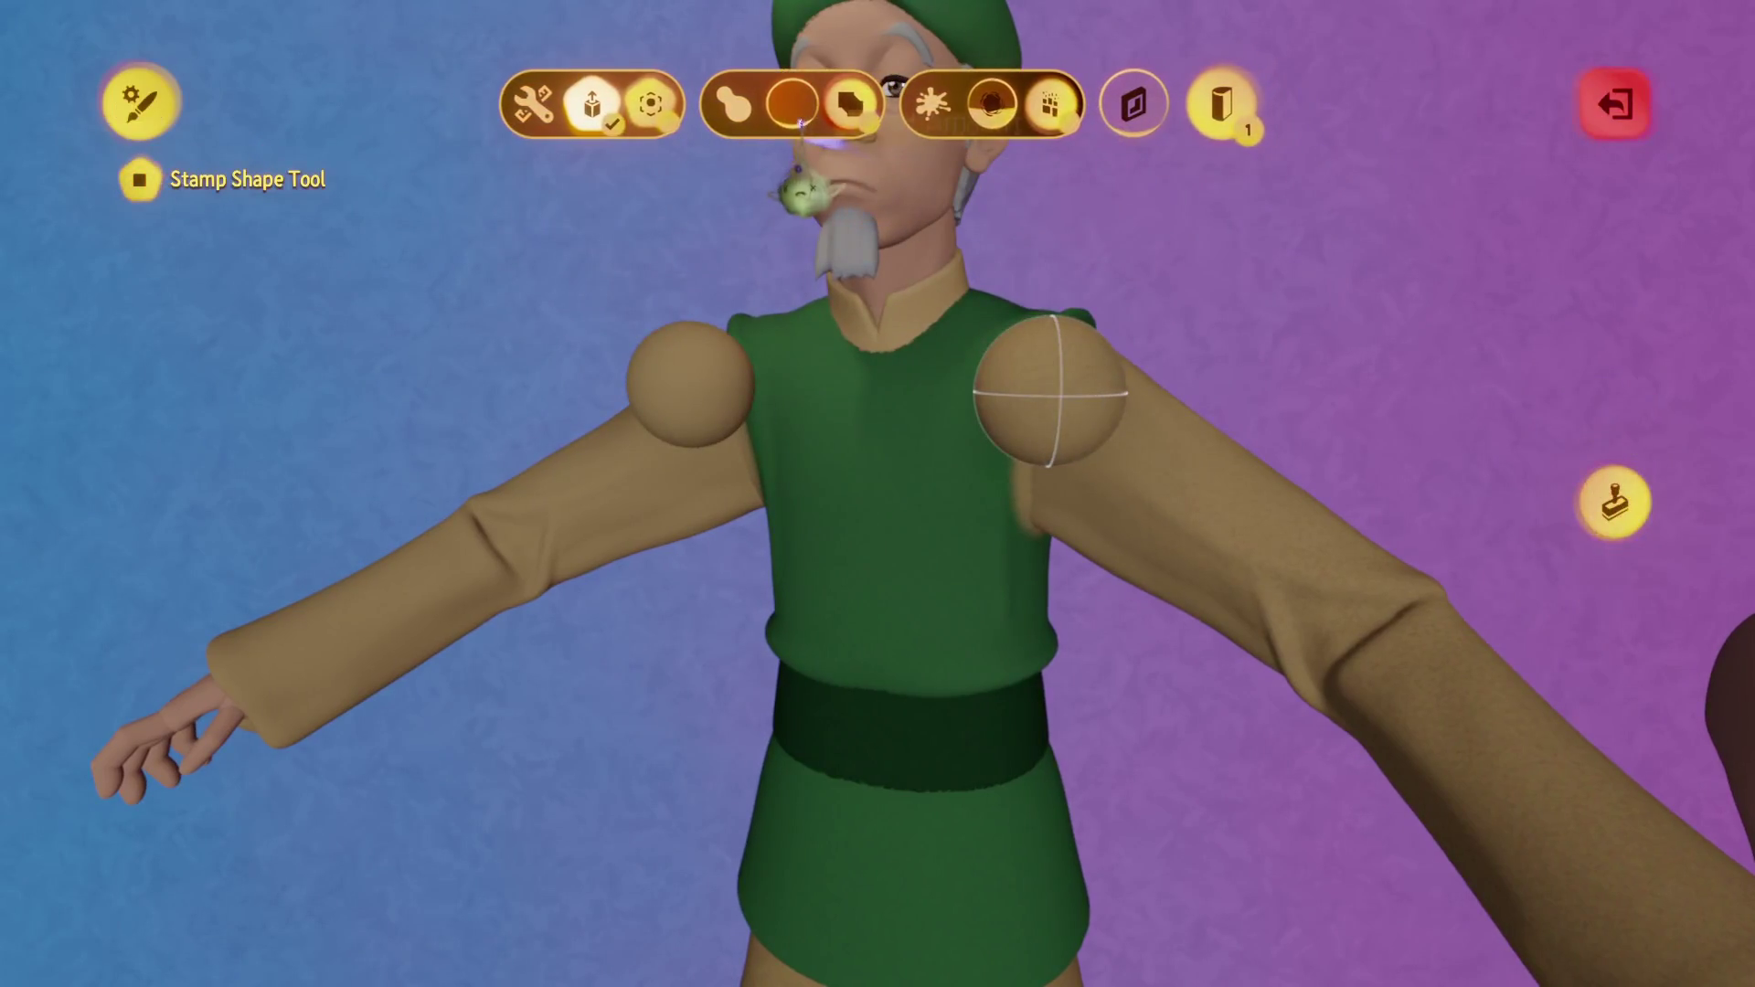
{"action": "key", "text": "Escape"}
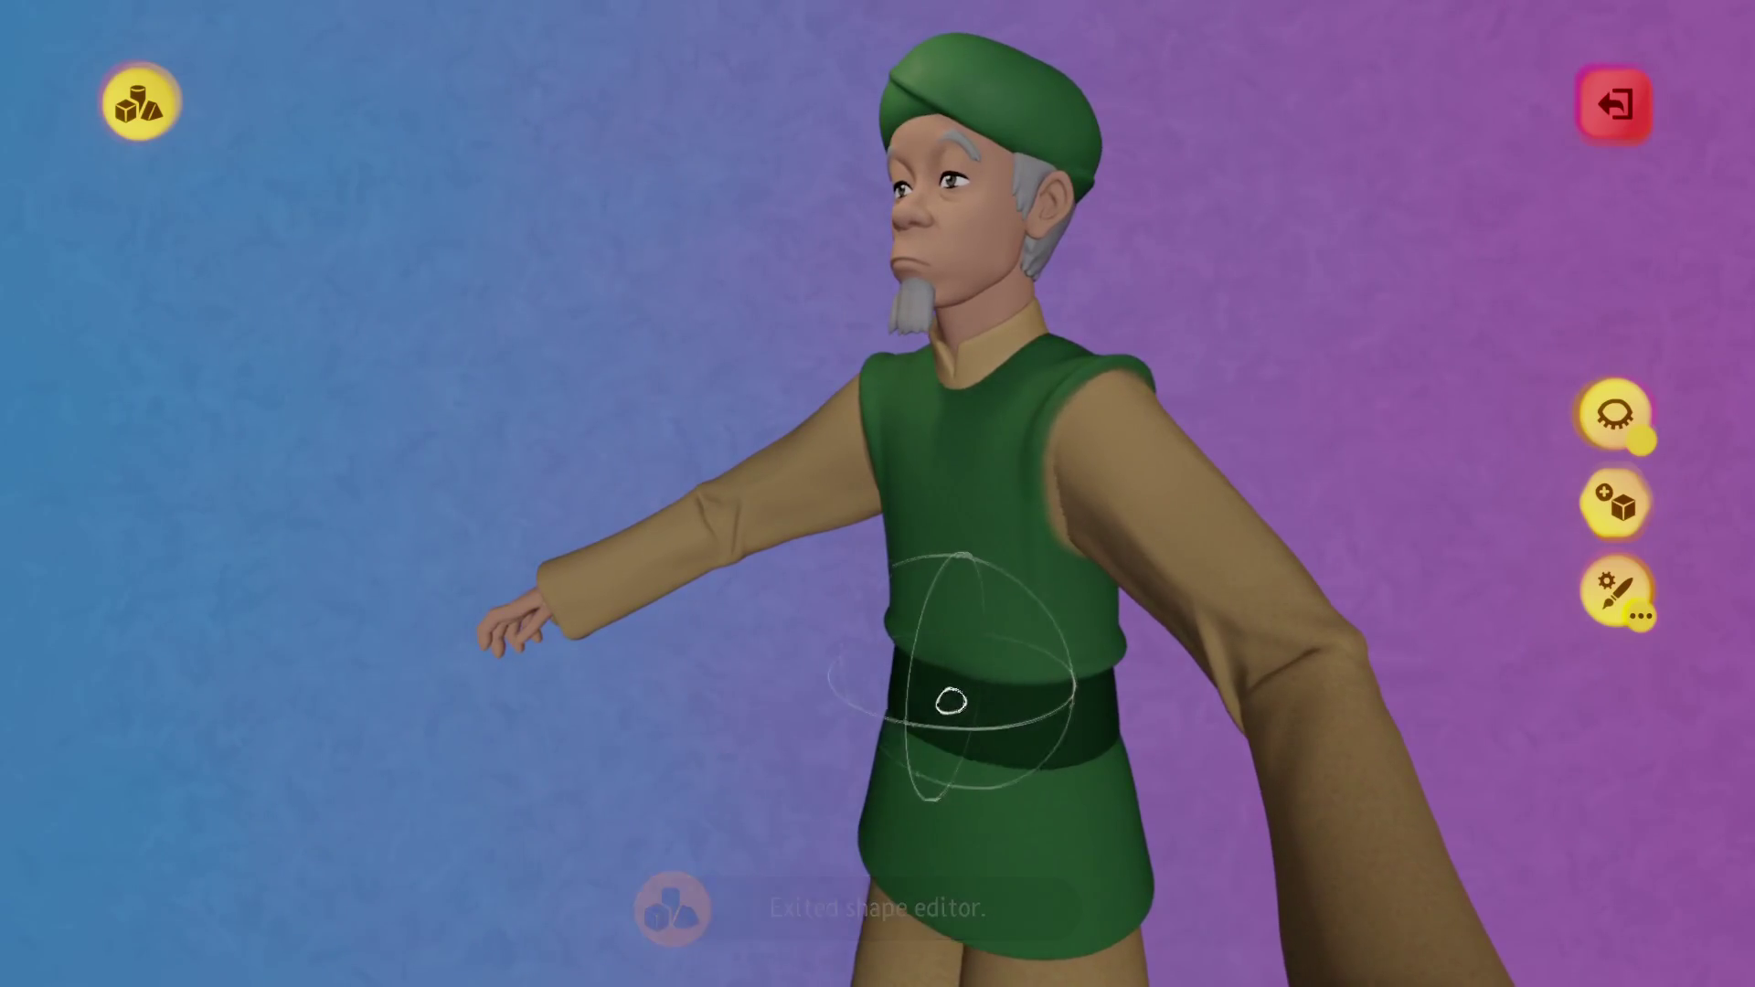
{"action": "key", "text": "ctrl+z"}
{"action": "key", "text": "ctrl+shift+z"}
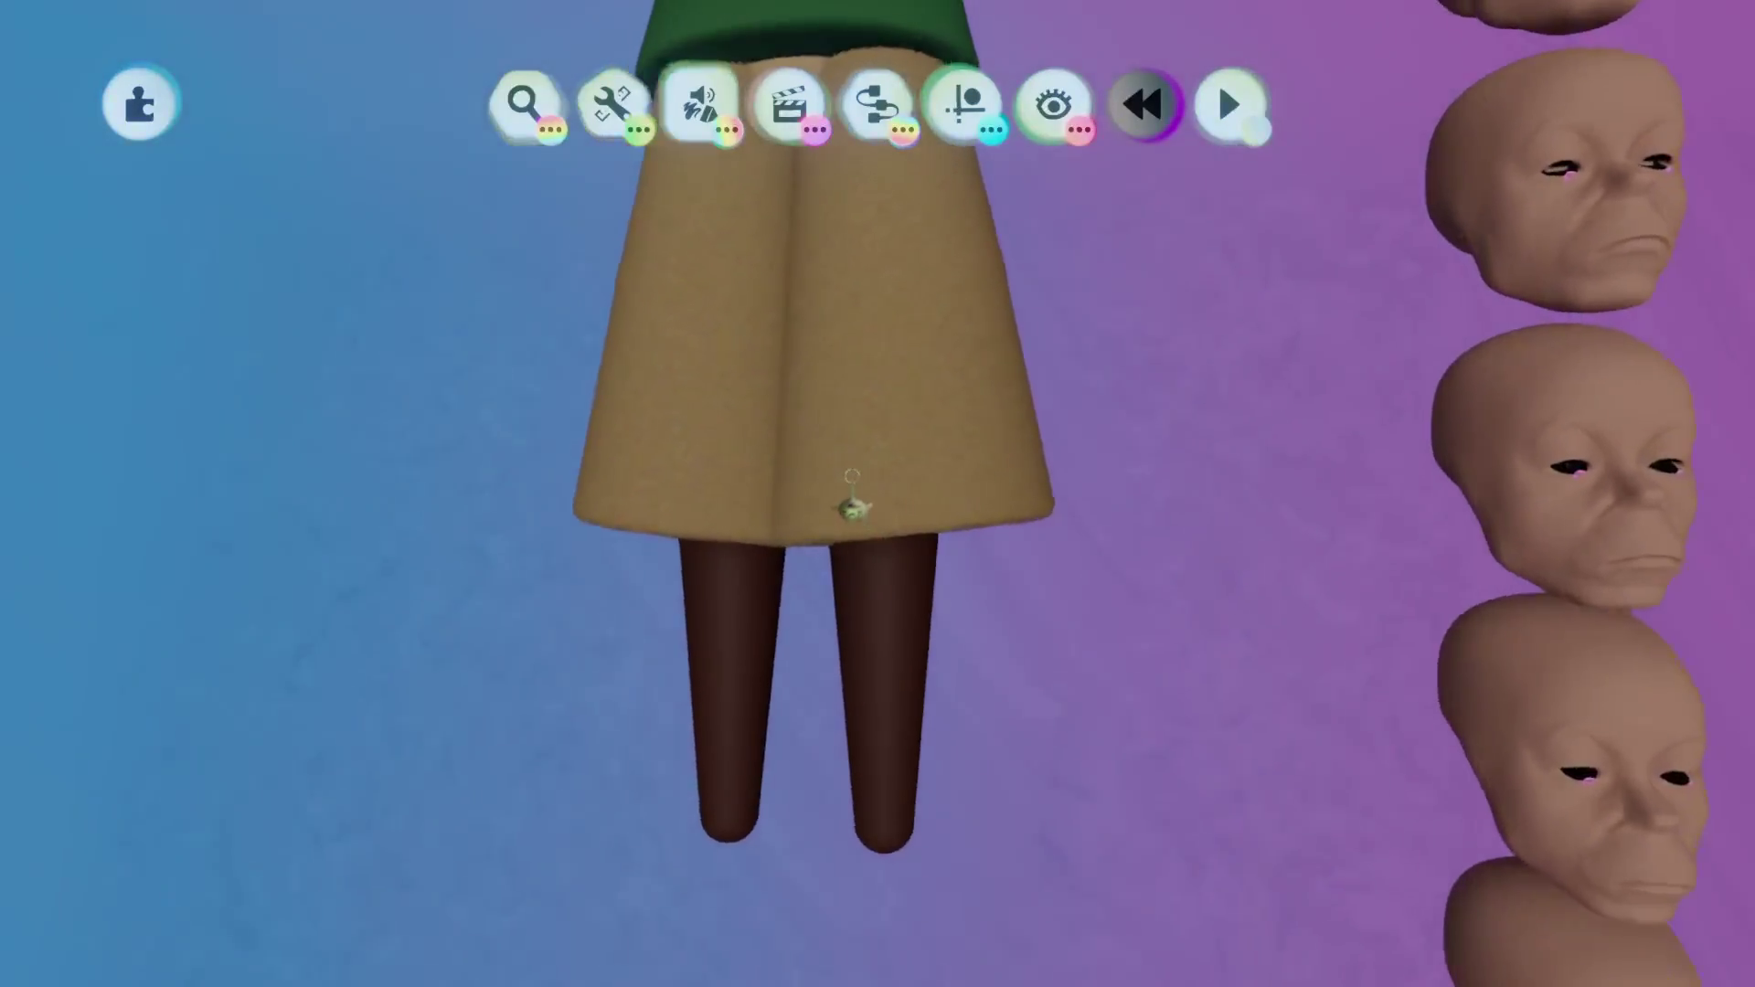
Try moving the right skirt cone inward, undo the move, and leave sculpt mode.
{"action": "left_click", "coordinate": [850, 505]}
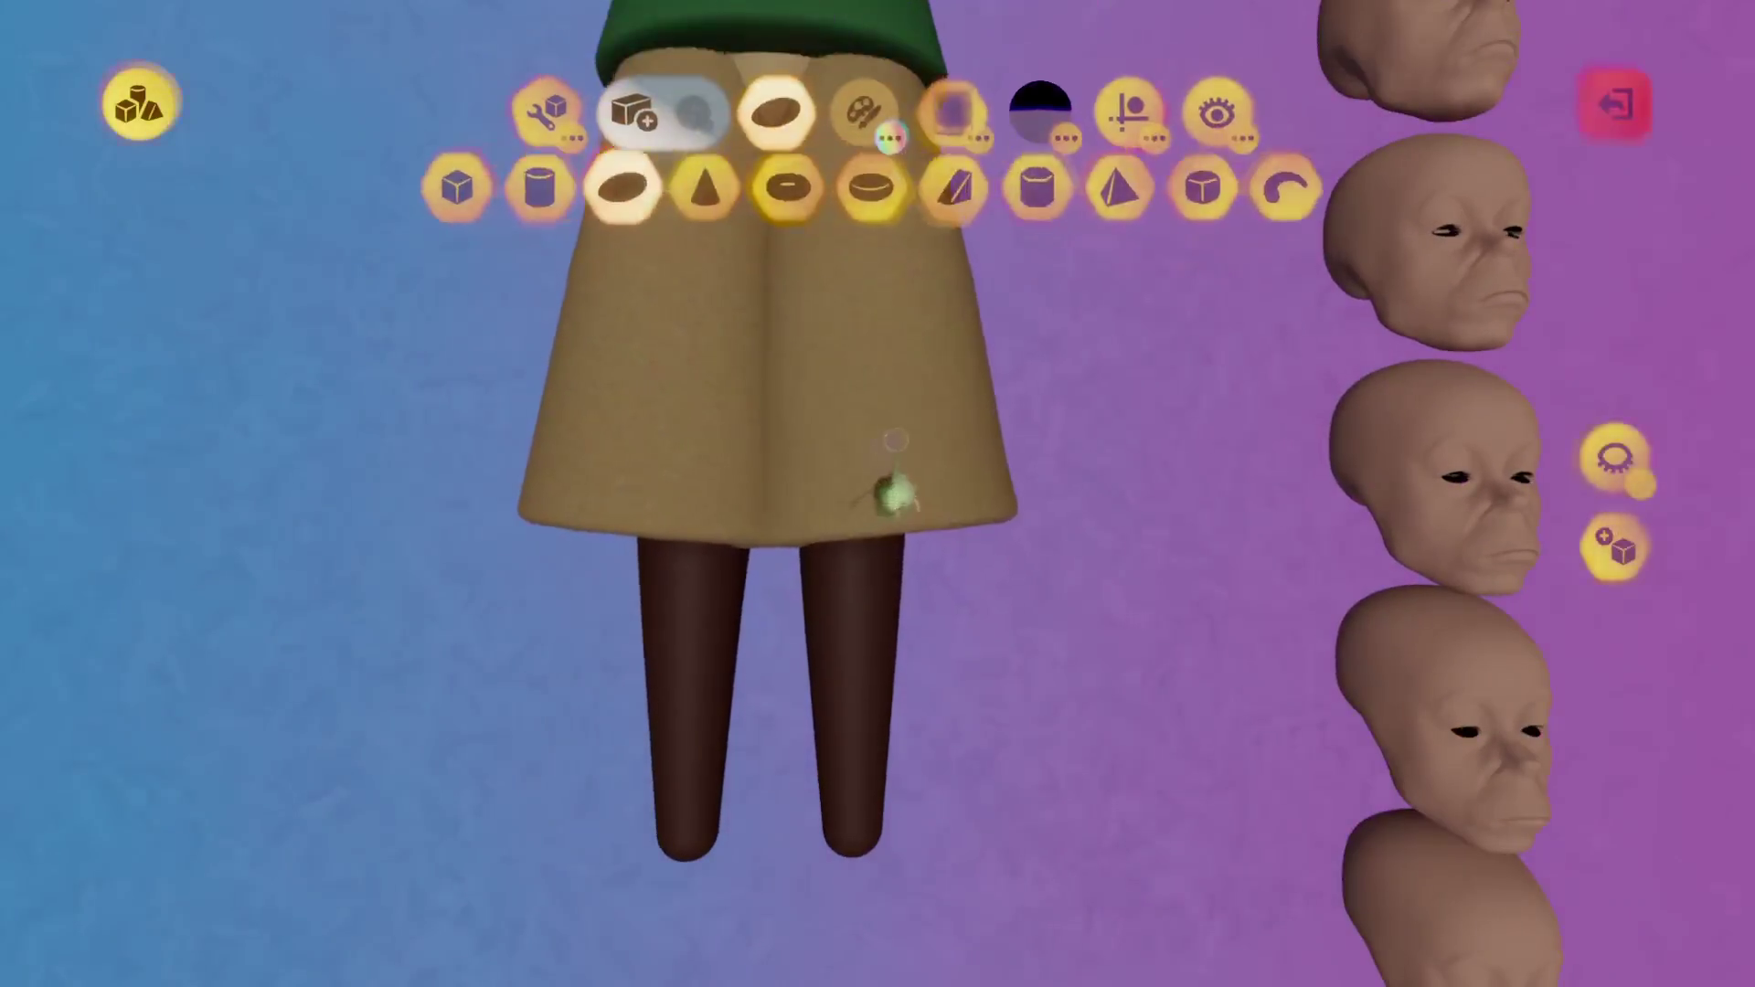
{"action": "key", "text": "Escape"}
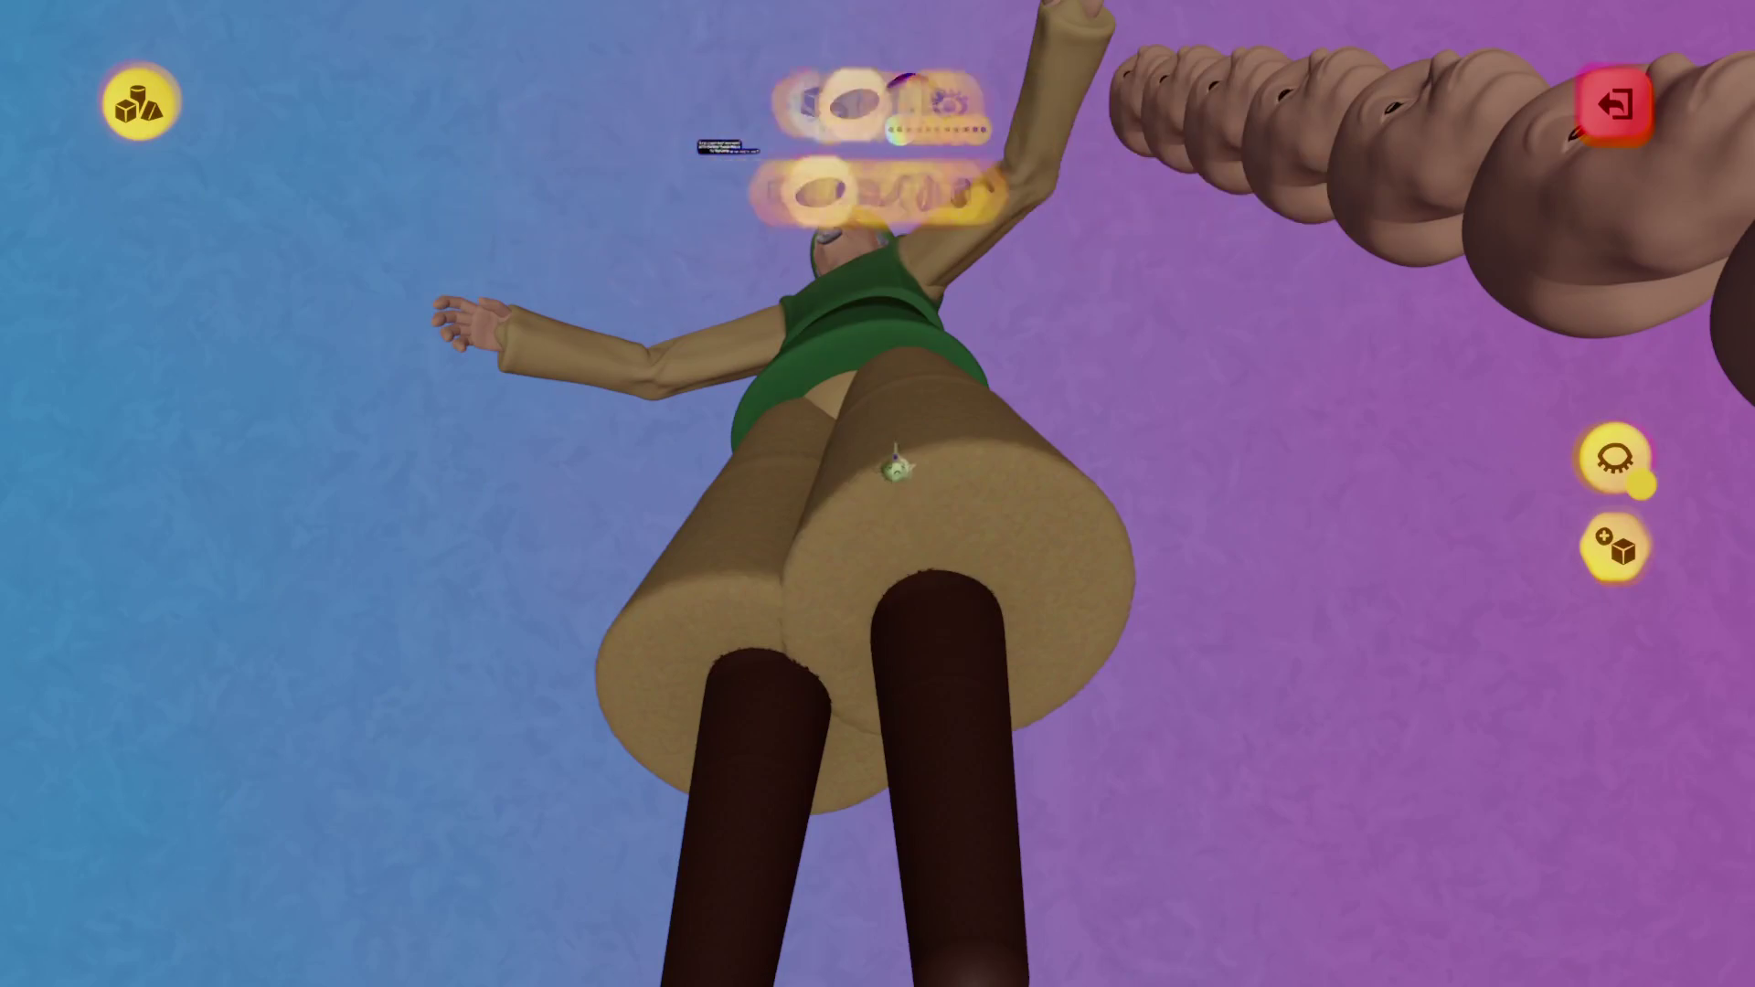
{"action": "left_click_drag", "start_coordinate": [887, 512], "coordinate": [893, 463]}
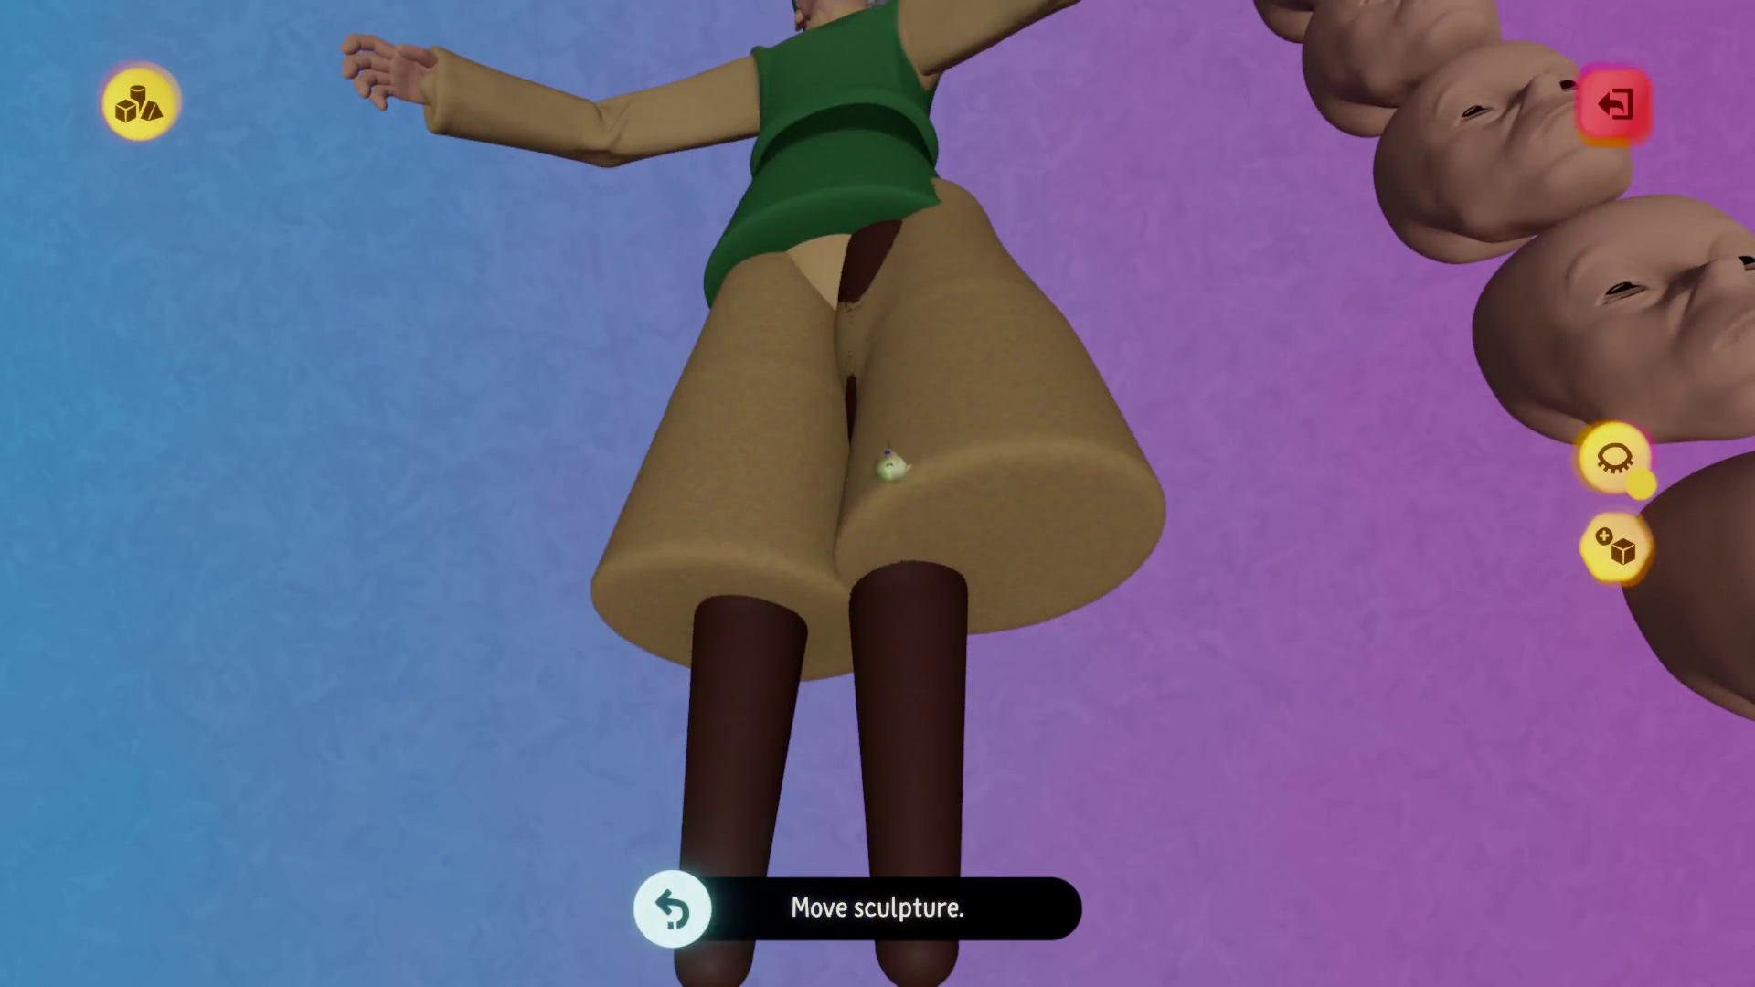
{"action": "key", "text": "ctrl+z"}
{"action": "key", "text": "Escape"}
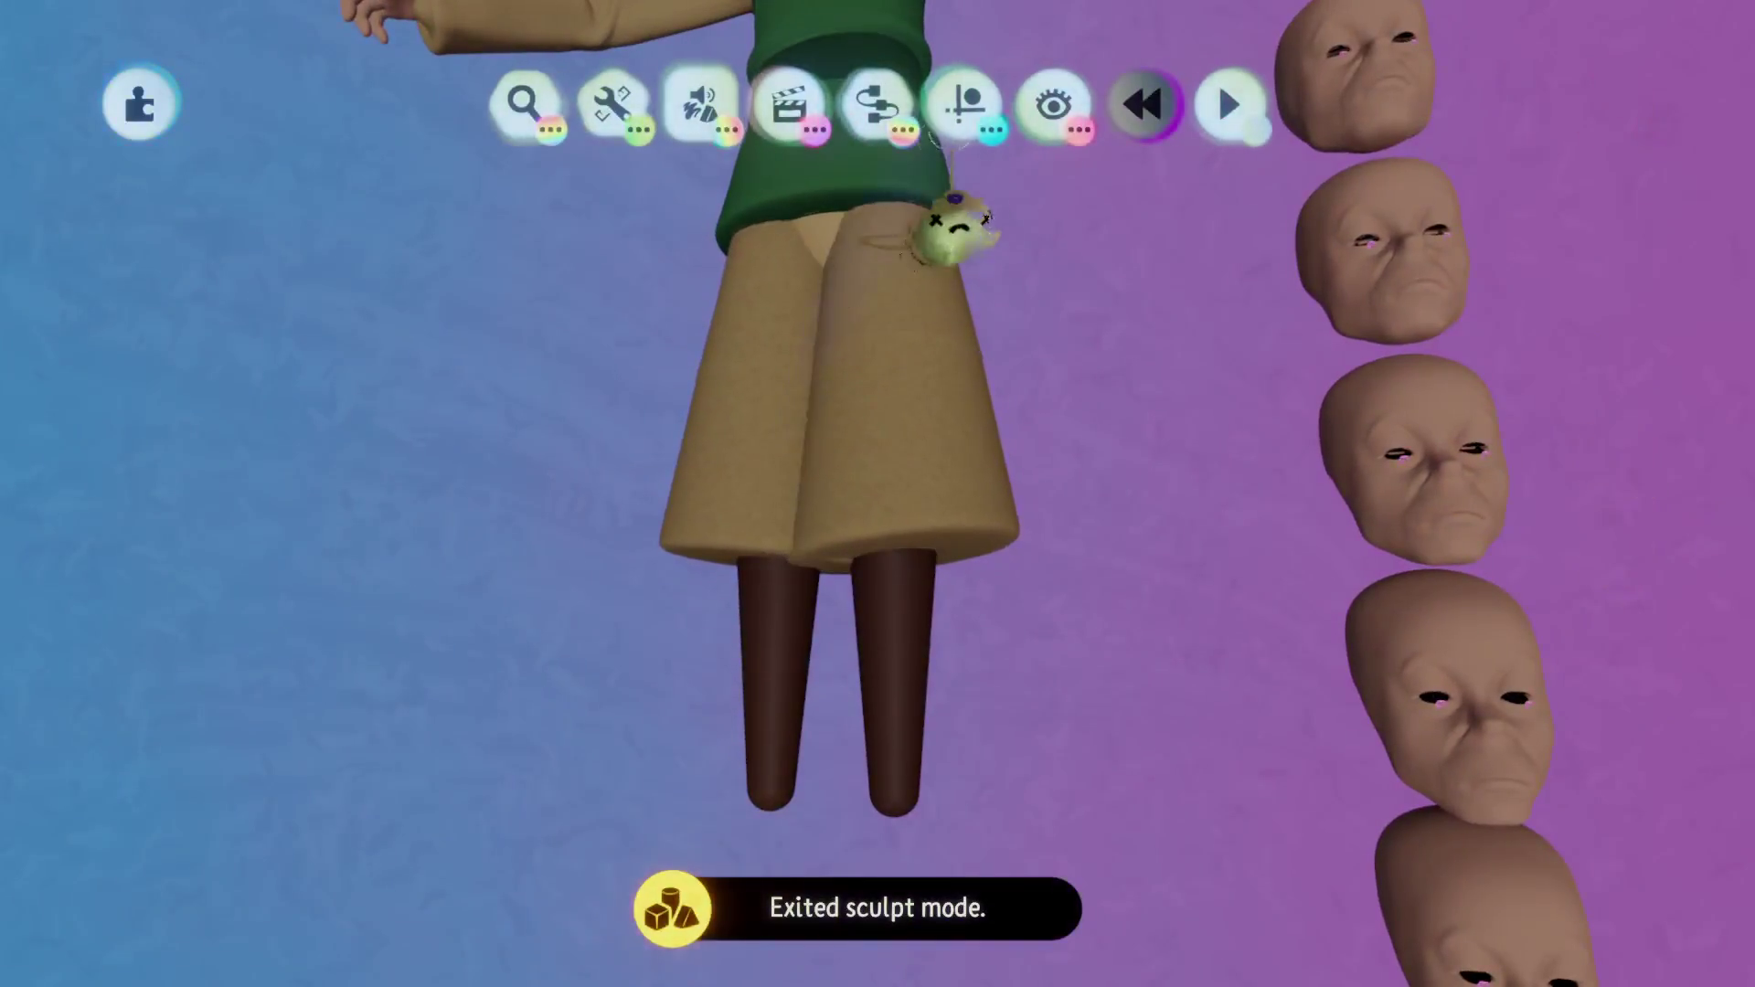
Select the skirt and view its Tweak surface properties, then close them.
{"action": "mouse_move", "coordinate": [717, 332]}
{"action": "left_mouse_down"}
{"action": "mouse_move", "coordinate": [717, 392]}
{"action": "mouse_move", "coordinate": [885, 469]}
{"action": "mouse_move", "coordinate": [813, 443]}
{"action": "mouse_move", "coordinate": [722, 444]}
{"action": "left_mouse_up"}
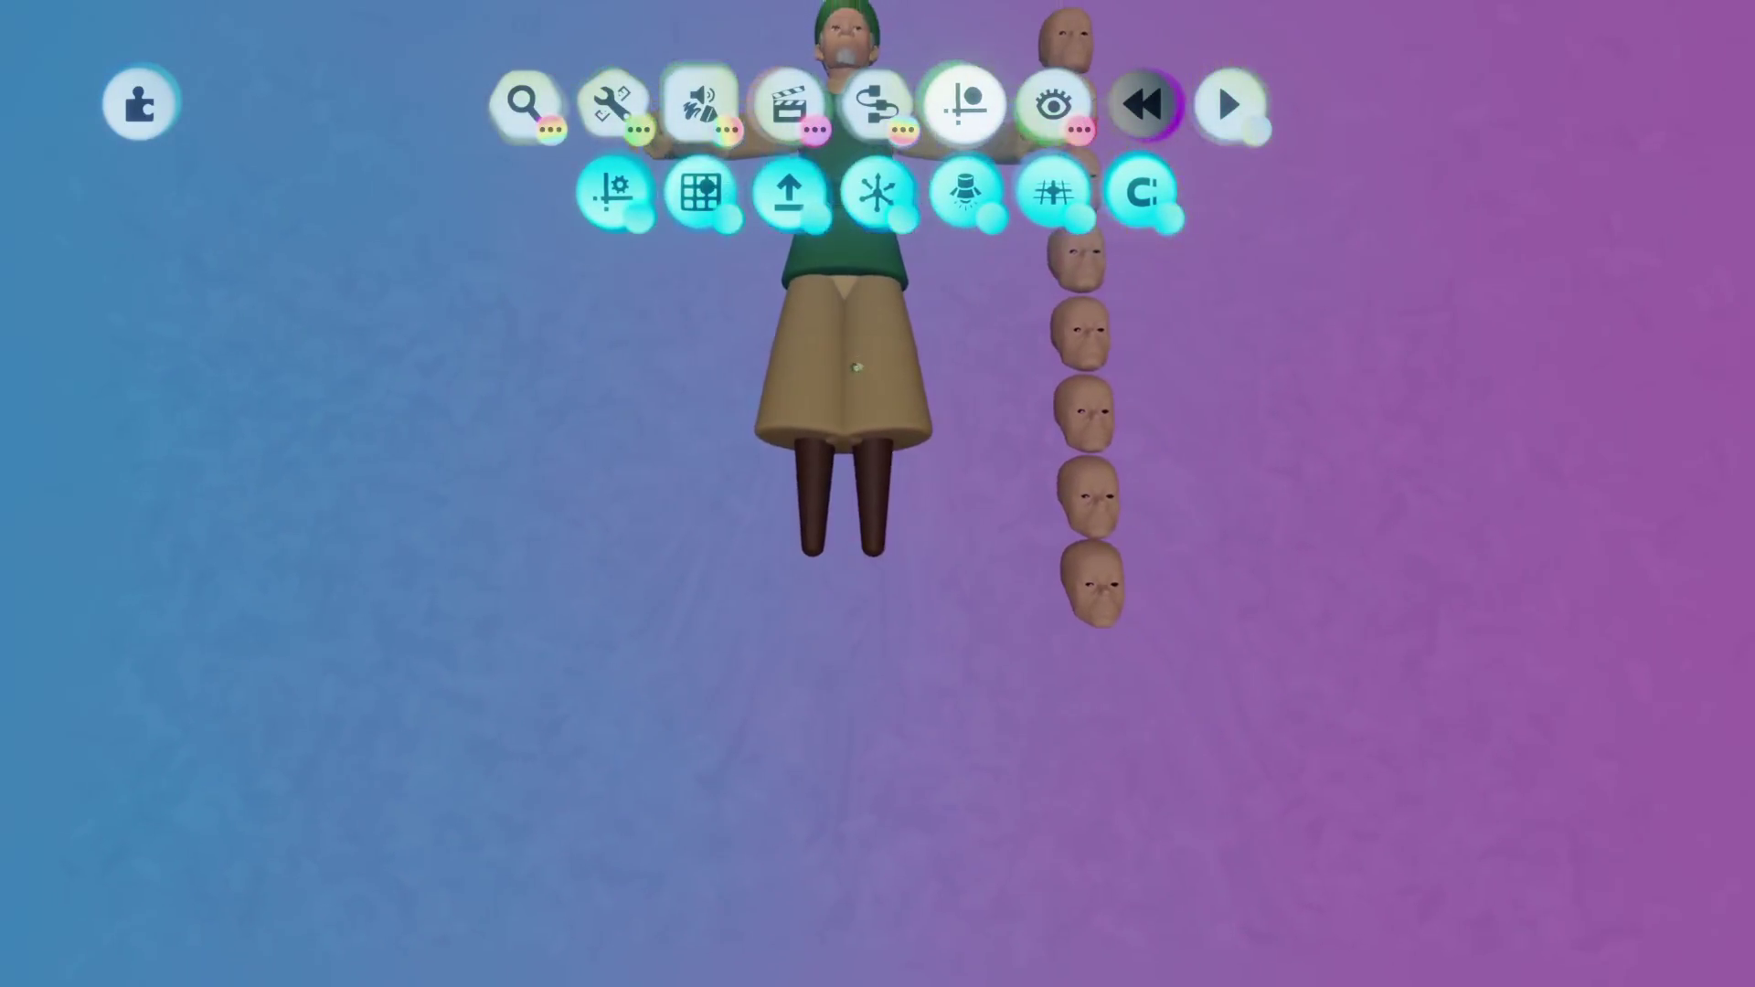
{"action": "scroll", "coordinate": [857, 368], "scroll_direction": "down", "scroll_amount": 2}
{"action": "scroll", "coordinate": [857, 367], "scroll_direction": "up", "scroll_amount": 8}
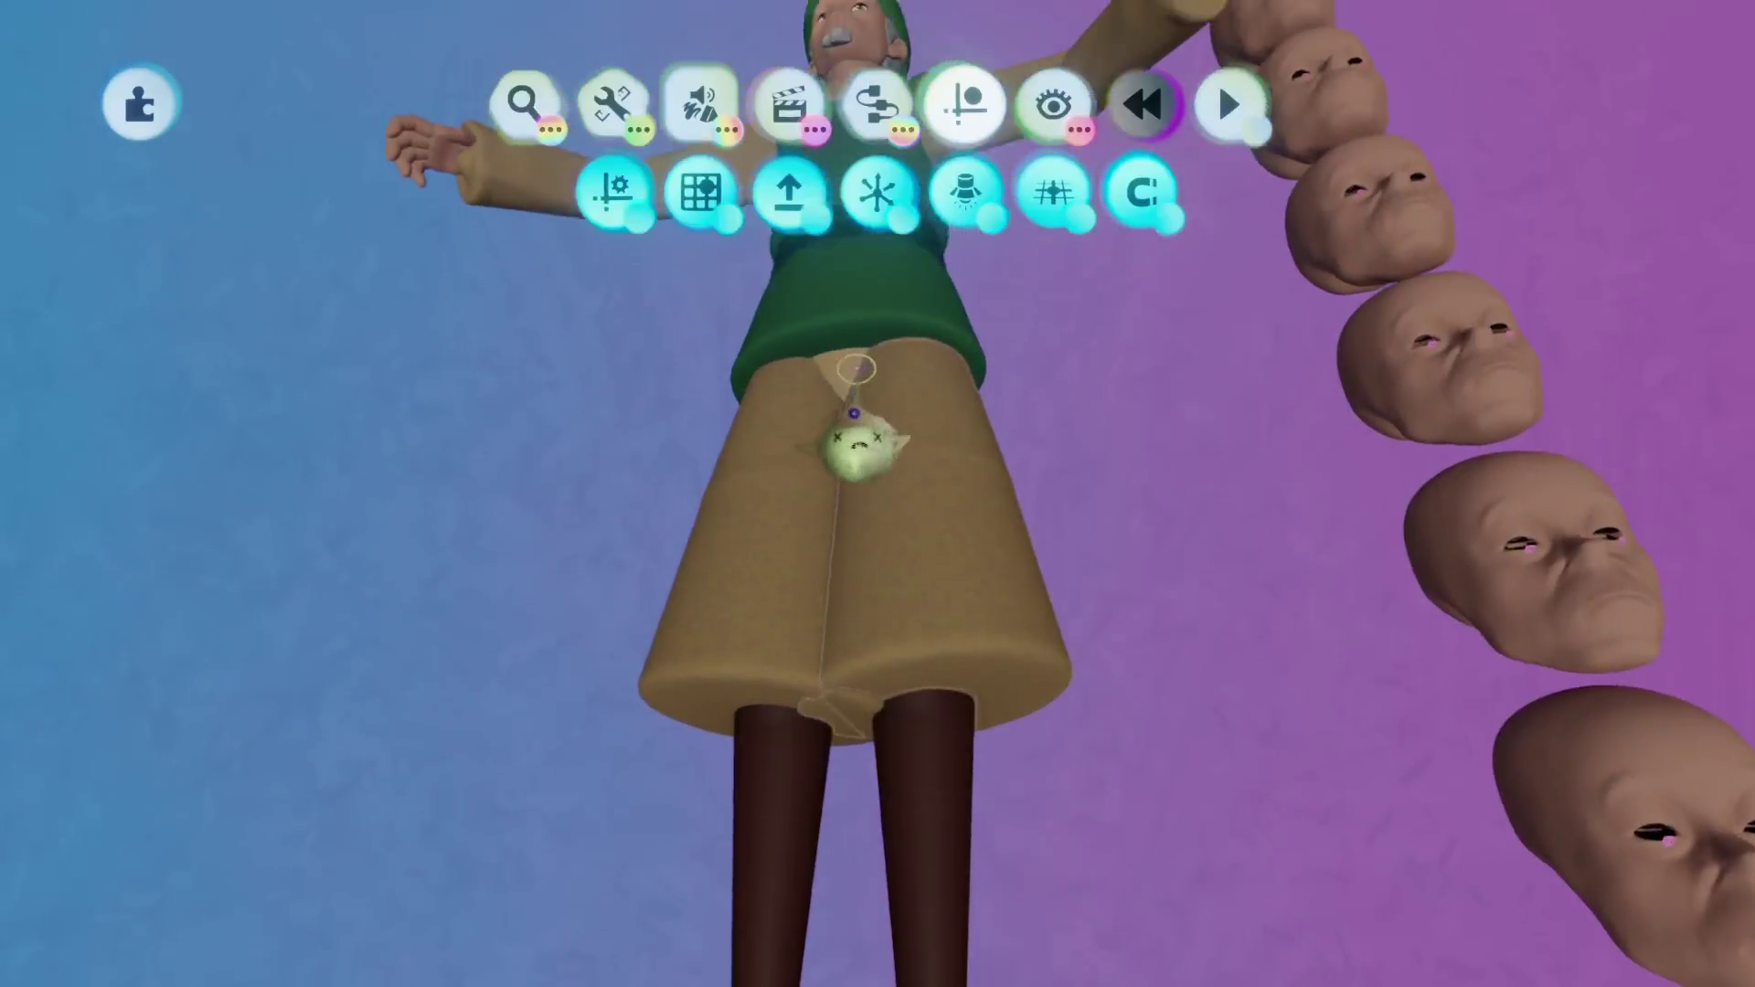
{"action": "scroll", "coordinate": [857, 368], "scroll_direction": "down", "scroll_amount": 3}
{"action": "scroll", "coordinate": [778, 362], "scroll_direction": "up", "scroll_amount": 5}
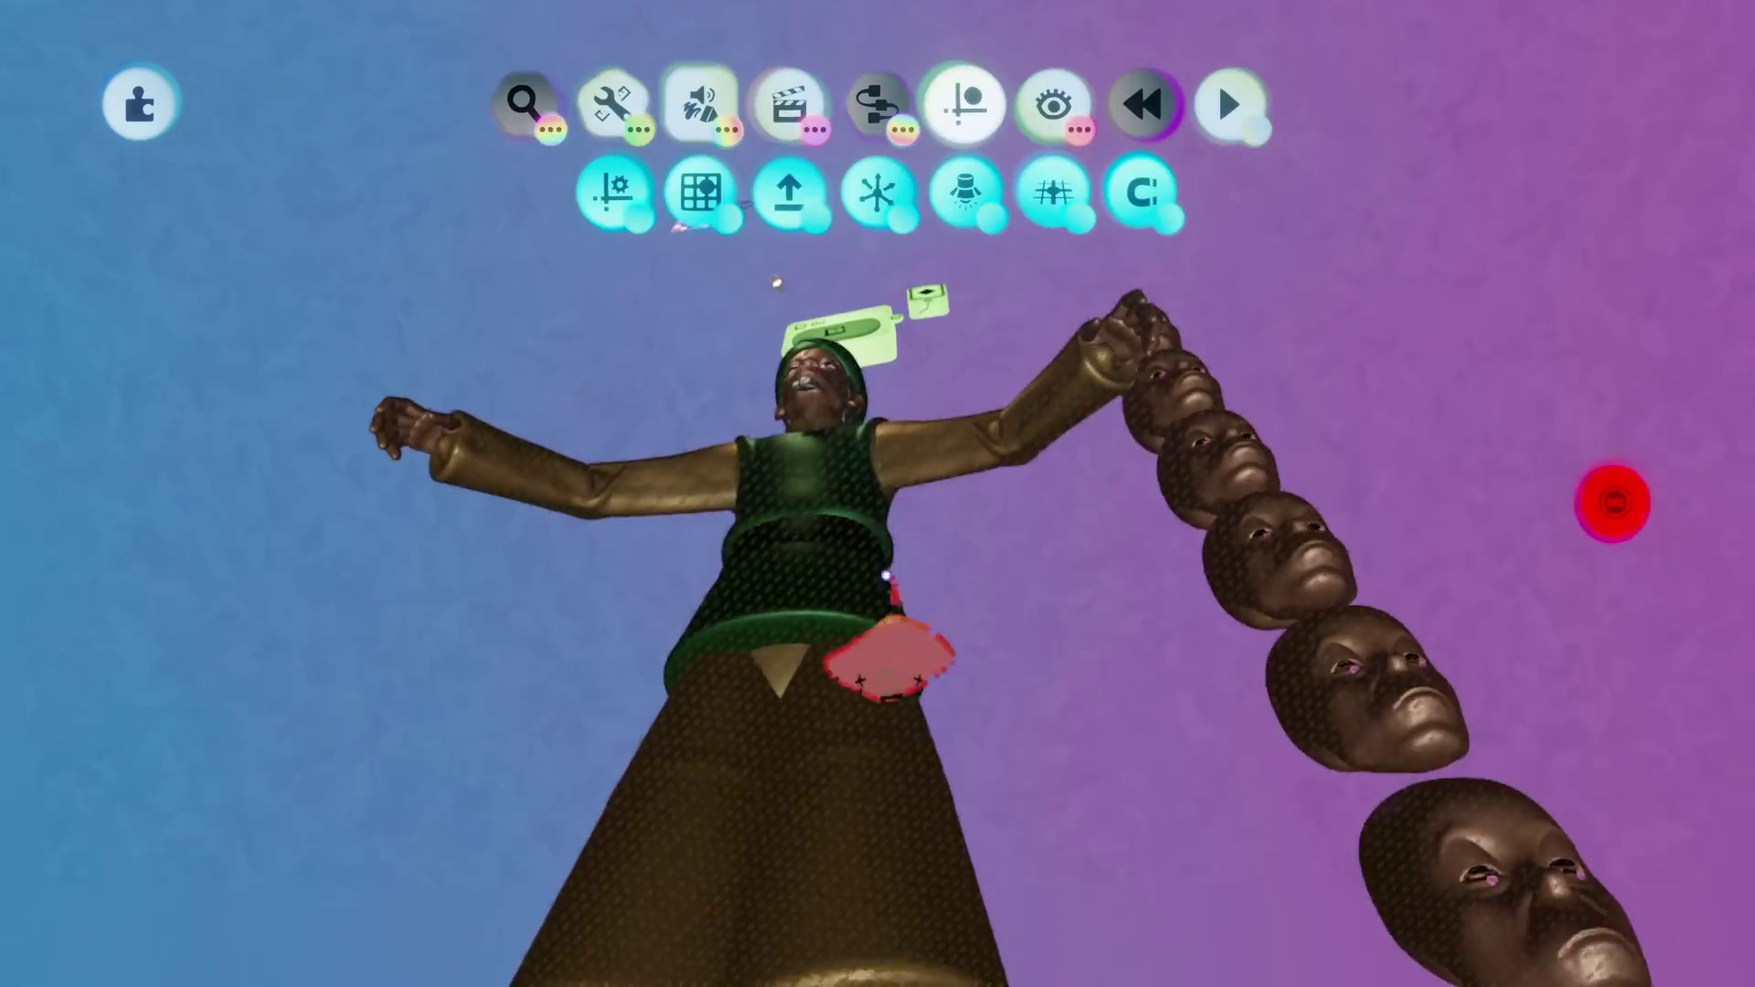
{"action": "scroll", "coordinate": [795, 731], "scroll_direction": "down", "scroll_amount": 2}
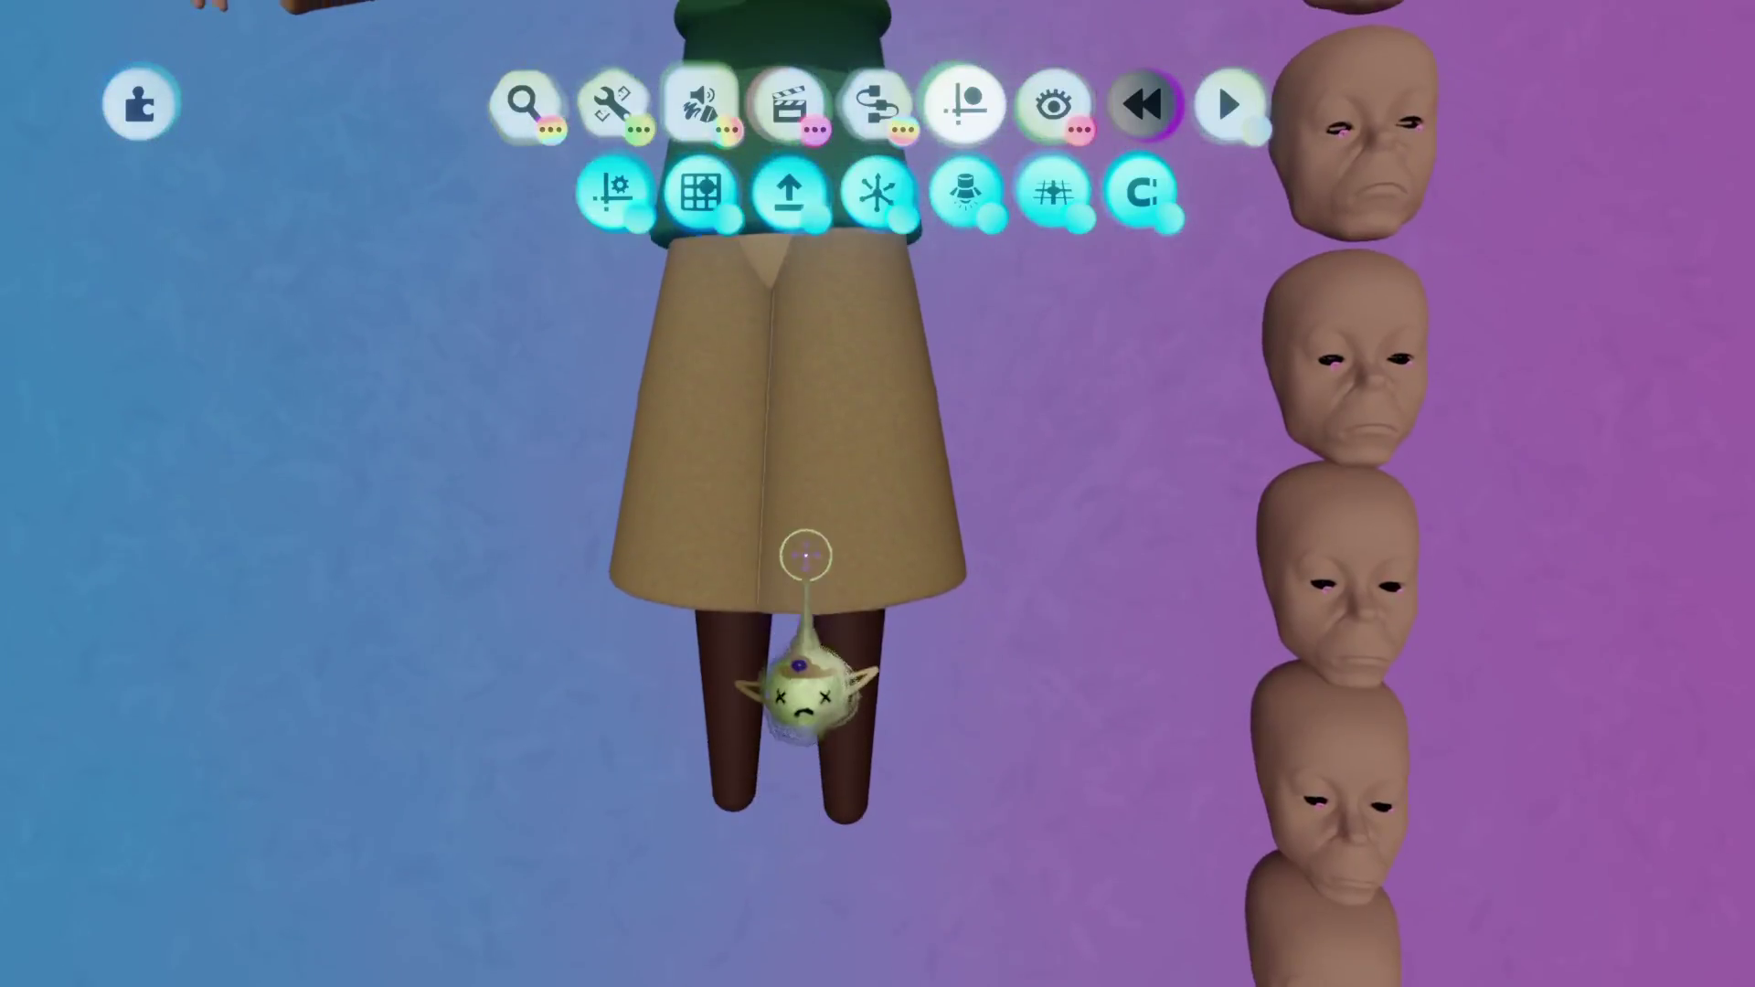
{"action": "scroll", "coordinate": [784, 567], "scroll_direction": "up", "scroll_amount": 2}
{"action": "left_click", "coordinate": [779, 512]}
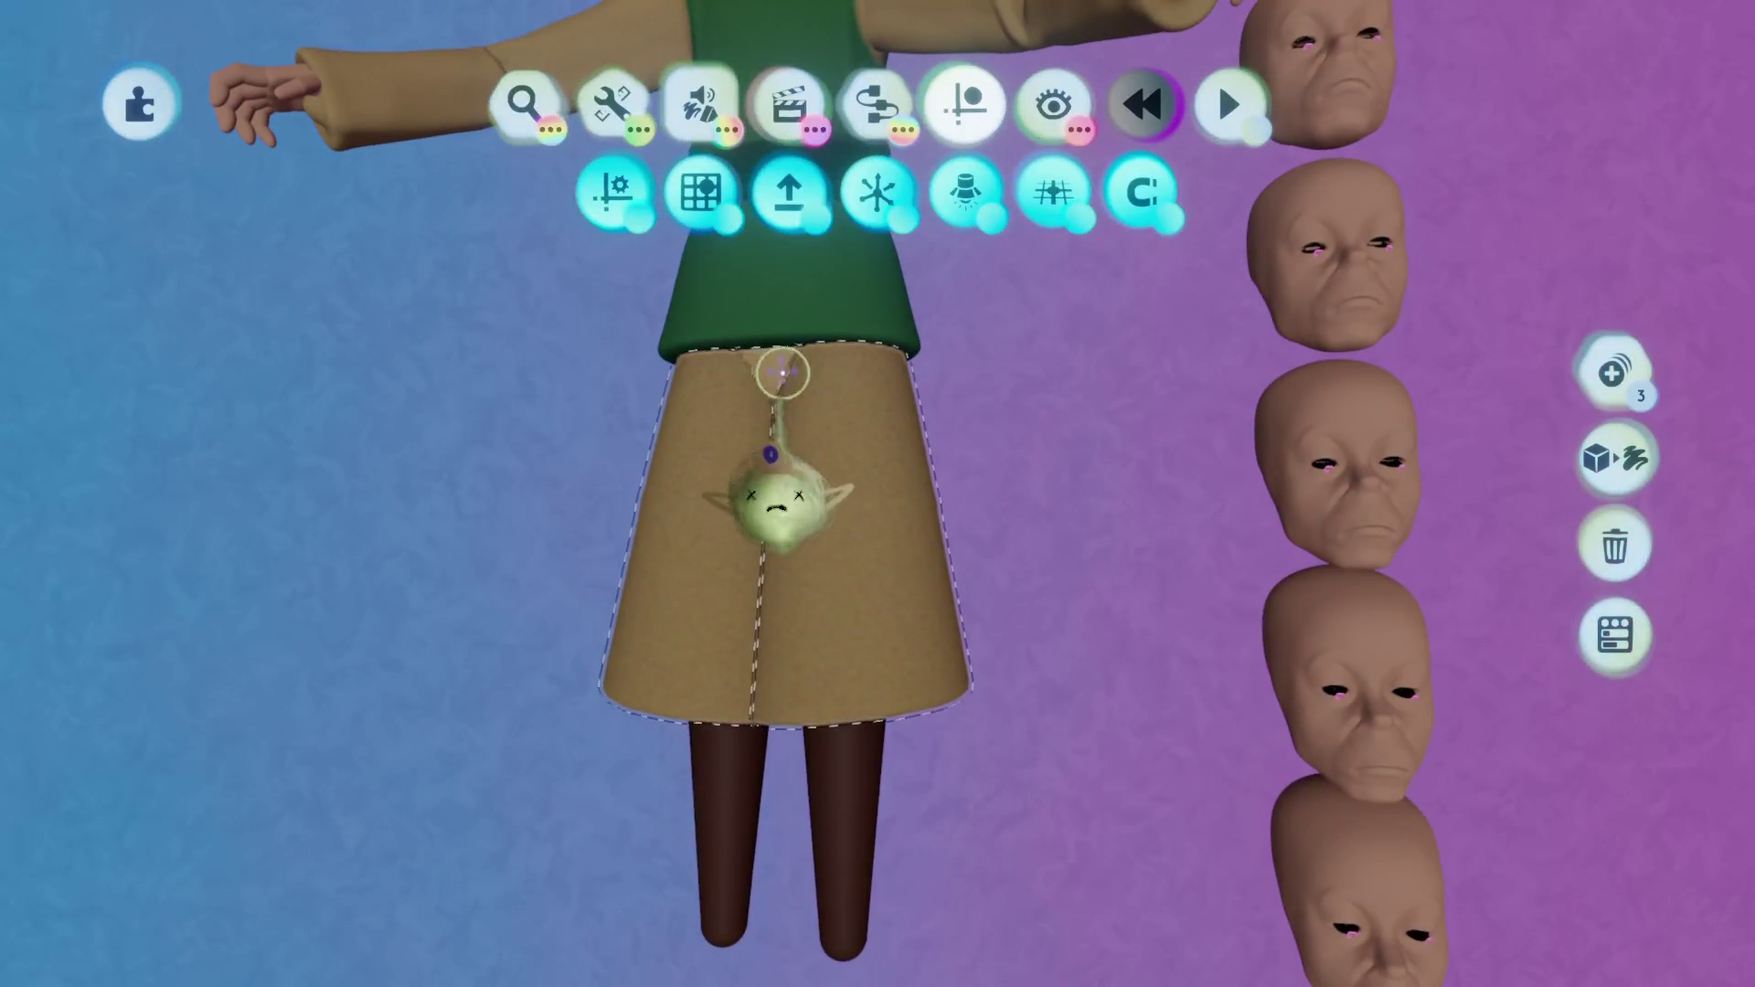
{"action": "key", "text": "t"}
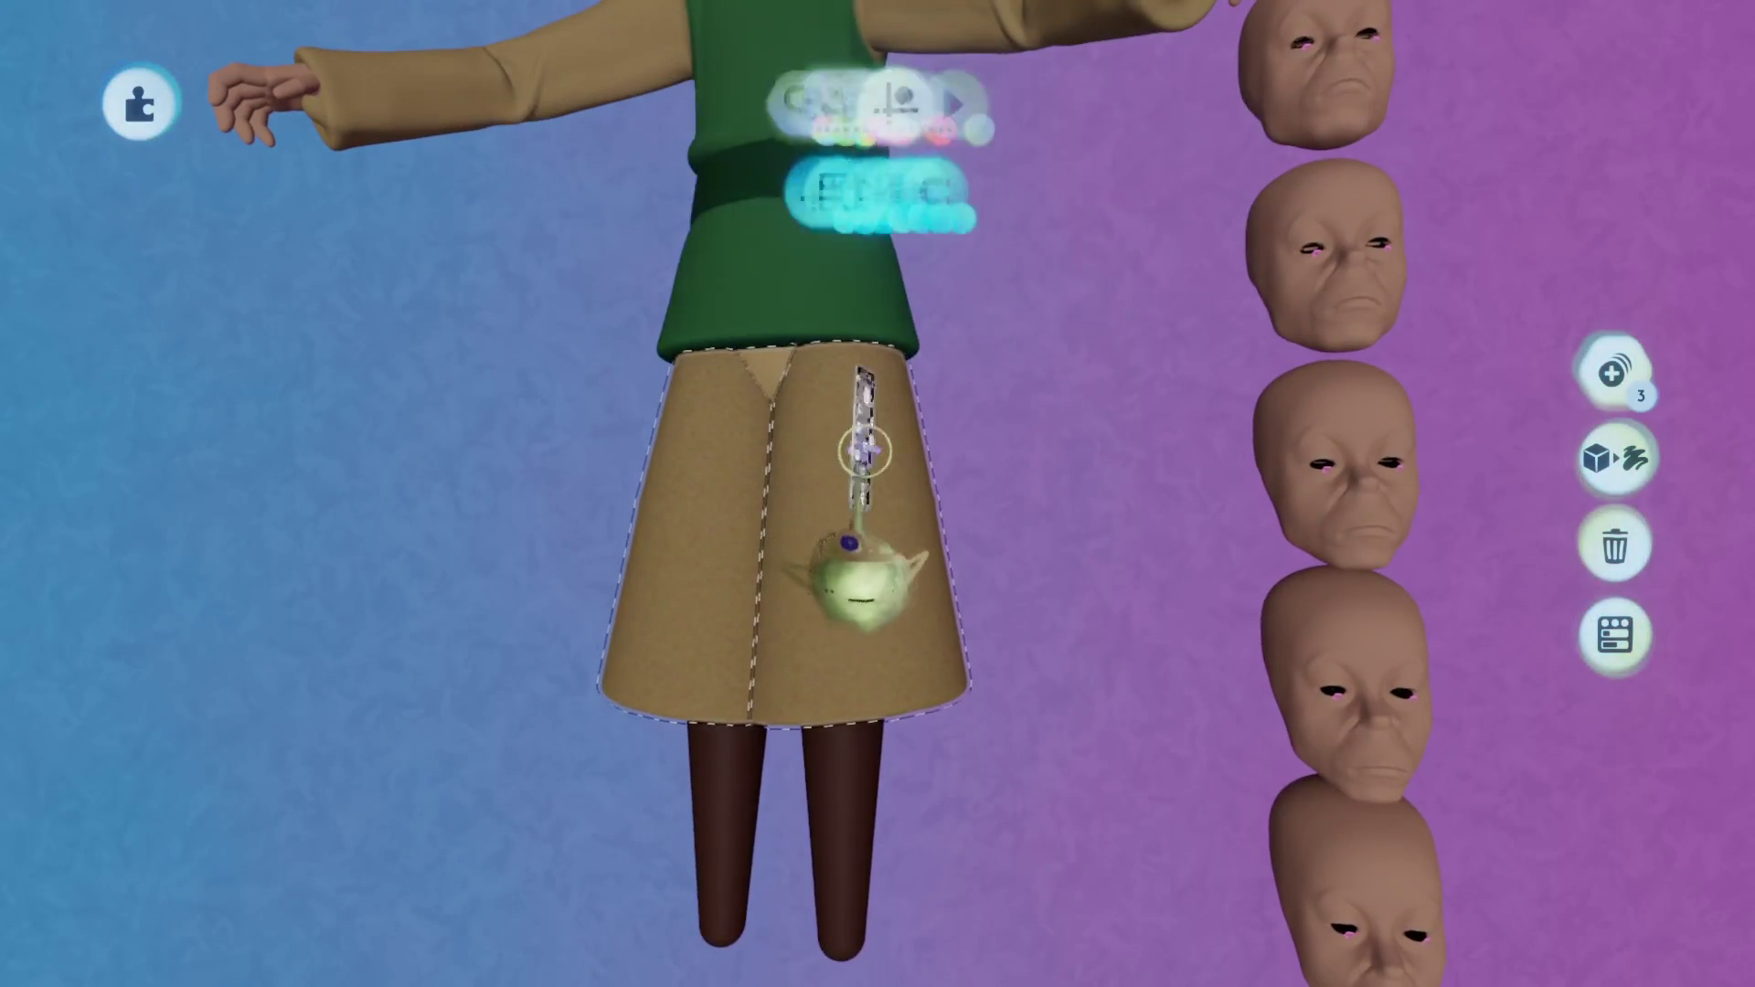
{"action": "key", "text": "Escape"}
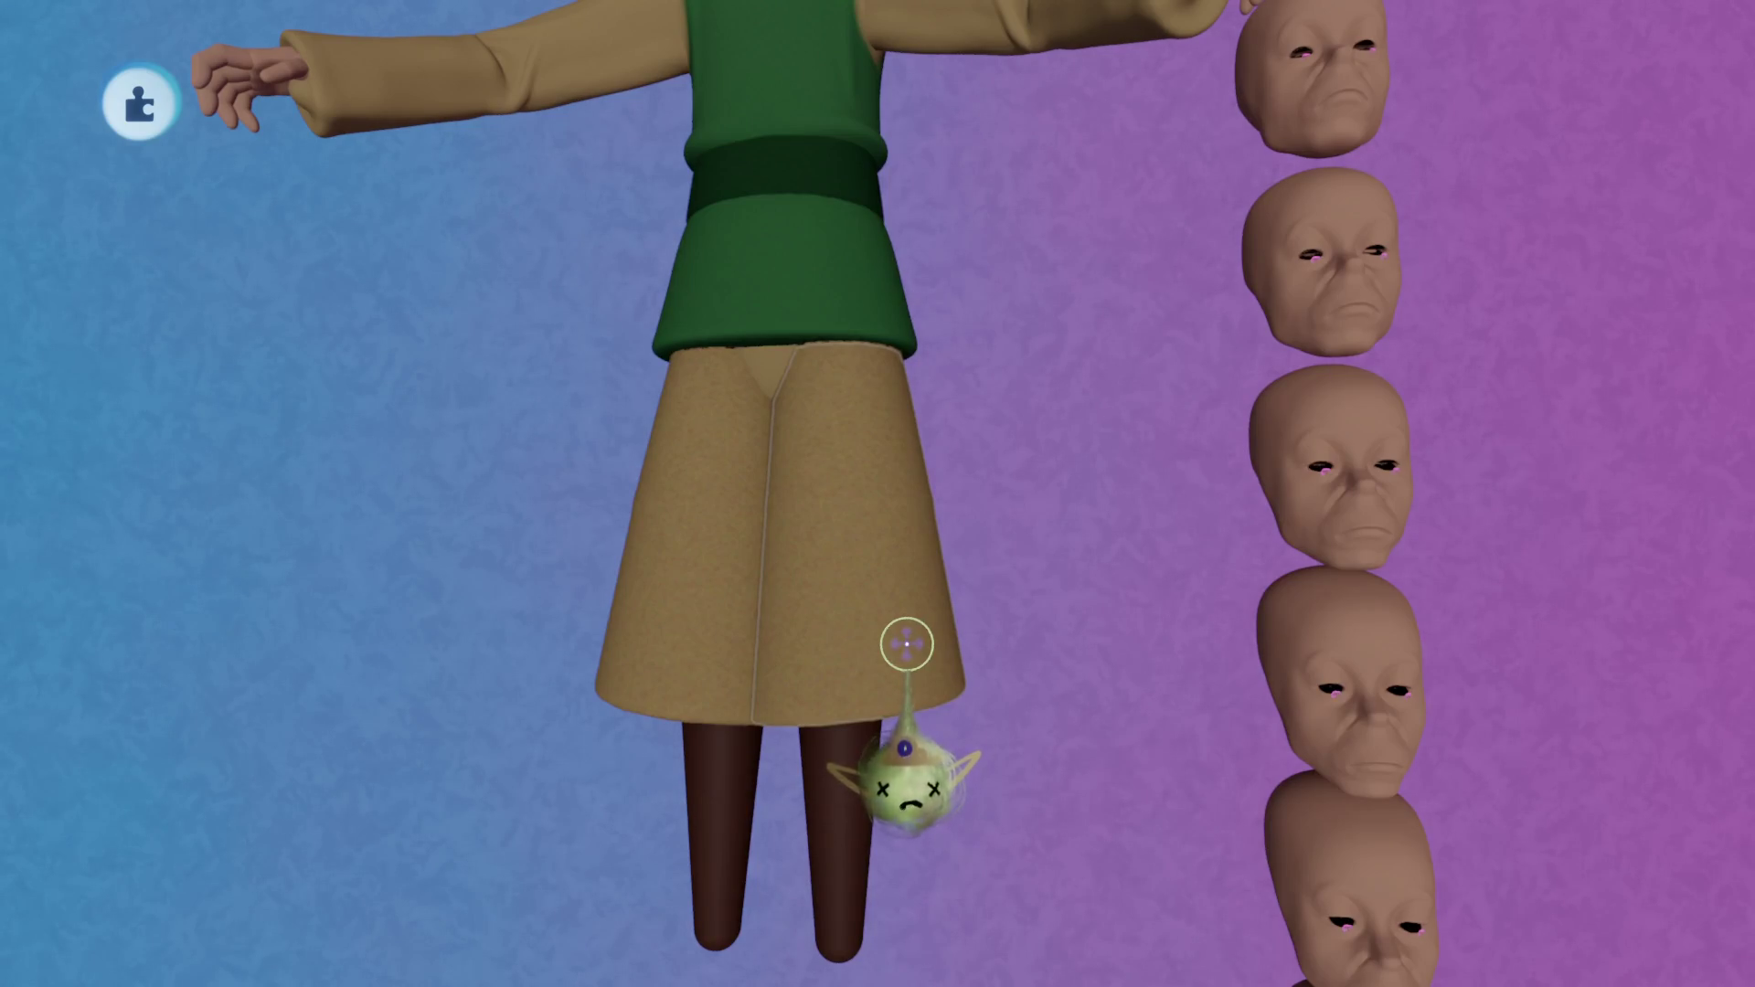
{"action": "left_click", "coordinate": [907, 644]}
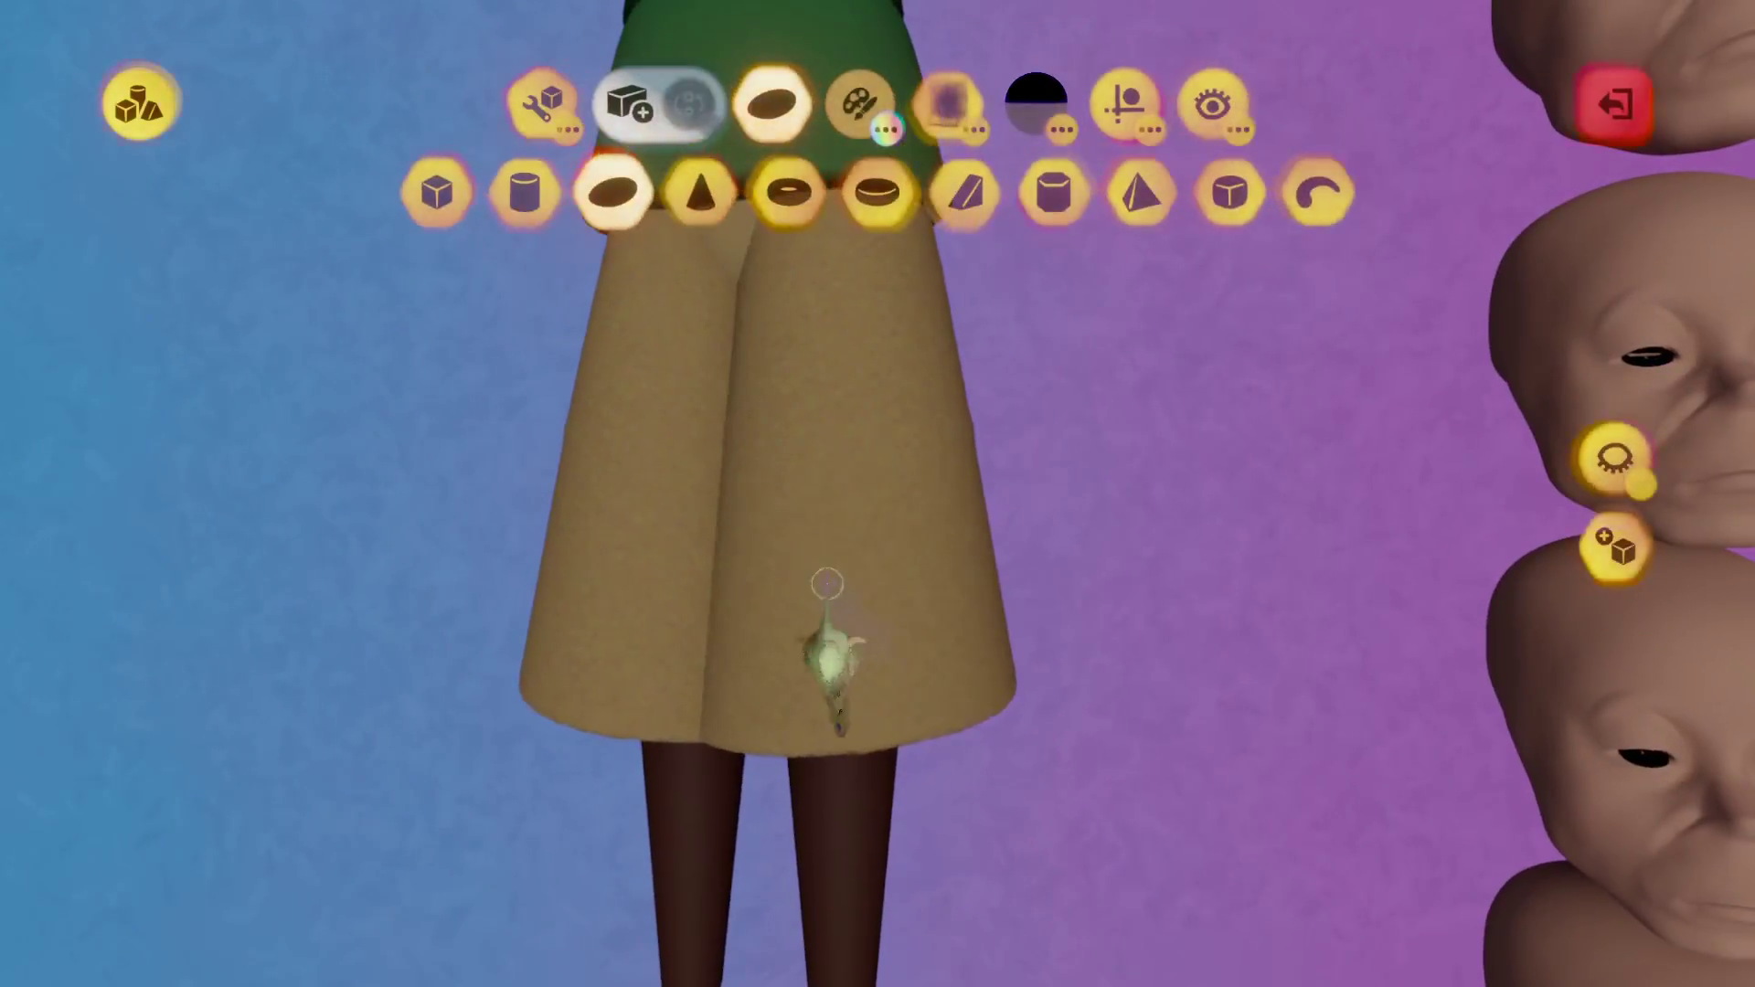
{"action": "middle_click_drag", "start_coordinate": [818, 421], "coordinate": [797, 440]}
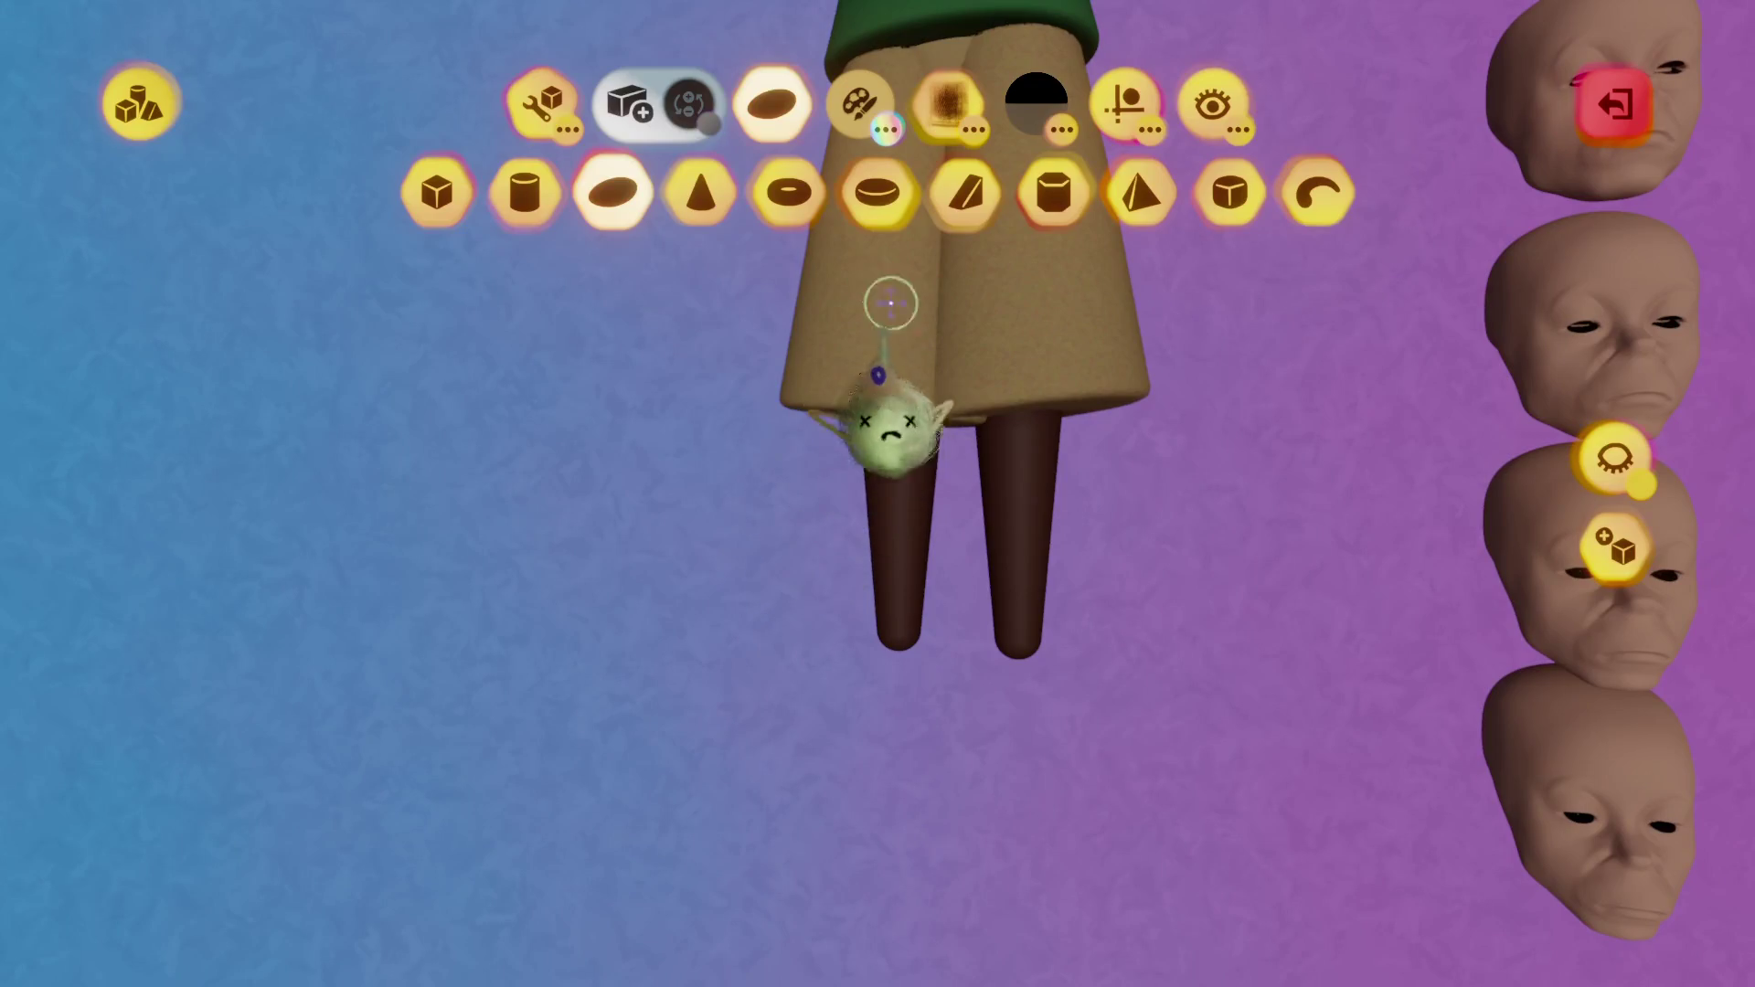
{"action": "key", "text": "Escape"}
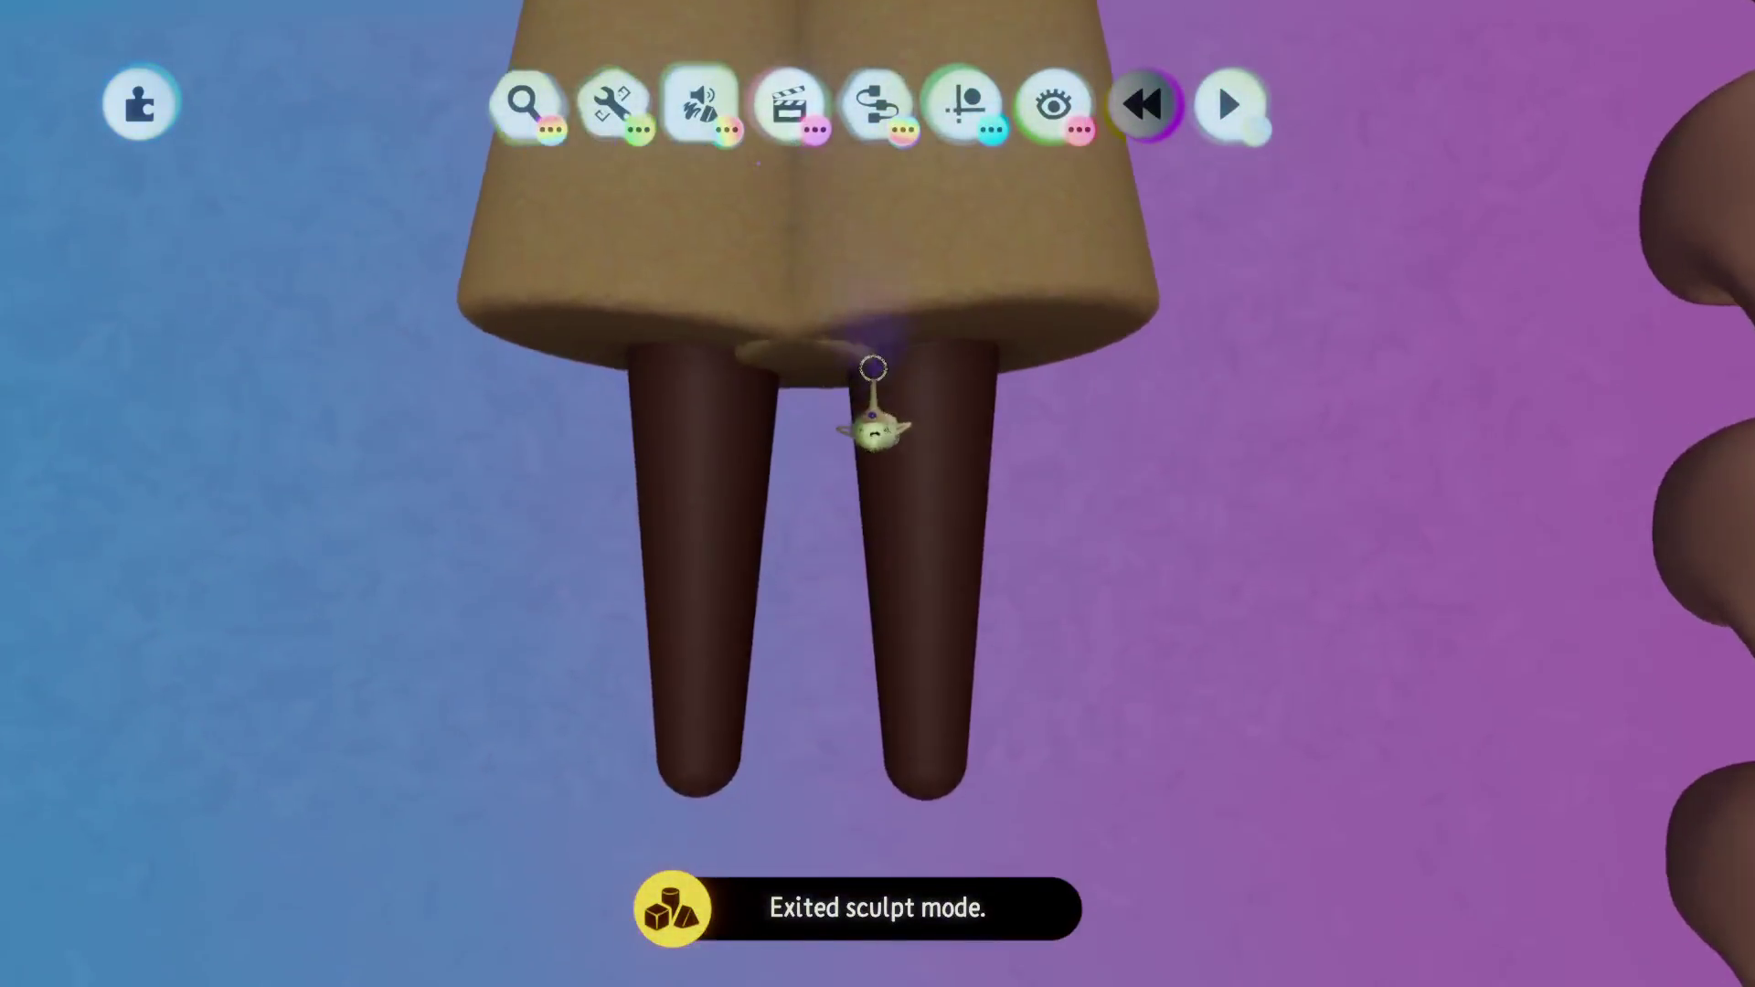
{"action": "left_click", "coordinate": [879, 402]}
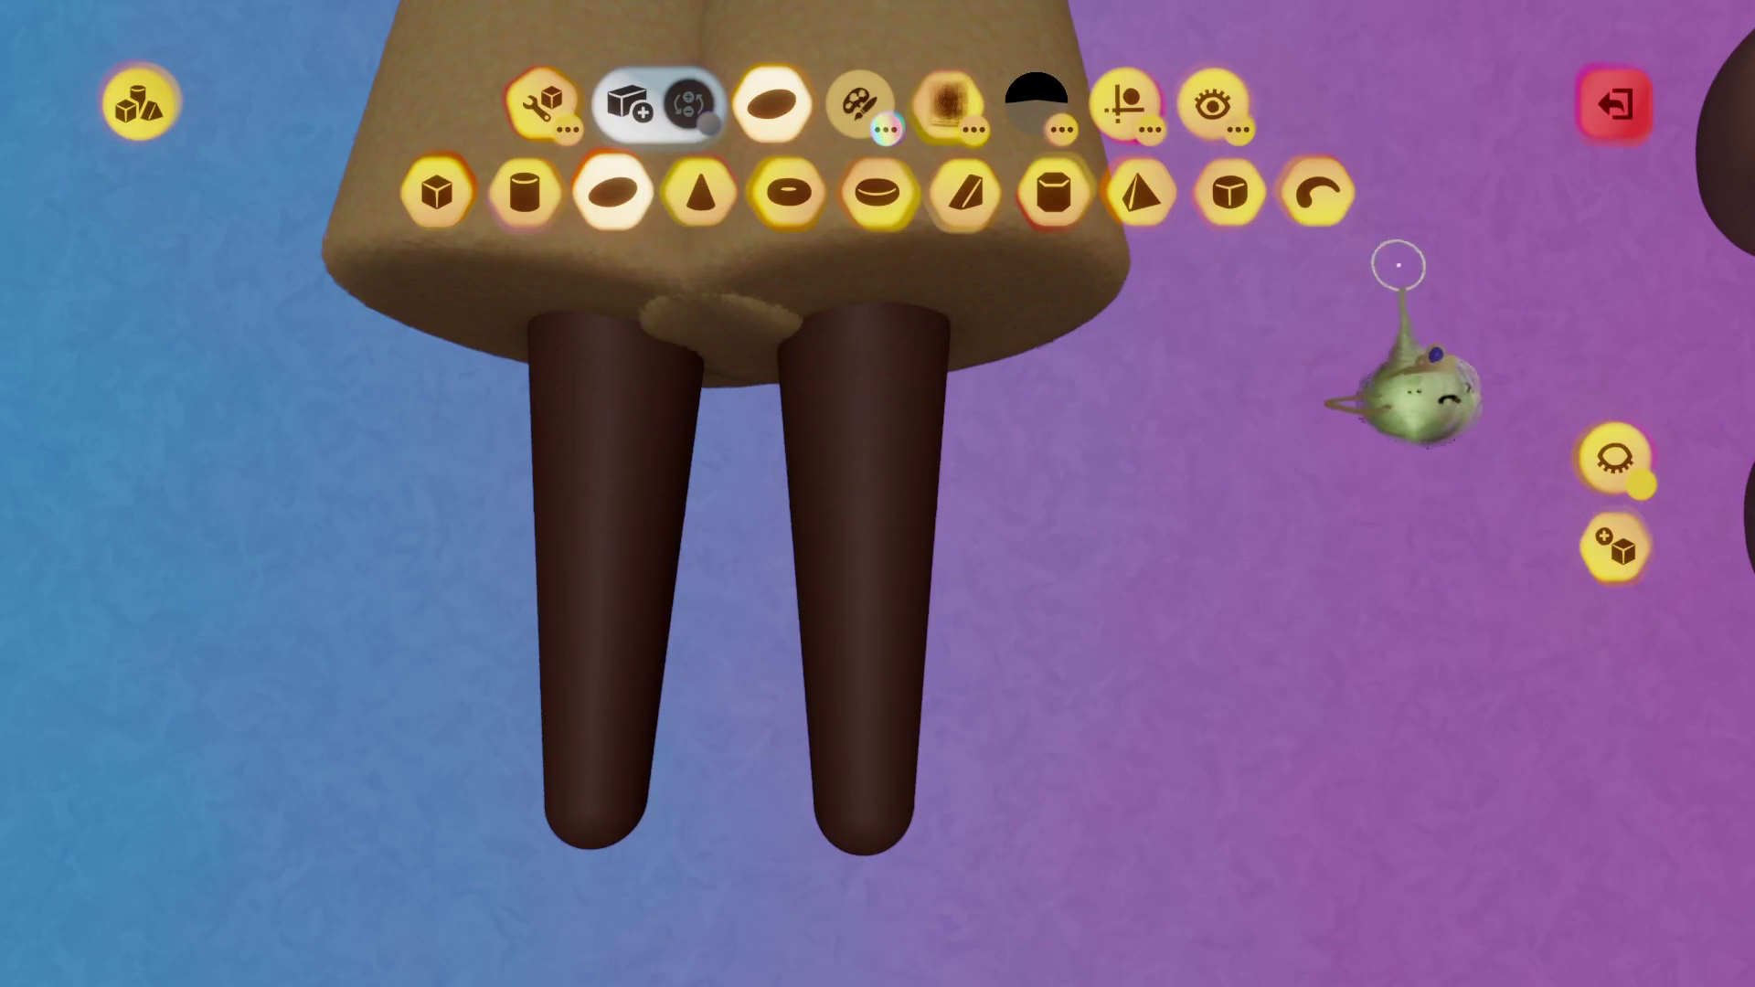
{"action": "left_click", "coordinate": [1125, 102]}
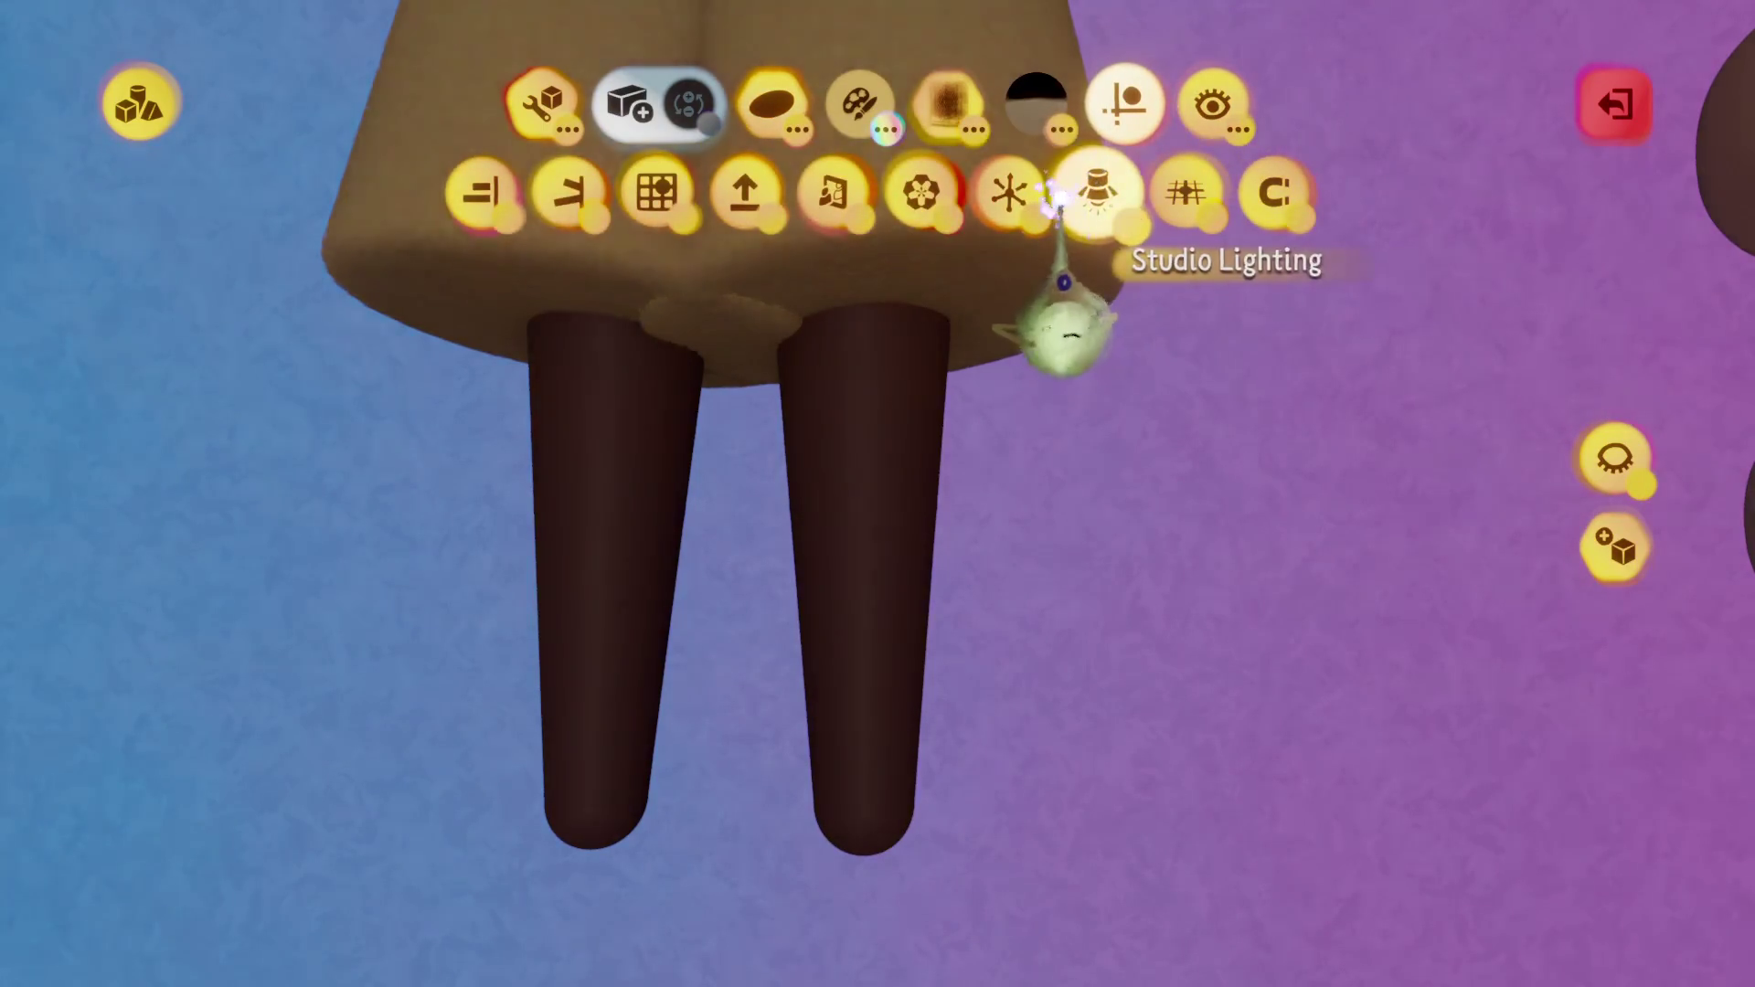
{"action": "left_click", "coordinate": [1614, 458]}
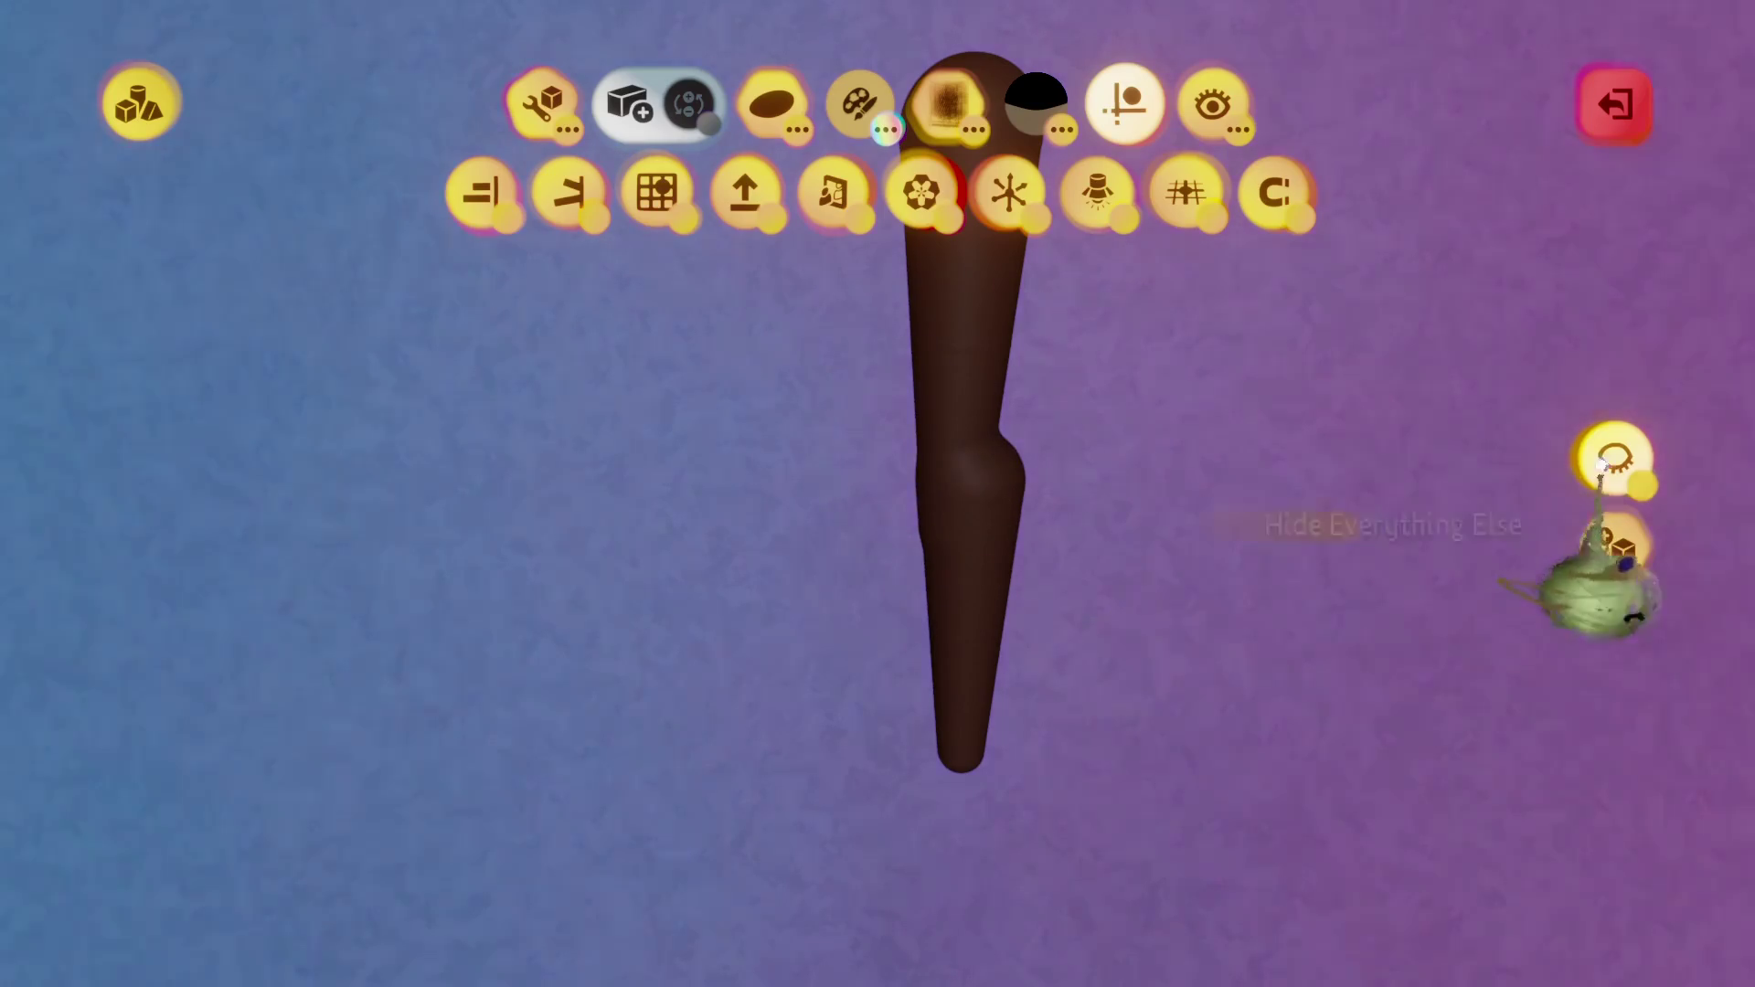
{"action": "key", "text": "Escape"}
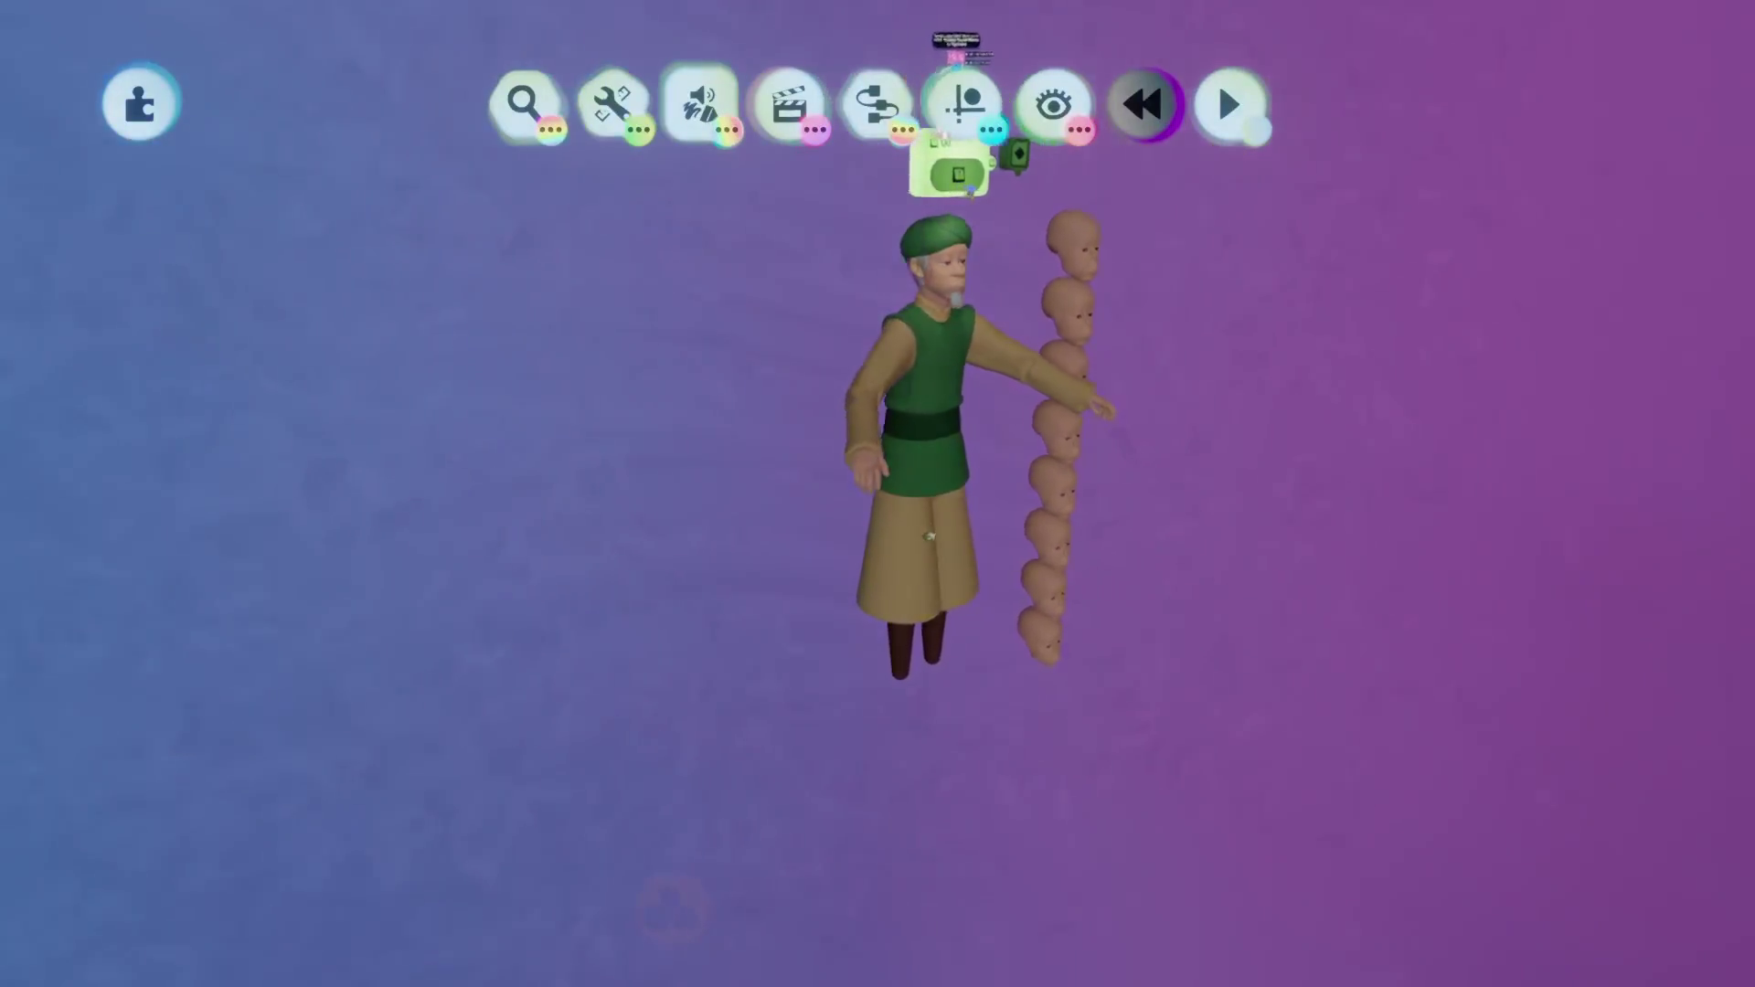
Select the face parts, pick a tint colour, and lower the tint to about half for natural brown skin.
{"action": "middle_click_drag", "start_coordinate": [931, 535], "coordinate": [926, 537]}
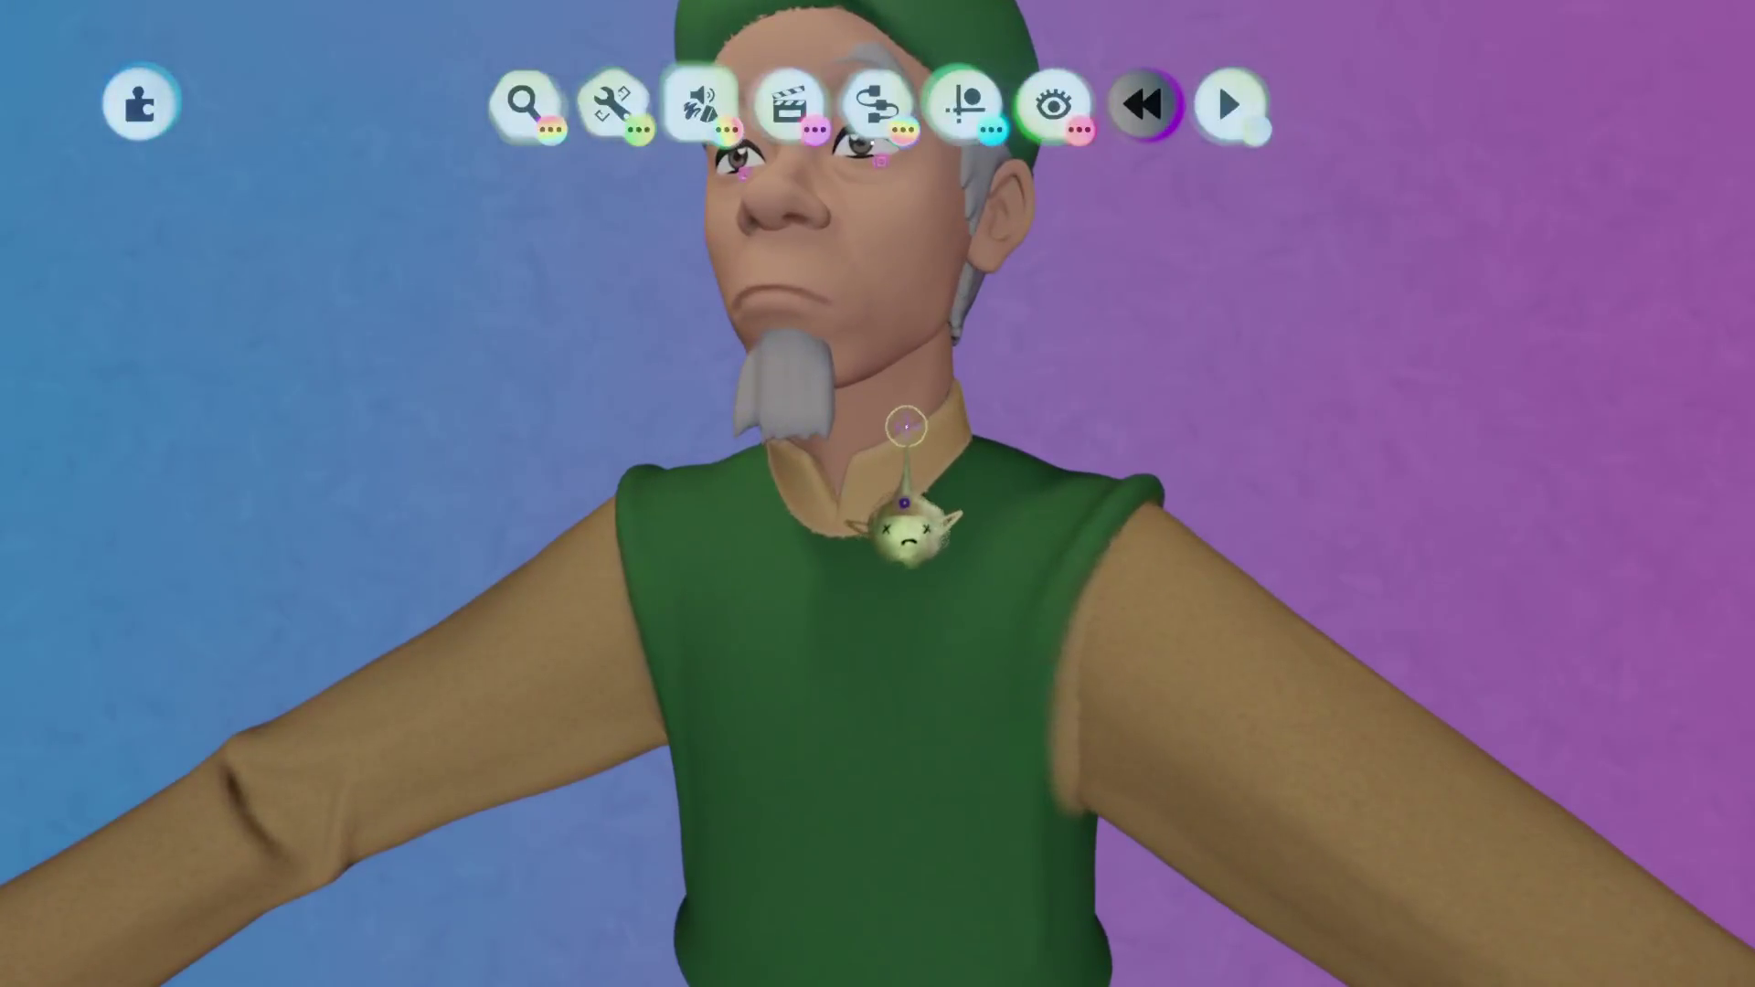
{"action": "left_click", "coordinate": [832, 466]}
{"action": "left_click", "coordinate": [768, 477]}
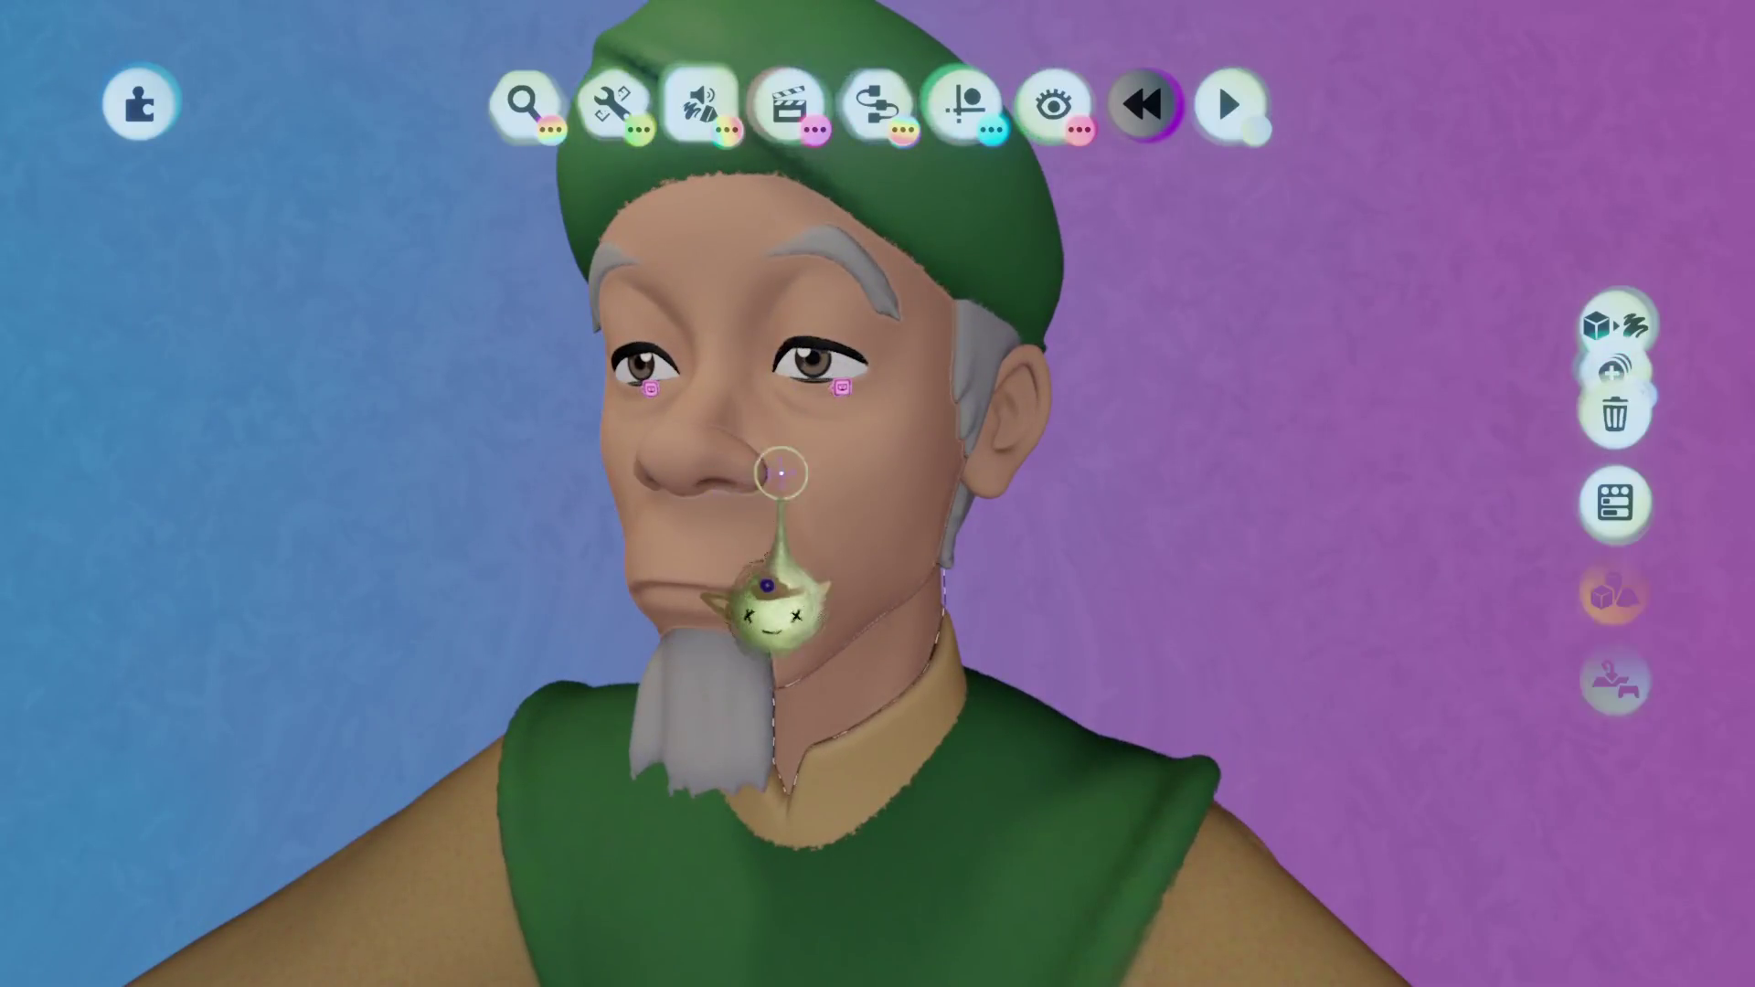
{"action": "left_click", "coordinate": [863, 473]}
{"action": "middle_click_drag", "start_coordinate": [1022, 443], "coordinate": [893, 443]}
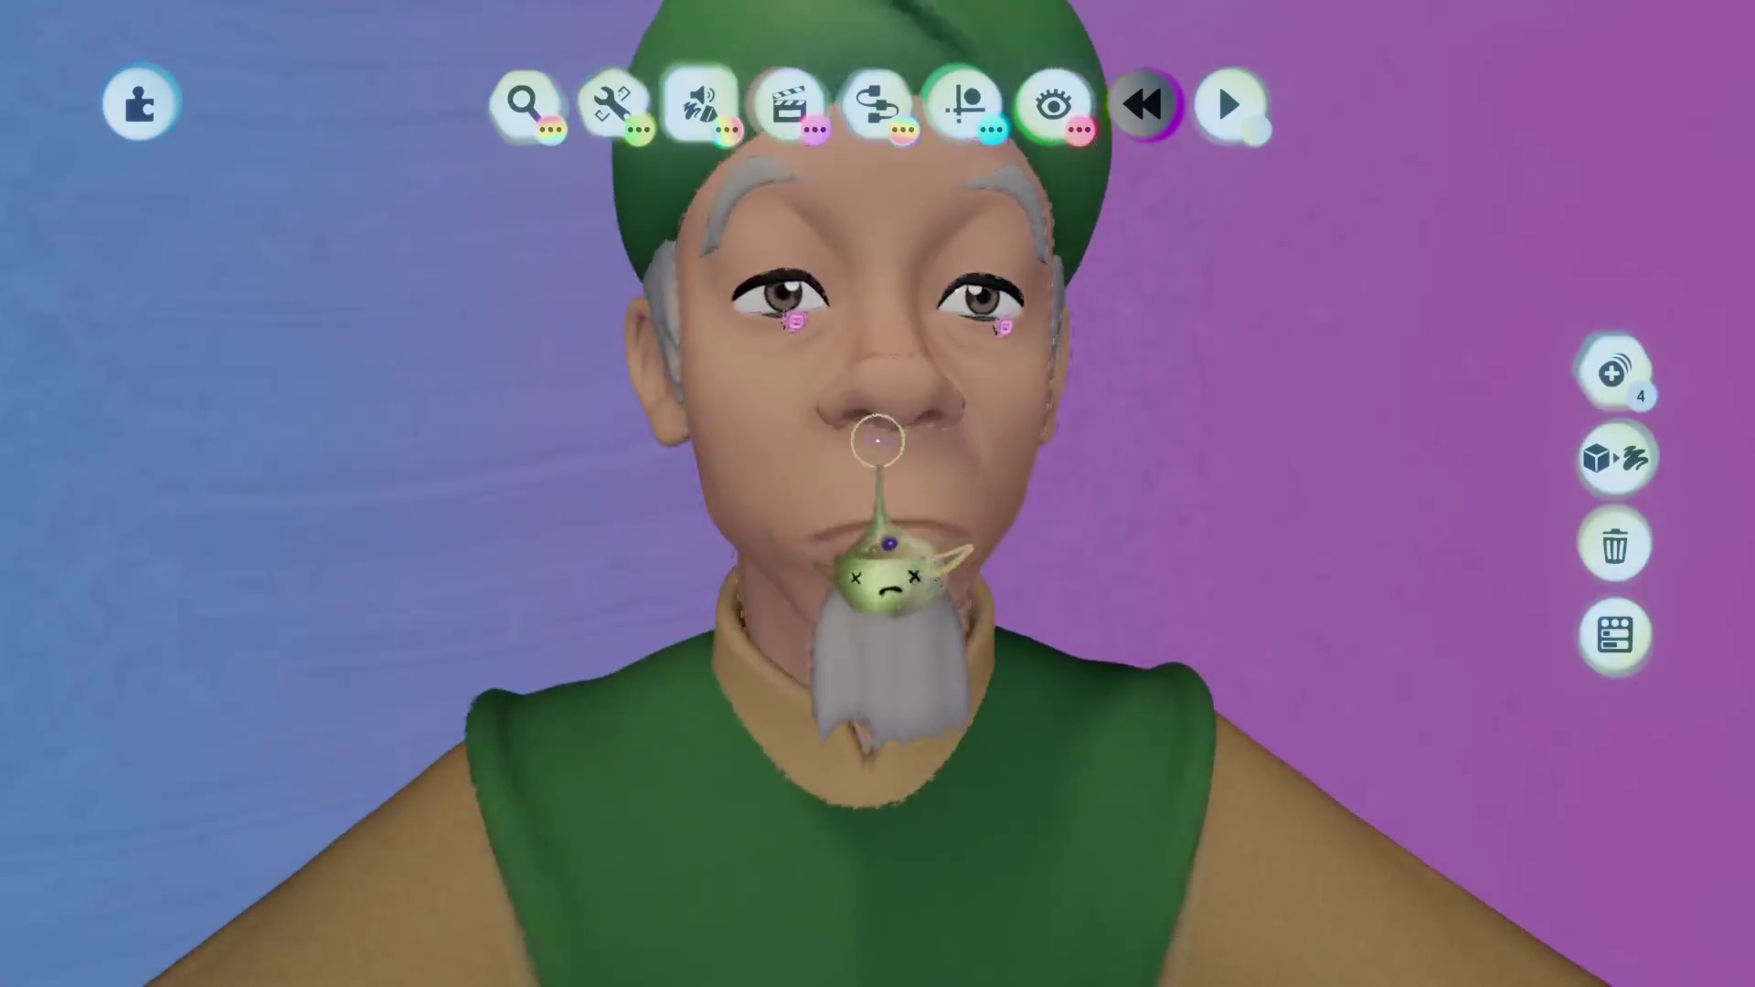
{"action": "left_click", "coordinate": [743, 453]}
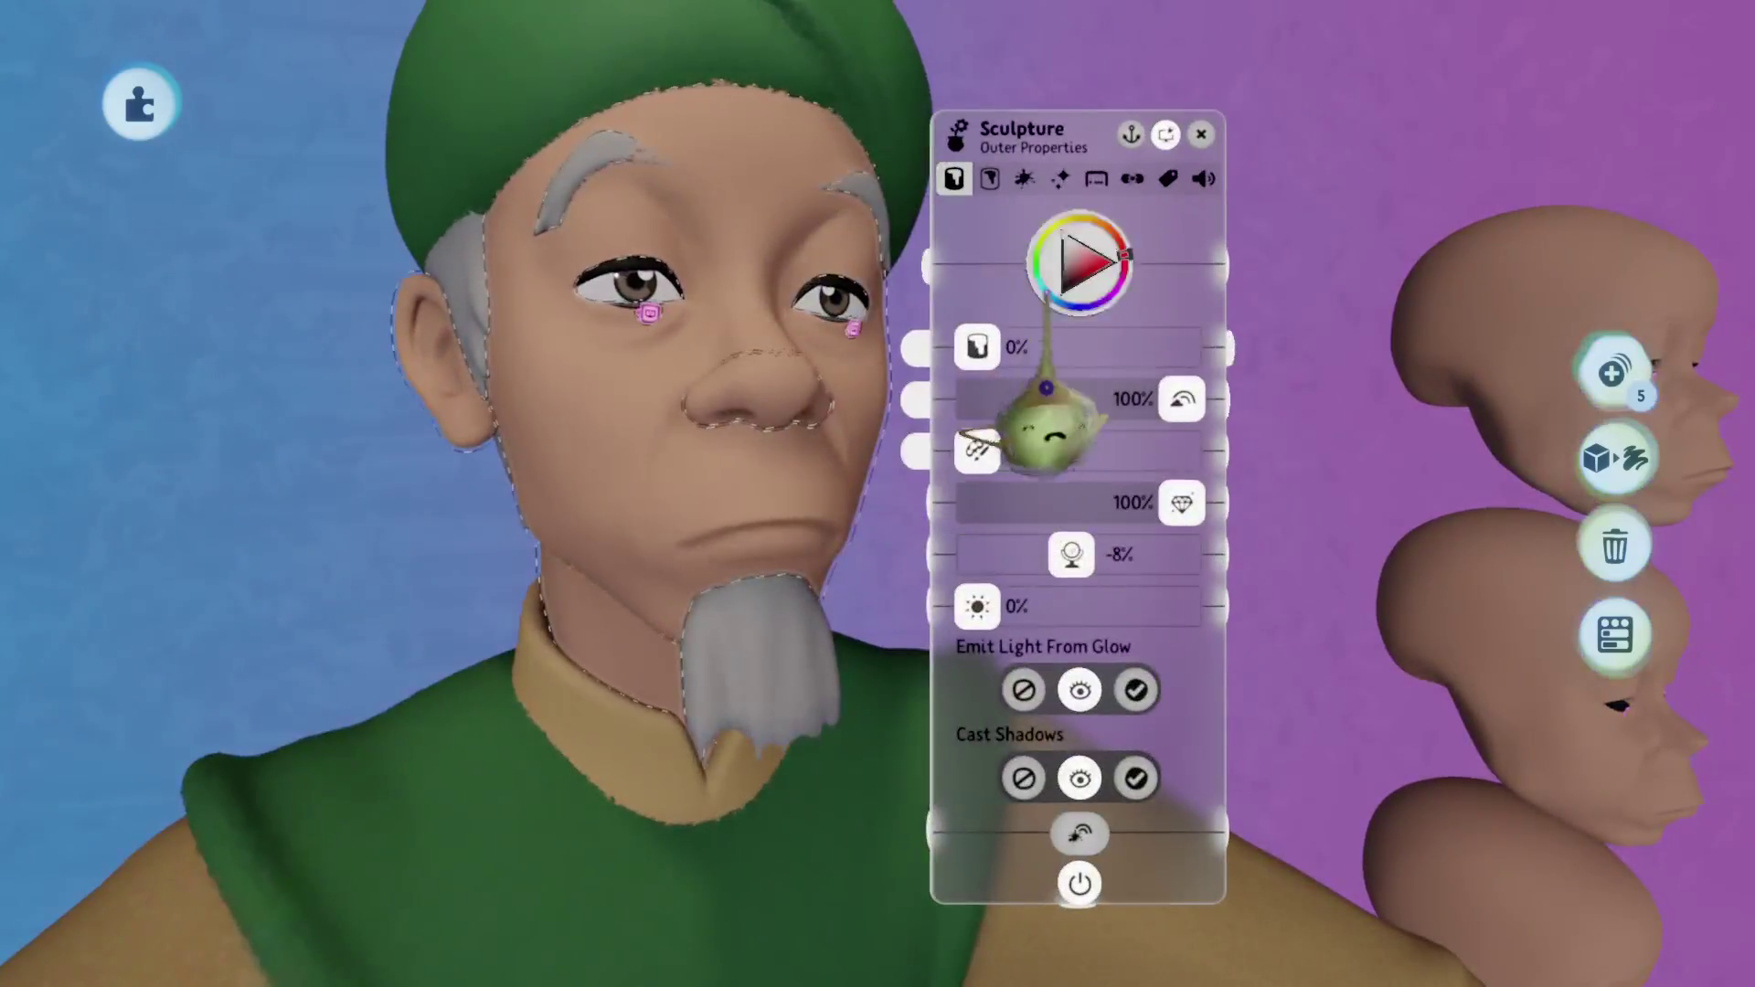
{"action": "left_click", "coordinate": [1083, 283]}
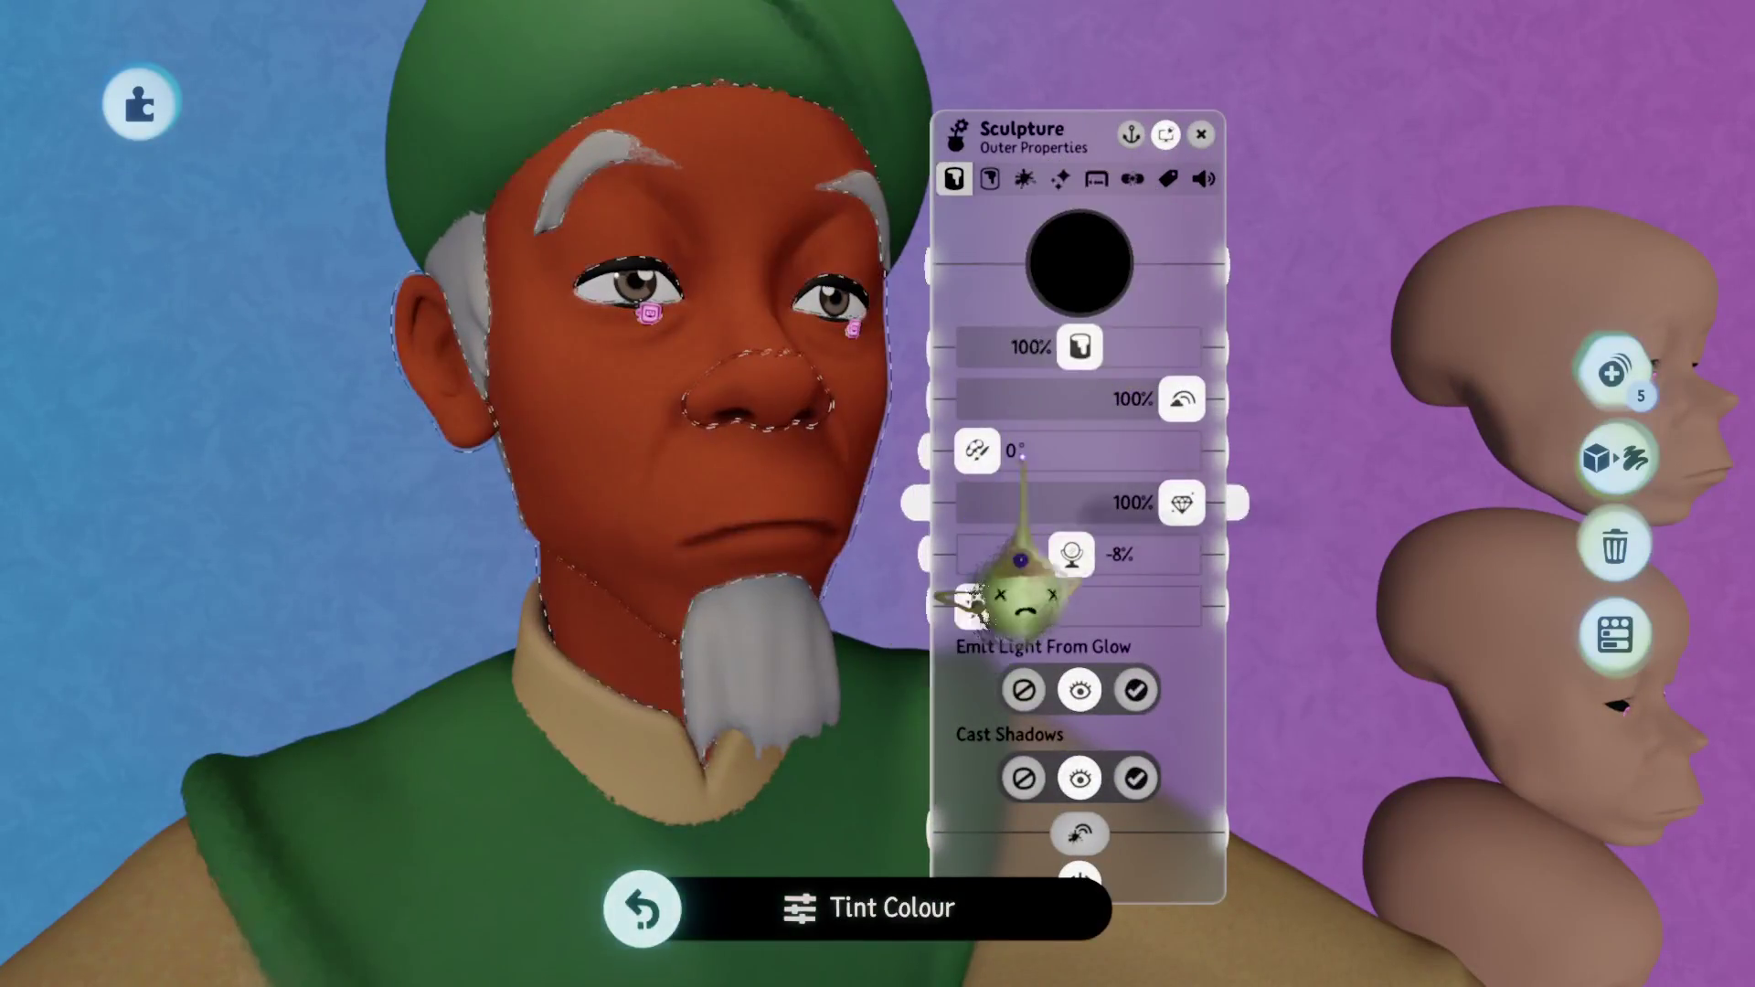
{"action": "left_click_drag", "start_coordinate": [1056, 352], "coordinate": [1010, 354]}
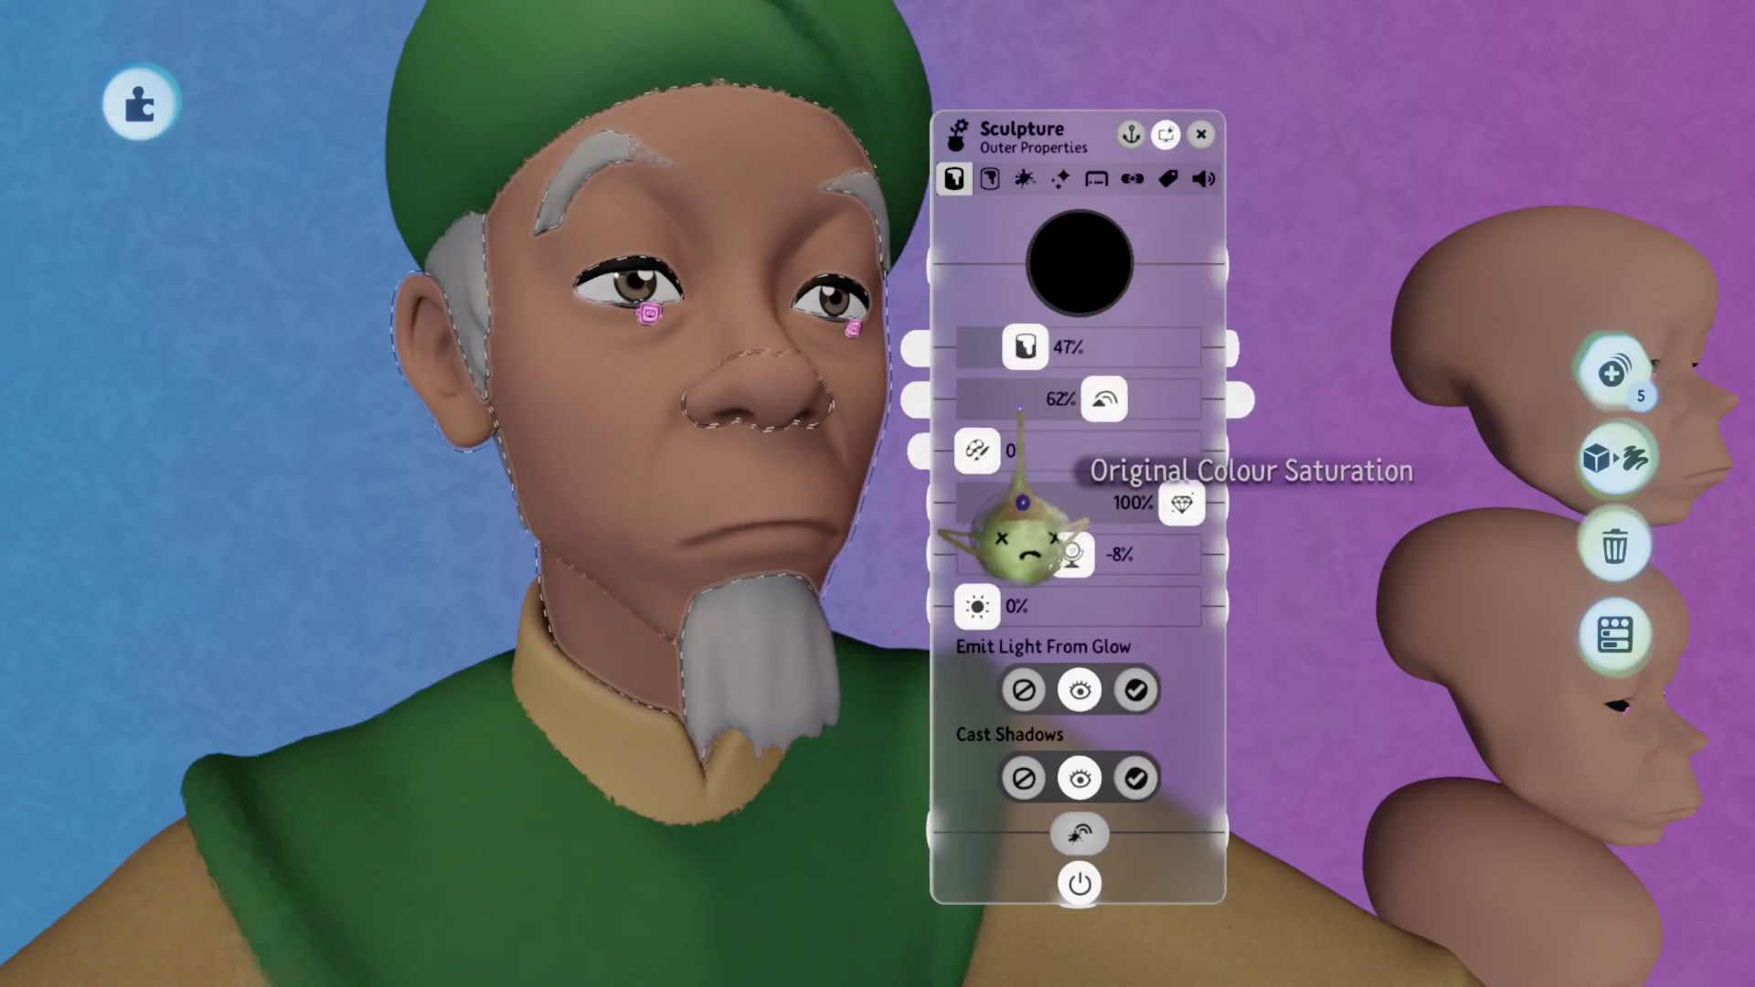
{"action": "scroll", "coordinate": [1022, 503], "scroll_direction": "down", "scroll_amount": 10}
{"action": "key", "text": "Escape"}
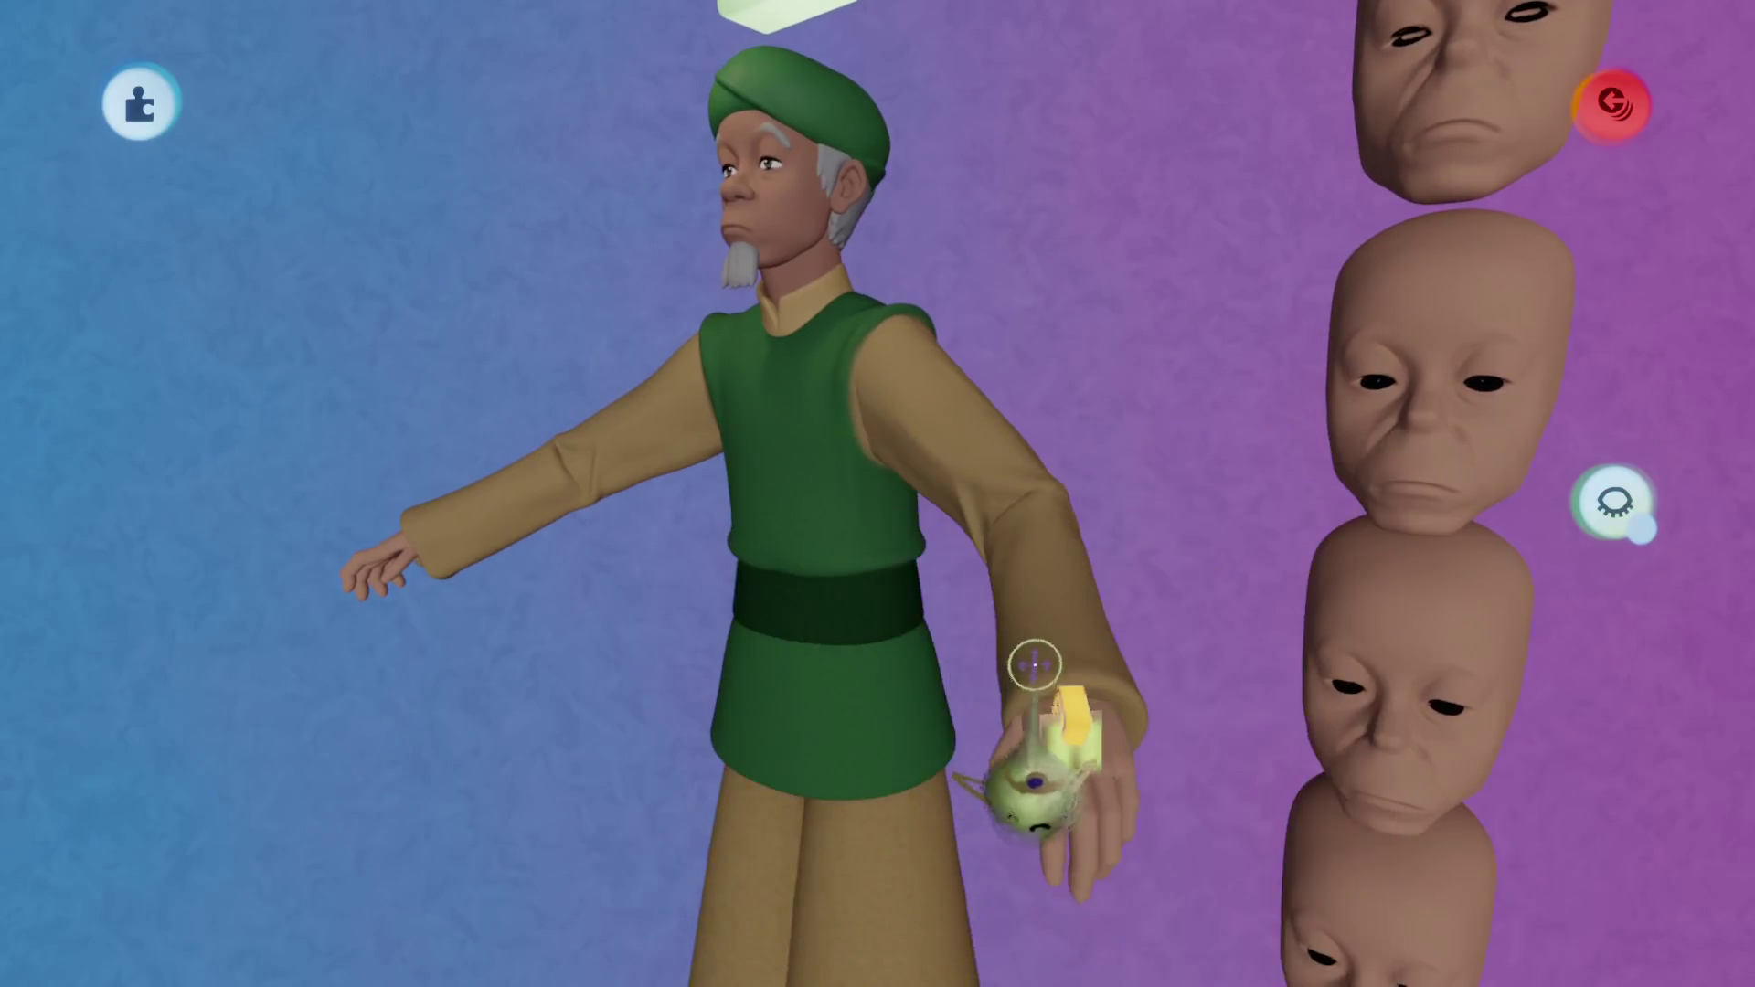
Inspect the surface properties of the figure and then of the hand.
{"action": "right_click", "coordinate": [823, 274]}
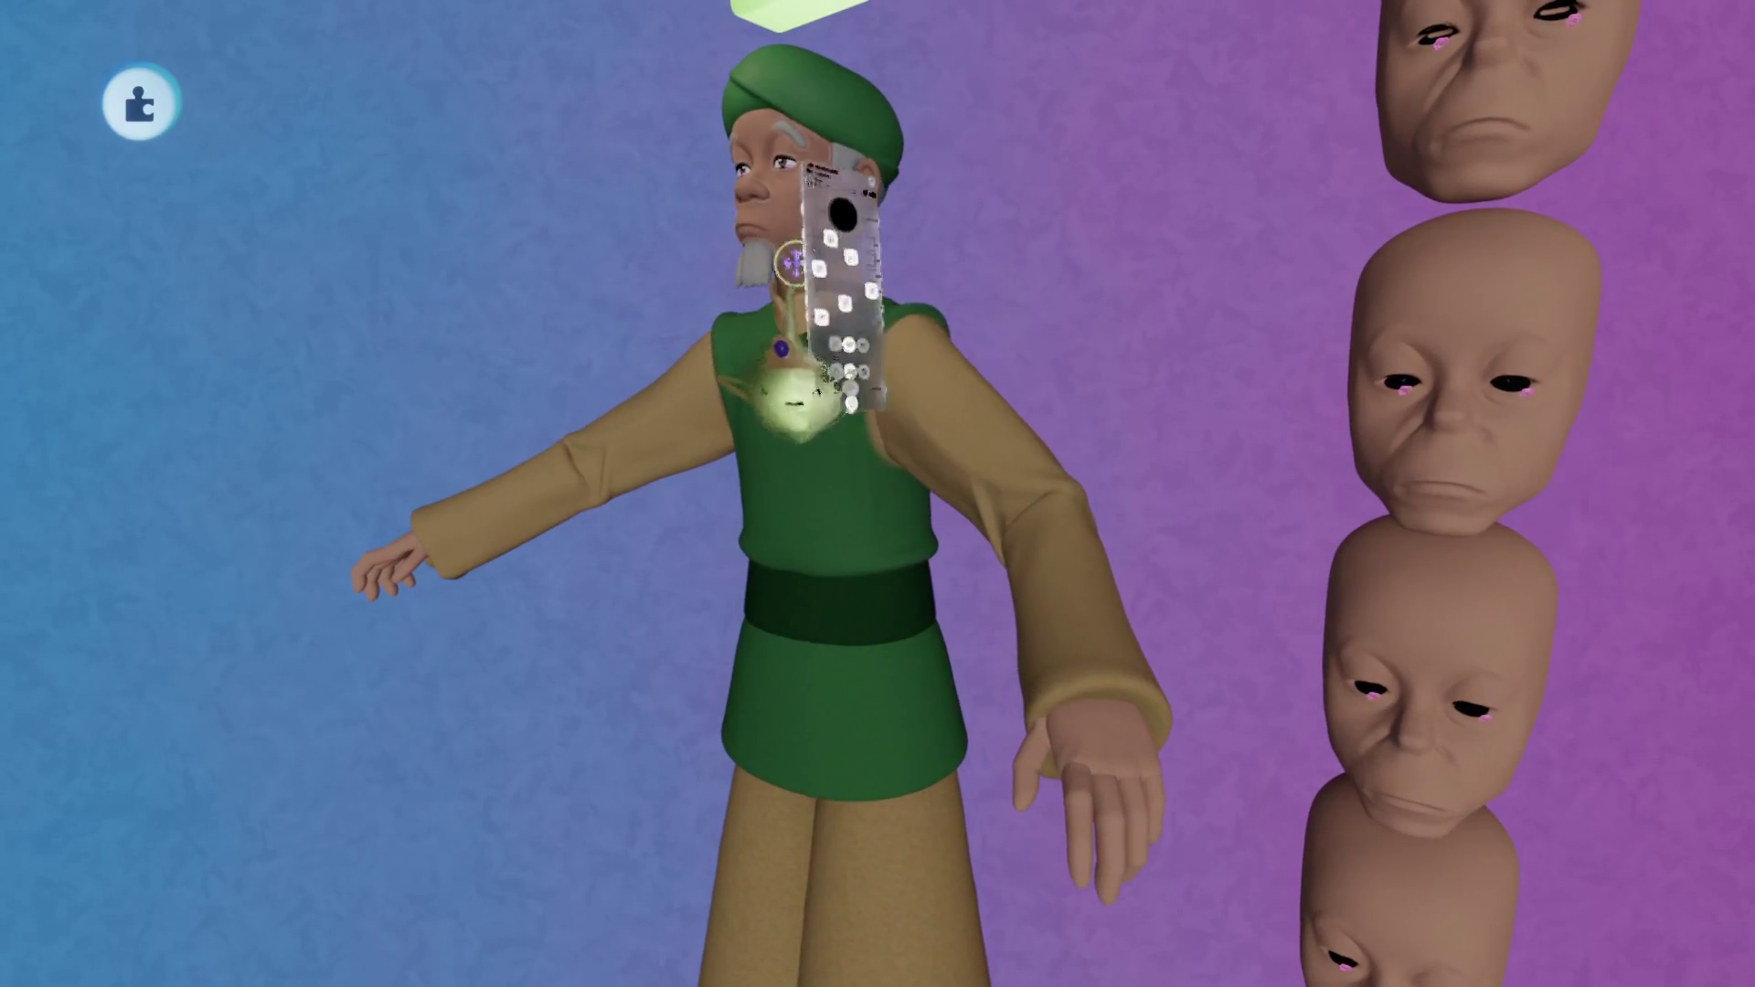
{"action": "left_click", "coordinate": [823, 238]}
{"action": "key", "text": "Escape"}
{"action": "left_click", "coordinate": [1110, 749]}
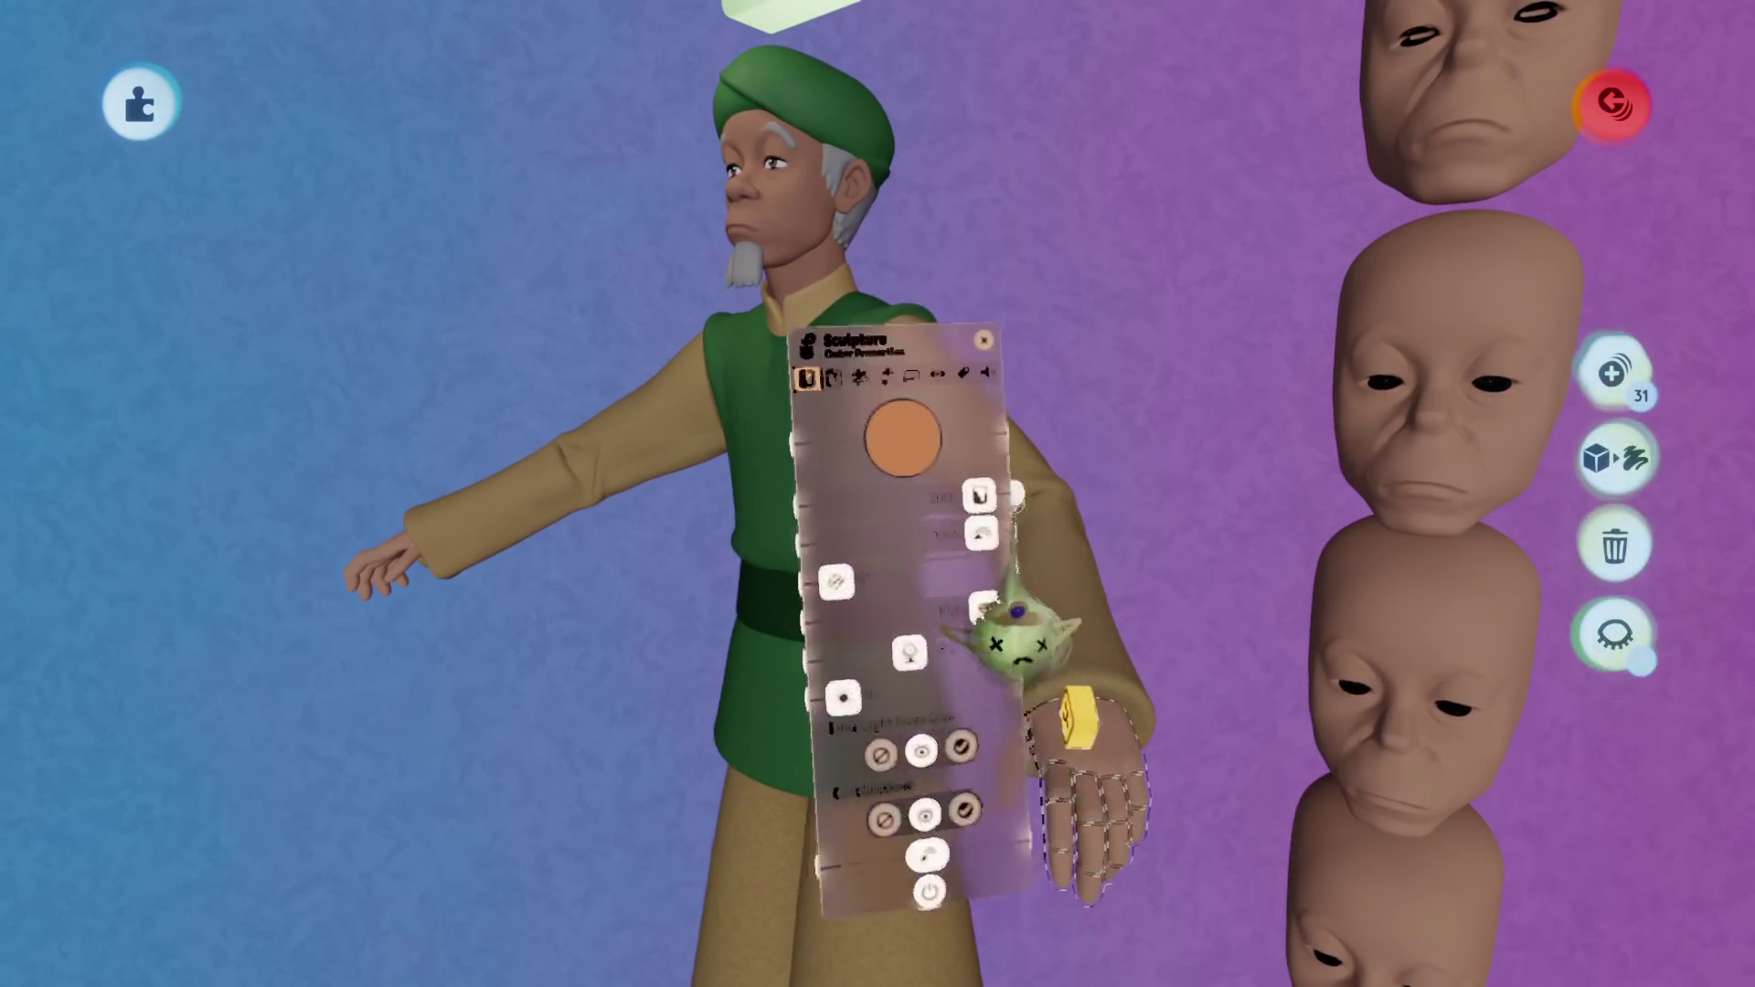
{"action": "key", "text": "Escape"}
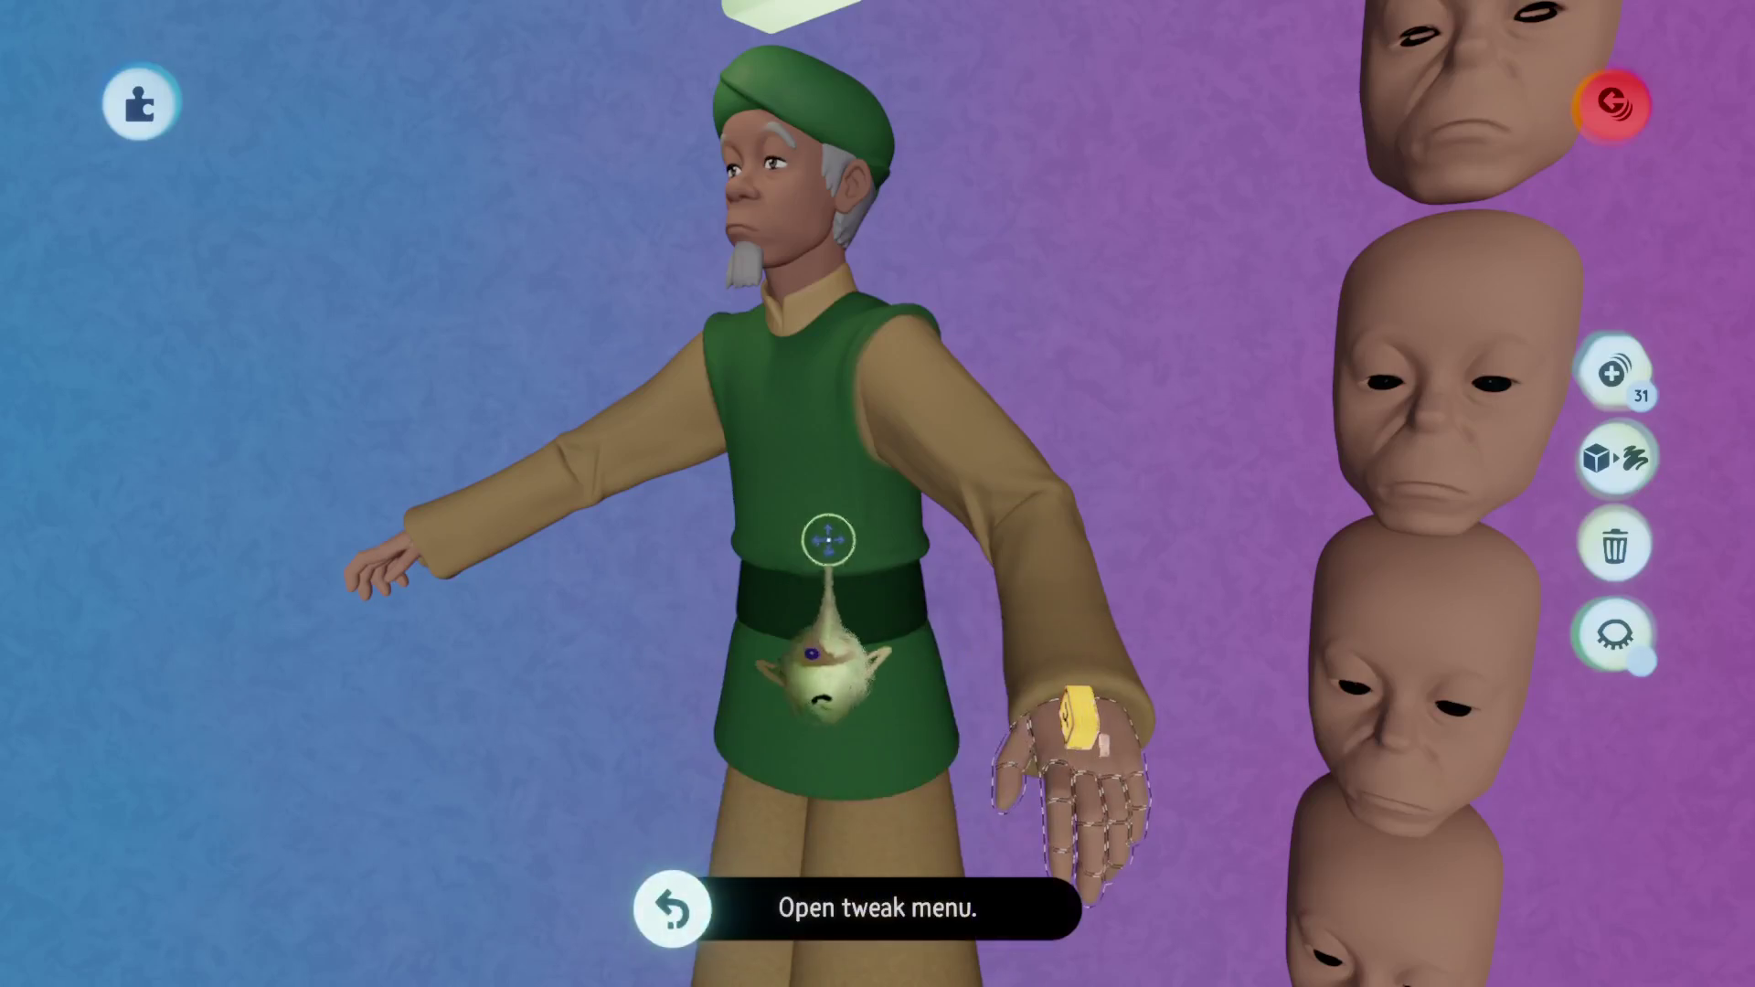
Coat the hand in the face's brown skin colour and exit Coat Mode.
{"action": "left_click", "coordinate": [699, 174]}
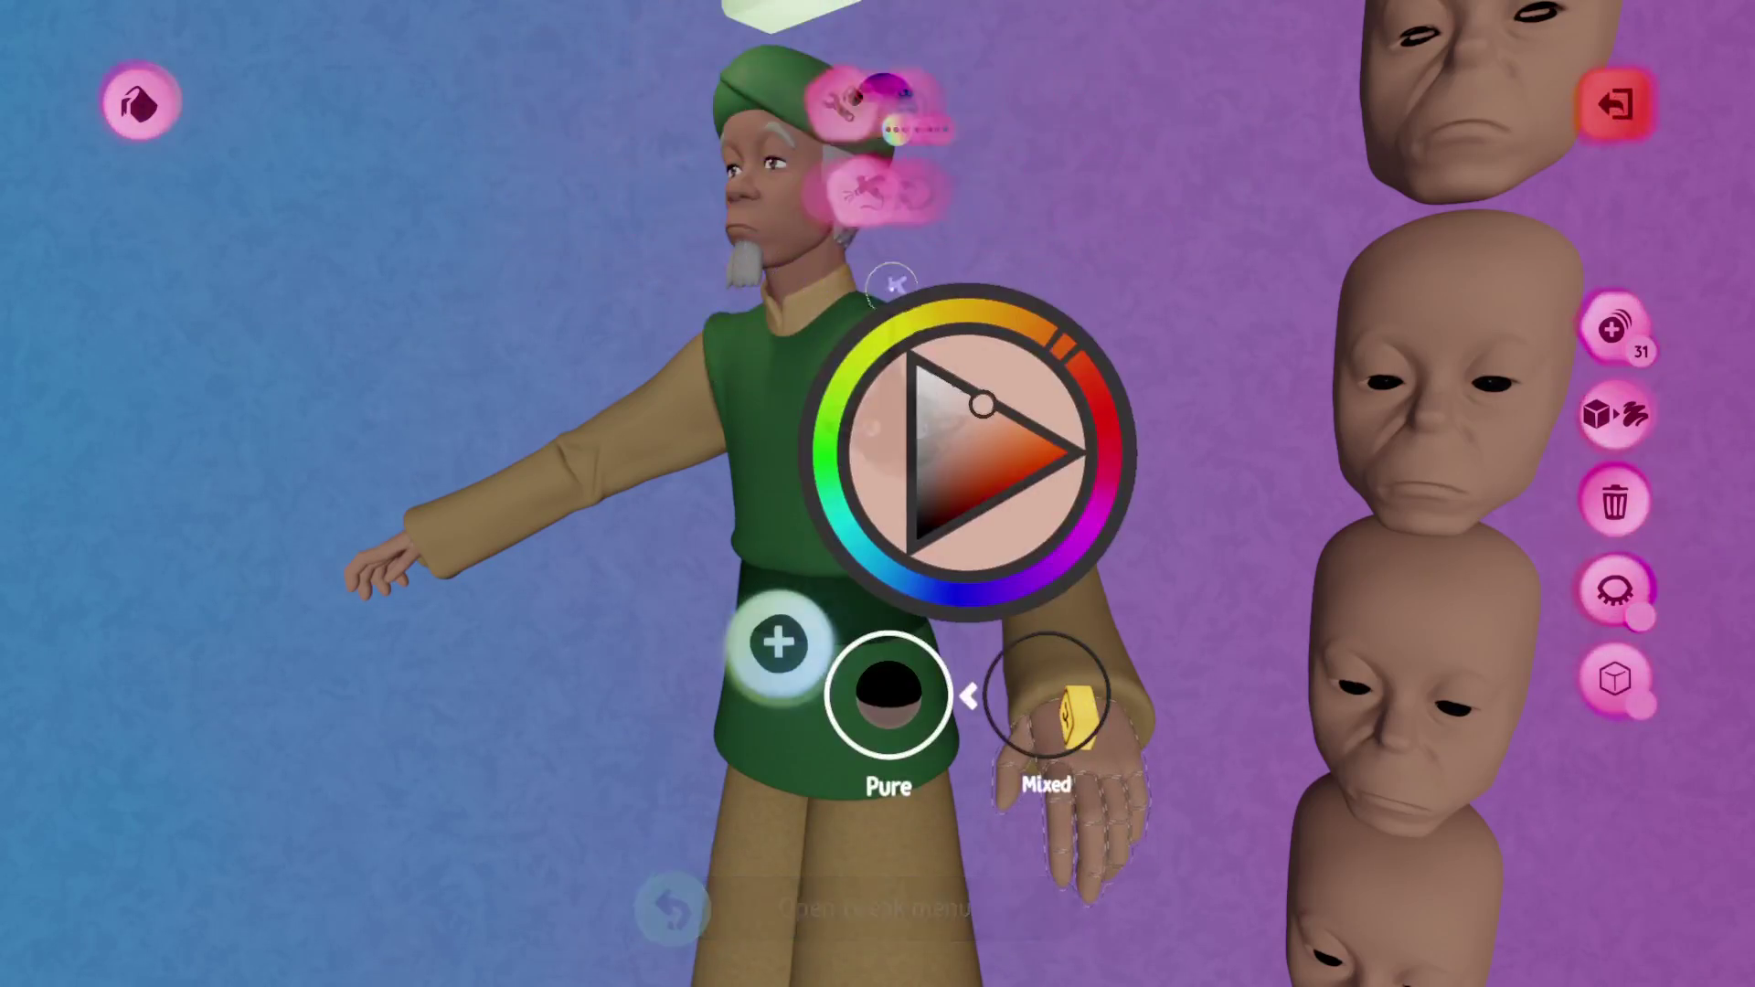
{"action": "key", "text": "Escape"}
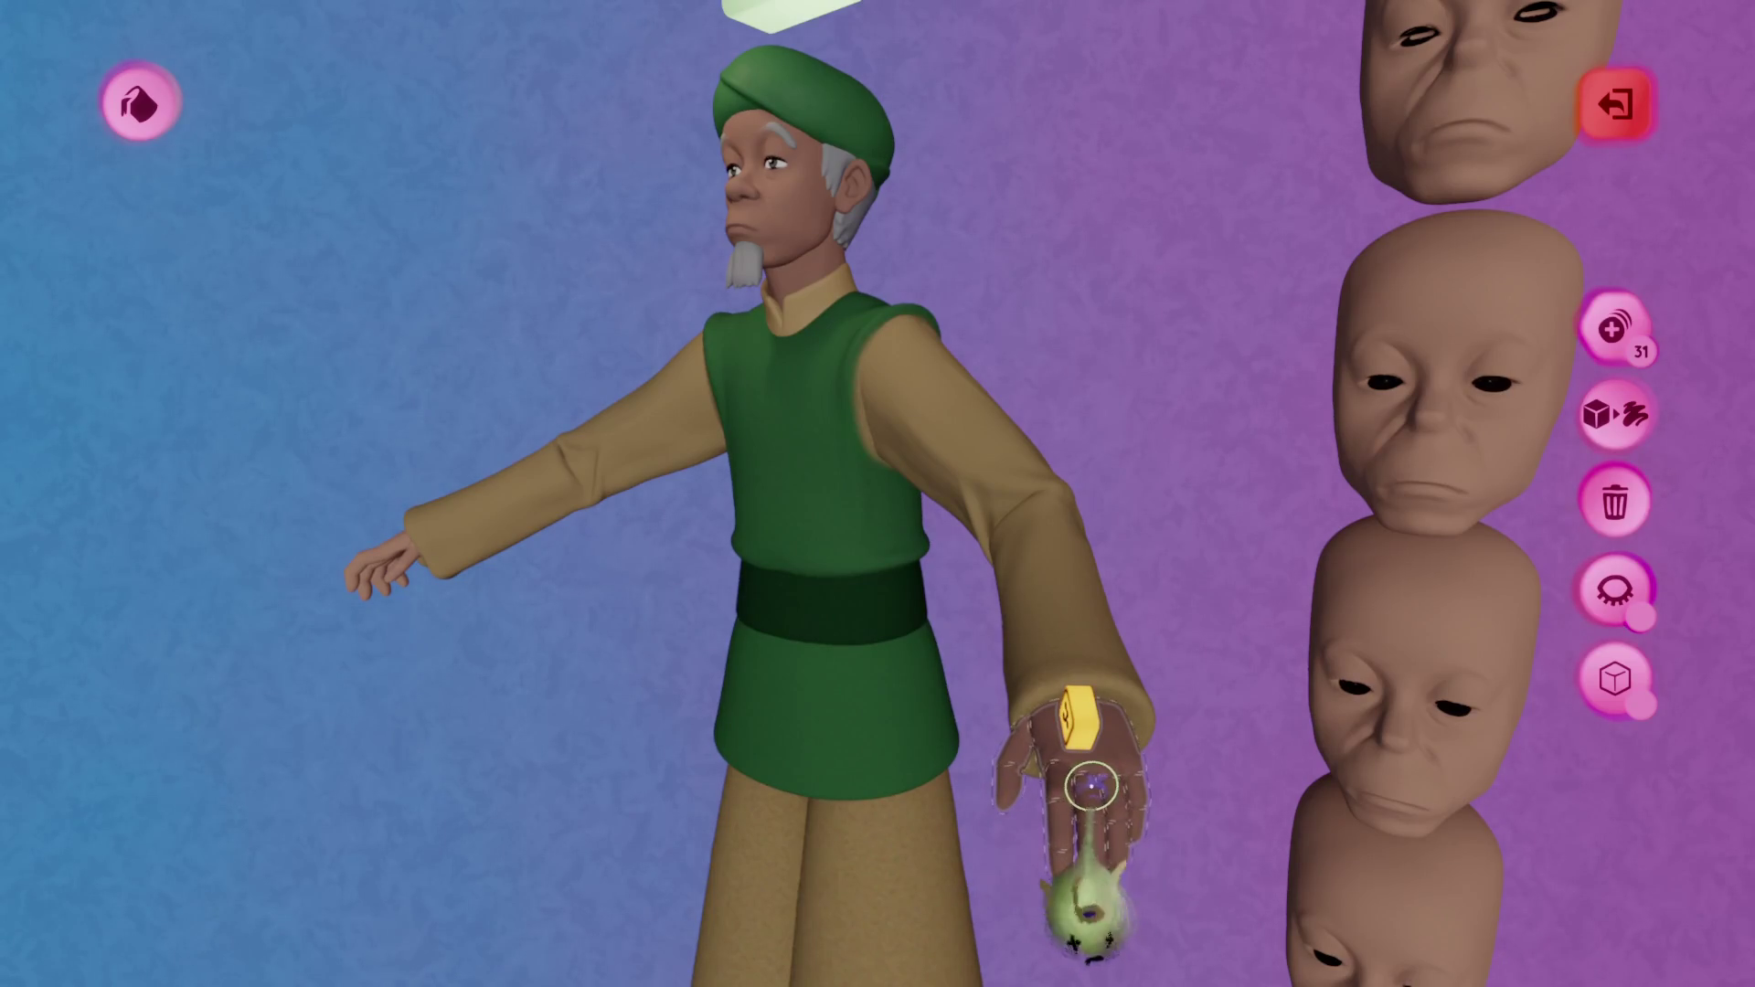
{"action": "key", "text": "Escape"}
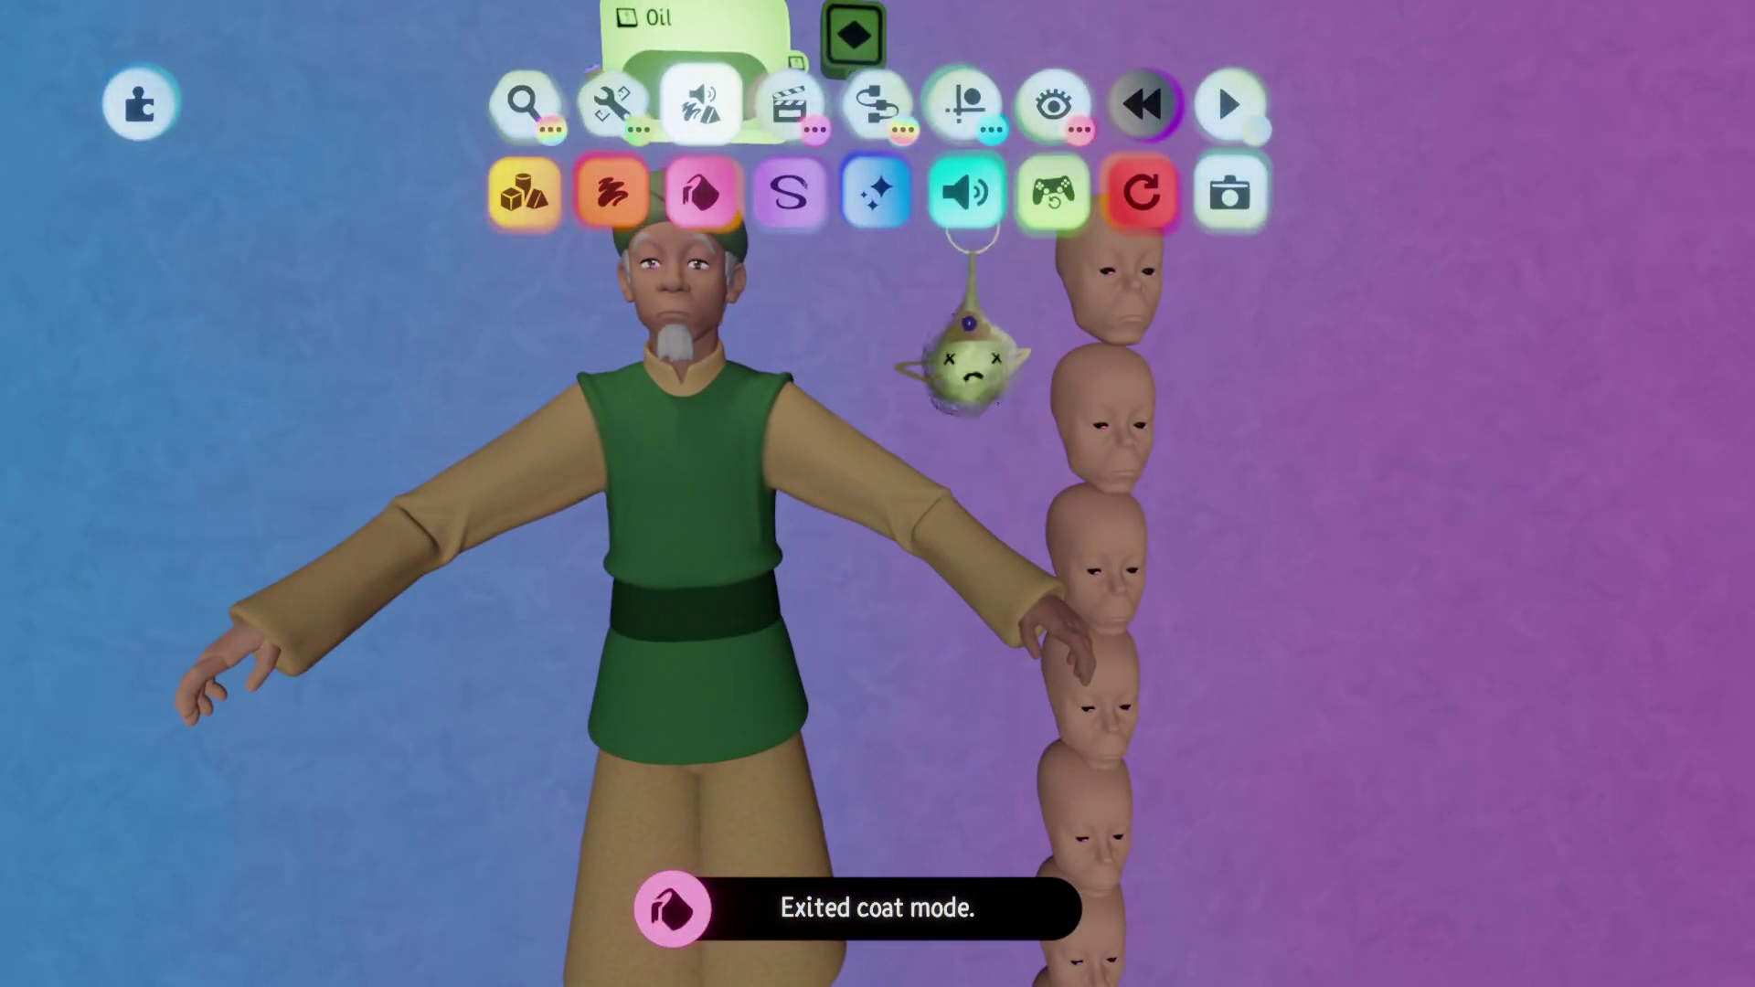
{"action": "left_click", "coordinate": [964, 103]}
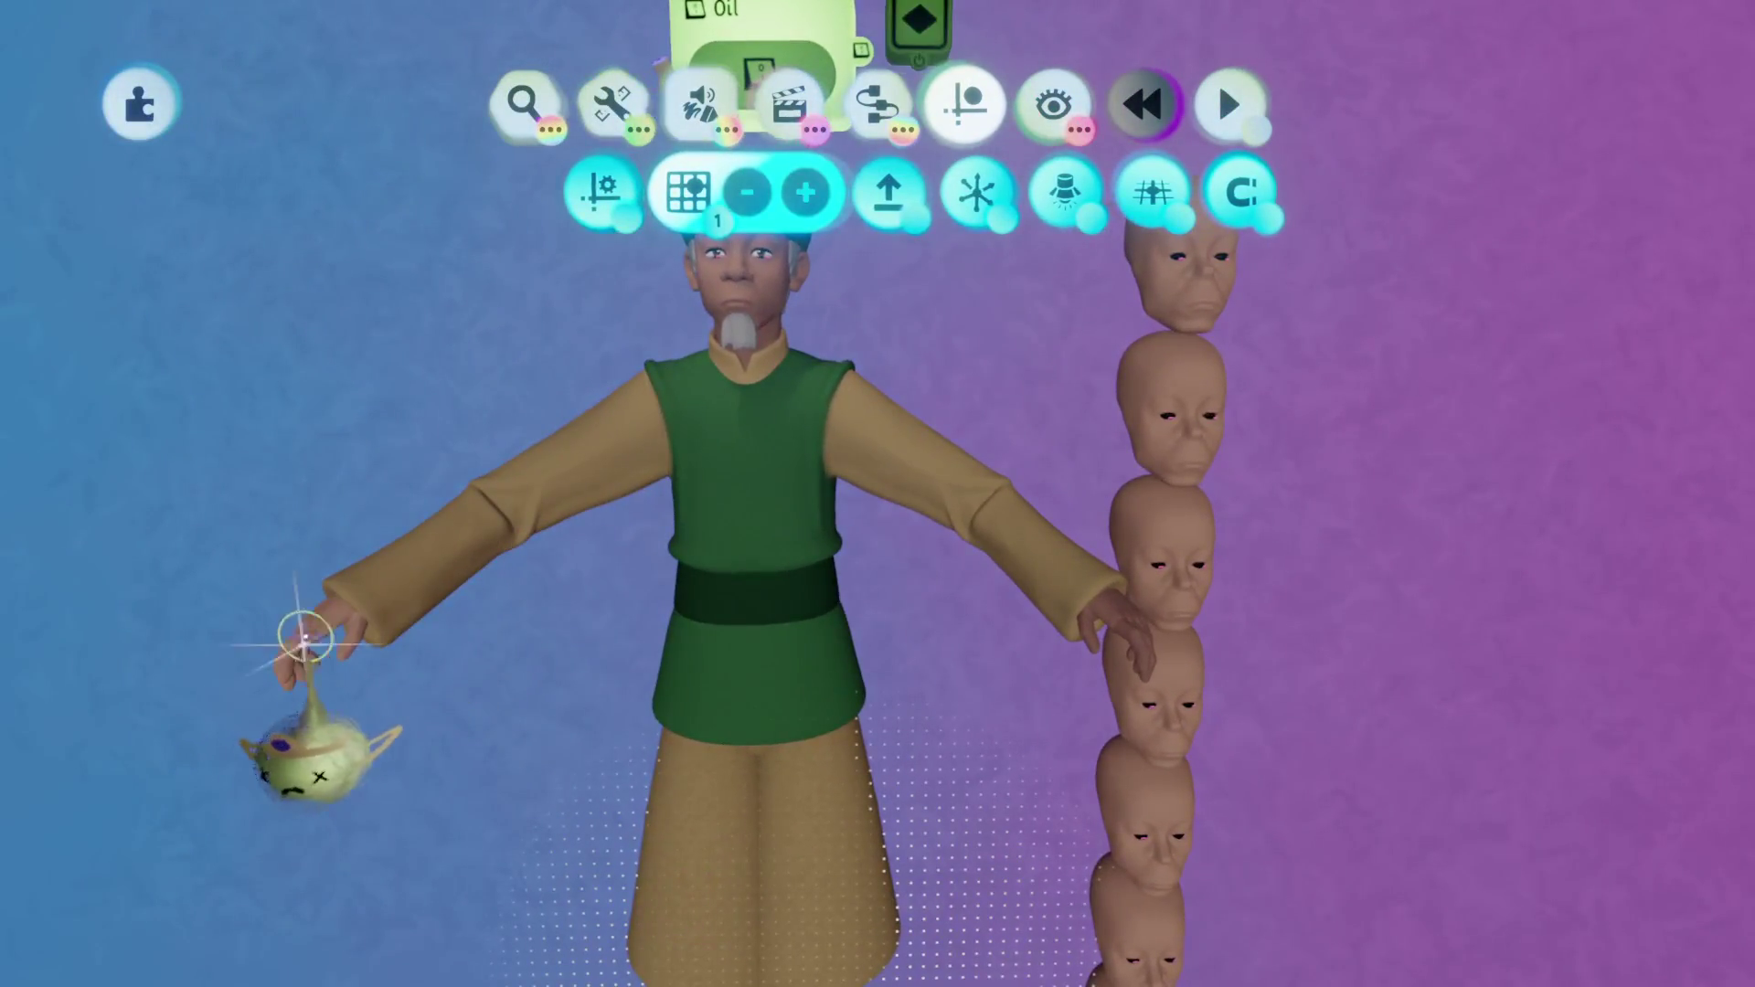
Clone a bald head out of the column and drop it in place.
{"action": "key", "text": "Escape"}
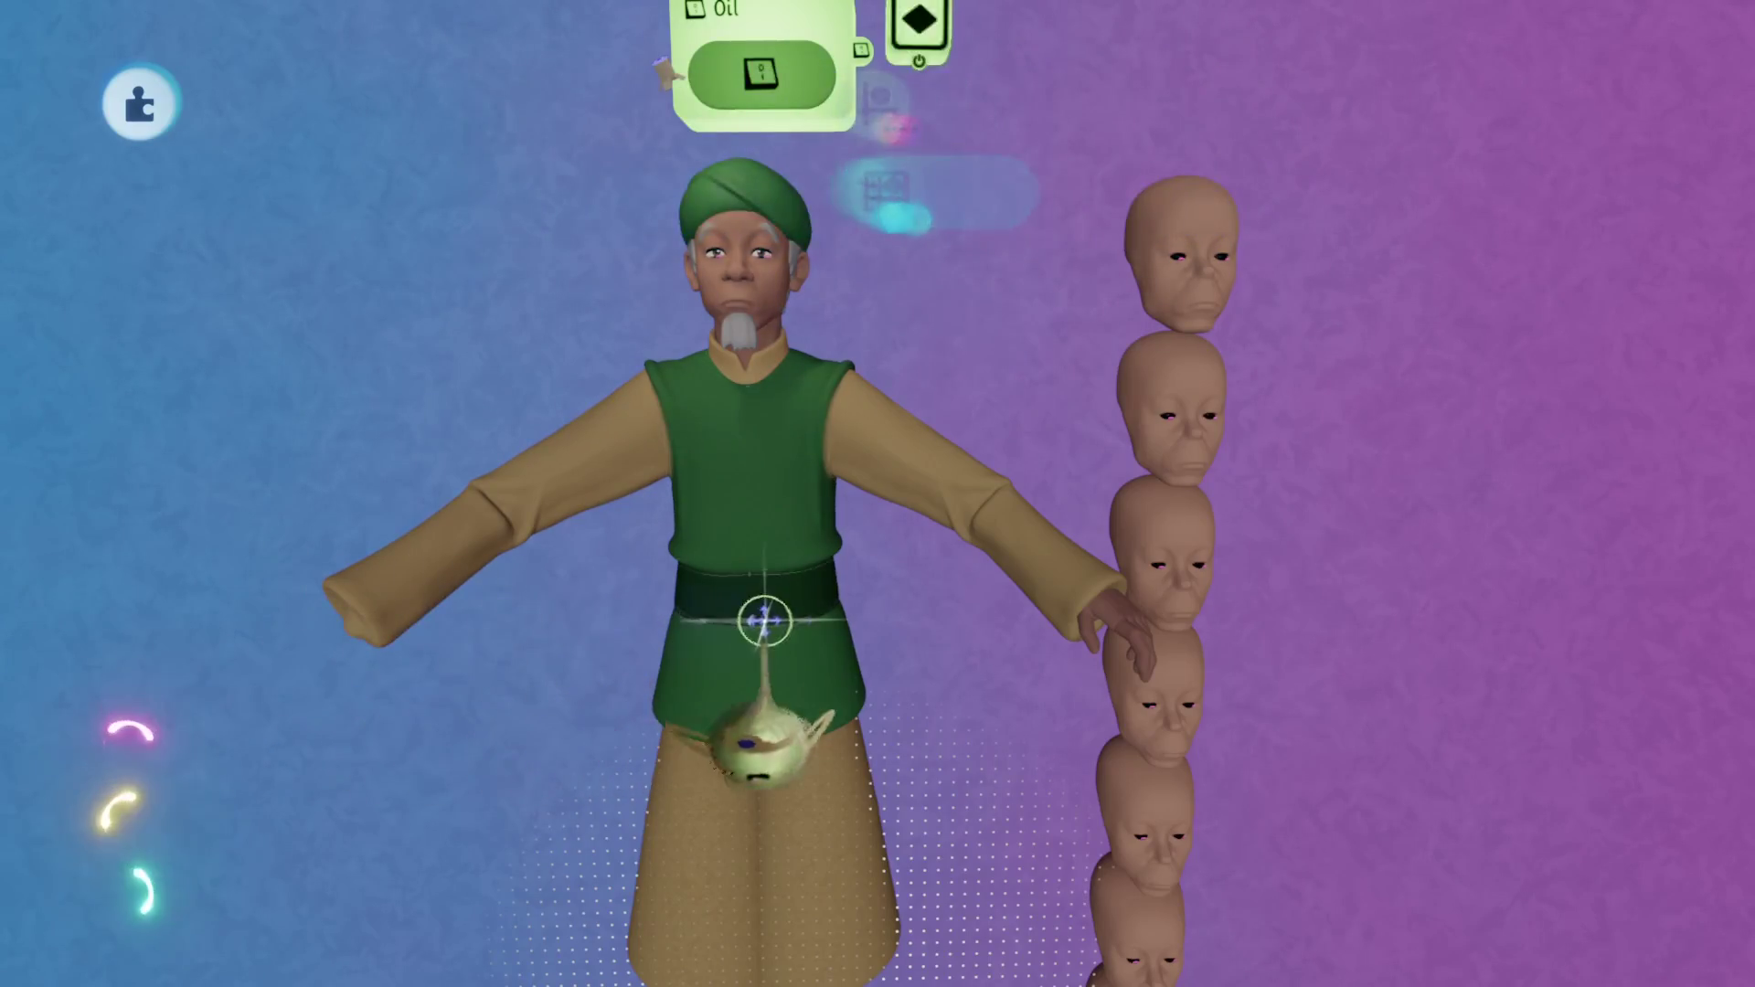
{"action": "mouse_move", "coordinate": [1149, 618]}
{"action": "left_mouse_down"}
{"action": "mouse_move", "coordinate": [969, 631]}
{"action": "mouse_move", "coordinate": [1105, 649]}
{"action": "mouse_move", "coordinate": [1061, 651]}
{"action": "mouse_move", "coordinate": [999, 627]}
{"action": "mouse_move", "coordinate": [501, 644]}
{"action": "mouse_move", "coordinate": [579, 588]}
{"action": "left_mouse_up"}
{"action": "left_click", "coordinate": [1106, 649]}
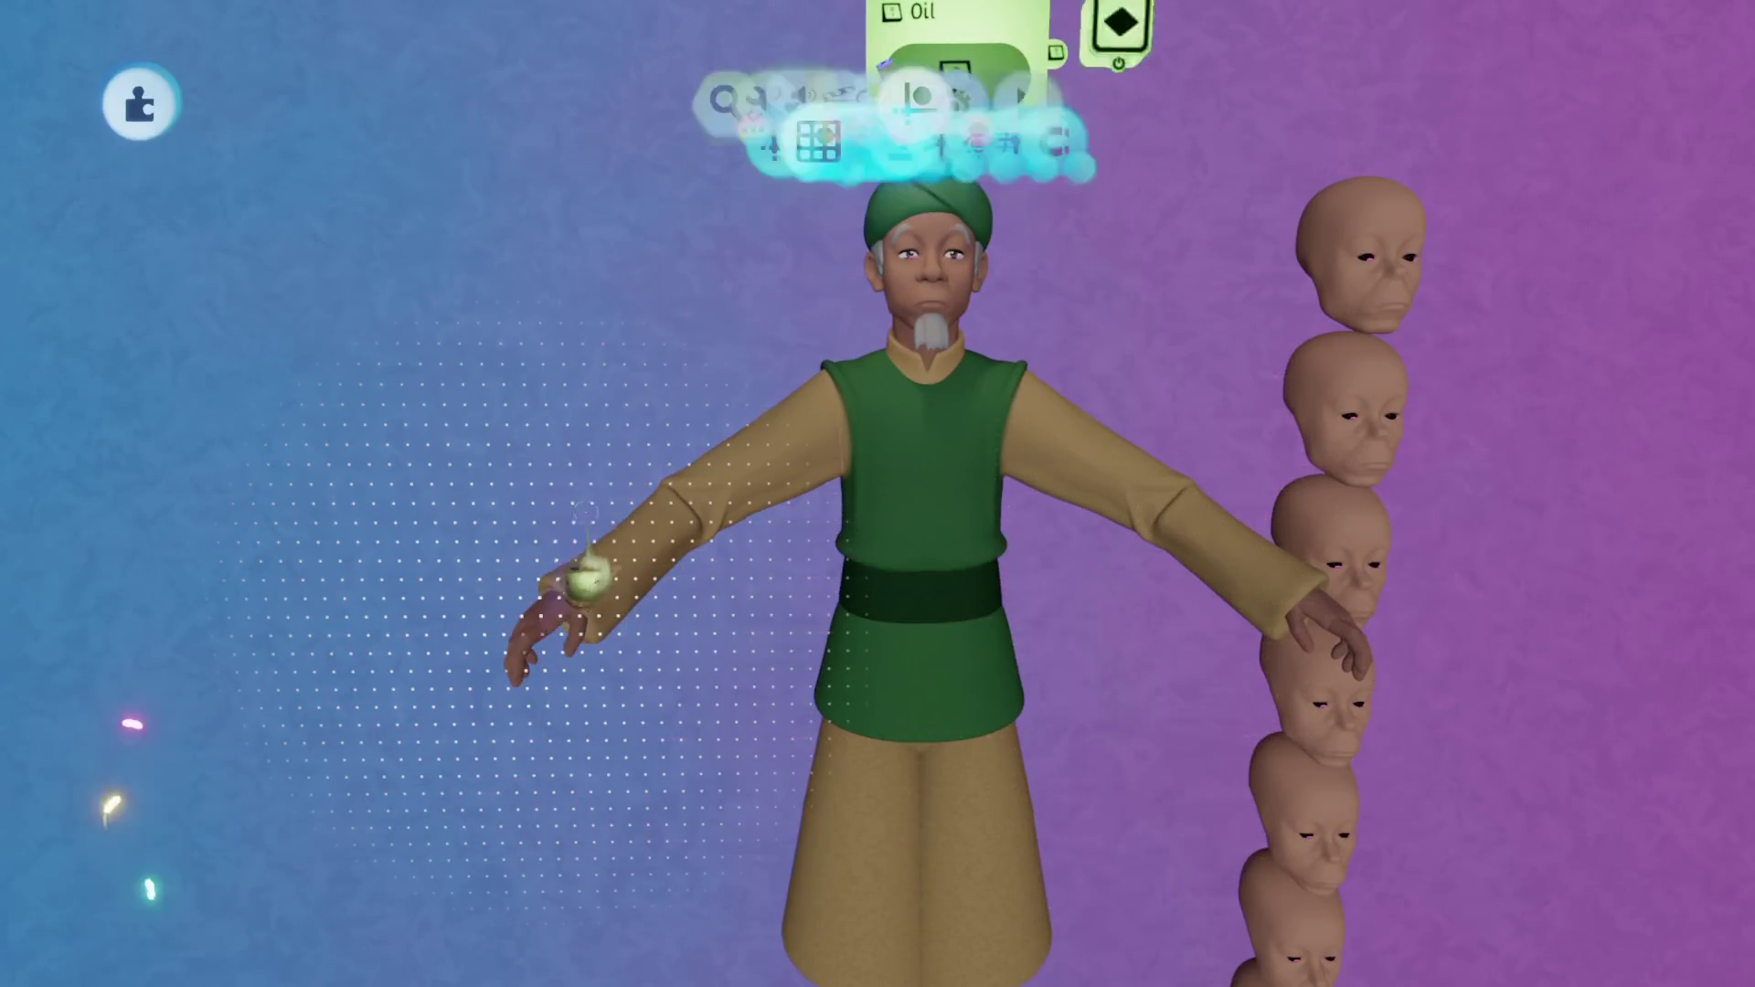
Select the merchant's face parts and lower their tint amount from 47%.
{"action": "scroll", "coordinate": [717, 353], "scroll_direction": "up", "scroll_amount": 5}
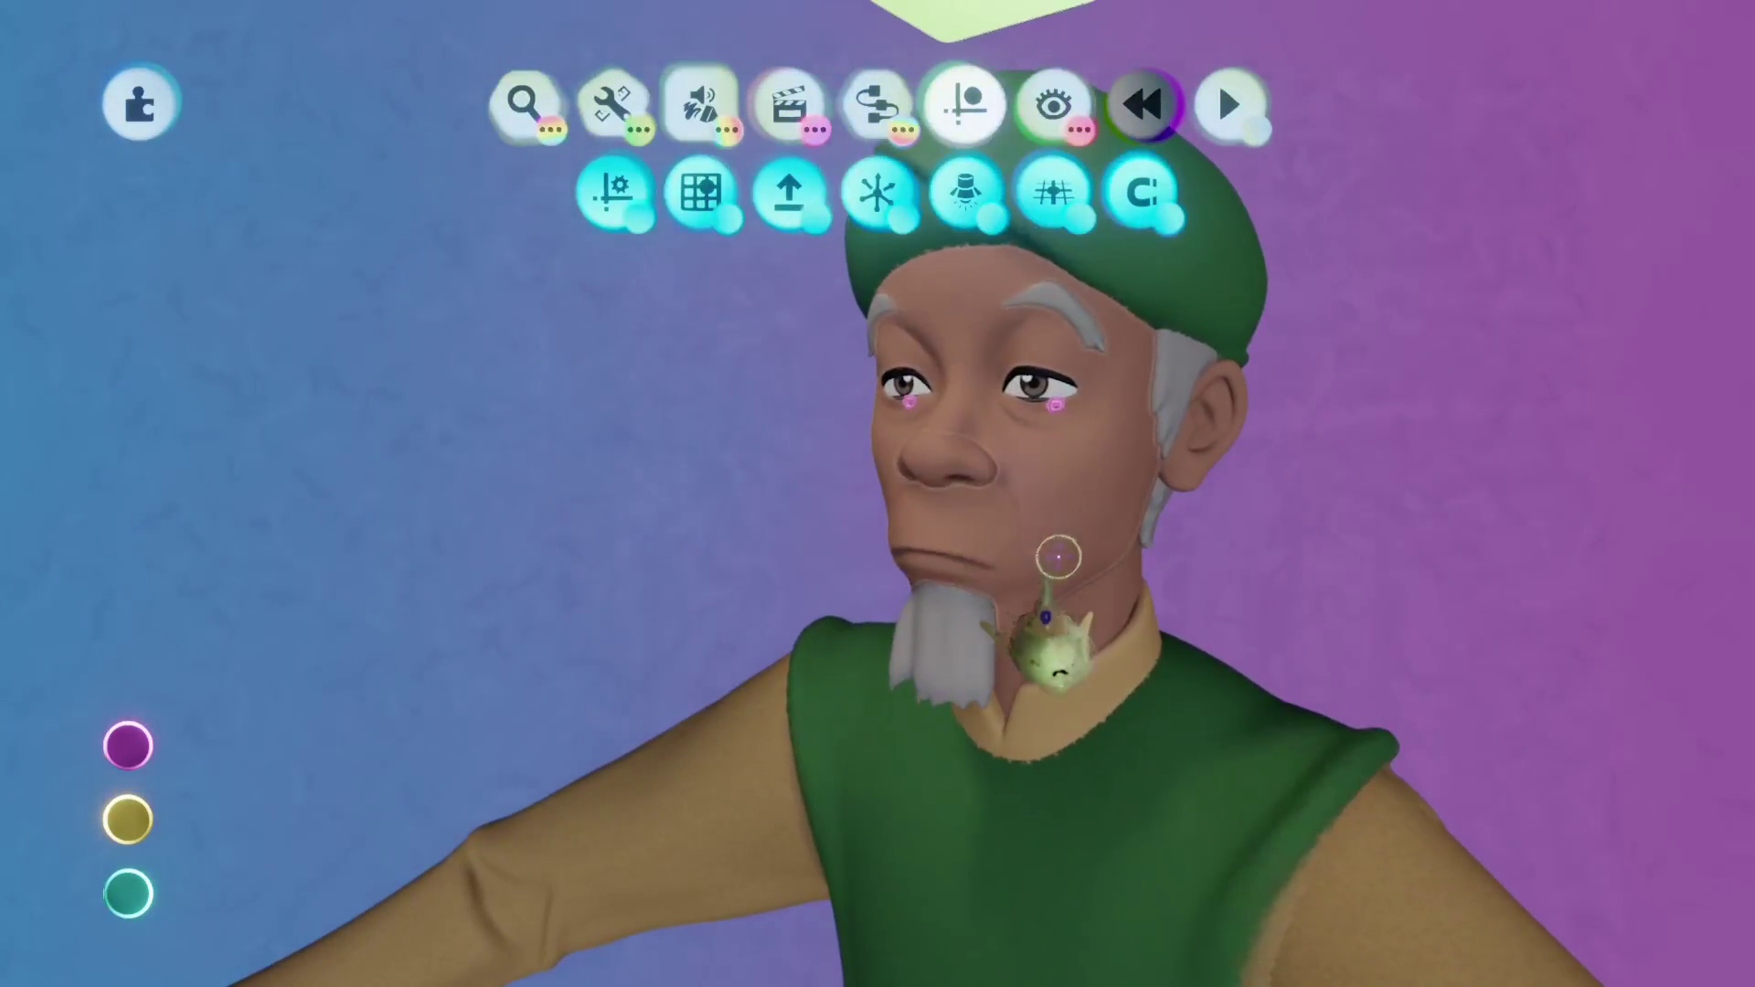
{"action": "left_click", "coordinate": [1057, 556]}
{"action": "left_click", "coordinate": [1070, 569]}
{"action": "left_click", "coordinate": [958, 454]}
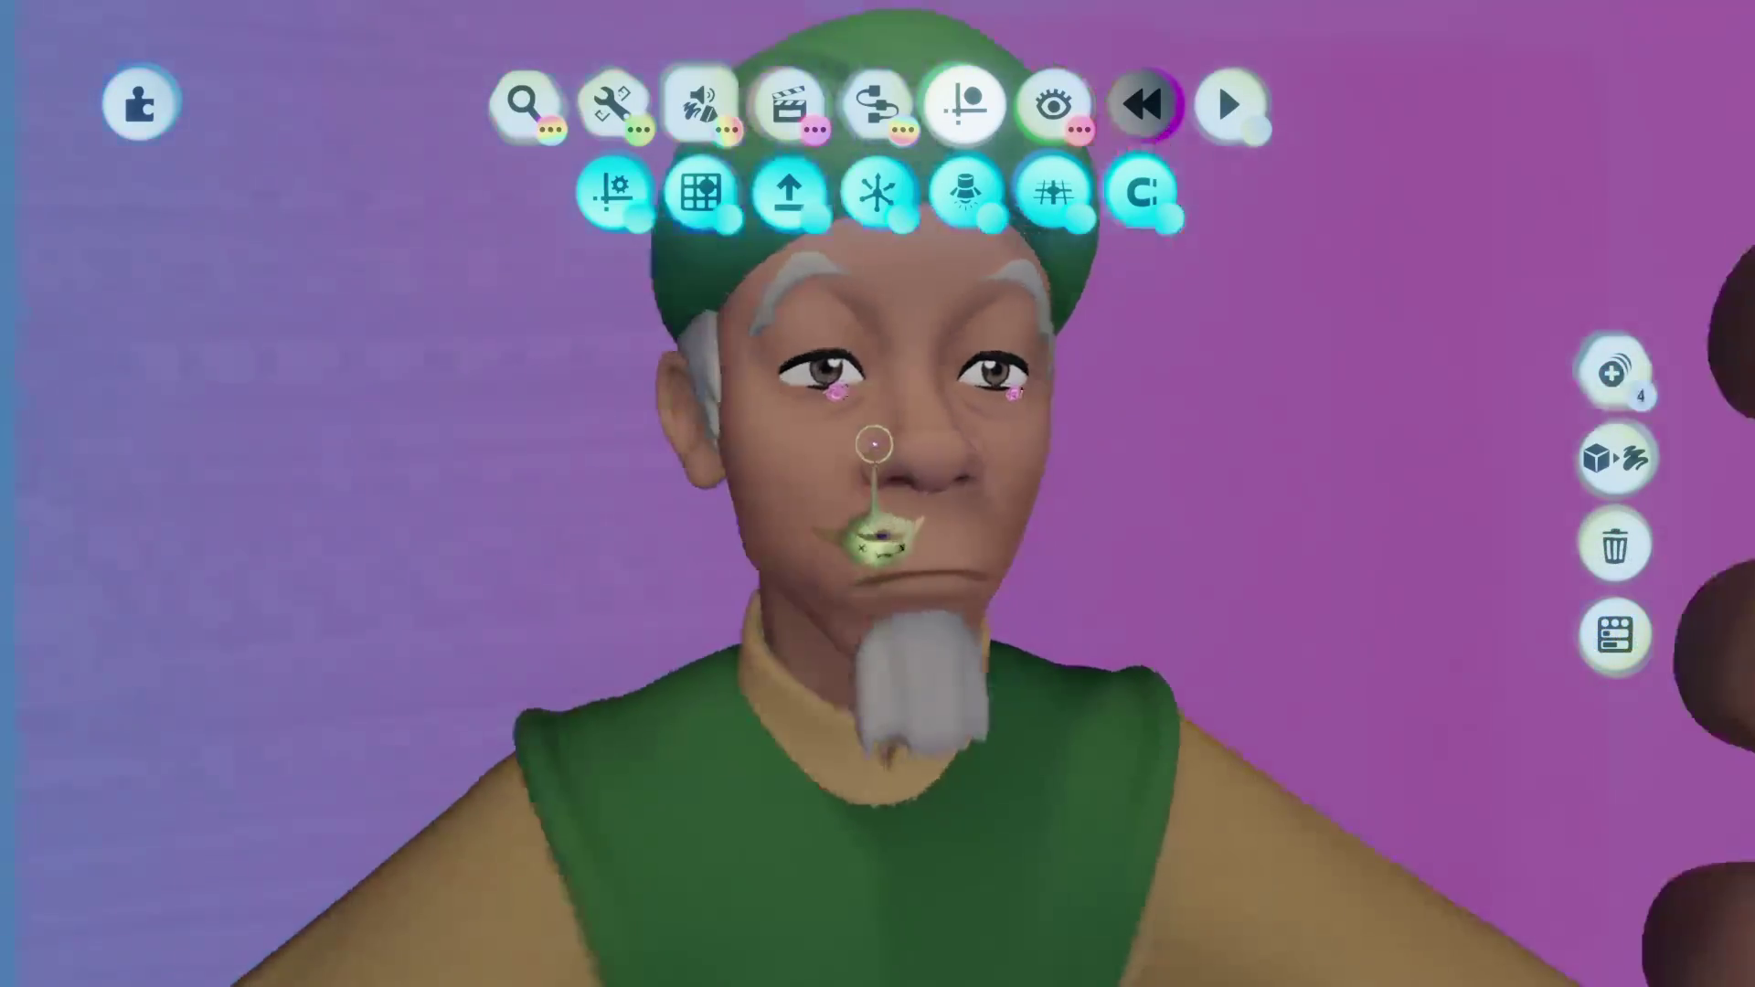
{"action": "left_click", "coordinate": [956, 509]}
{"action": "key", "text": "t"}
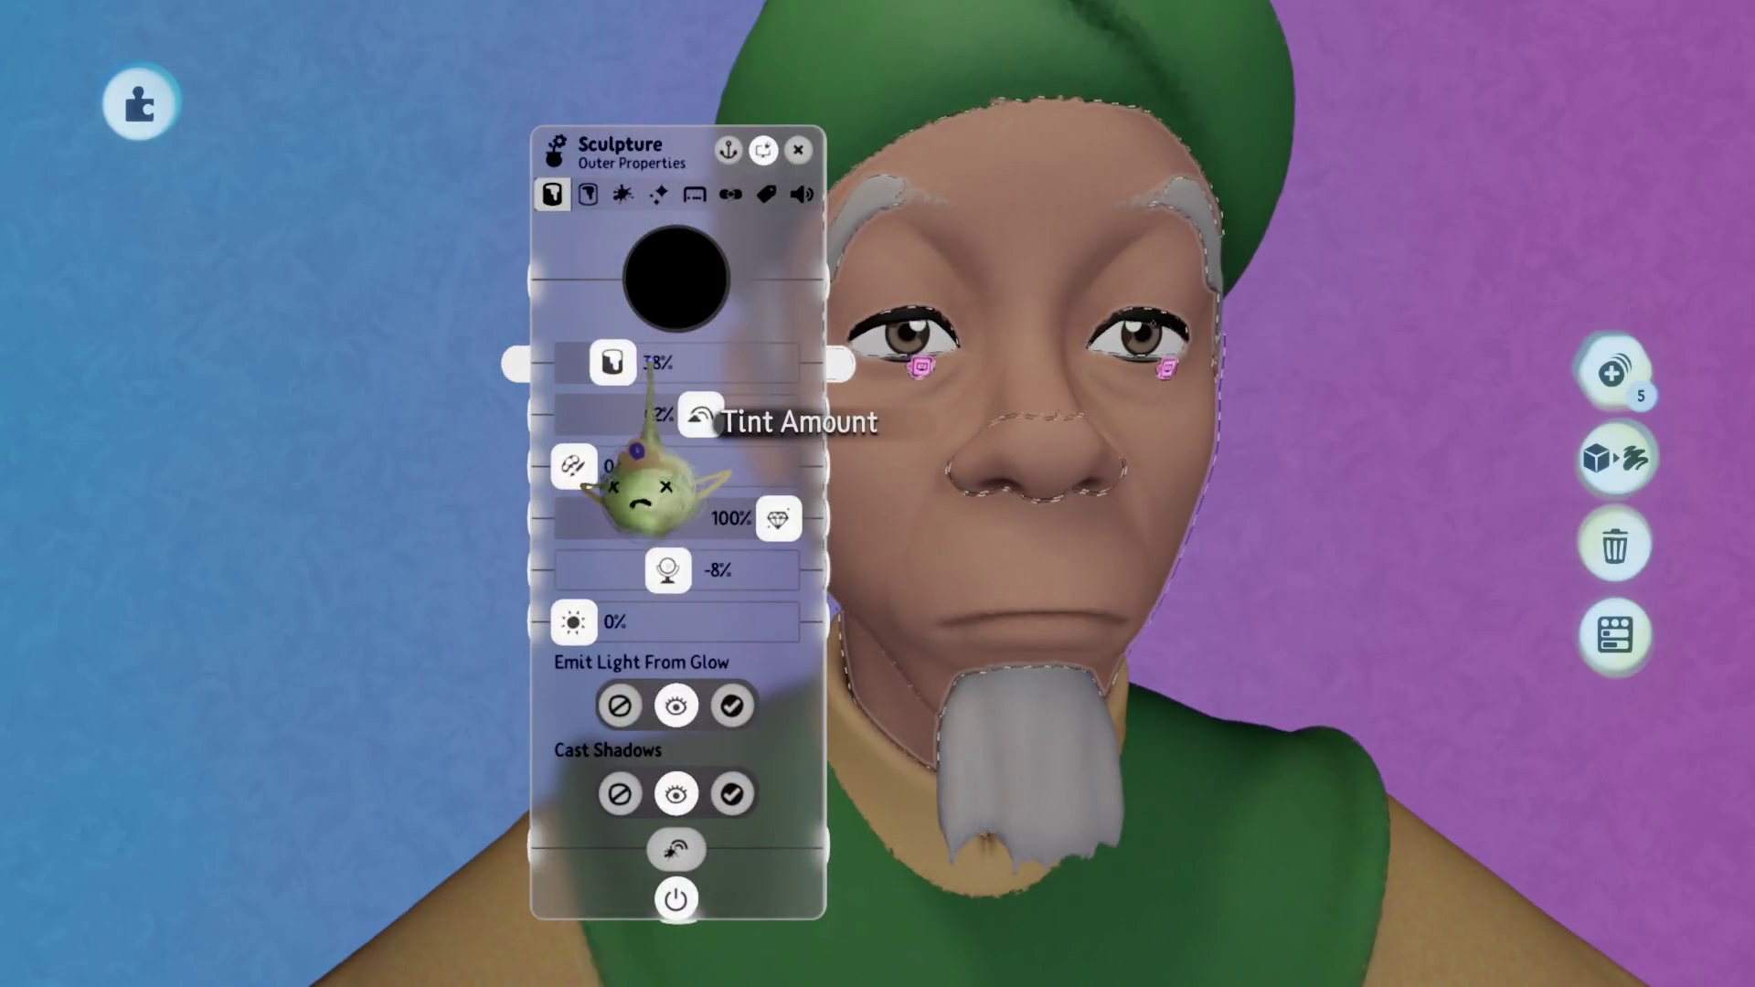
{"action": "key", "text": "Escape"}
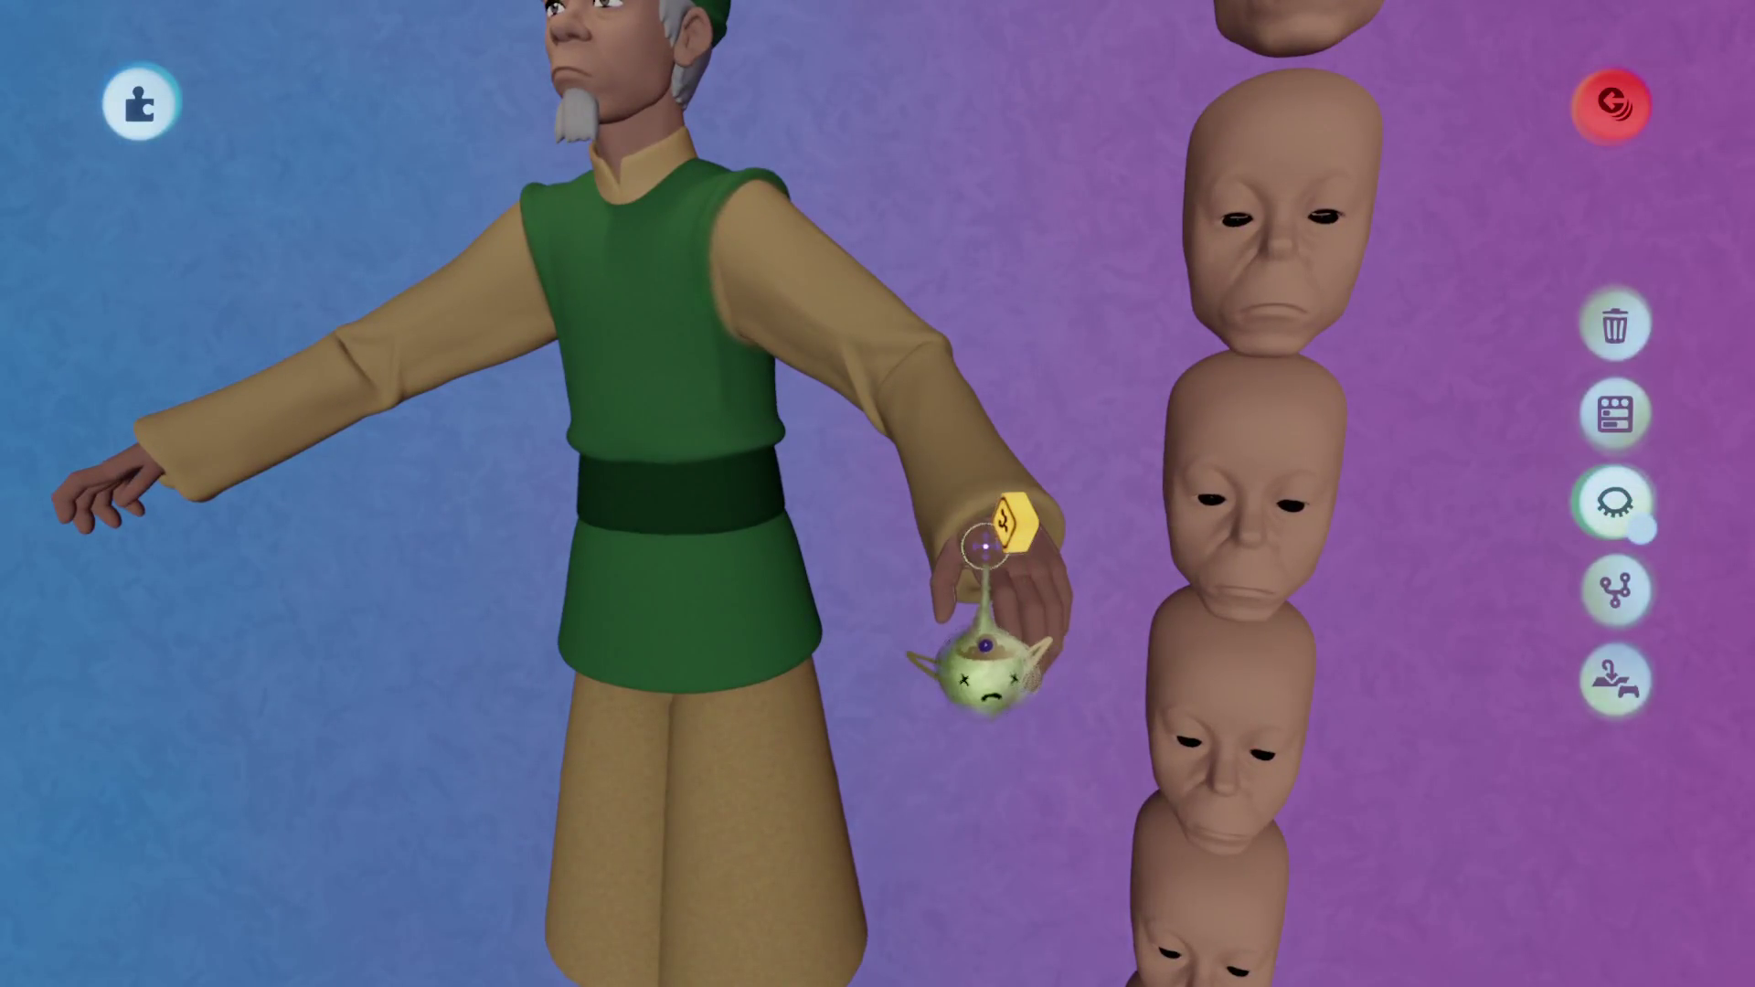
{"action": "key", "text": "Tab"}
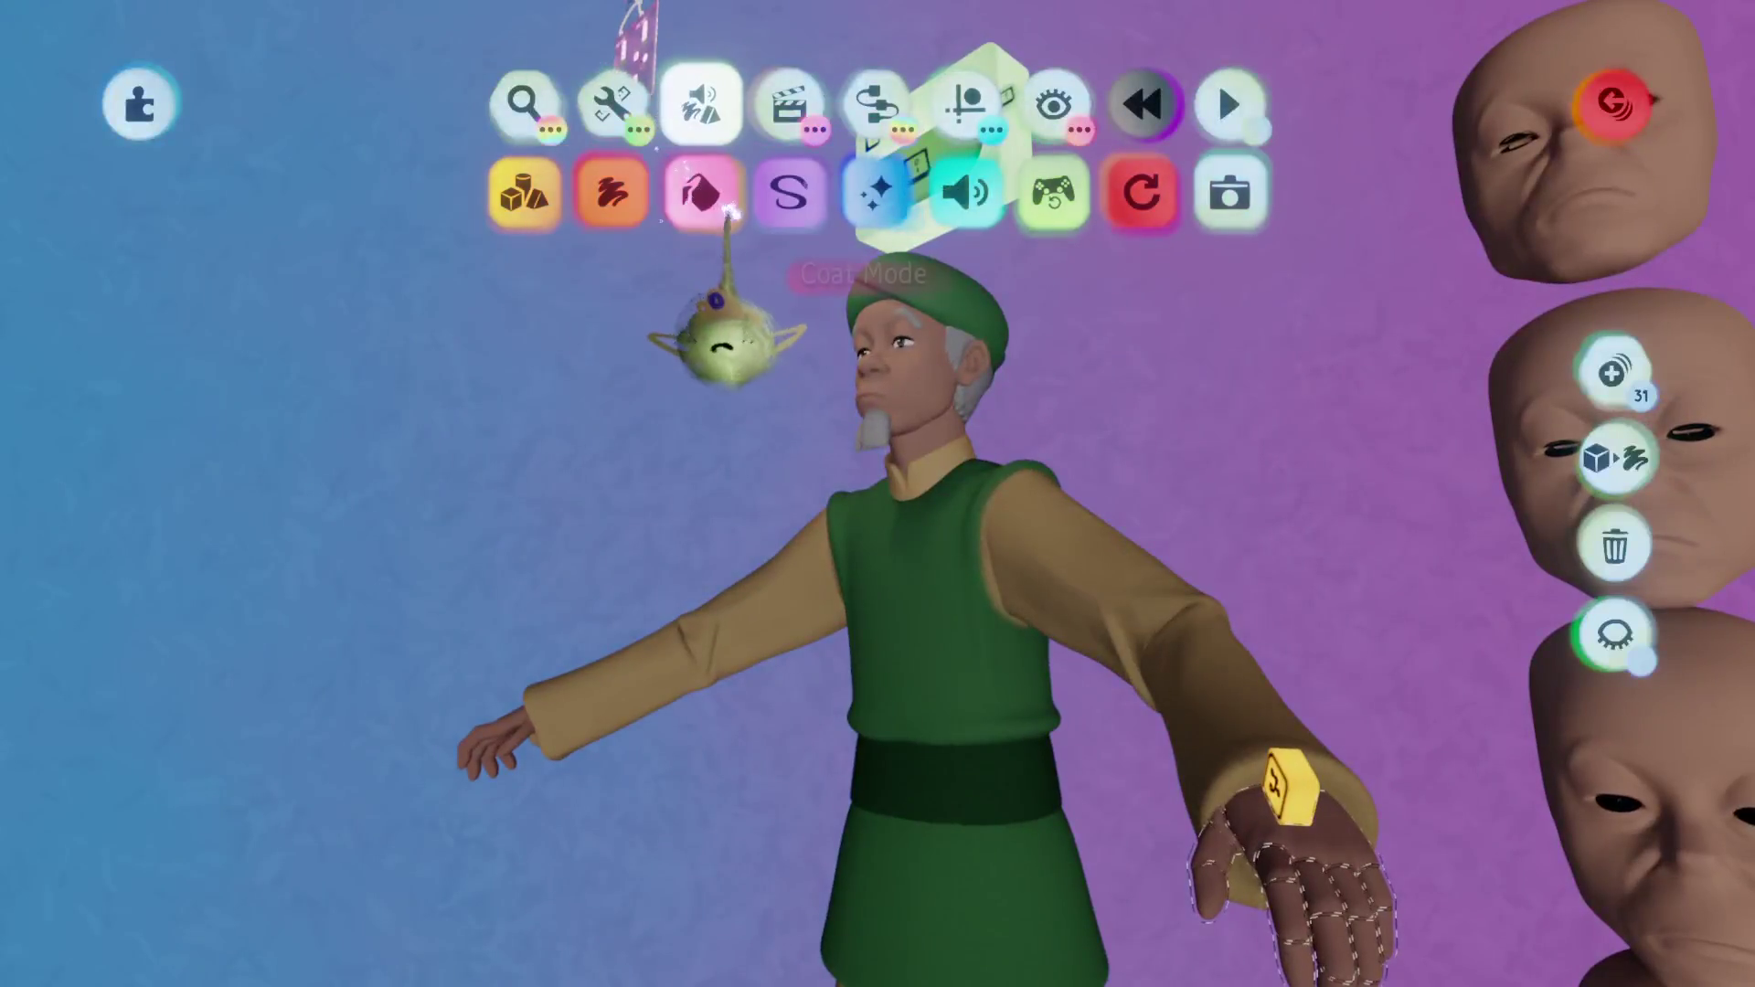
Enter and leave Coat mode, then turn on grid guides.
{"action": "left_click", "coordinate": [698, 187]}
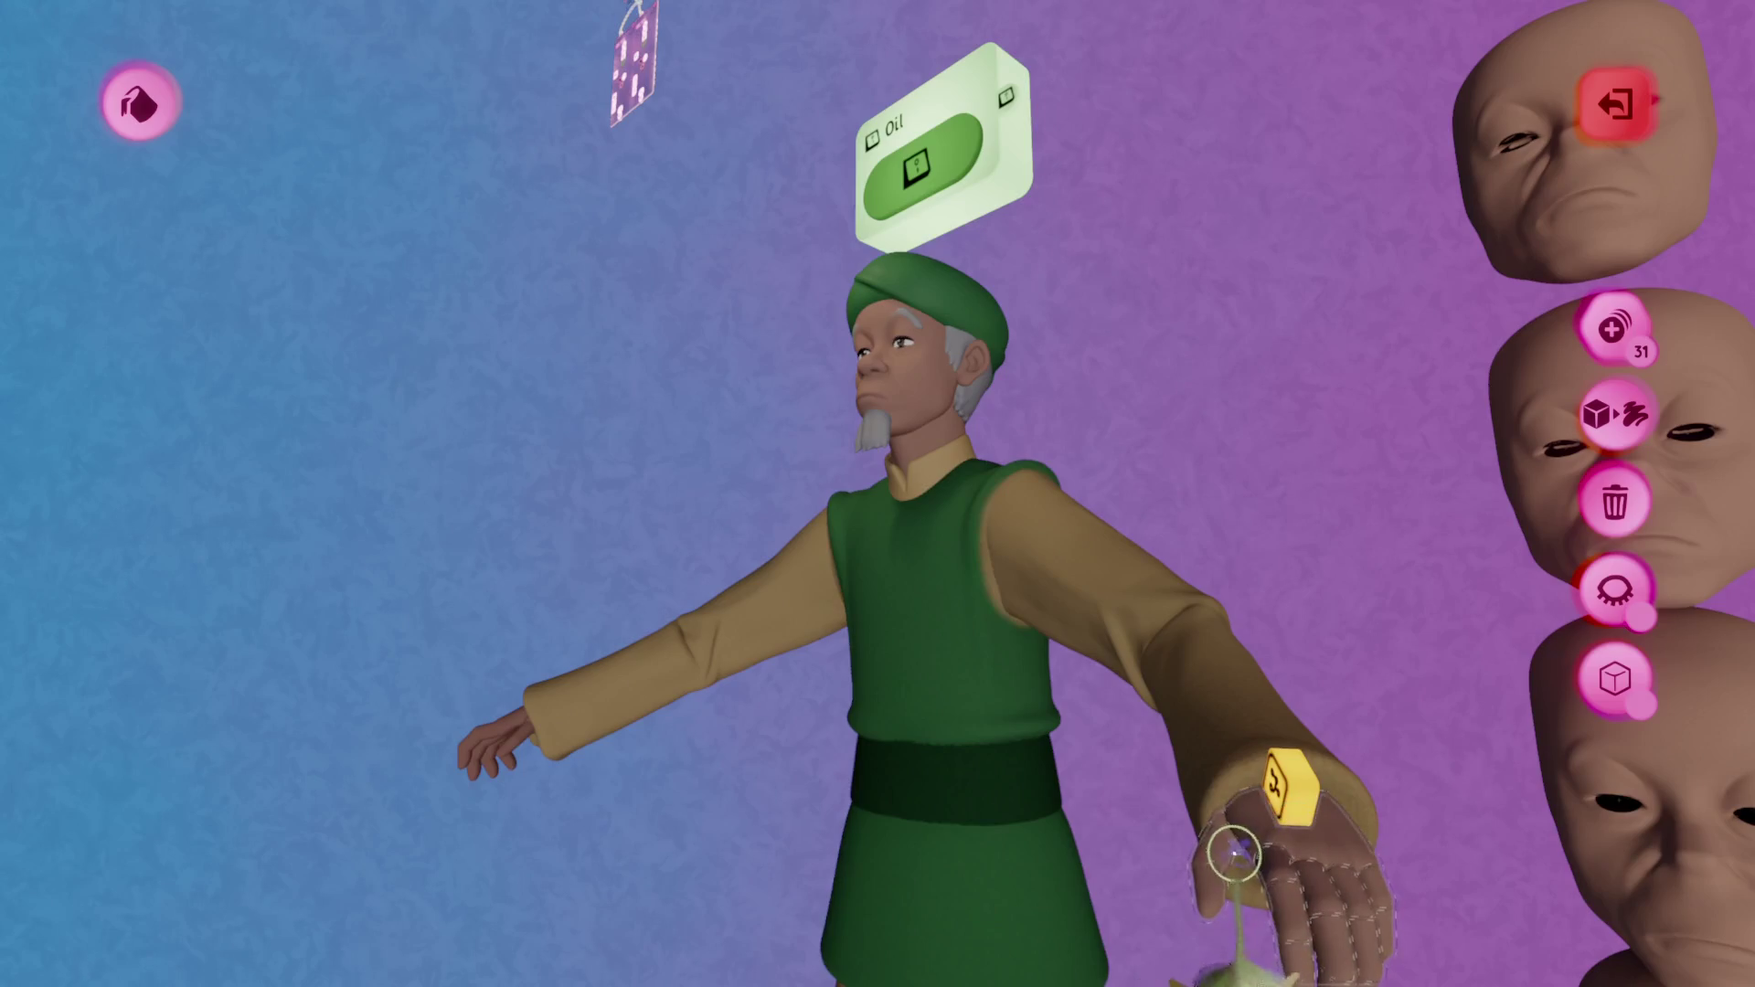
{"action": "key", "text": "Escape"}
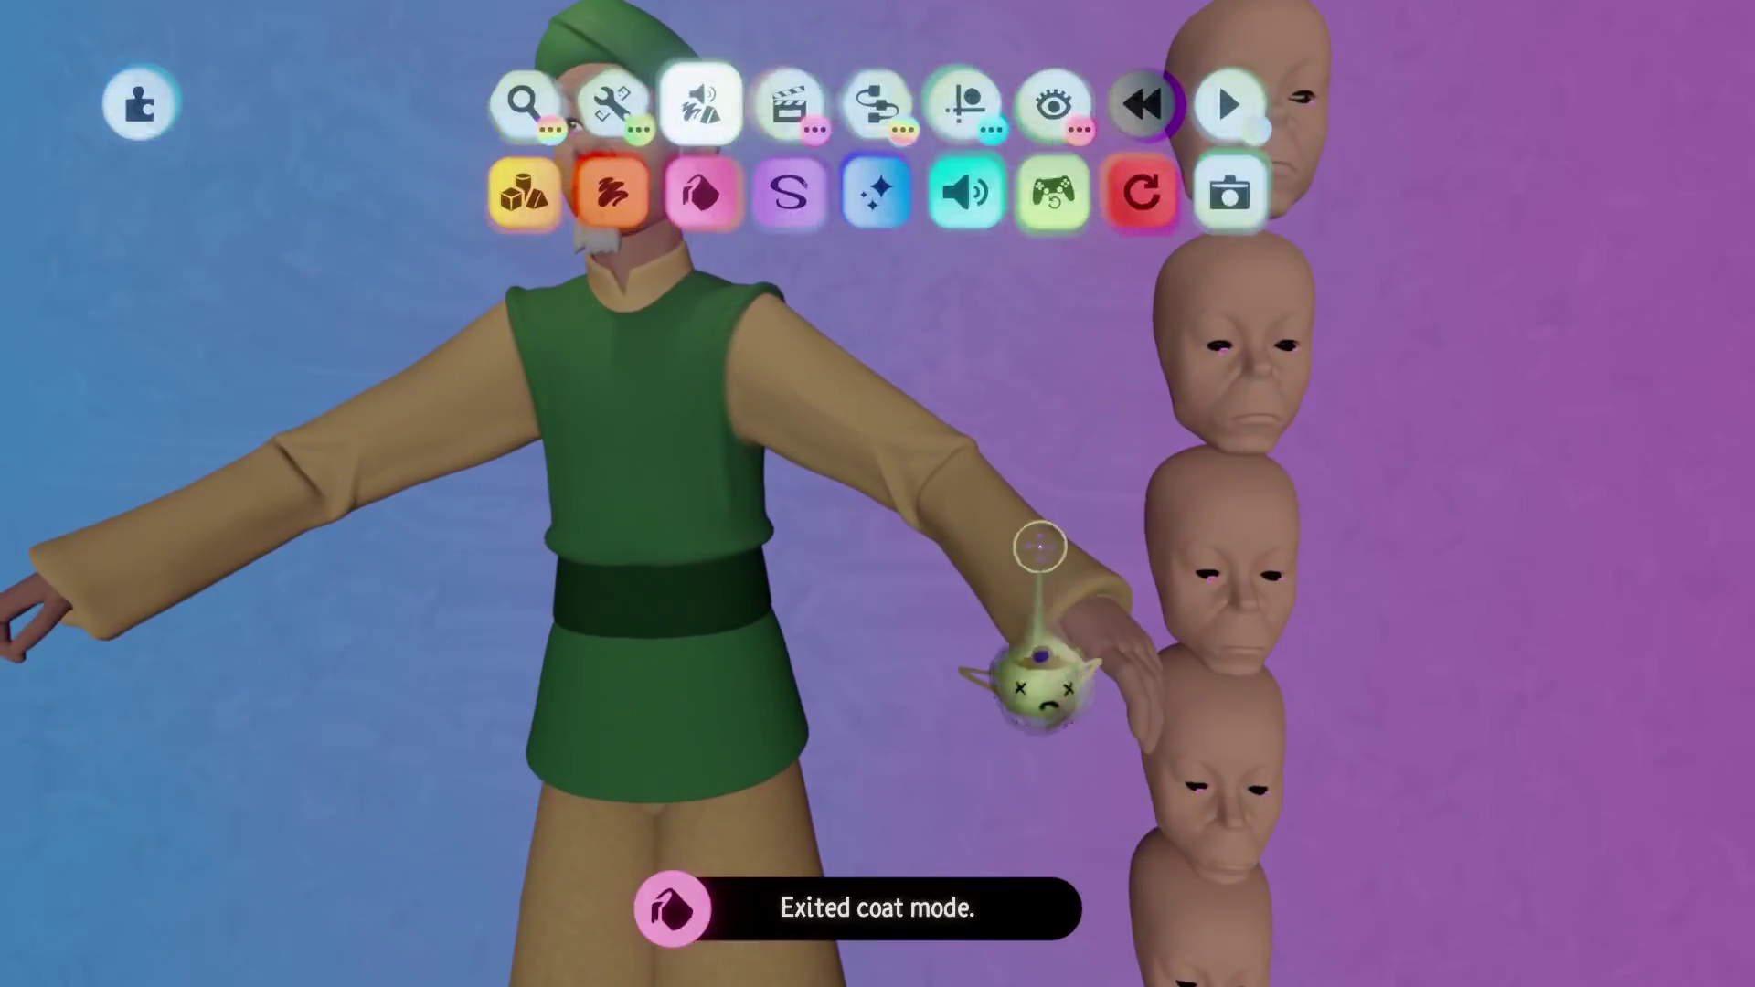
{"action": "left_click", "coordinate": [965, 104]}
{"action": "left_click", "coordinate": [716, 194]}
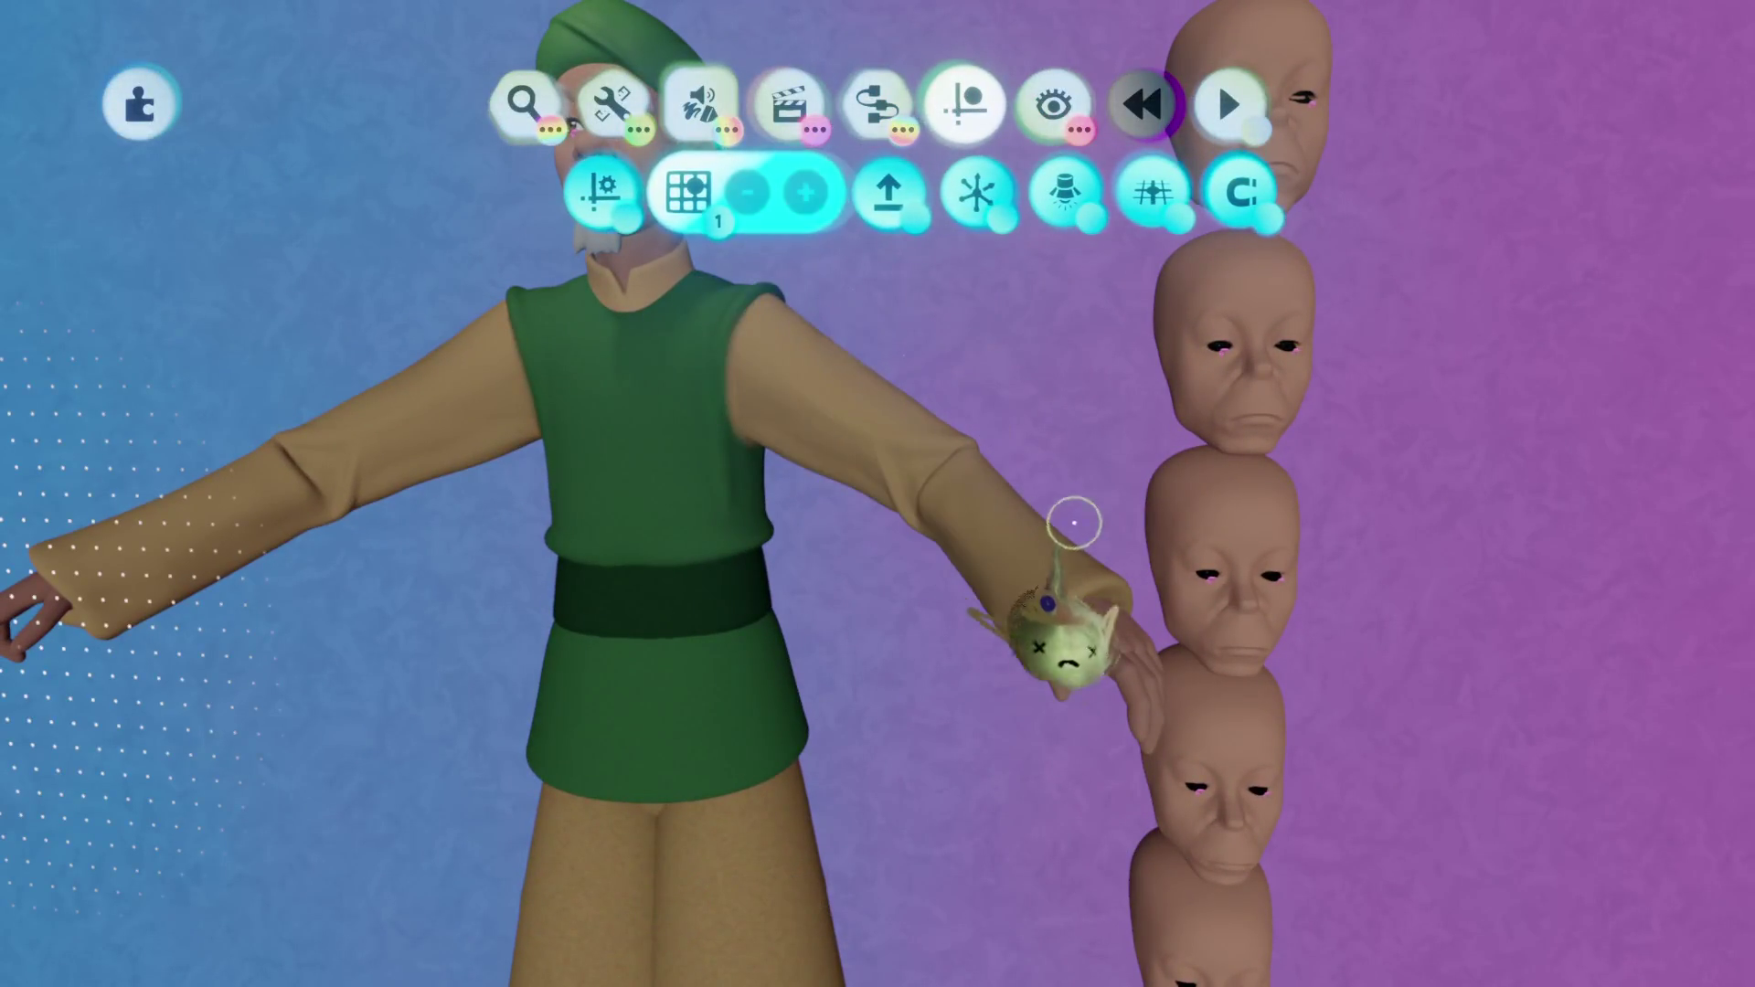
Draw a guide line between the hands and bend the left hand down at the wrist.
{"action": "mouse_move", "coordinate": [1052, 658]}
{"action": "left_mouse_down"}
{"action": "mouse_move", "coordinate": [529, 619]}
{"action": "mouse_move", "coordinate": [535, 644]}
{"action": "mouse_move", "coordinate": [451, 722]}
{"action": "left_mouse_up"}
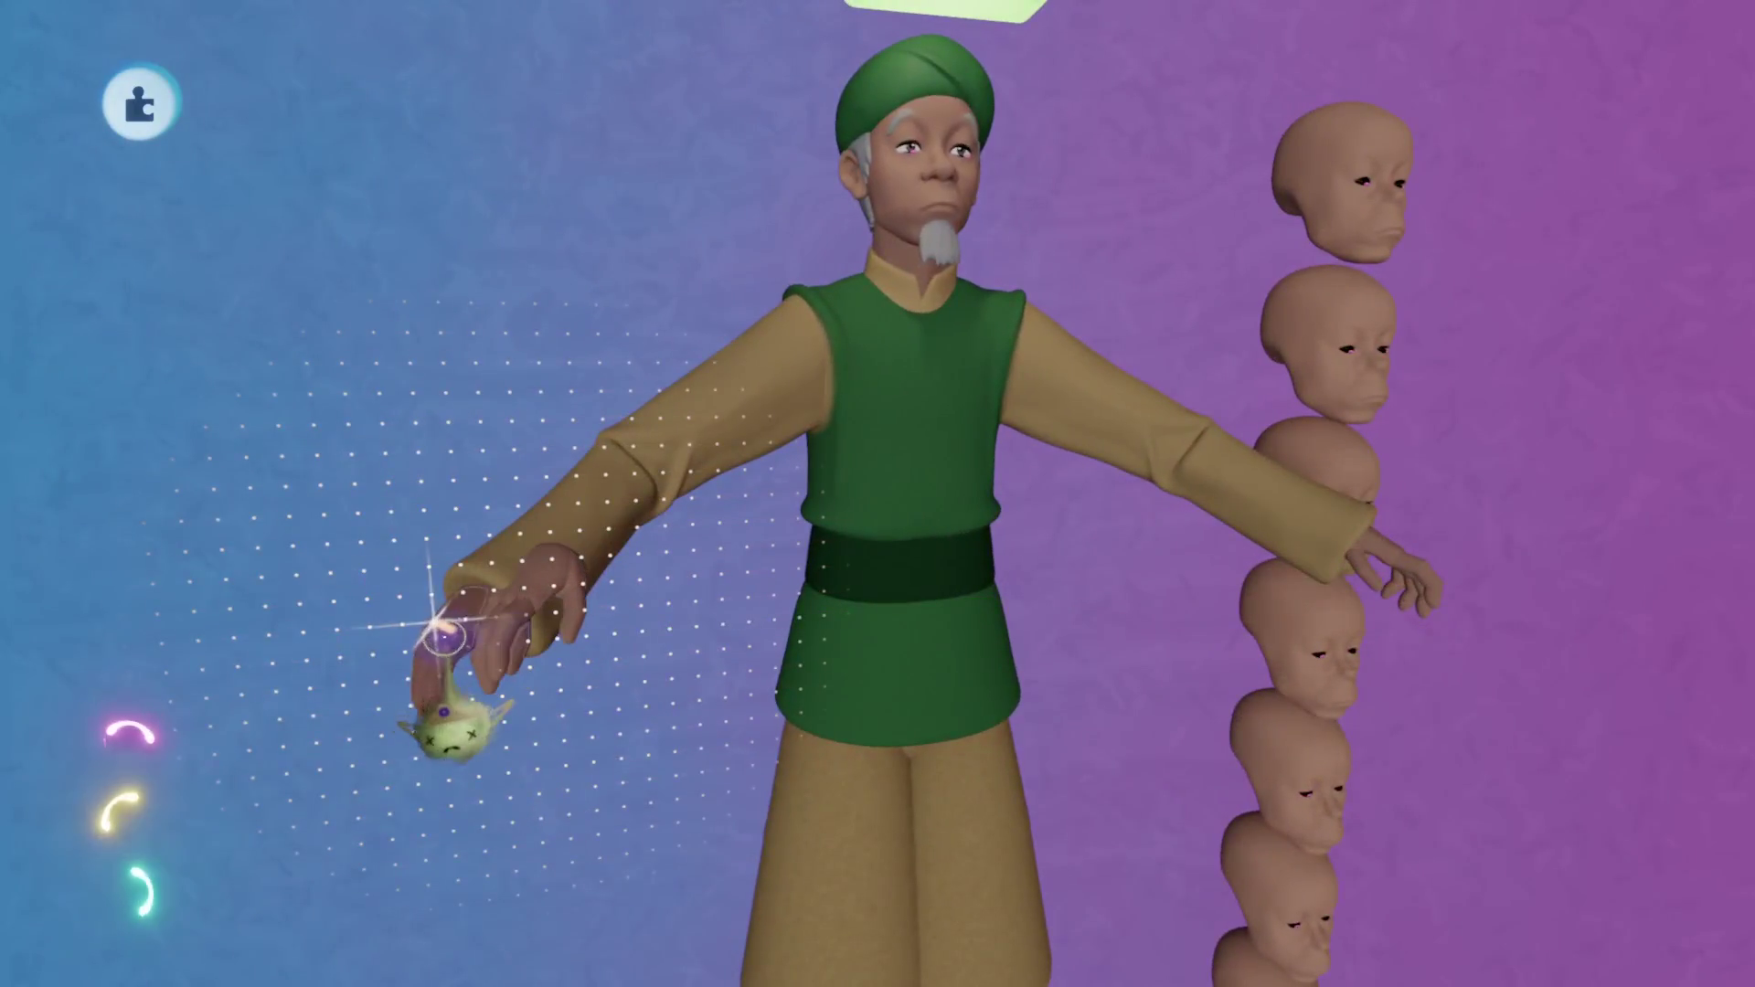
{"action": "mouse_move", "coordinate": [508, 610]}
{"action": "left_mouse_down"}
{"action": "mouse_move", "coordinate": [490, 596]}
{"action": "mouse_move", "coordinate": [548, 604]}
{"action": "left_mouse_up"}
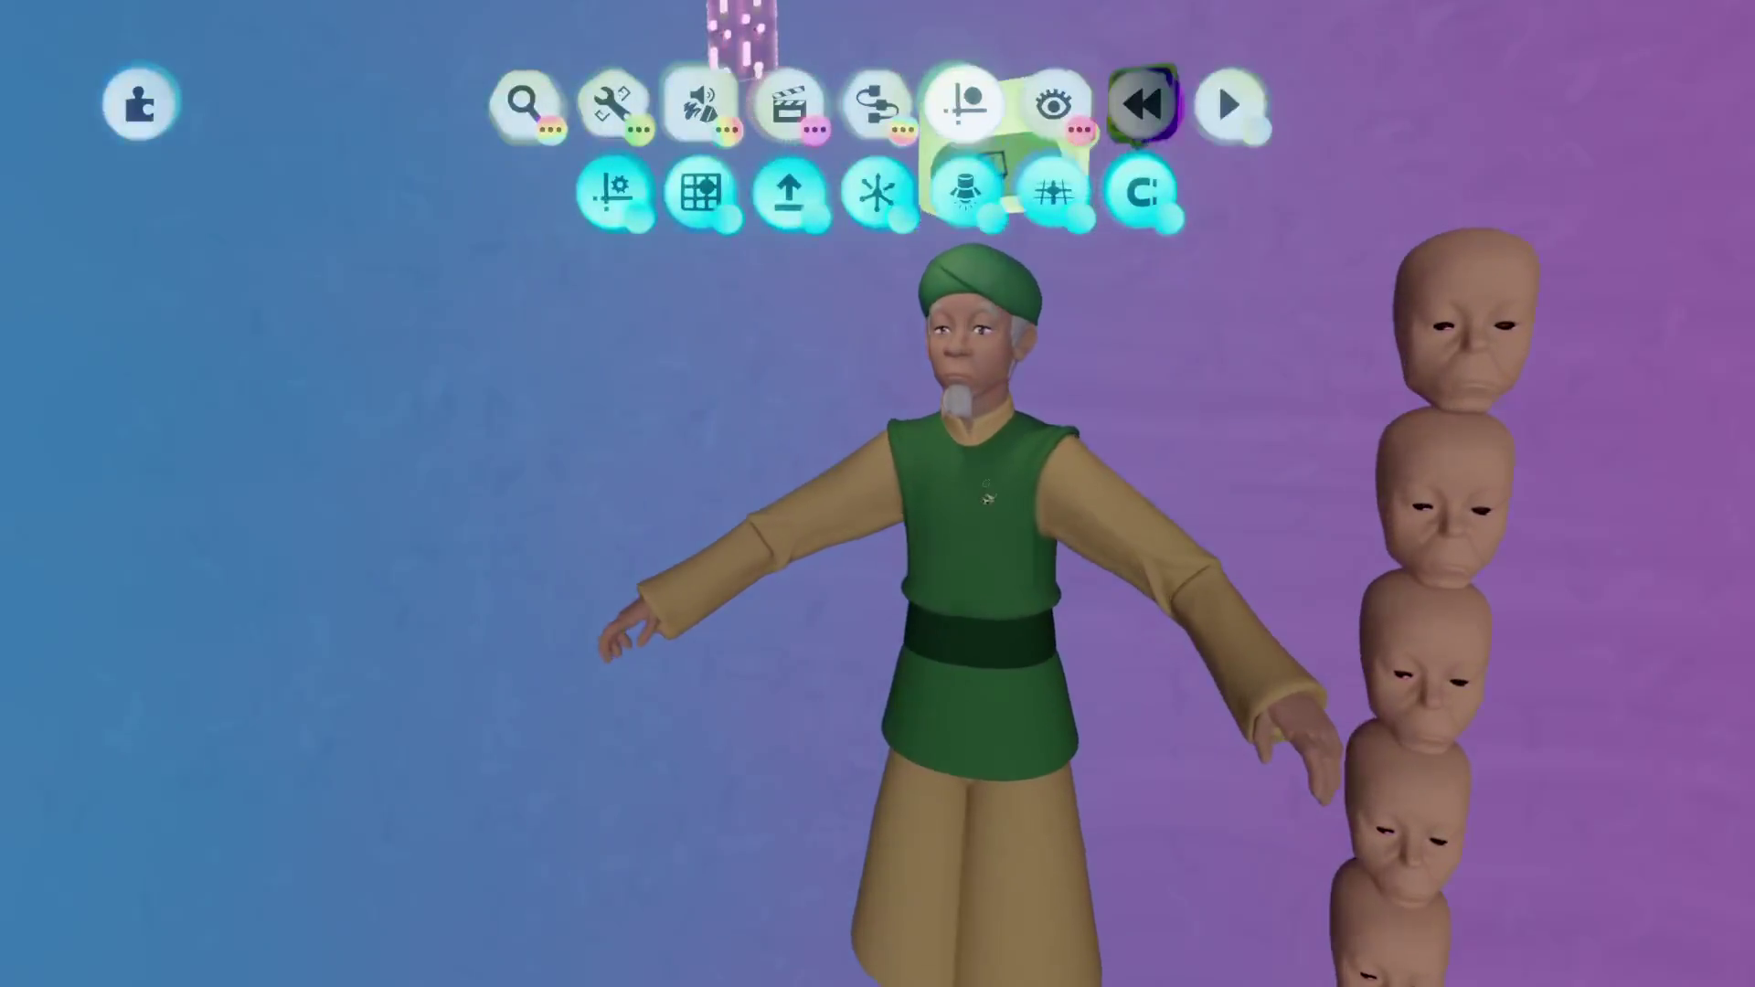
{"action": "double_click", "coordinate": [979, 478]}
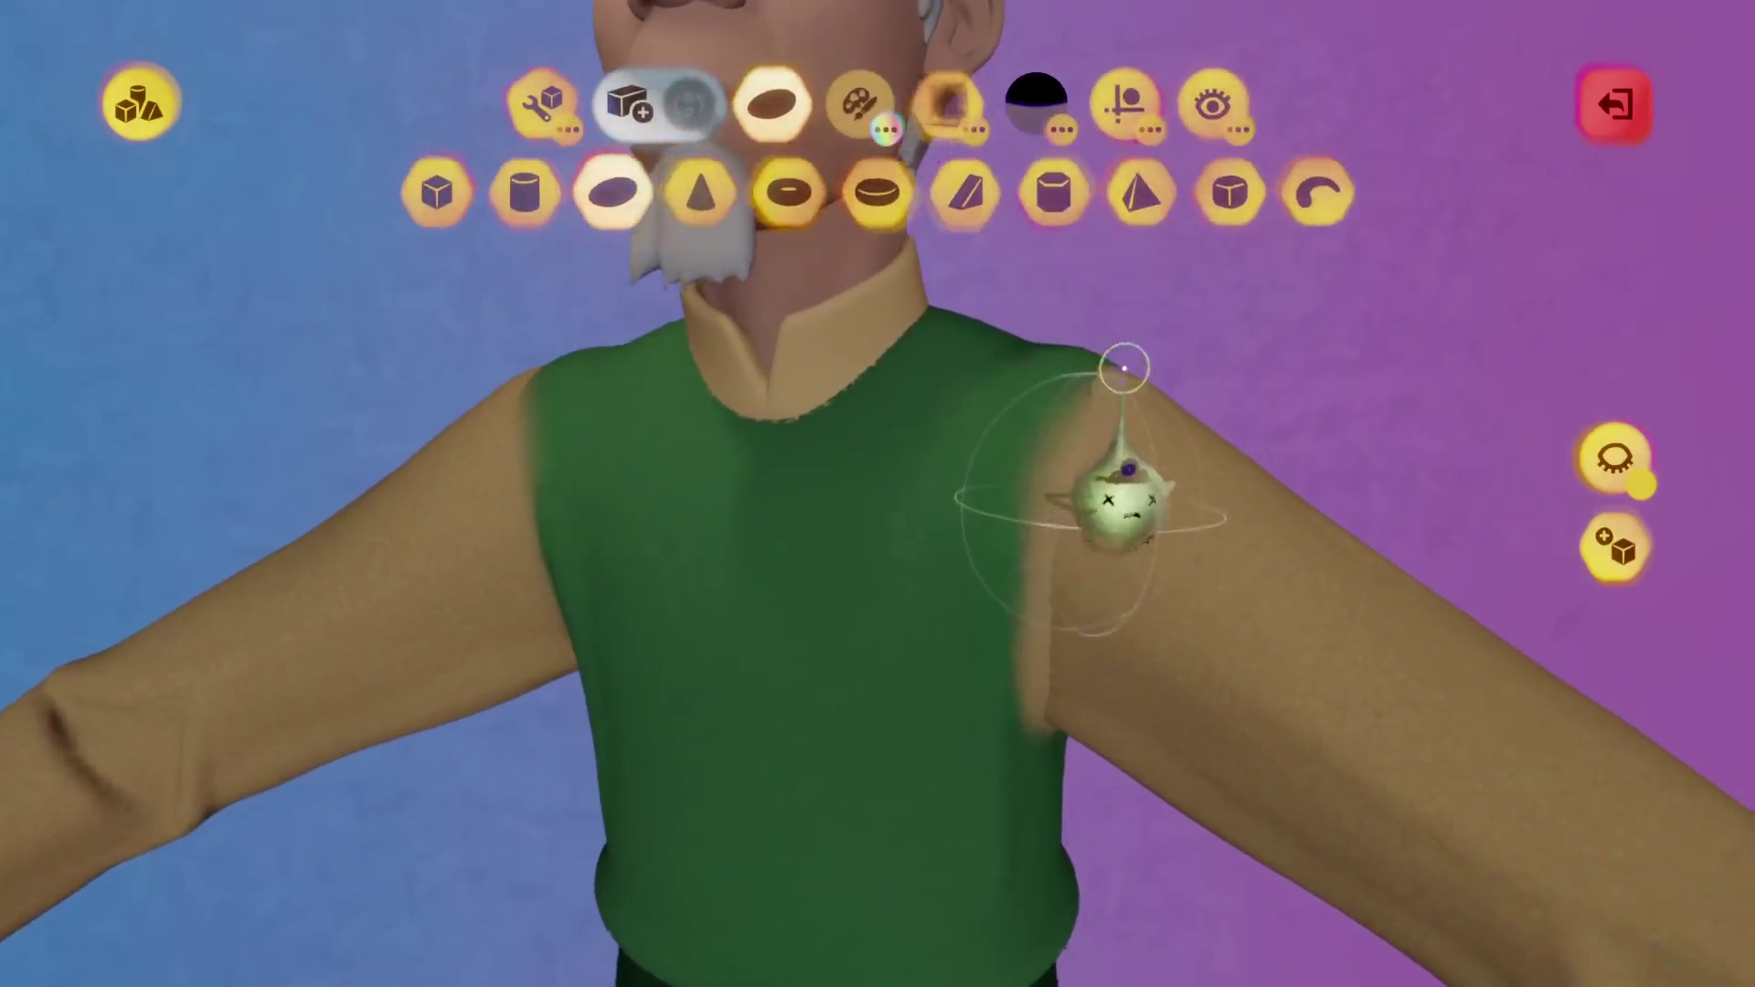
Delete a vest shape and slide the shoulder shape outward to reshape the right armhole.
{"action": "key", "text": "ctrl+z"}
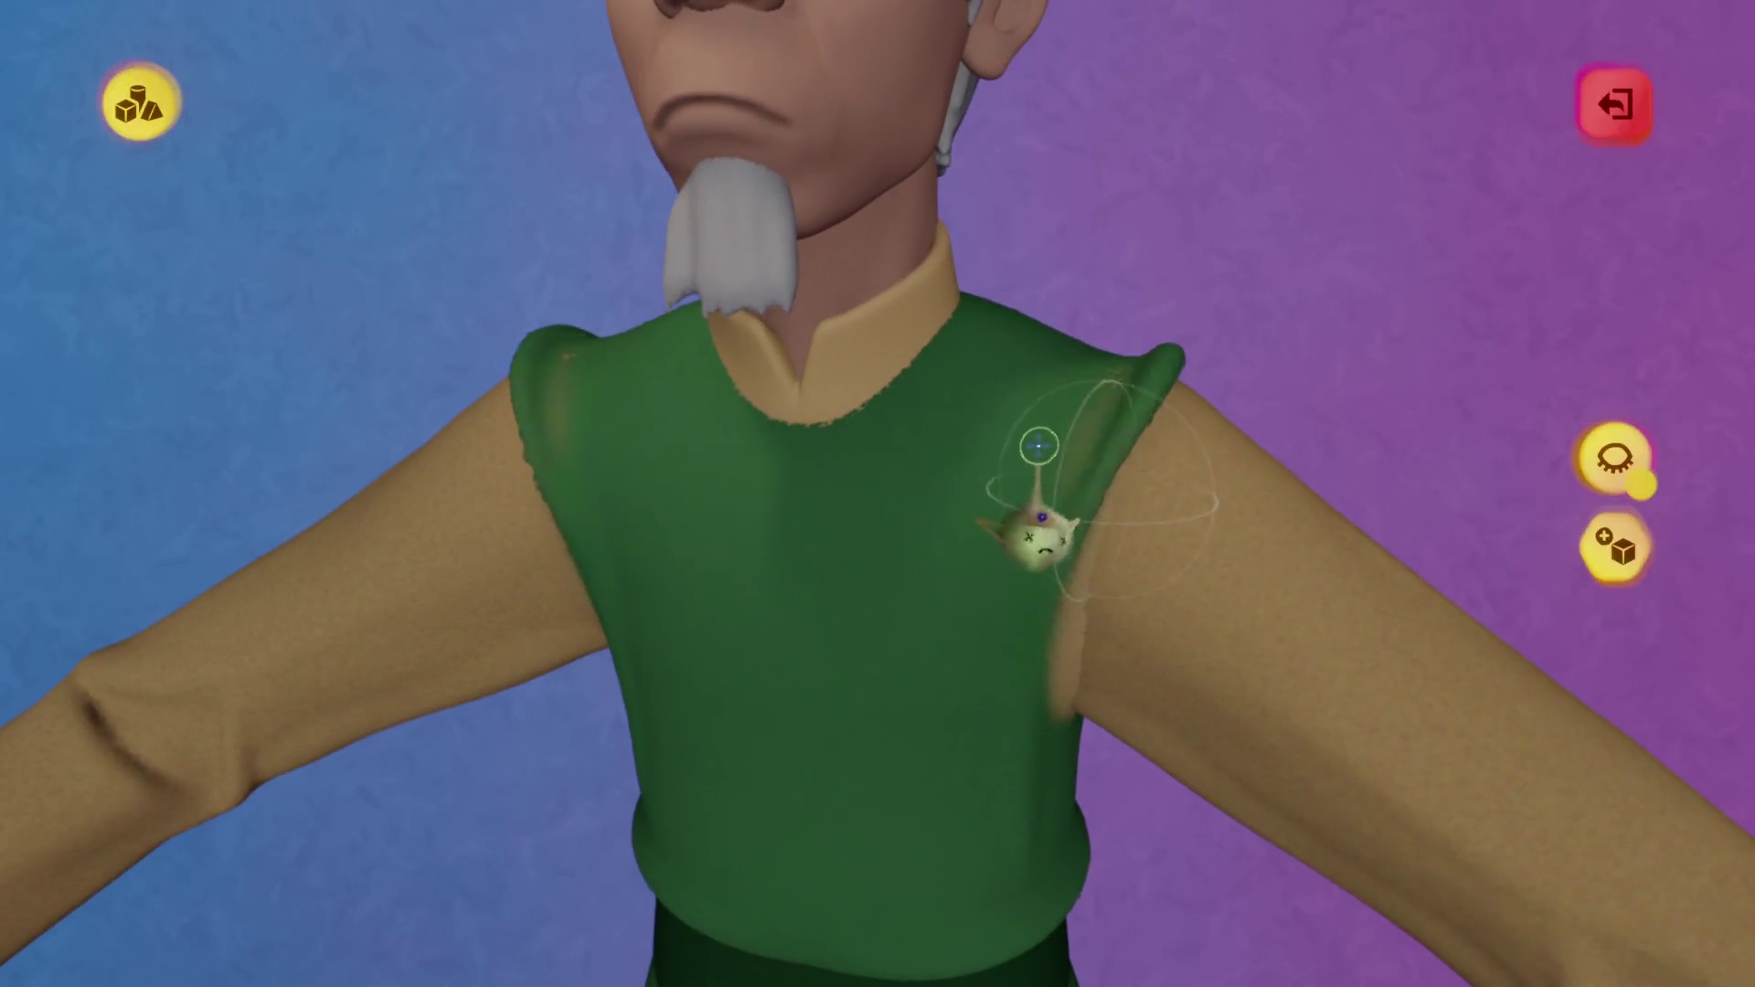
{"action": "left_click_drag", "start_coordinate": [1033, 534], "coordinate": [1102, 560]}
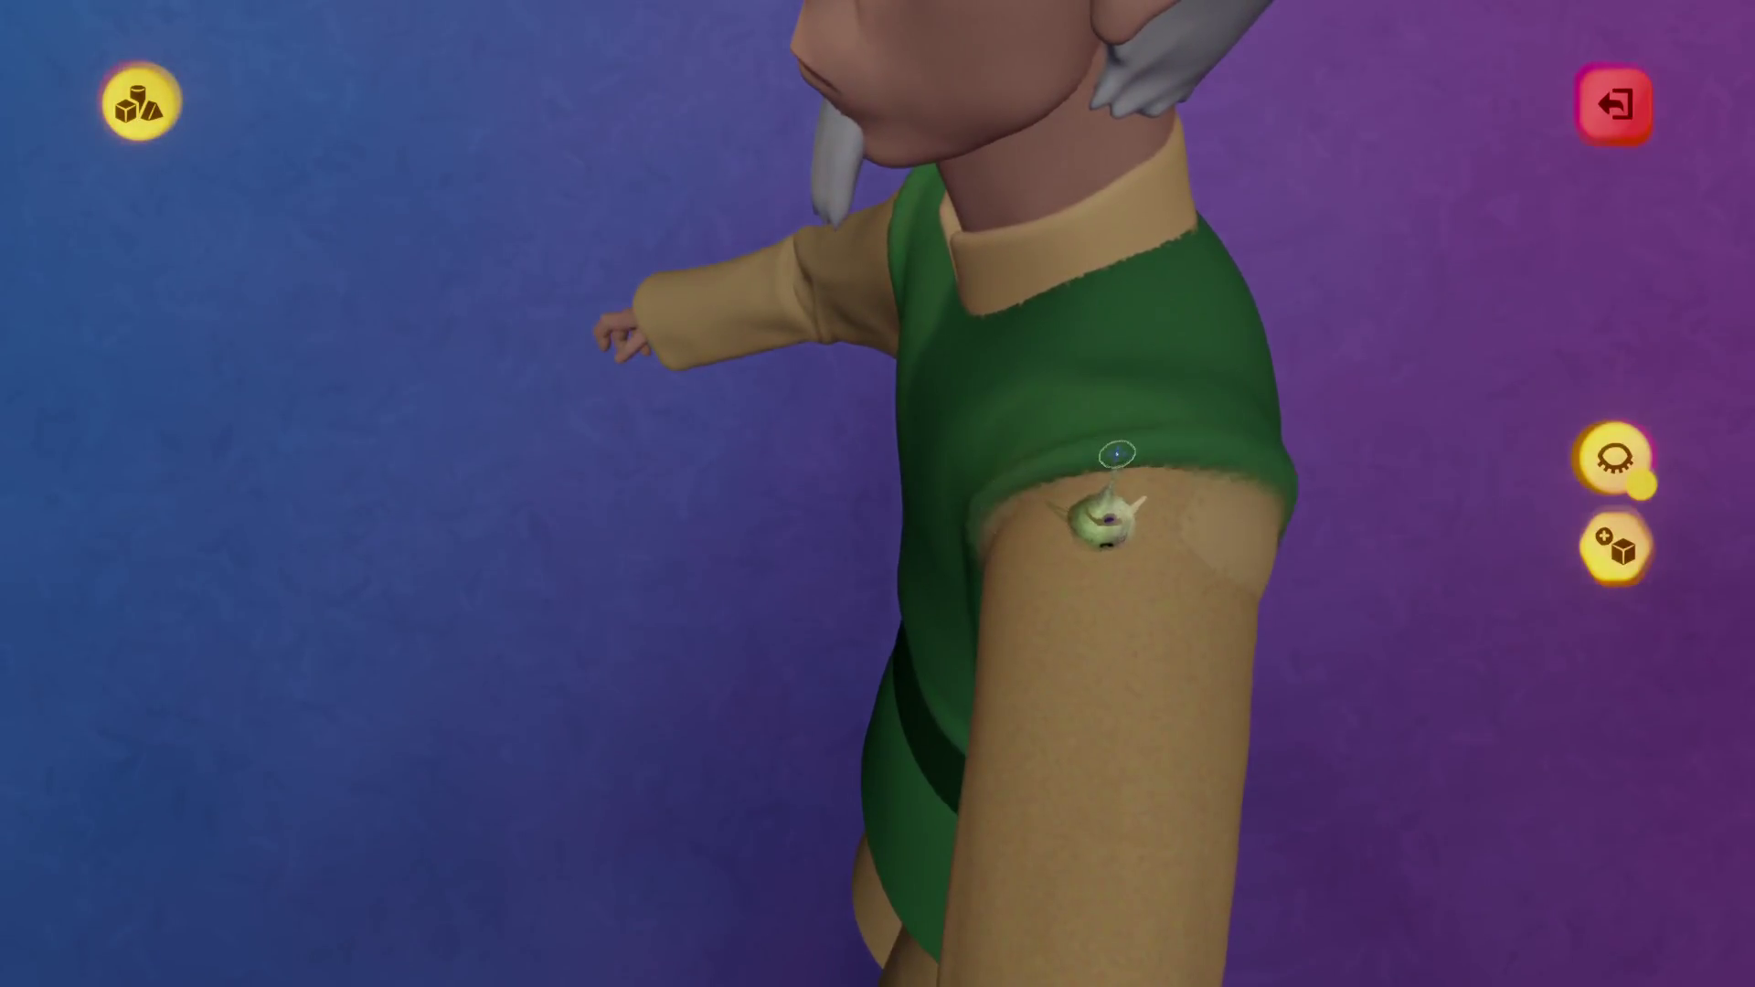
{"action": "mouse_move", "coordinate": [1108, 516]}
{"action": "left_mouse_down"}
{"action": "mouse_move", "coordinate": [1164, 549]}
{"action": "mouse_move", "coordinate": [1148, 502]}
{"action": "mouse_move", "coordinate": [1265, 579]}
{"action": "mouse_move", "coordinate": [1234, 563]}
{"action": "left_mouse_up"}
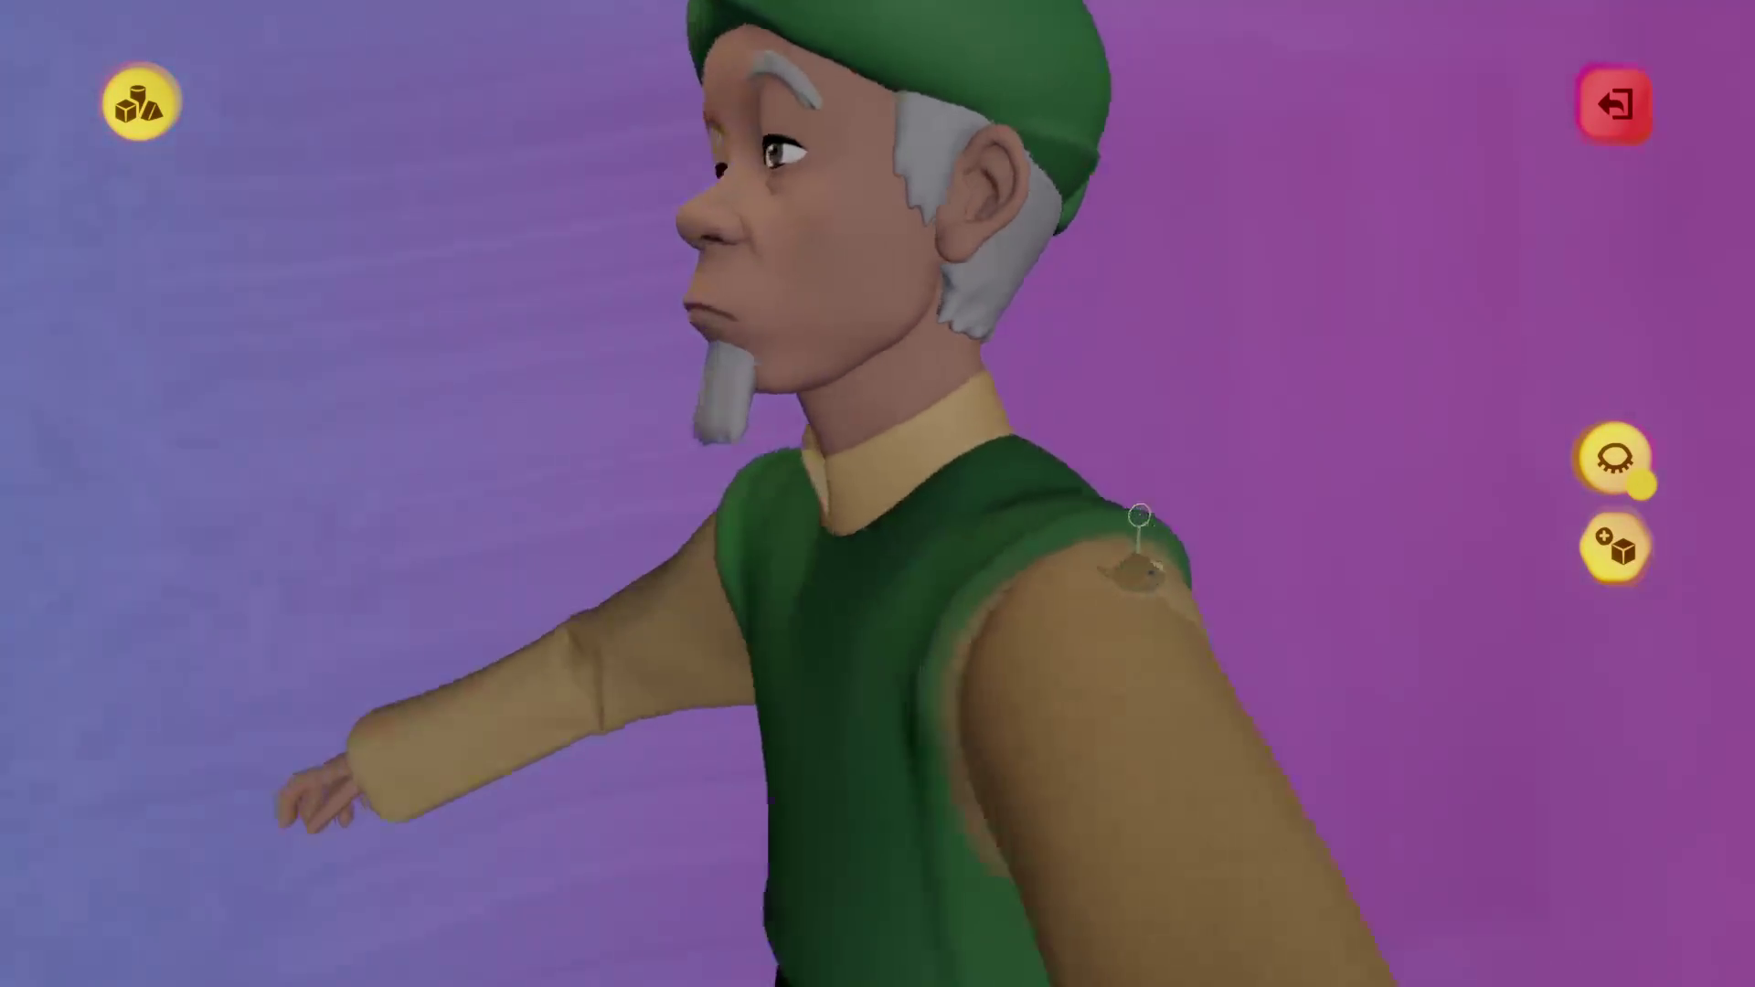
{"action": "key", "text": "ctrl+z"}
{"action": "key", "text": "ctrl+y"}
{"action": "mouse_move", "coordinate": [1070, 519]}
{"action": "middle_mouse_down"}
{"action": "mouse_move", "coordinate": [1051, 522]}
{"action": "mouse_move", "coordinate": [1051, 548]}
{"action": "mouse_move", "coordinate": [1136, 674]}
{"action": "mouse_move", "coordinate": [1149, 637]}
{"action": "mouse_move", "coordinate": [1035, 638]}
{"action": "middle_mouse_up"}
{"action": "key", "text": "ctrl+z"}
{"action": "key", "text": "ctrl+y"}
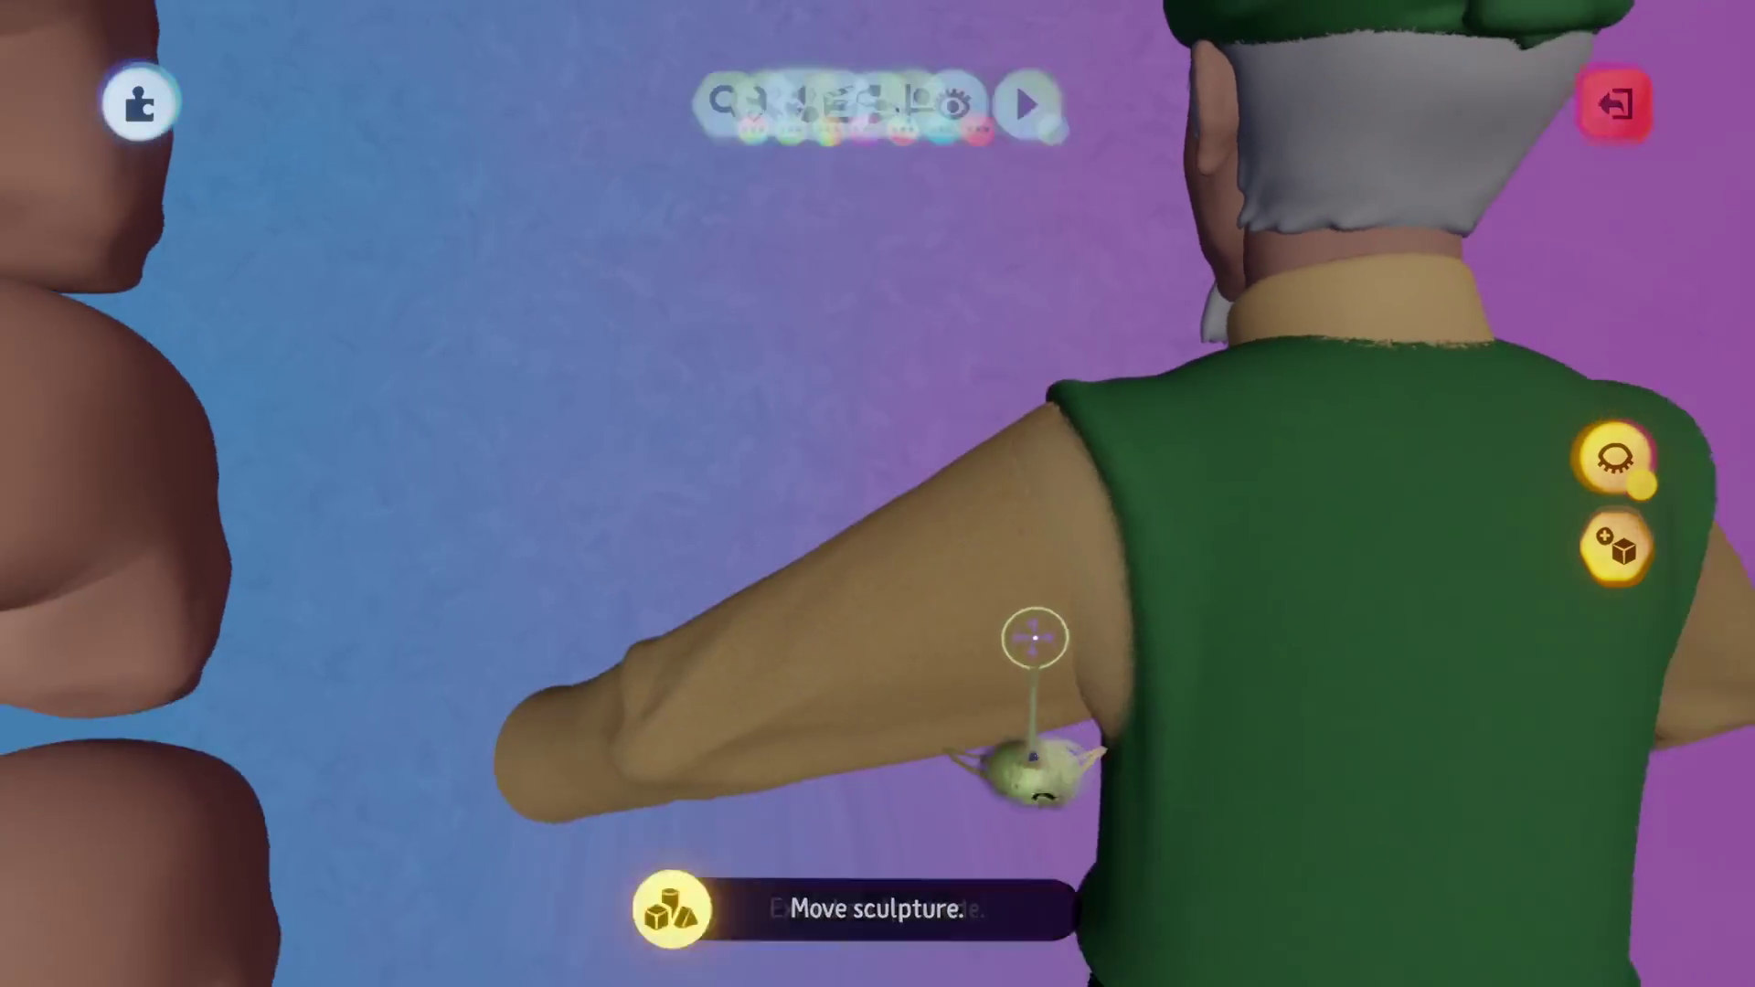
{"action": "key", "text": "Escape"}
Check the vest sculpture's tweak menu on the Fleck Properties tab, then close it.
{"action": "left_click", "coordinate": [991, 580]}
{"action": "key", "text": "t"}
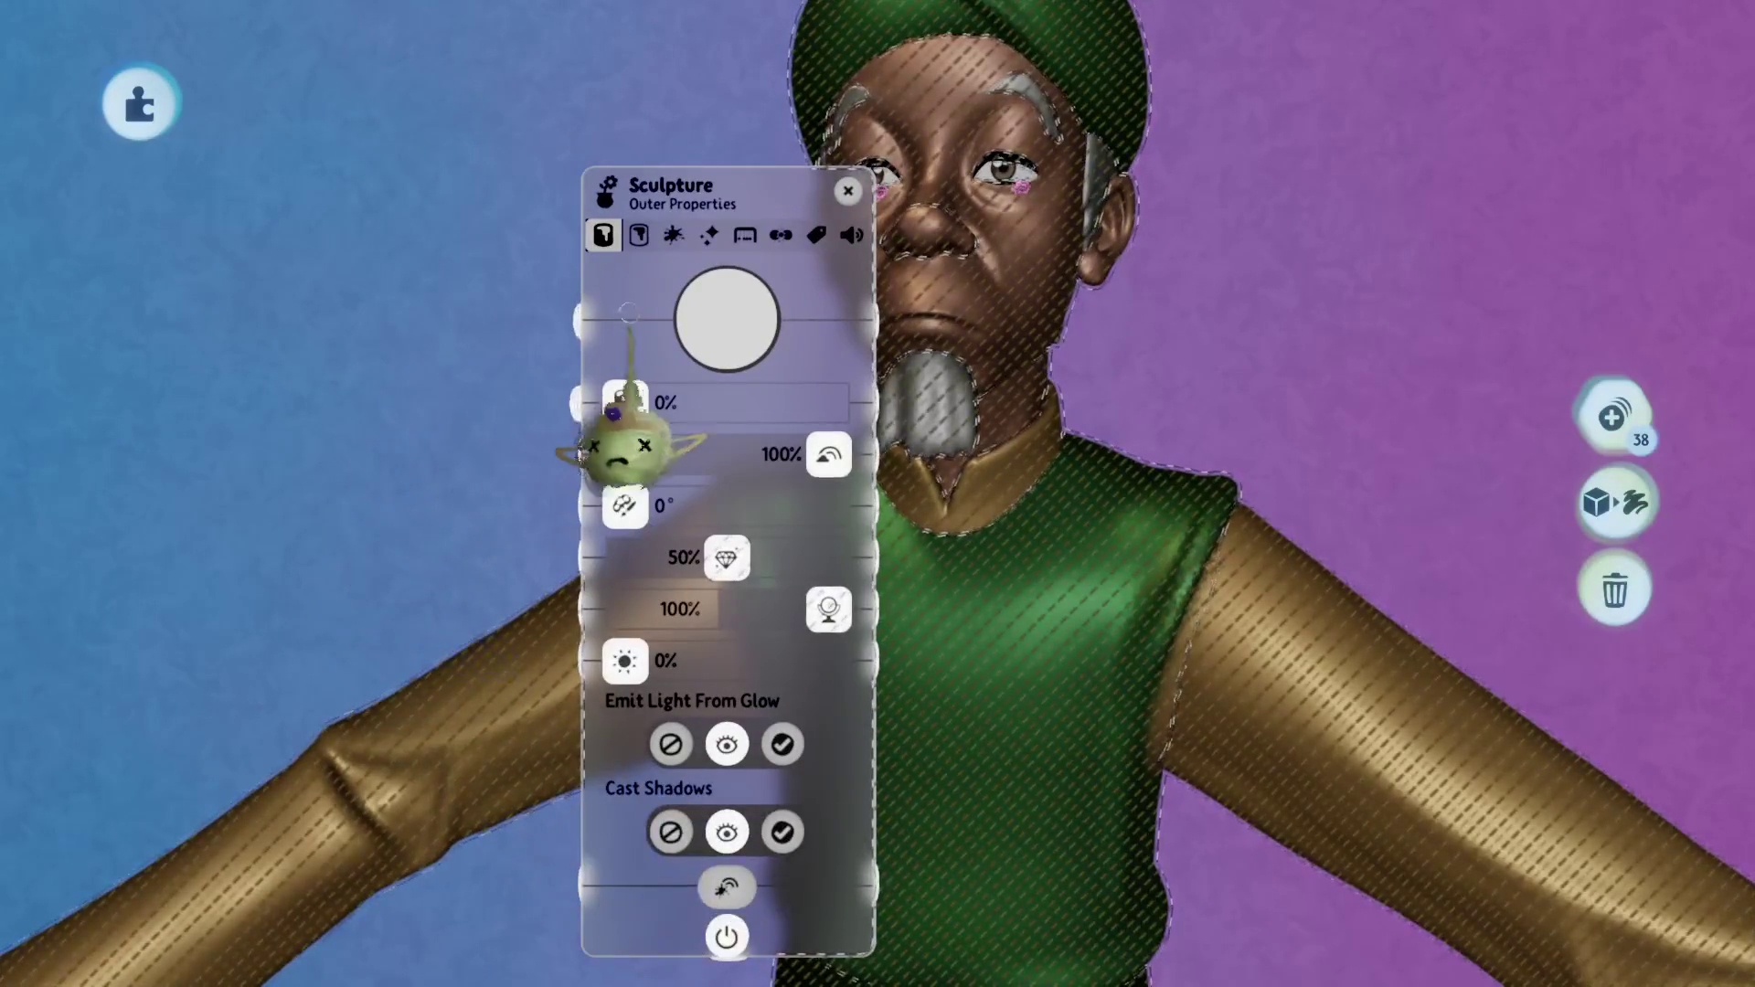
{"action": "left_click", "coordinate": [639, 235]}
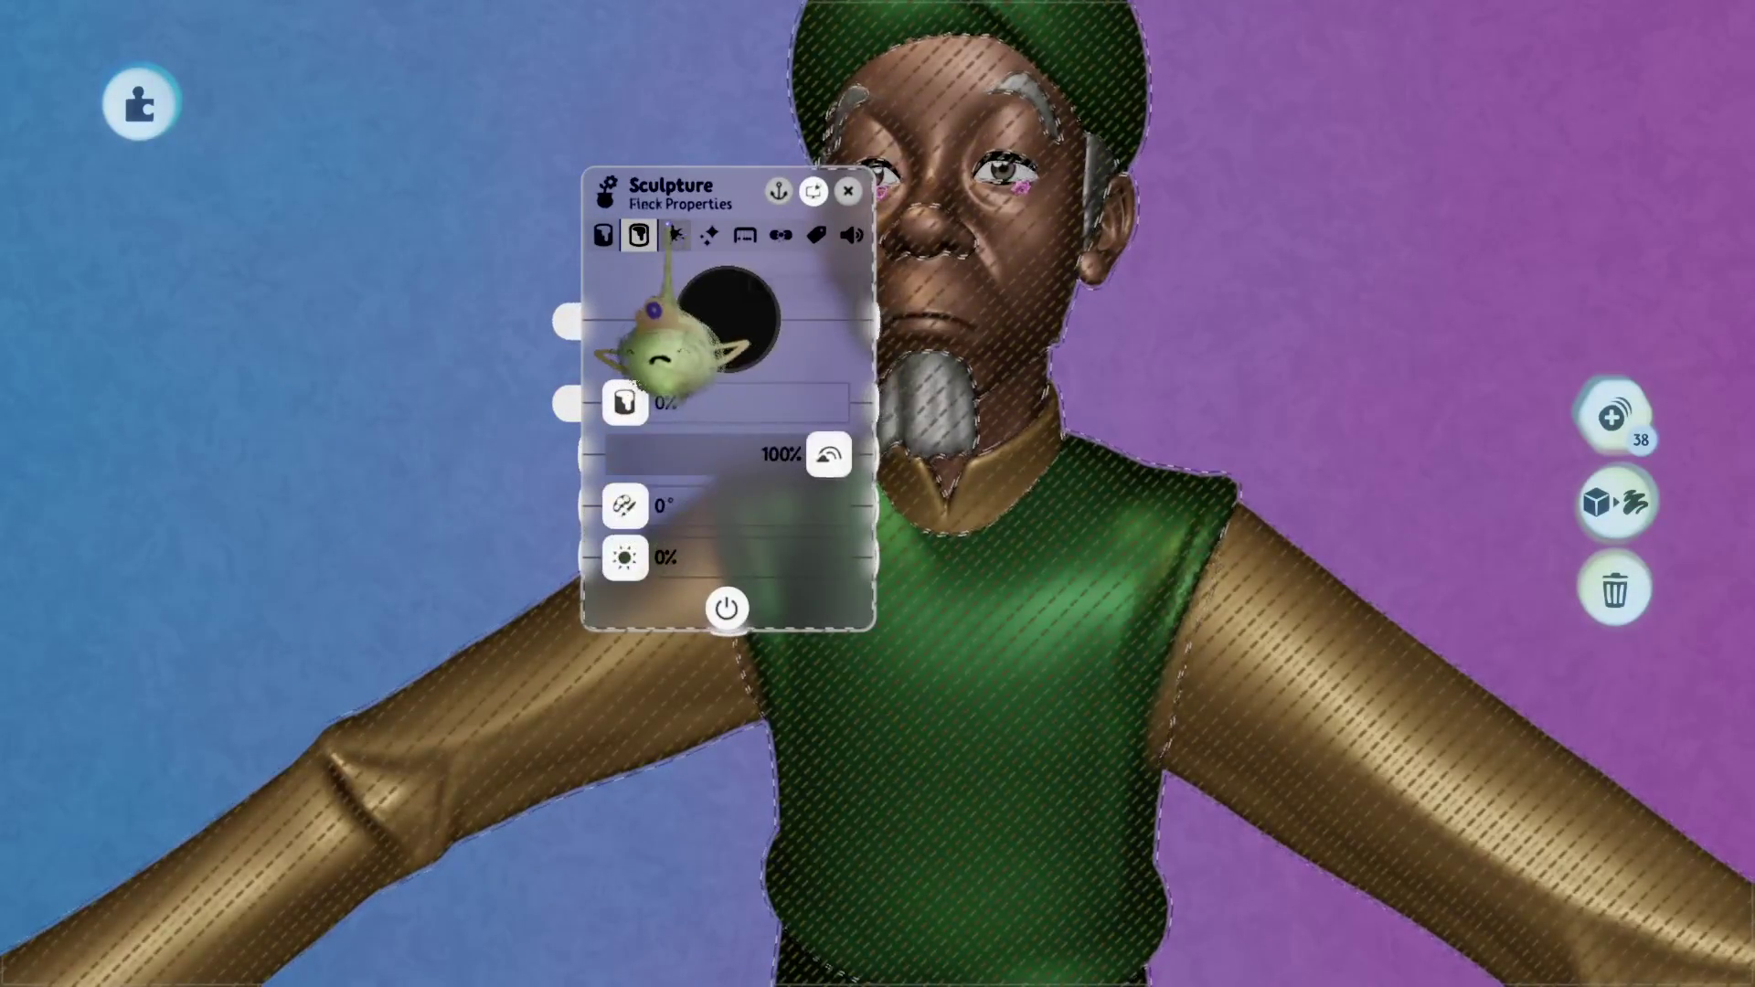
{"action": "key", "text": "Escape"}
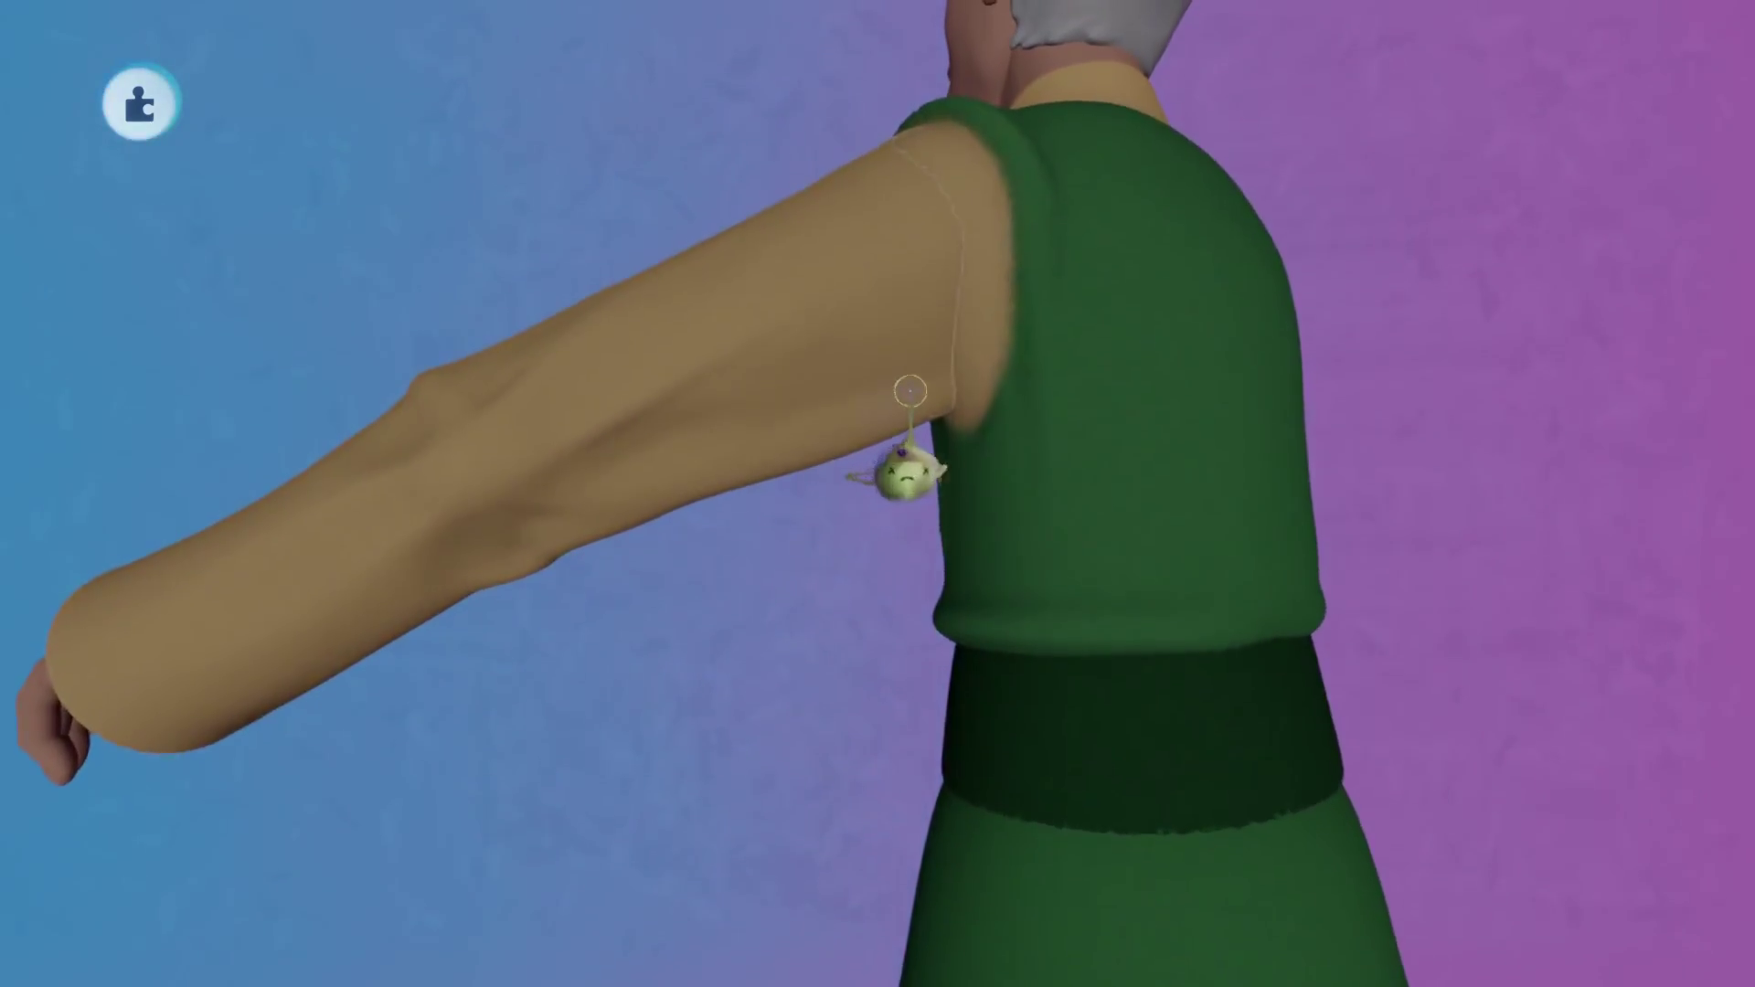
Undo the previous shape move on the vest in sculpt mode.
{"action": "left_click", "coordinate": [908, 393]}
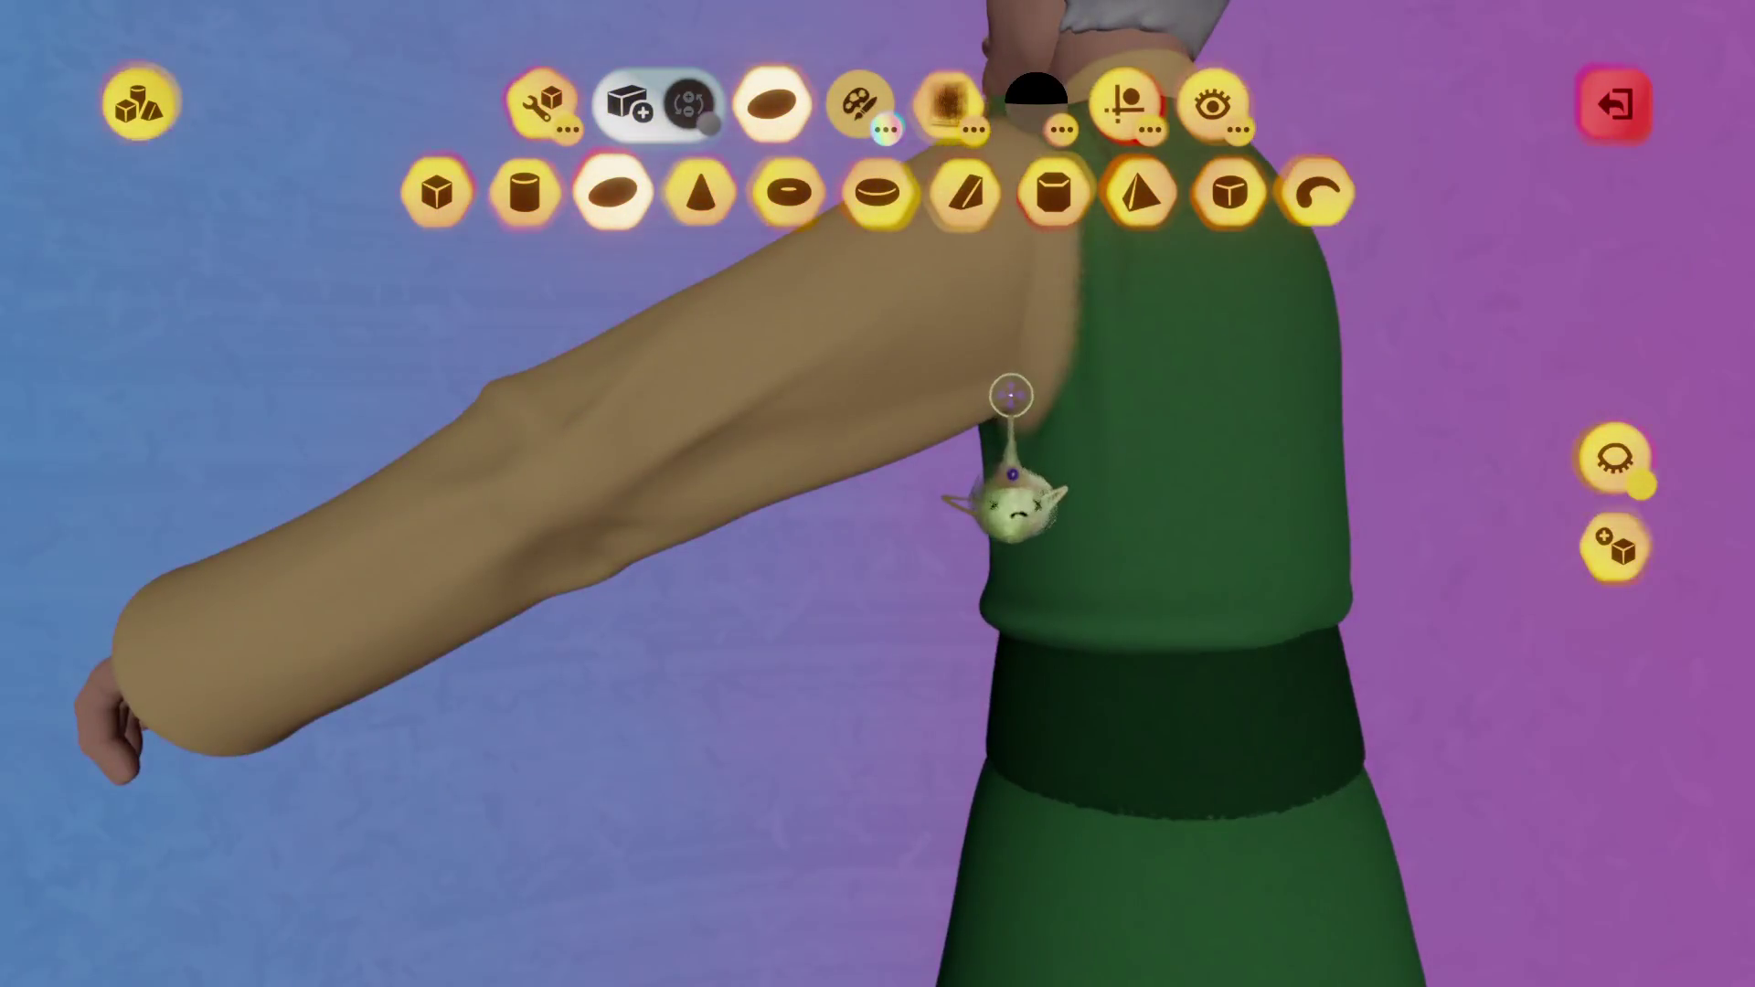
{"action": "key", "text": "ctrl+z"}
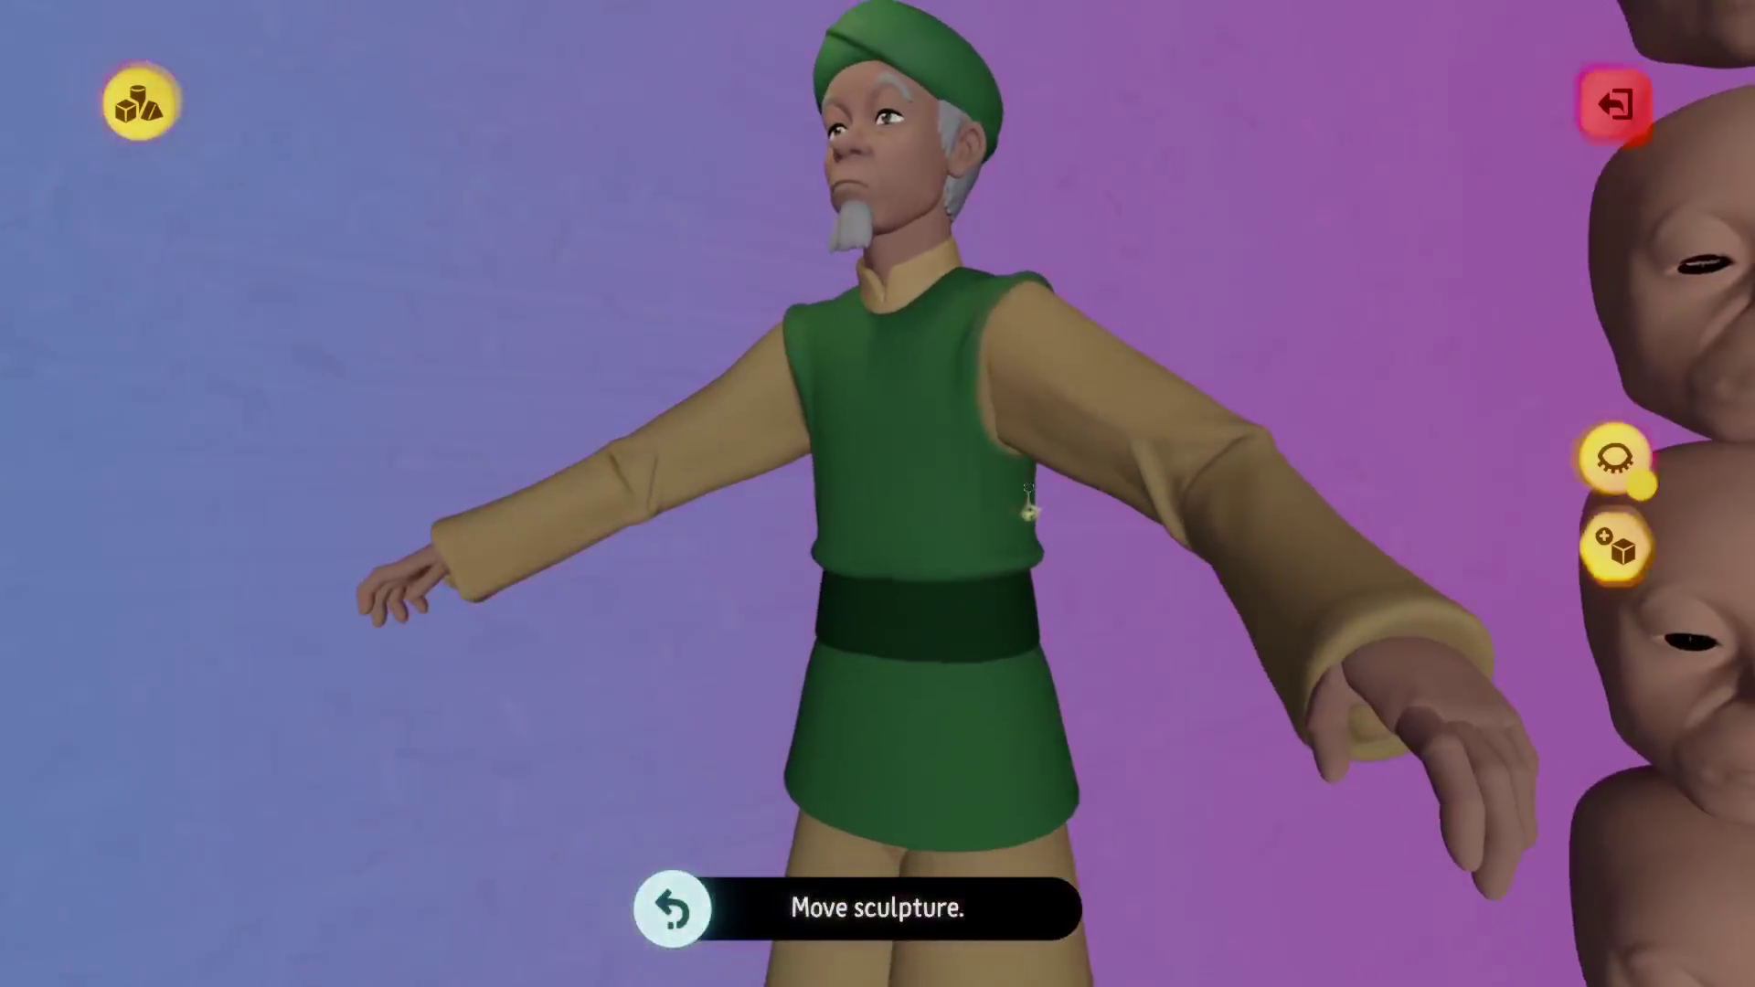
{"action": "scroll", "coordinate": [1018, 548], "scroll_direction": "up", "scroll_amount": 5}
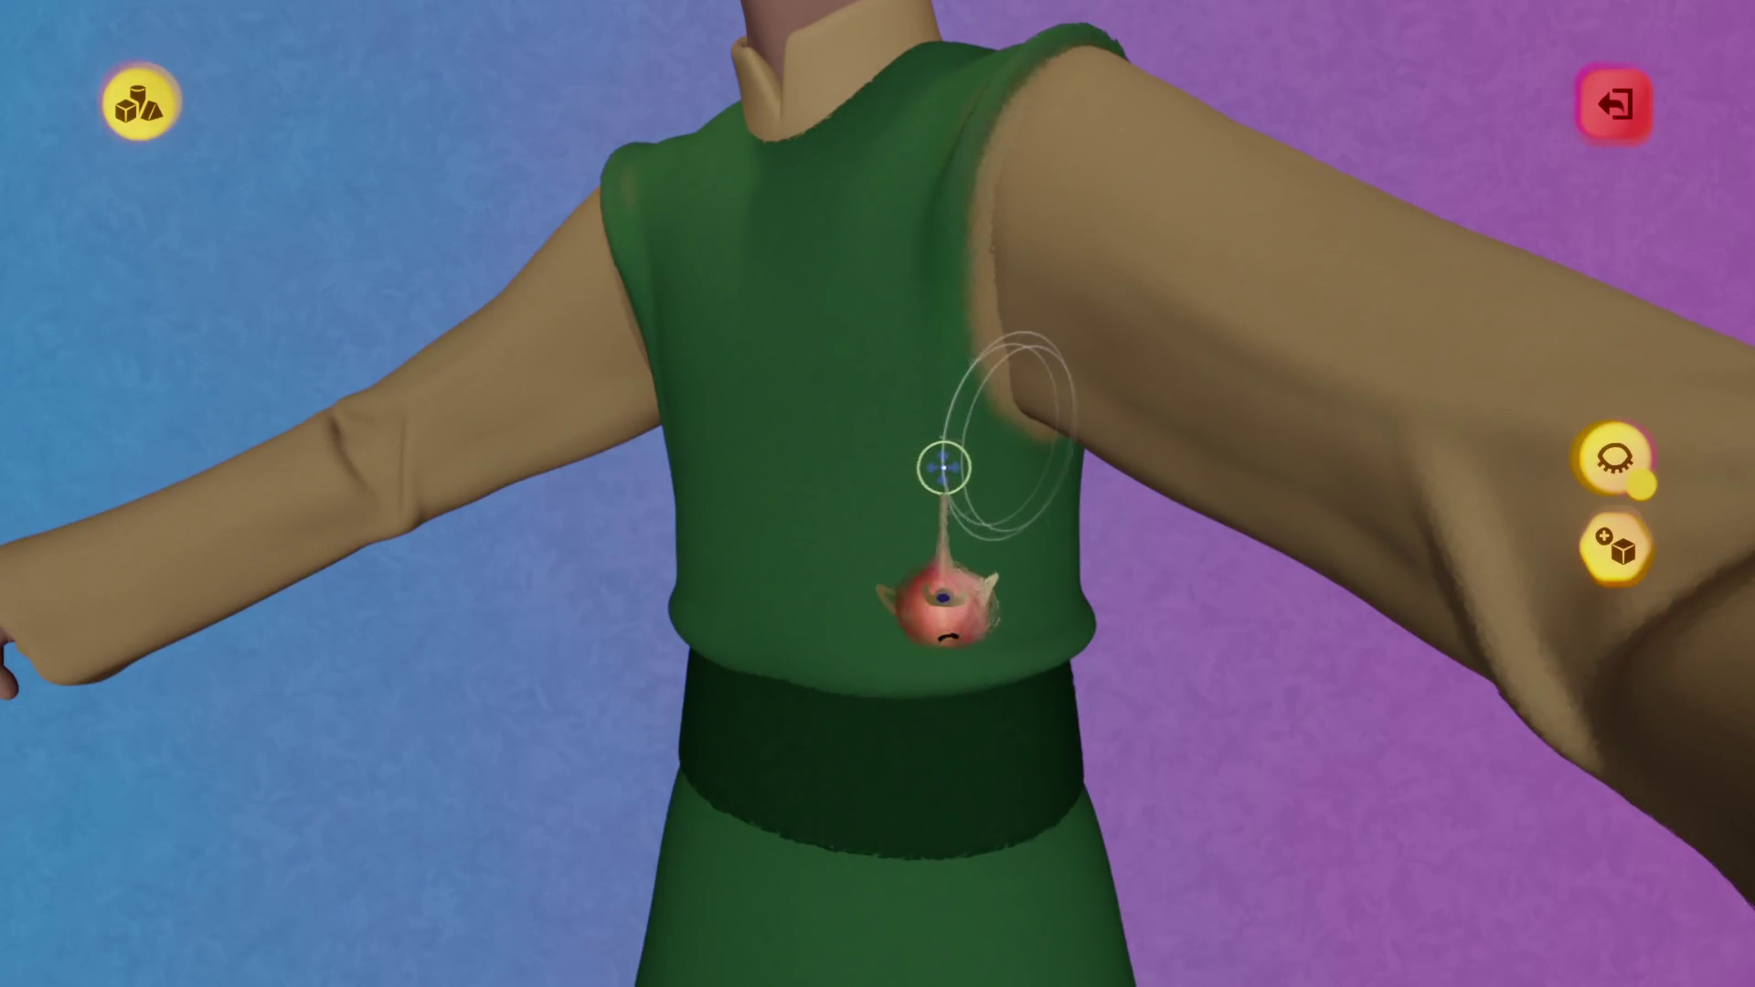
{"action": "key", "text": "Escape"}
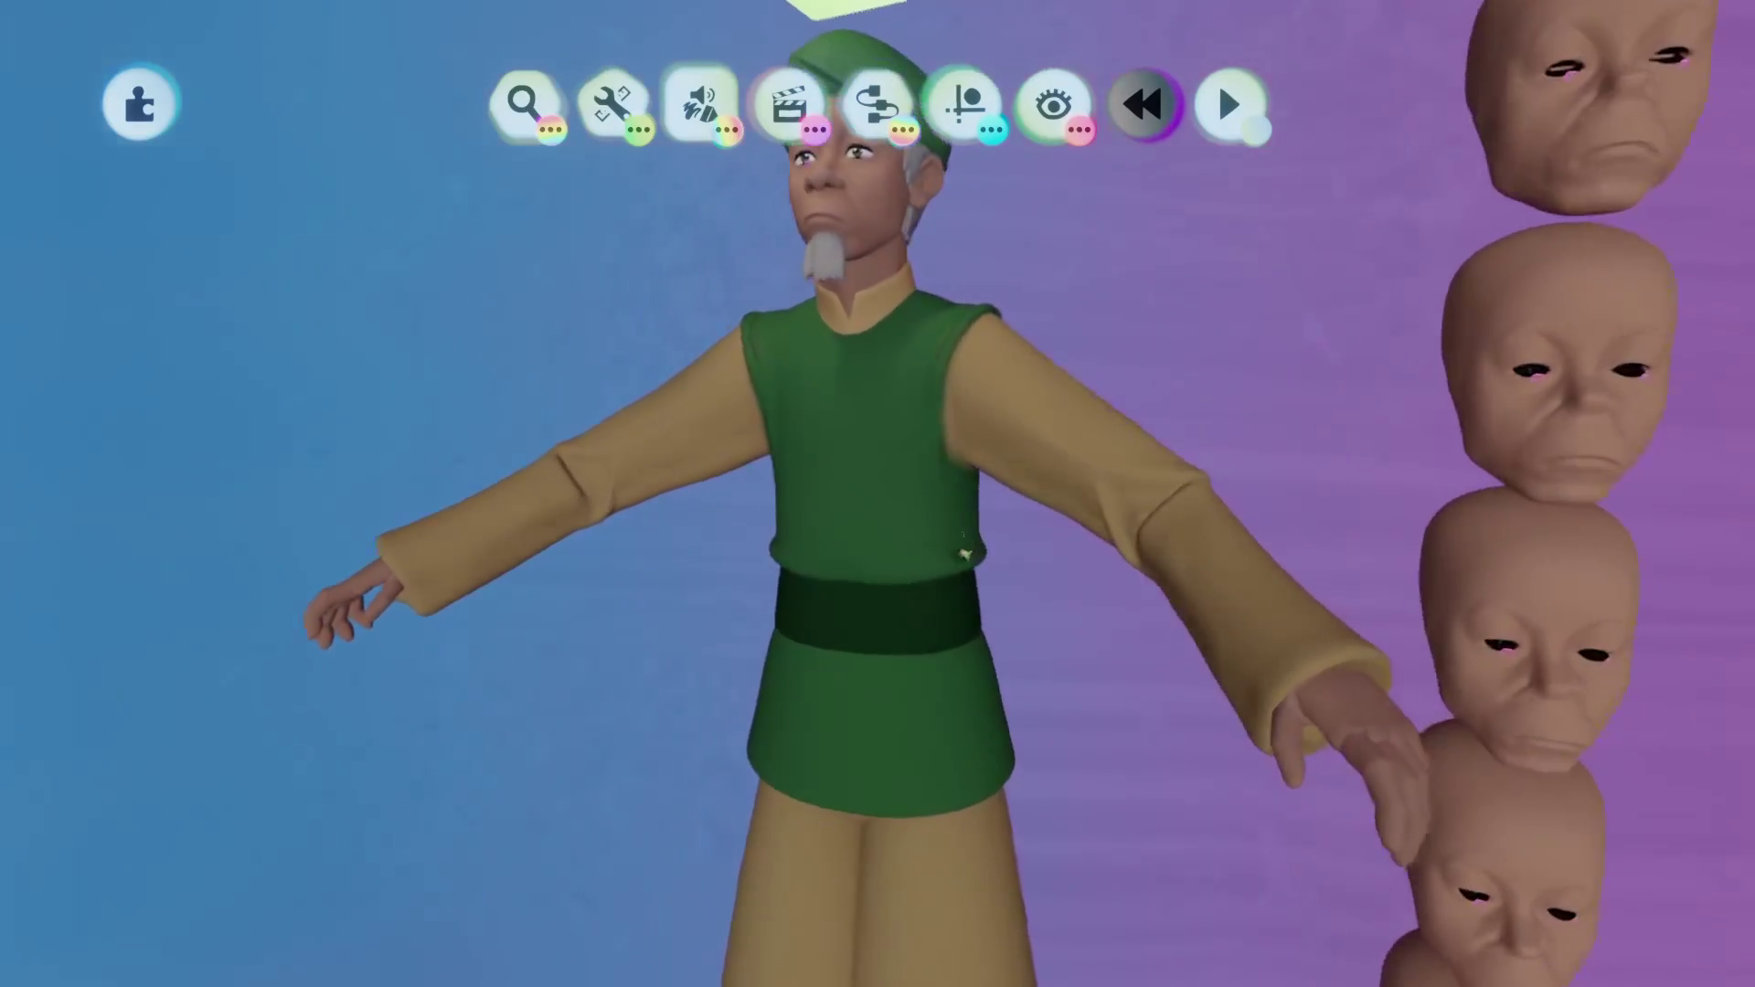
Delete the stray sculpt shape and drag the shoulder armhole shapes into place against the sleeve.
{"action": "left_click", "coordinate": [957, 533]}
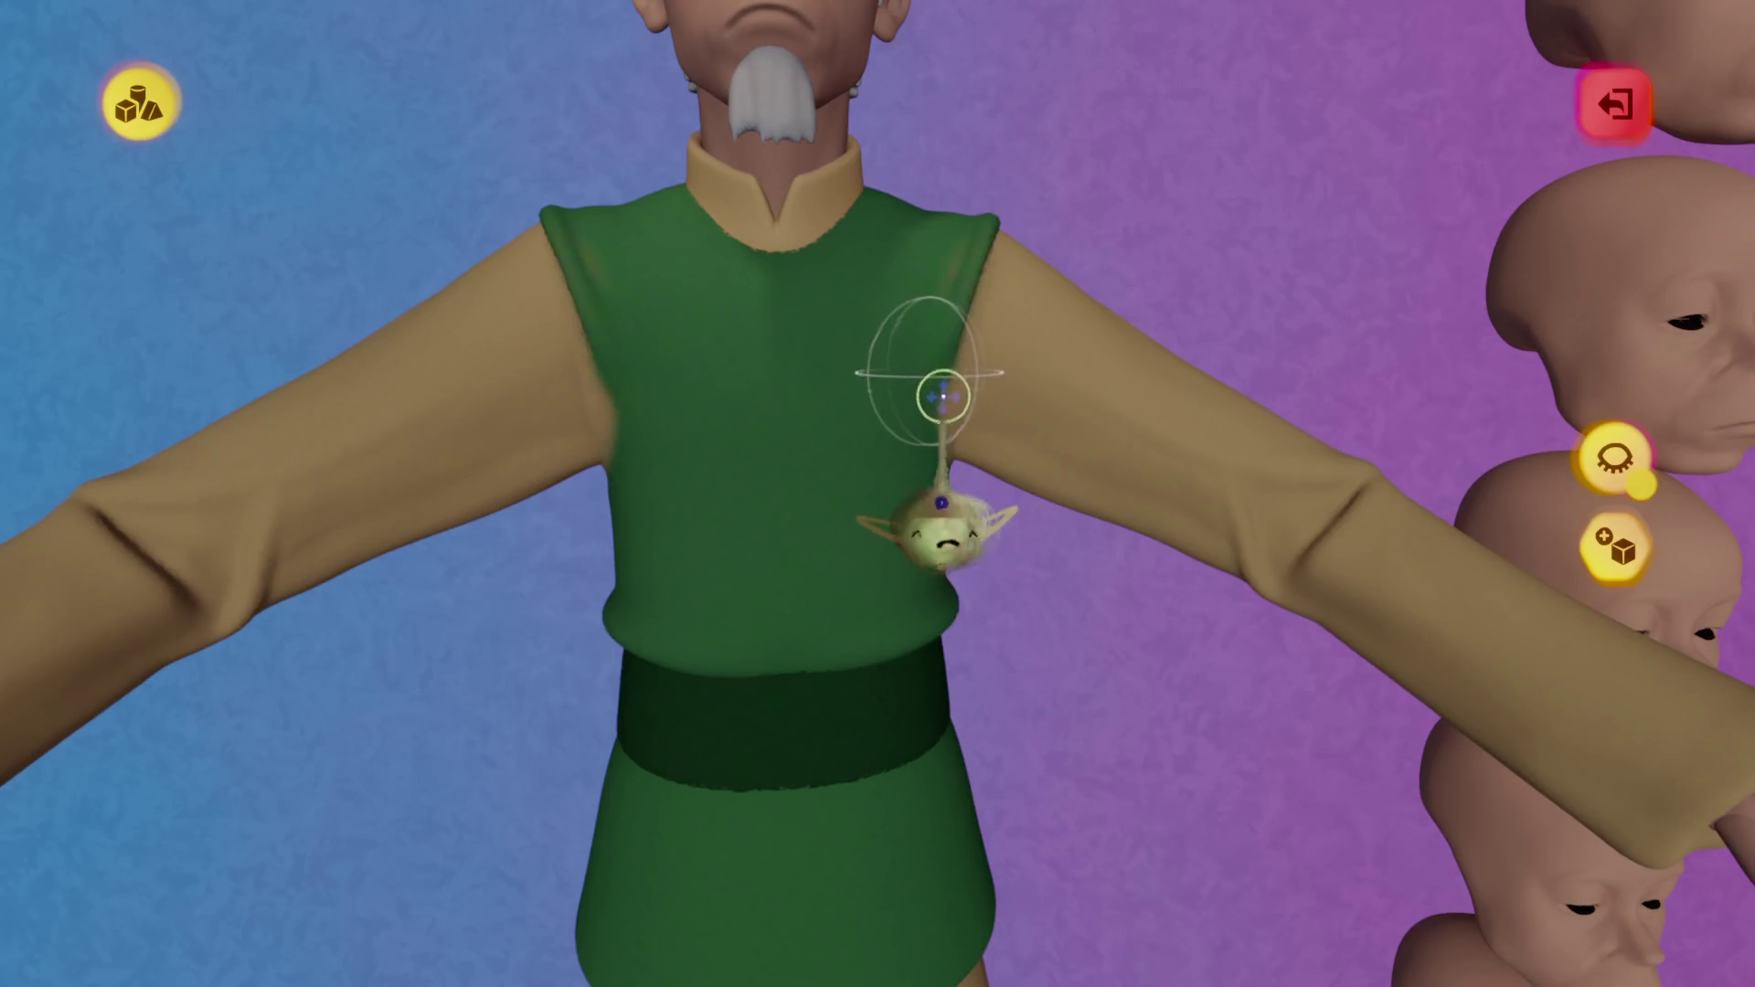
{"action": "key", "text": "Delete"}
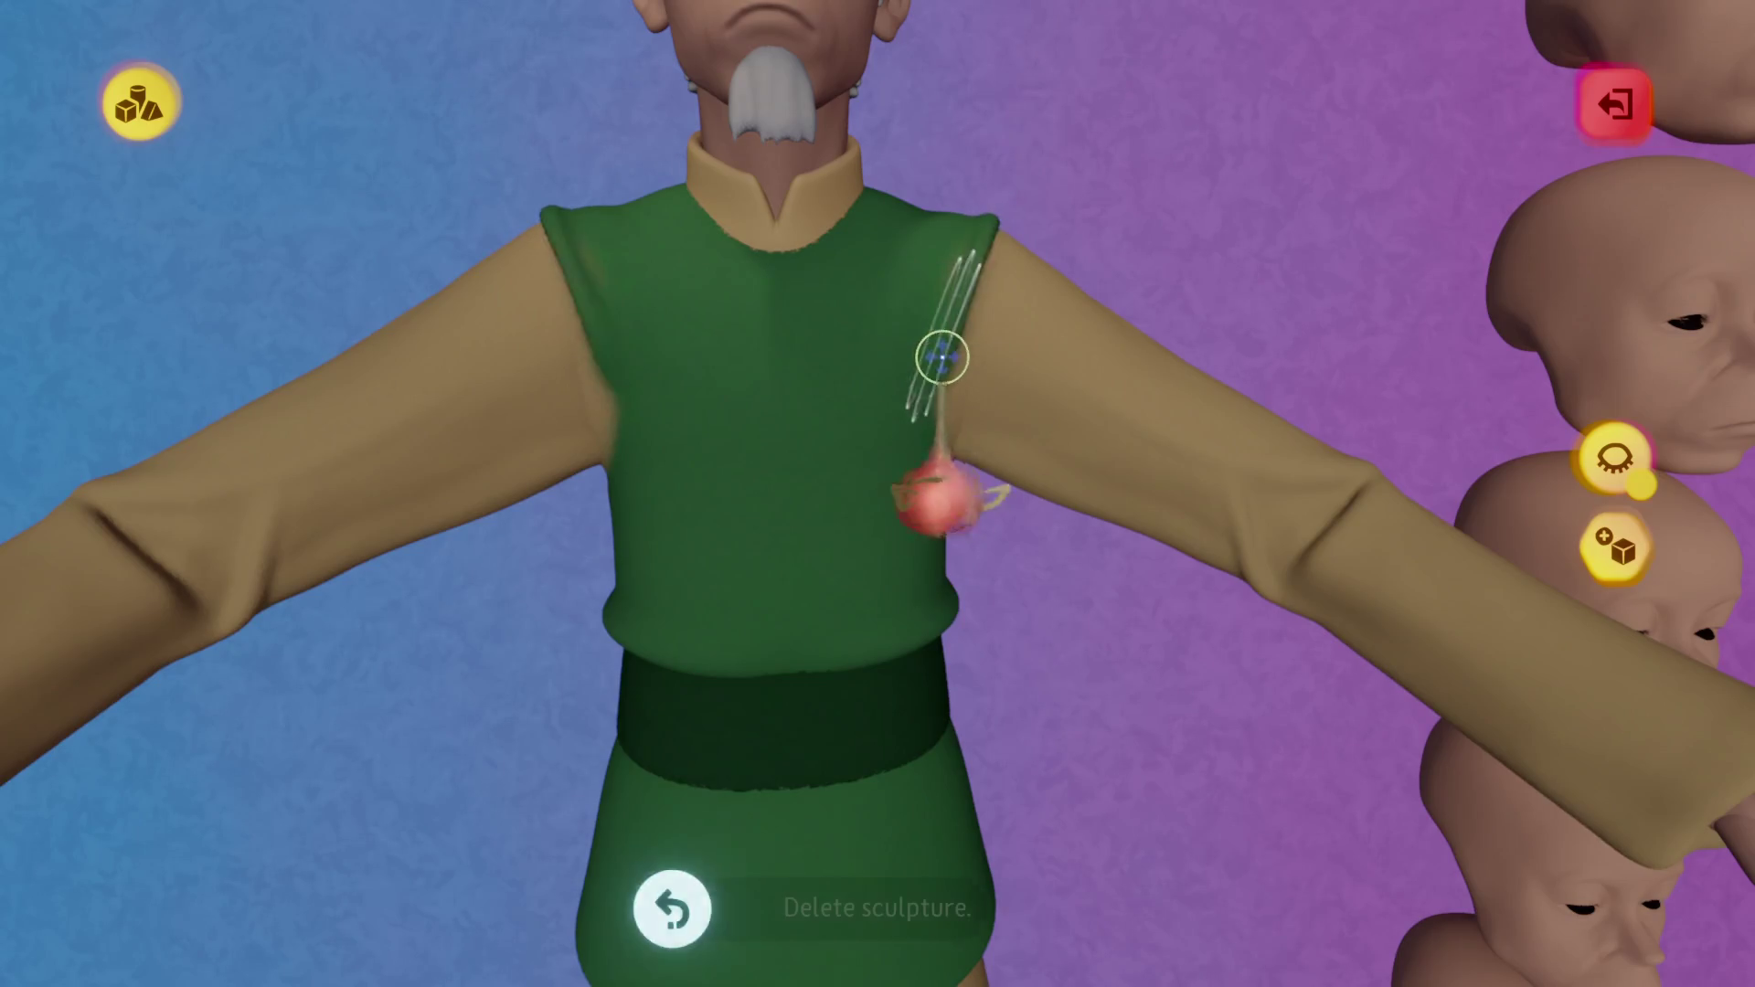
{"action": "left_click_drag", "start_coordinate": [958, 415], "coordinate": [942, 503]}
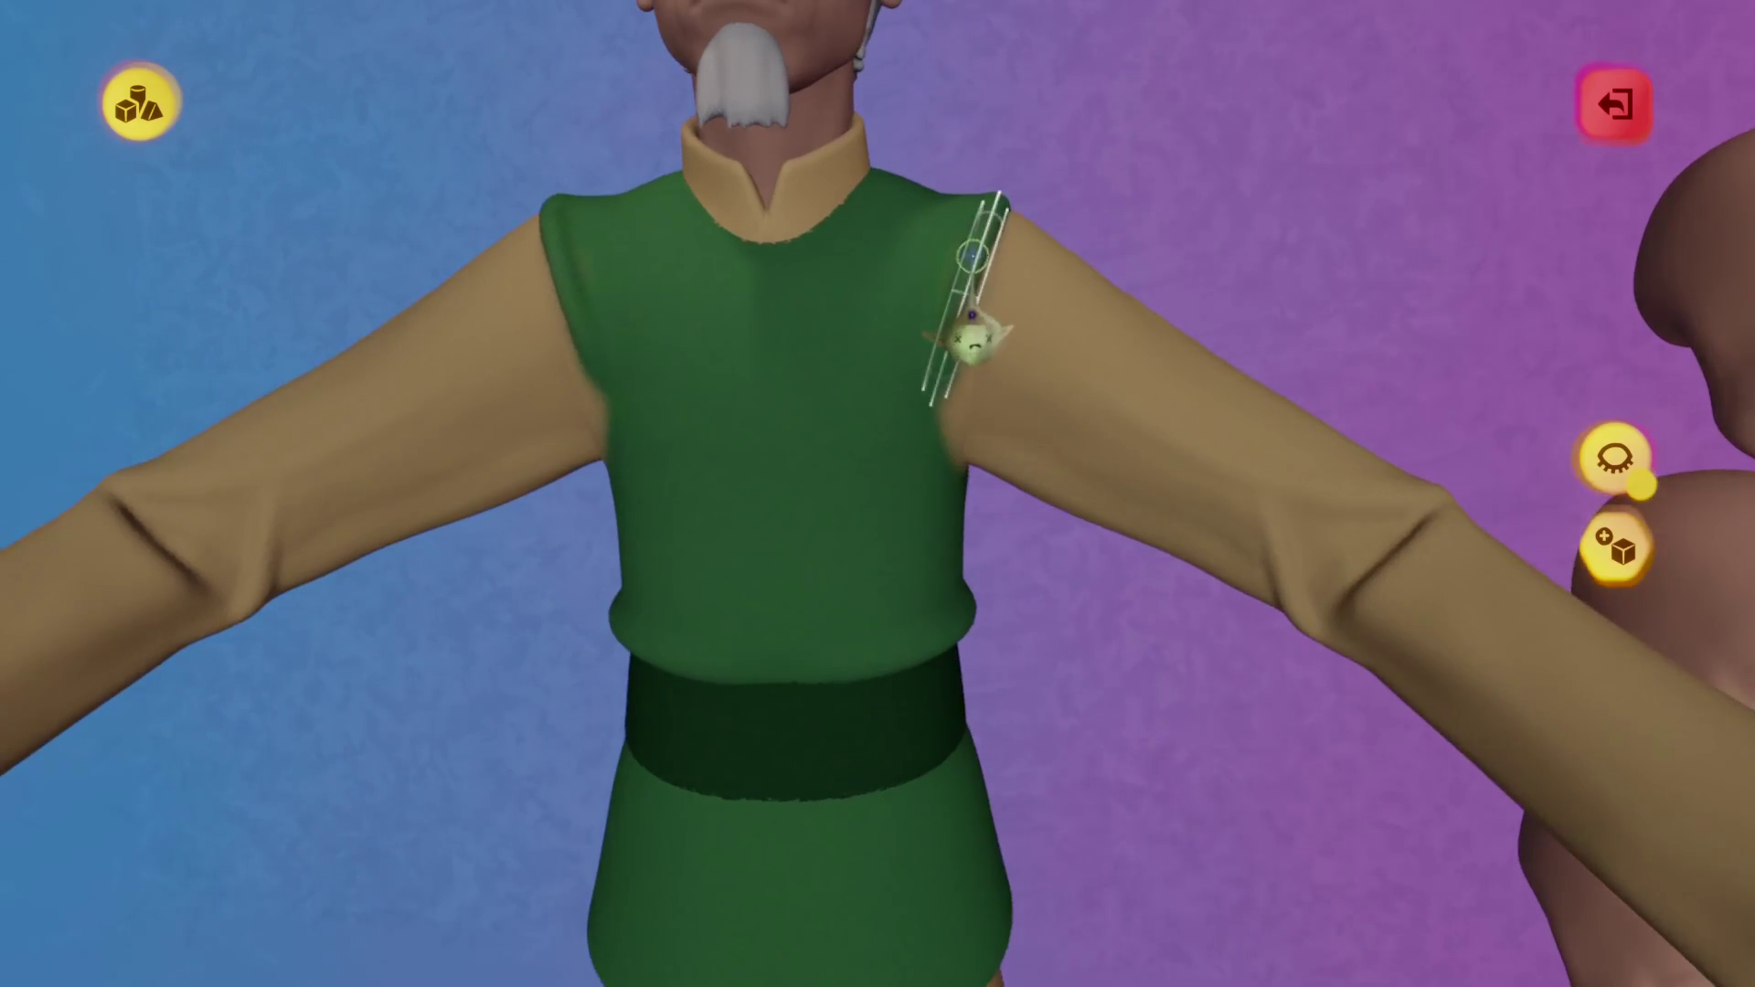
{"action": "left_click_drag", "start_coordinate": [972, 334], "coordinate": [972, 313]}
{"action": "mouse_move", "coordinate": [972, 313]}
{"action": "middle_mouse_down"}
{"action": "mouse_move", "coordinate": [969, 283]}
{"action": "mouse_move", "coordinate": [971, 345]}
{"action": "mouse_move", "coordinate": [999, 353]}
{"action": "mouse_move", "coordinate": [960, 357]}
{"action": "mouse_move", "coordinate": [1008, 370]}
{"action": "middle_mouse_up"}
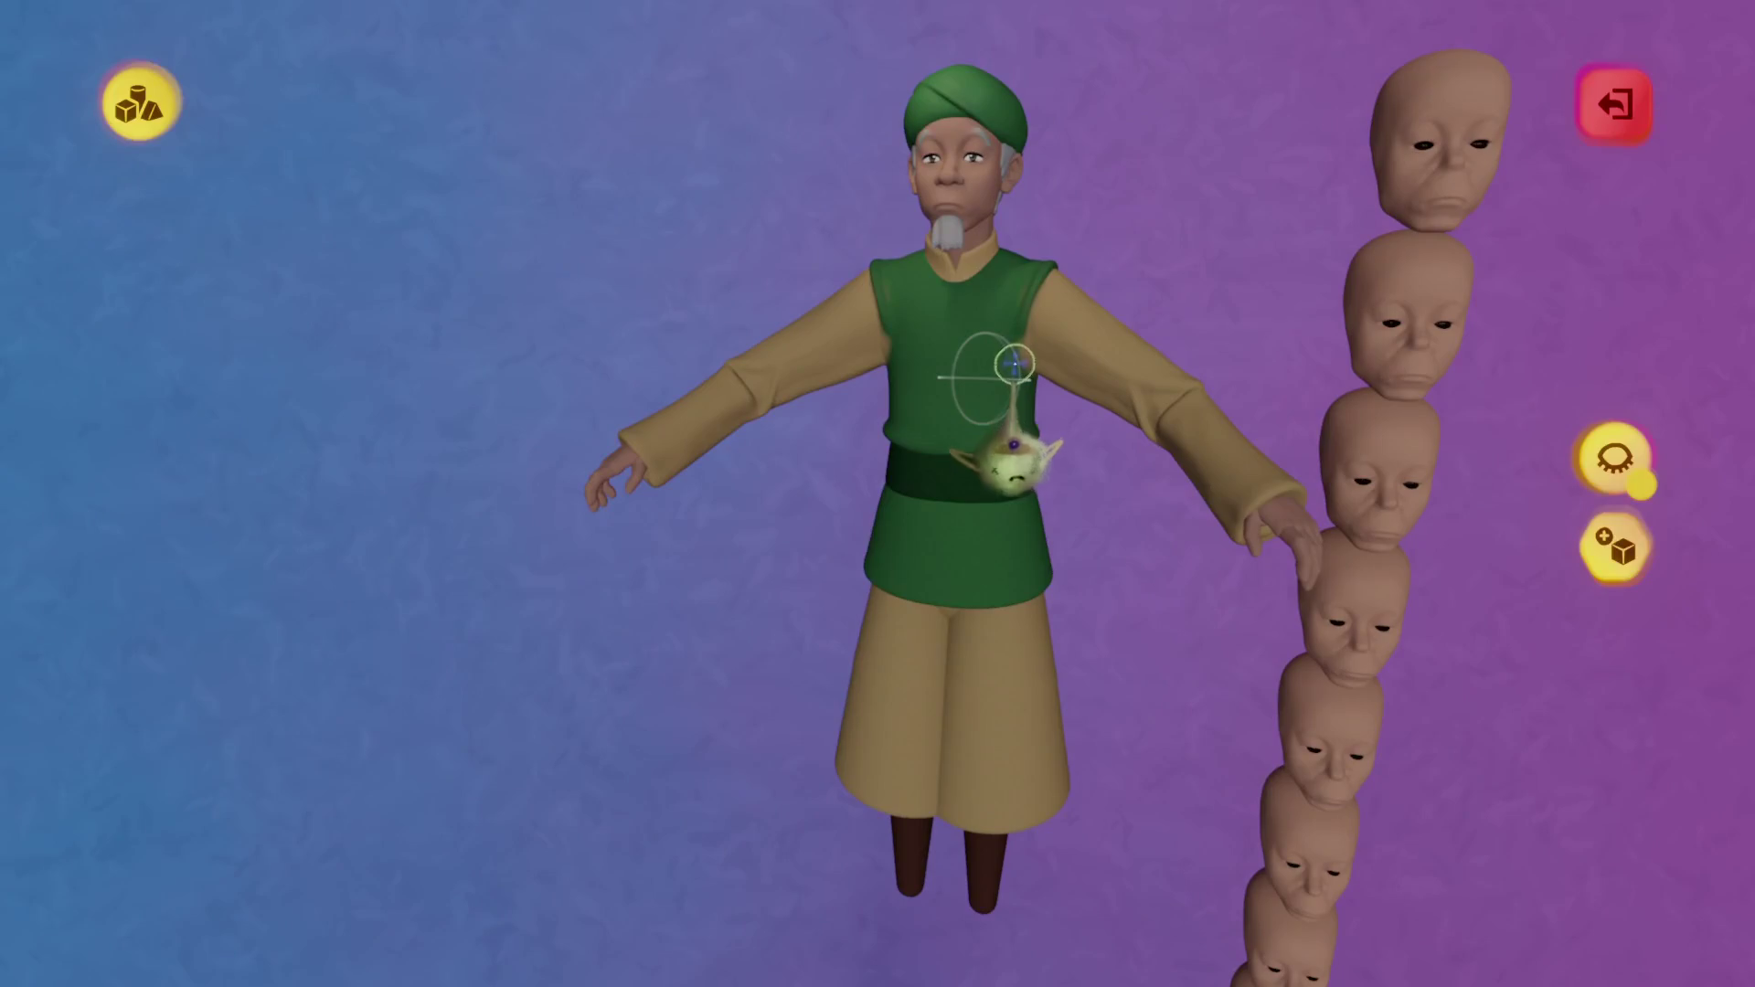
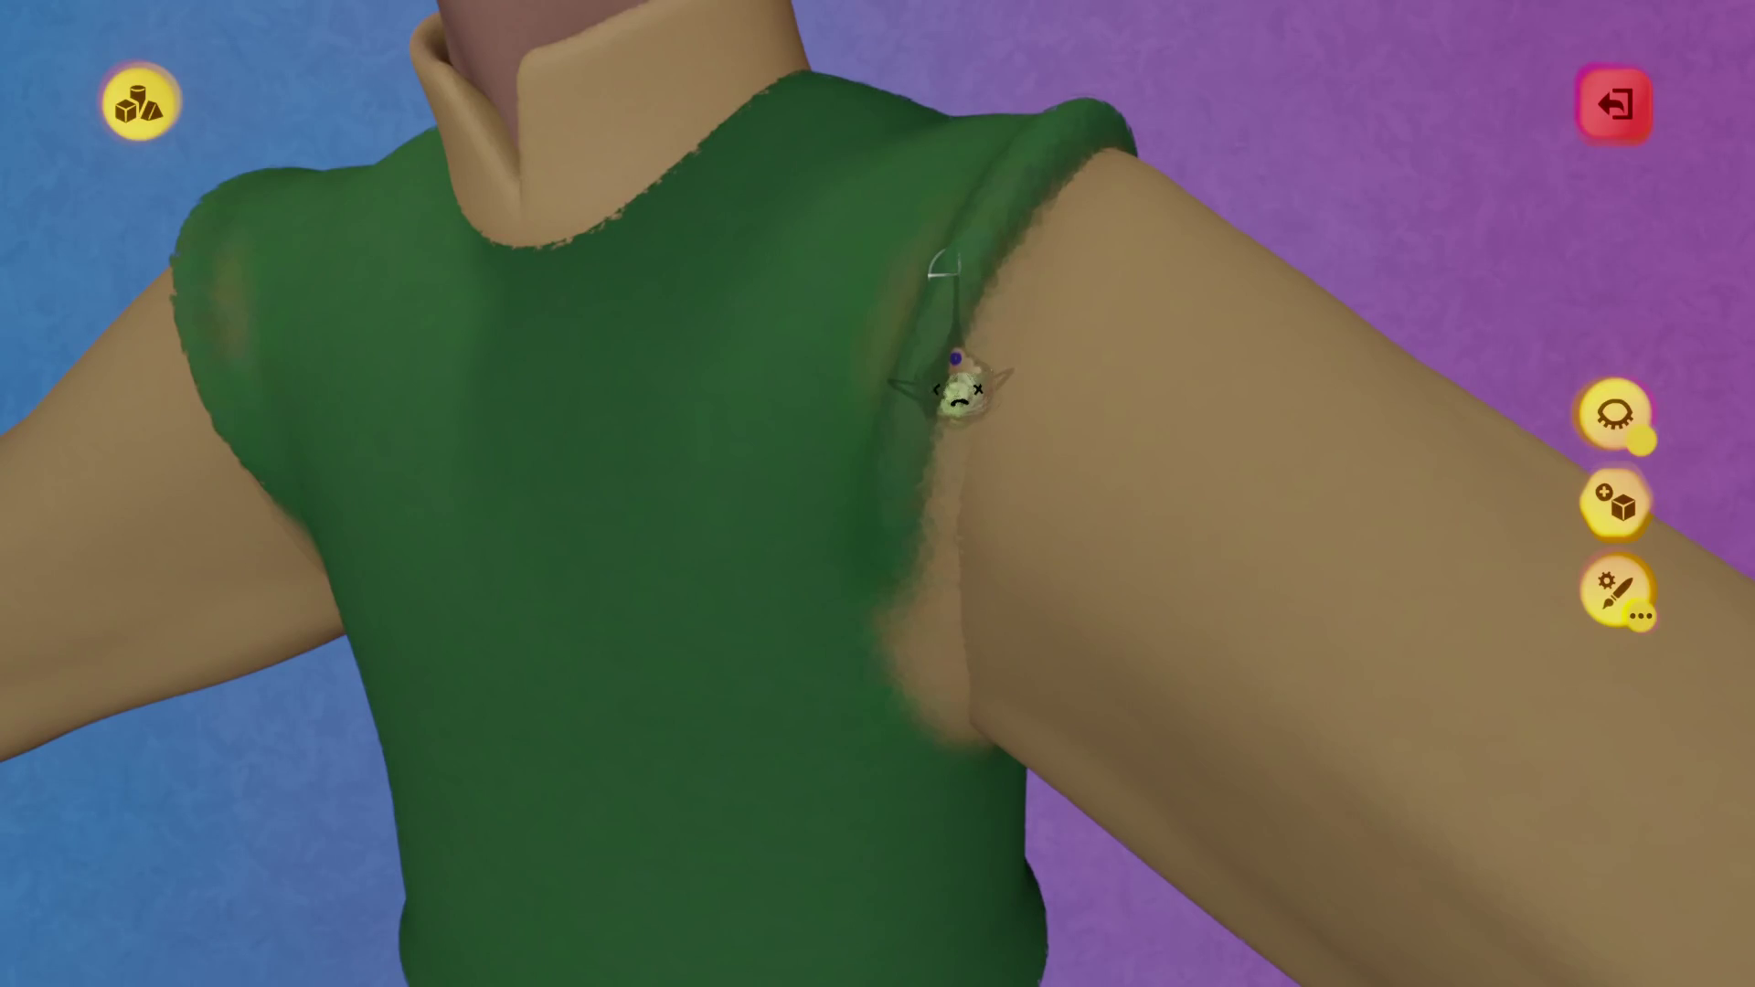
Stamp a zigzag stitch seam down the vest's side below the arm, then exit sculpt mode.
{"action": "key", "text": "p"}
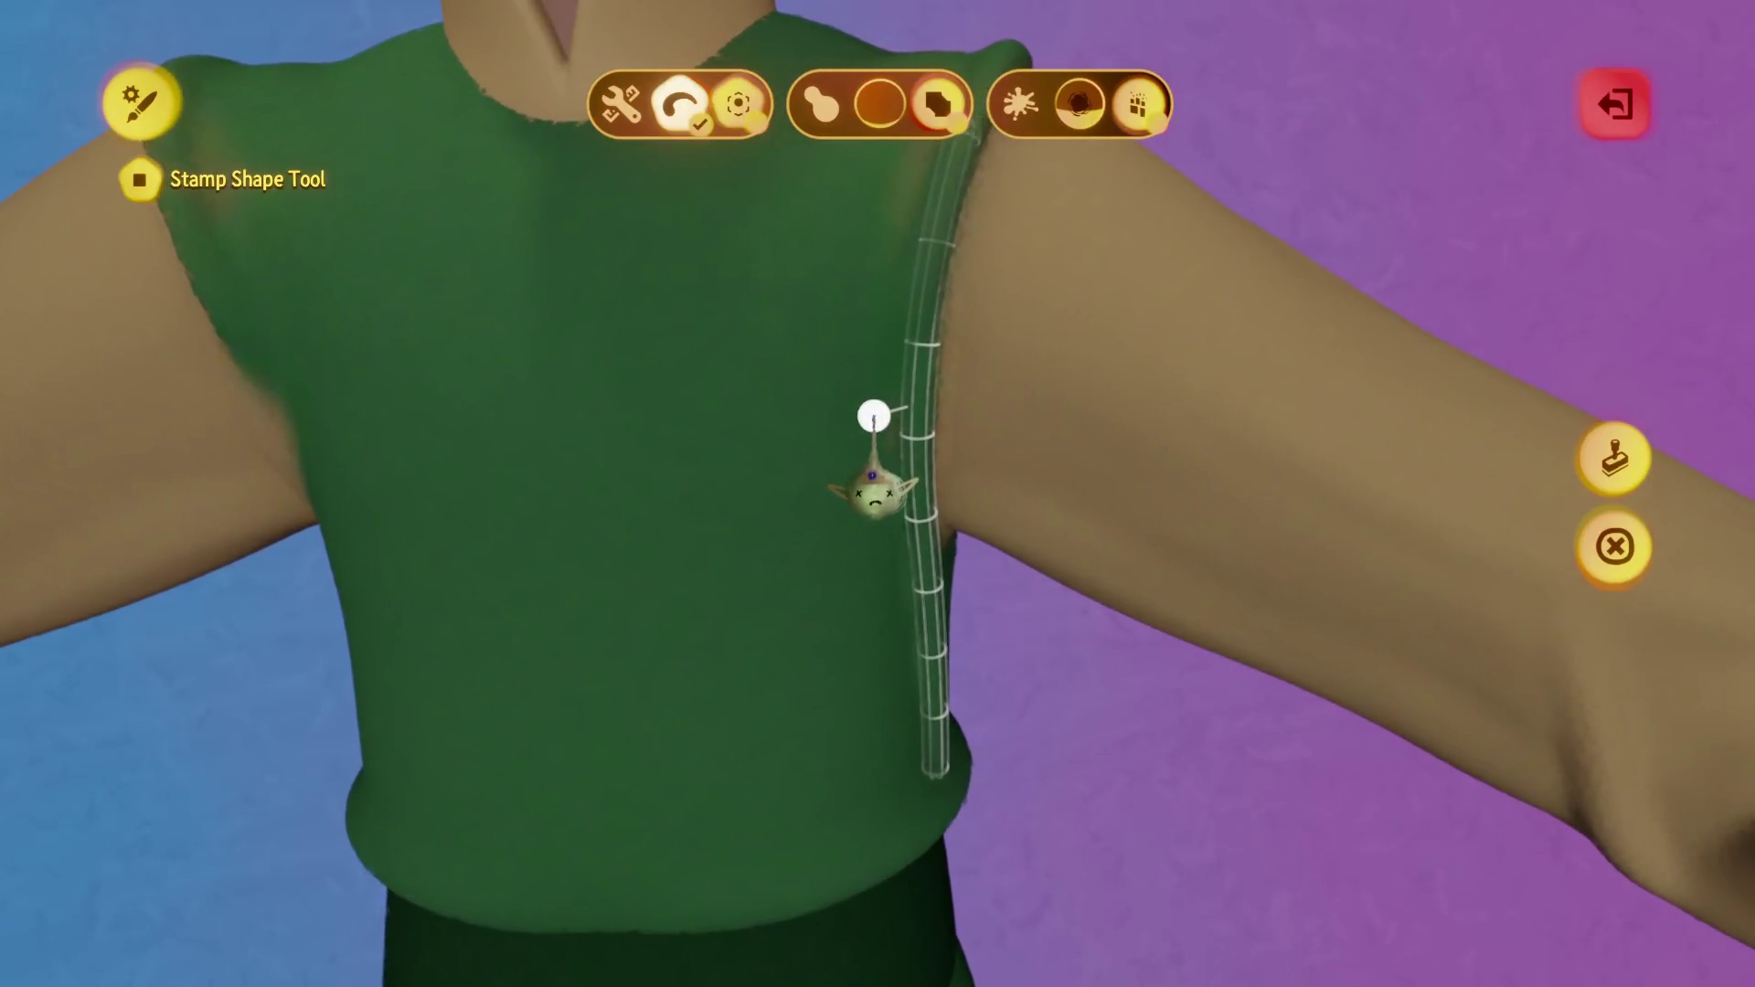
{"action": "key", "text": "Escape"}
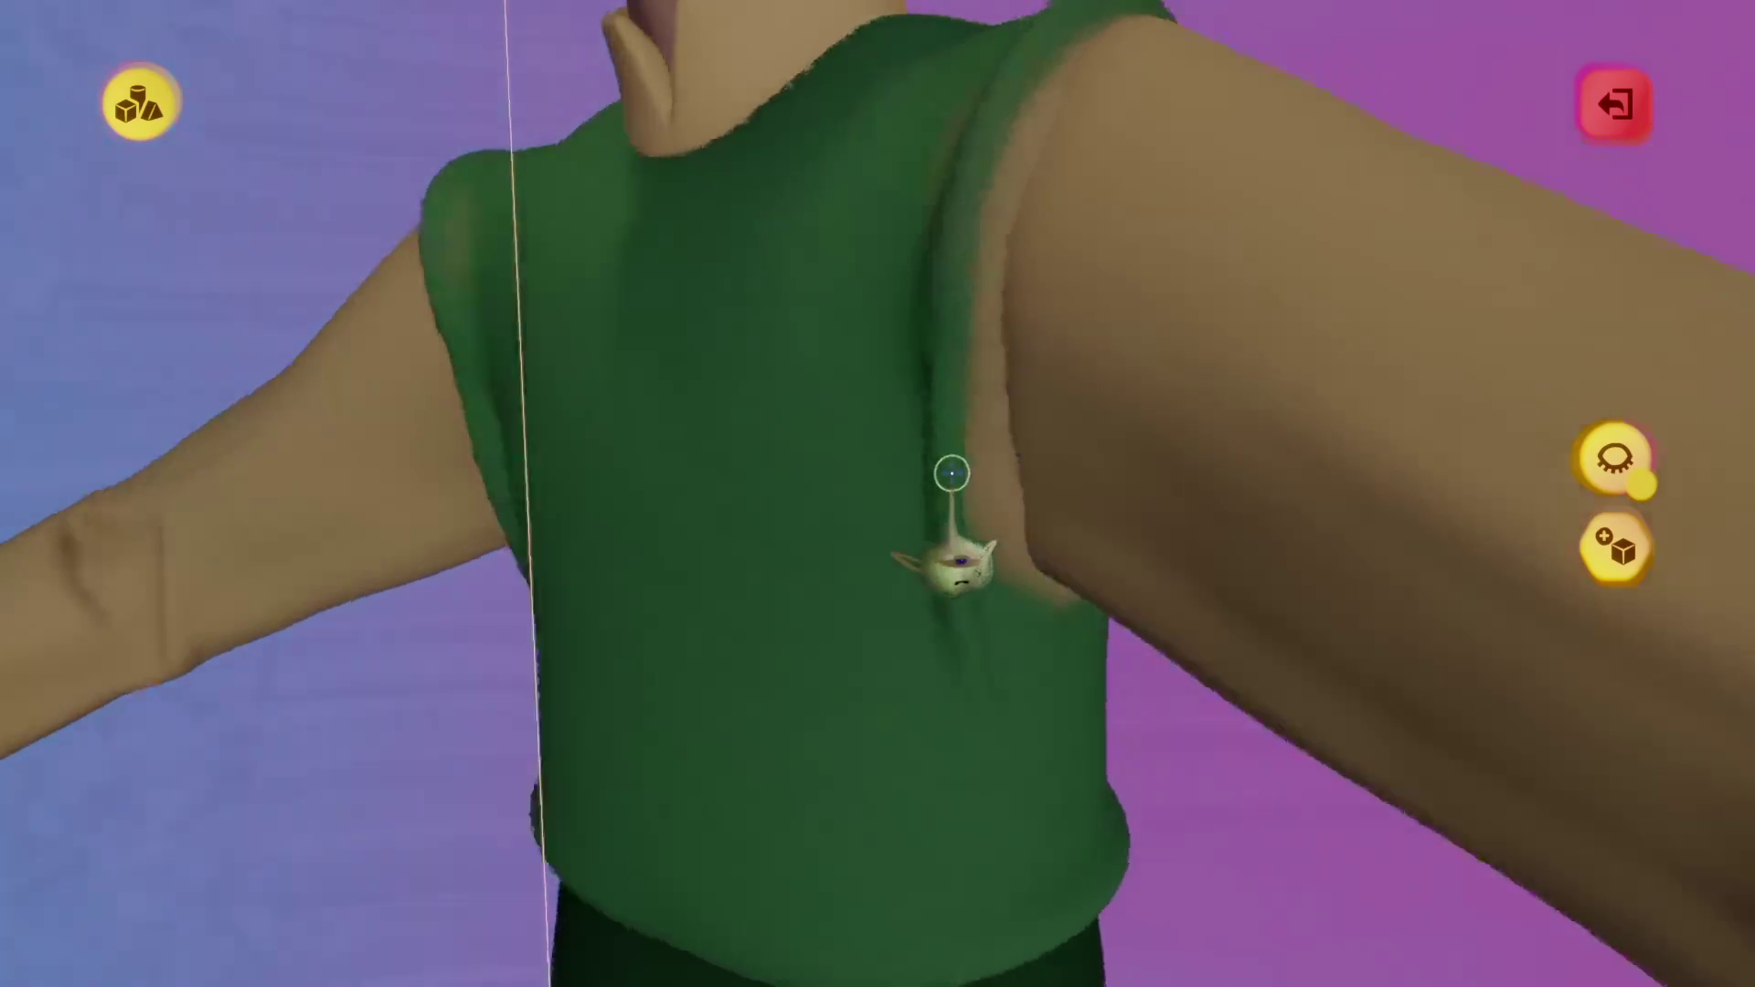
{"action": "left_click_drag", "start_coordinate": [894, 498], "coordinate": [941, 494]}
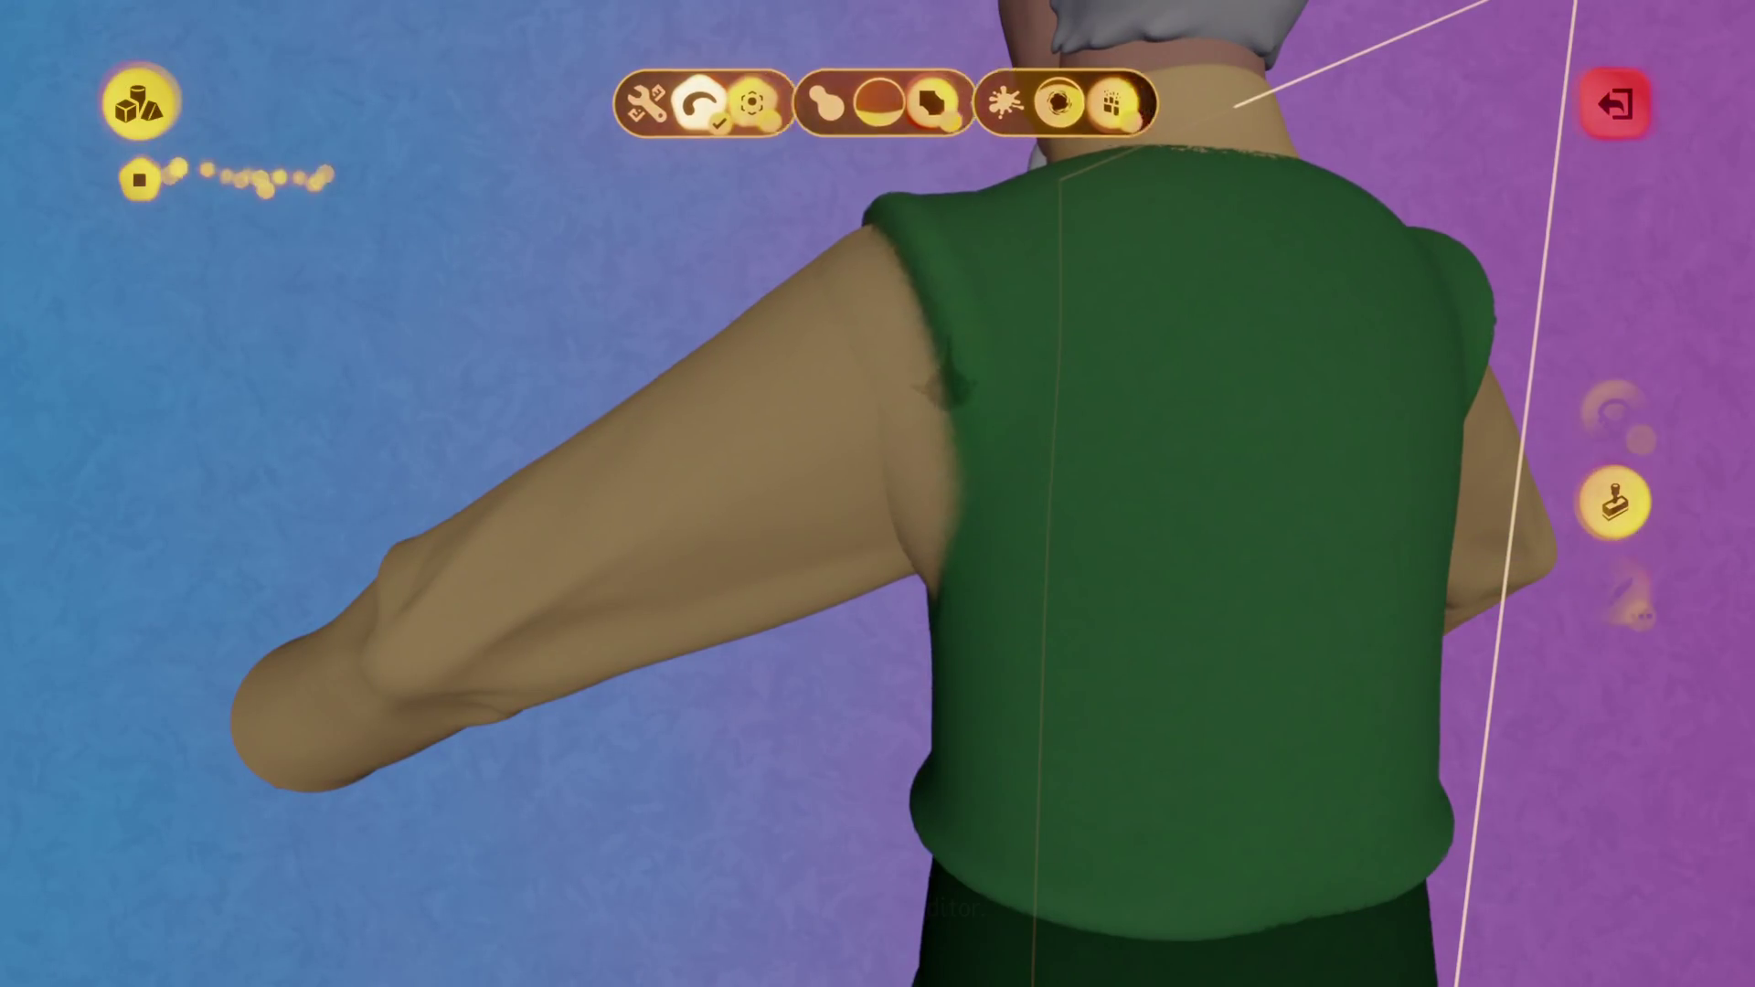
{"action": "key", "text": "Escape"}
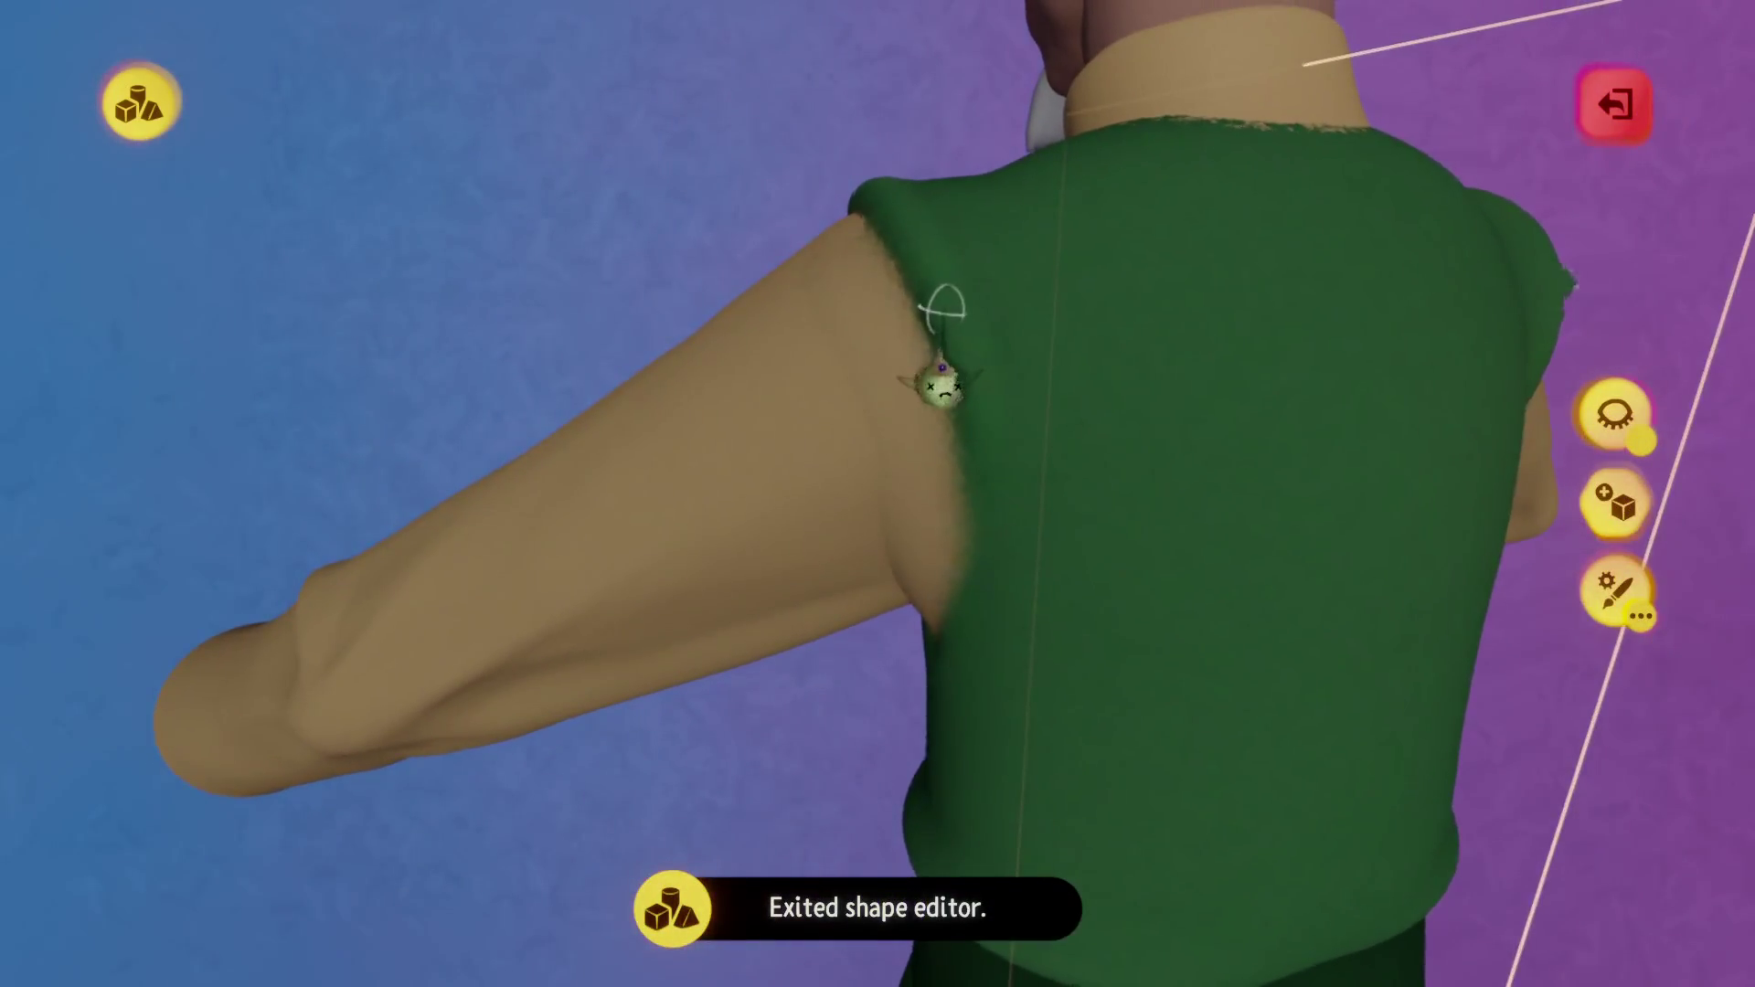
{"action": "left_click", "coordinate": [941, 380]}
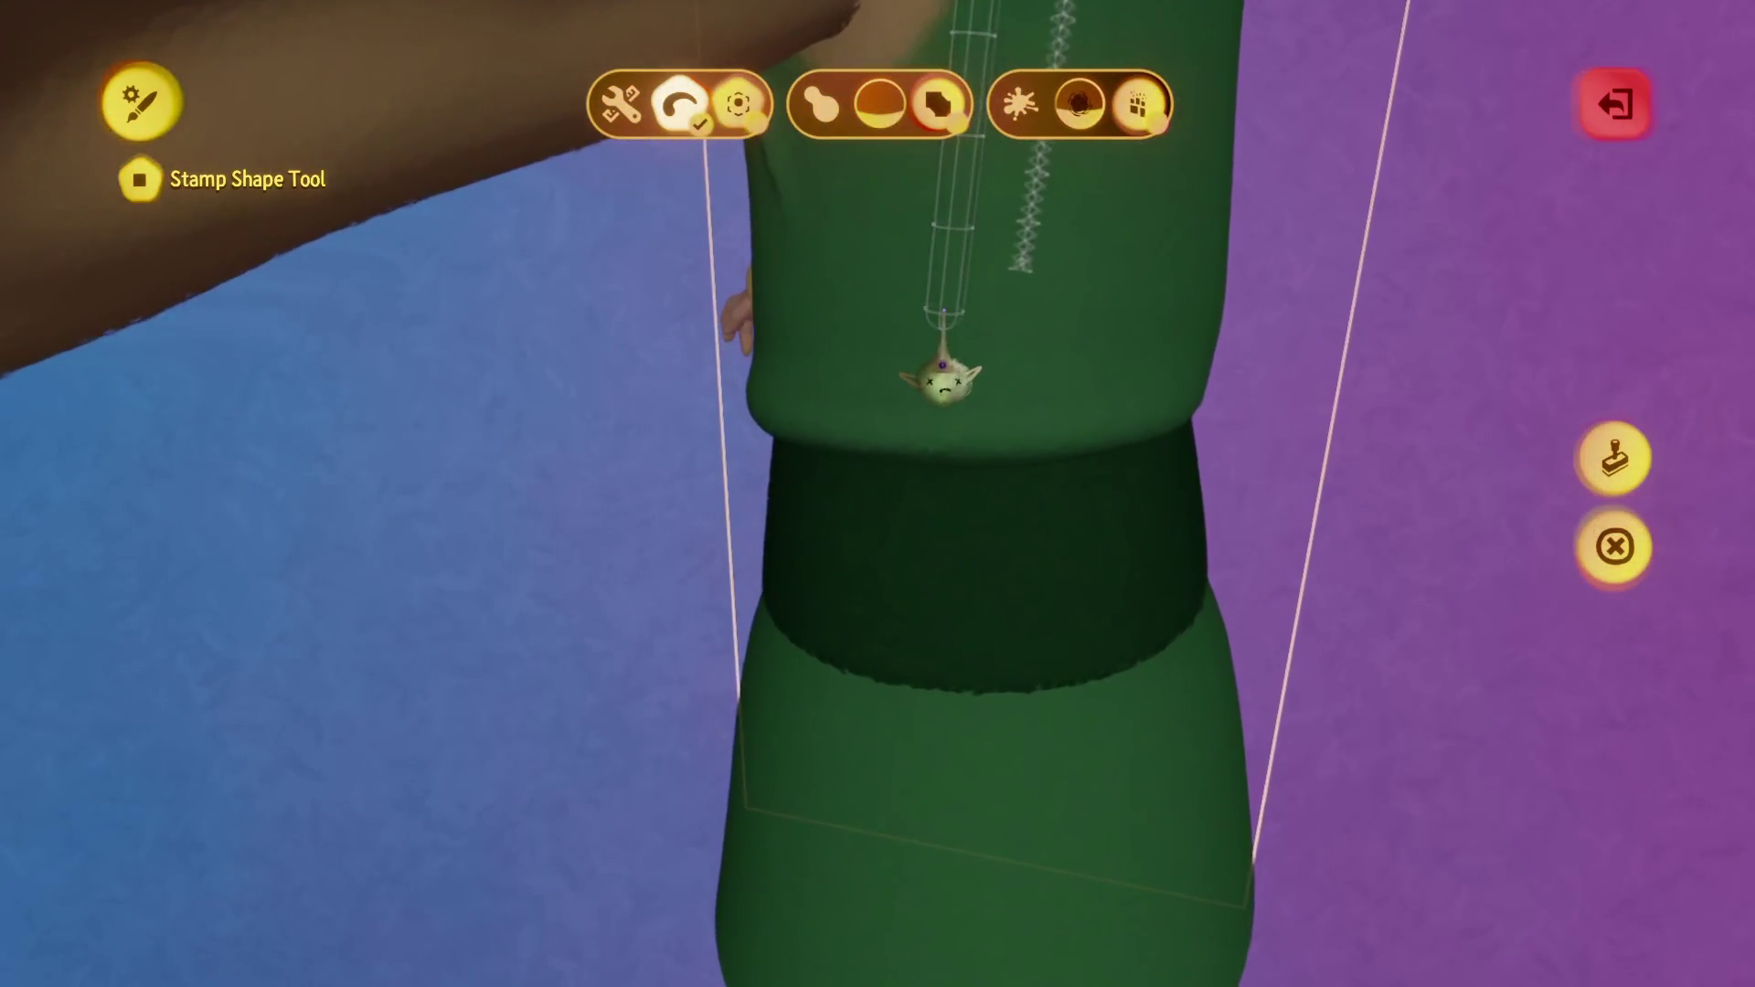
{"action": "middle_click_drag", "start_coordinate": [942, 379], "coordinate": [861, 466]}
{"action": "middle_click_drag", "start_coordinate": [860, 390], "coordinate": [859, 390]}
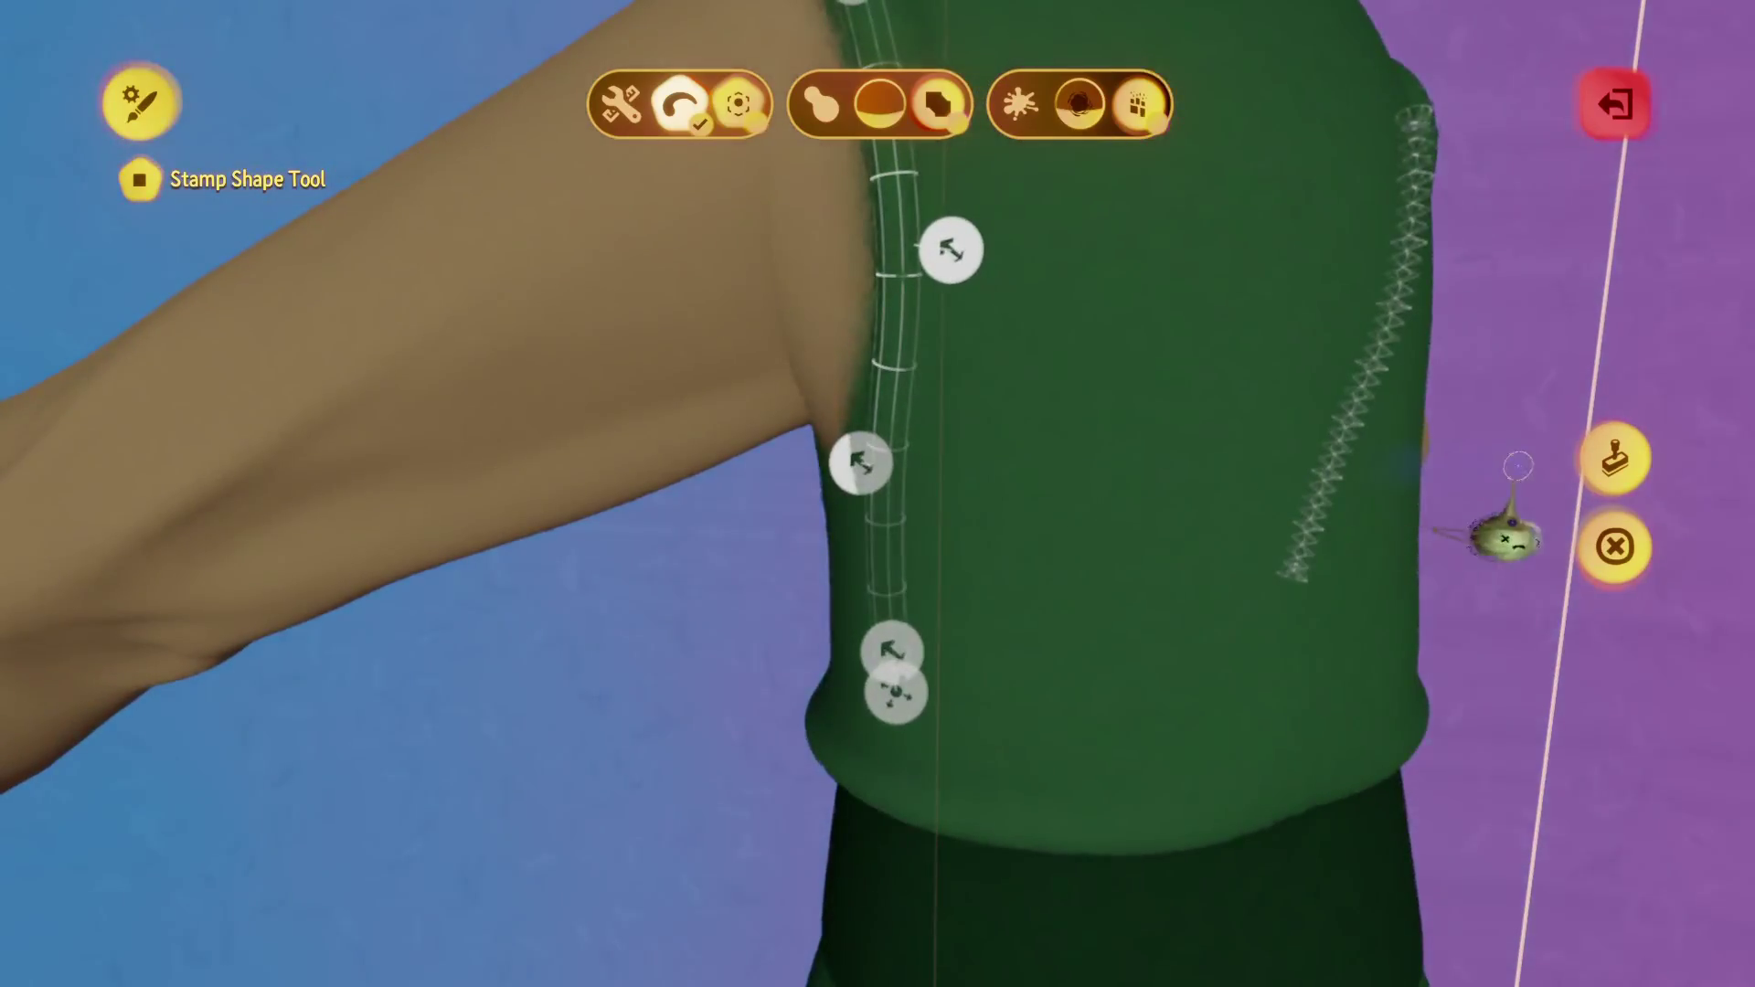
{"action": "left_click", "coordinate": [1616, 547]}
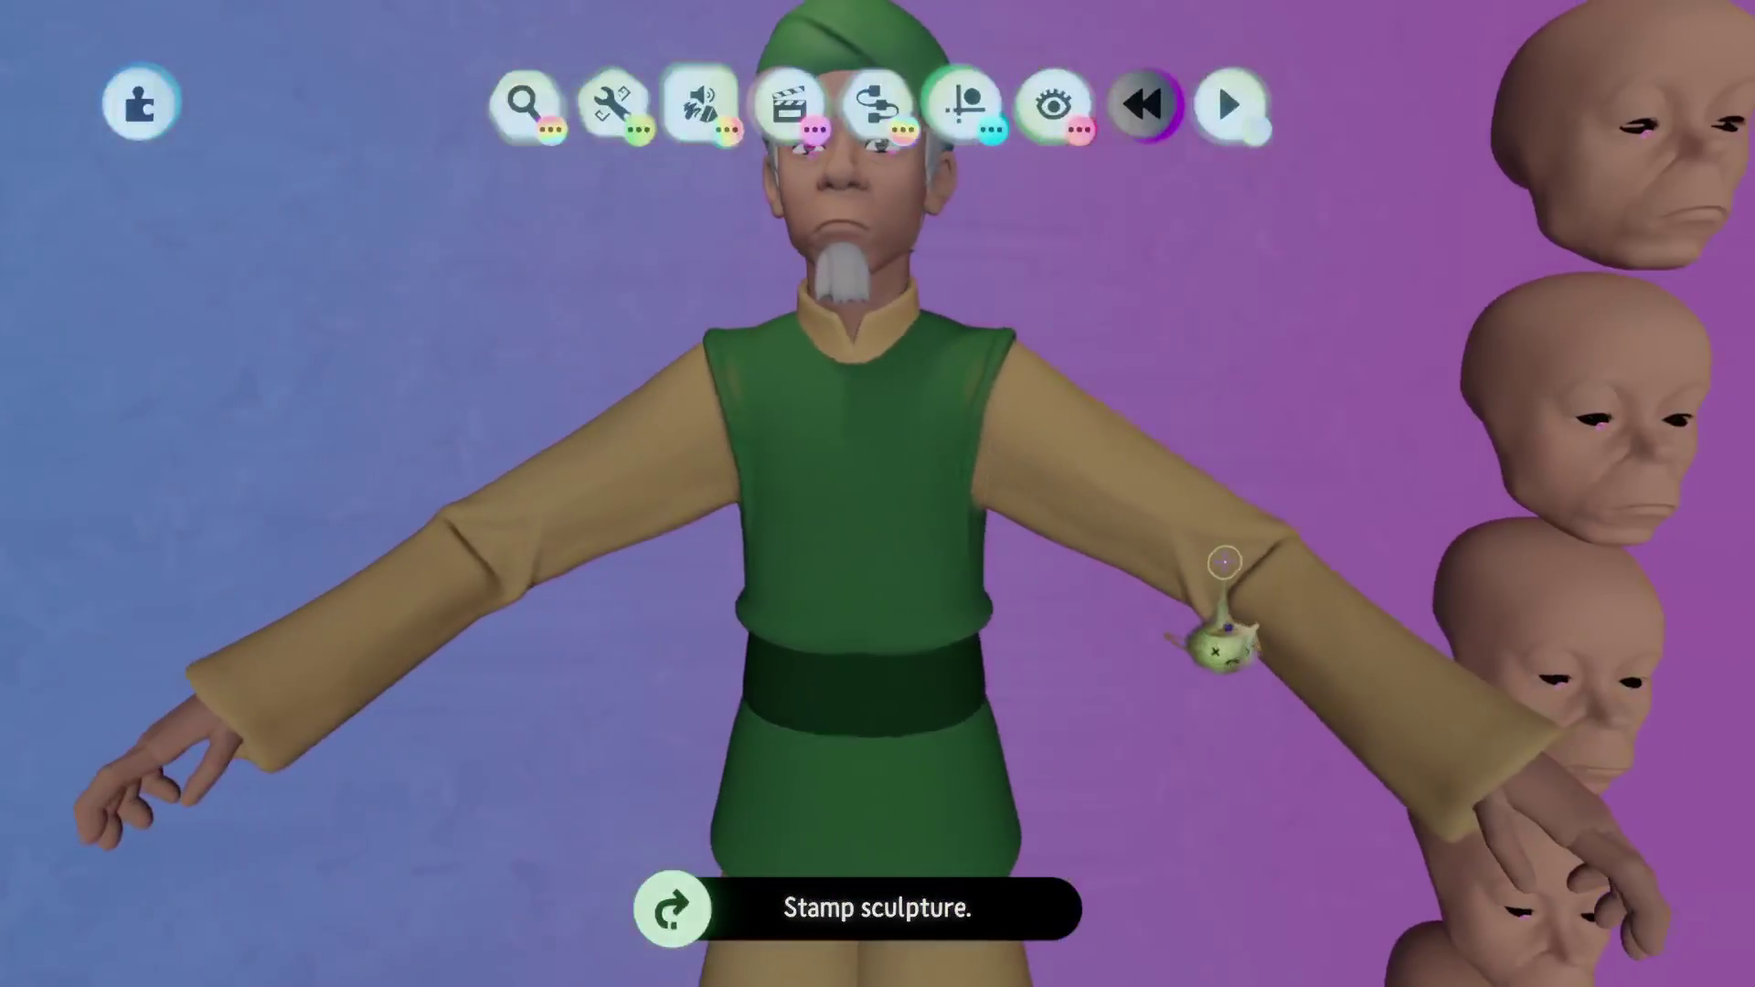
{"action": "left_click", "coordinate": [925, 518]}
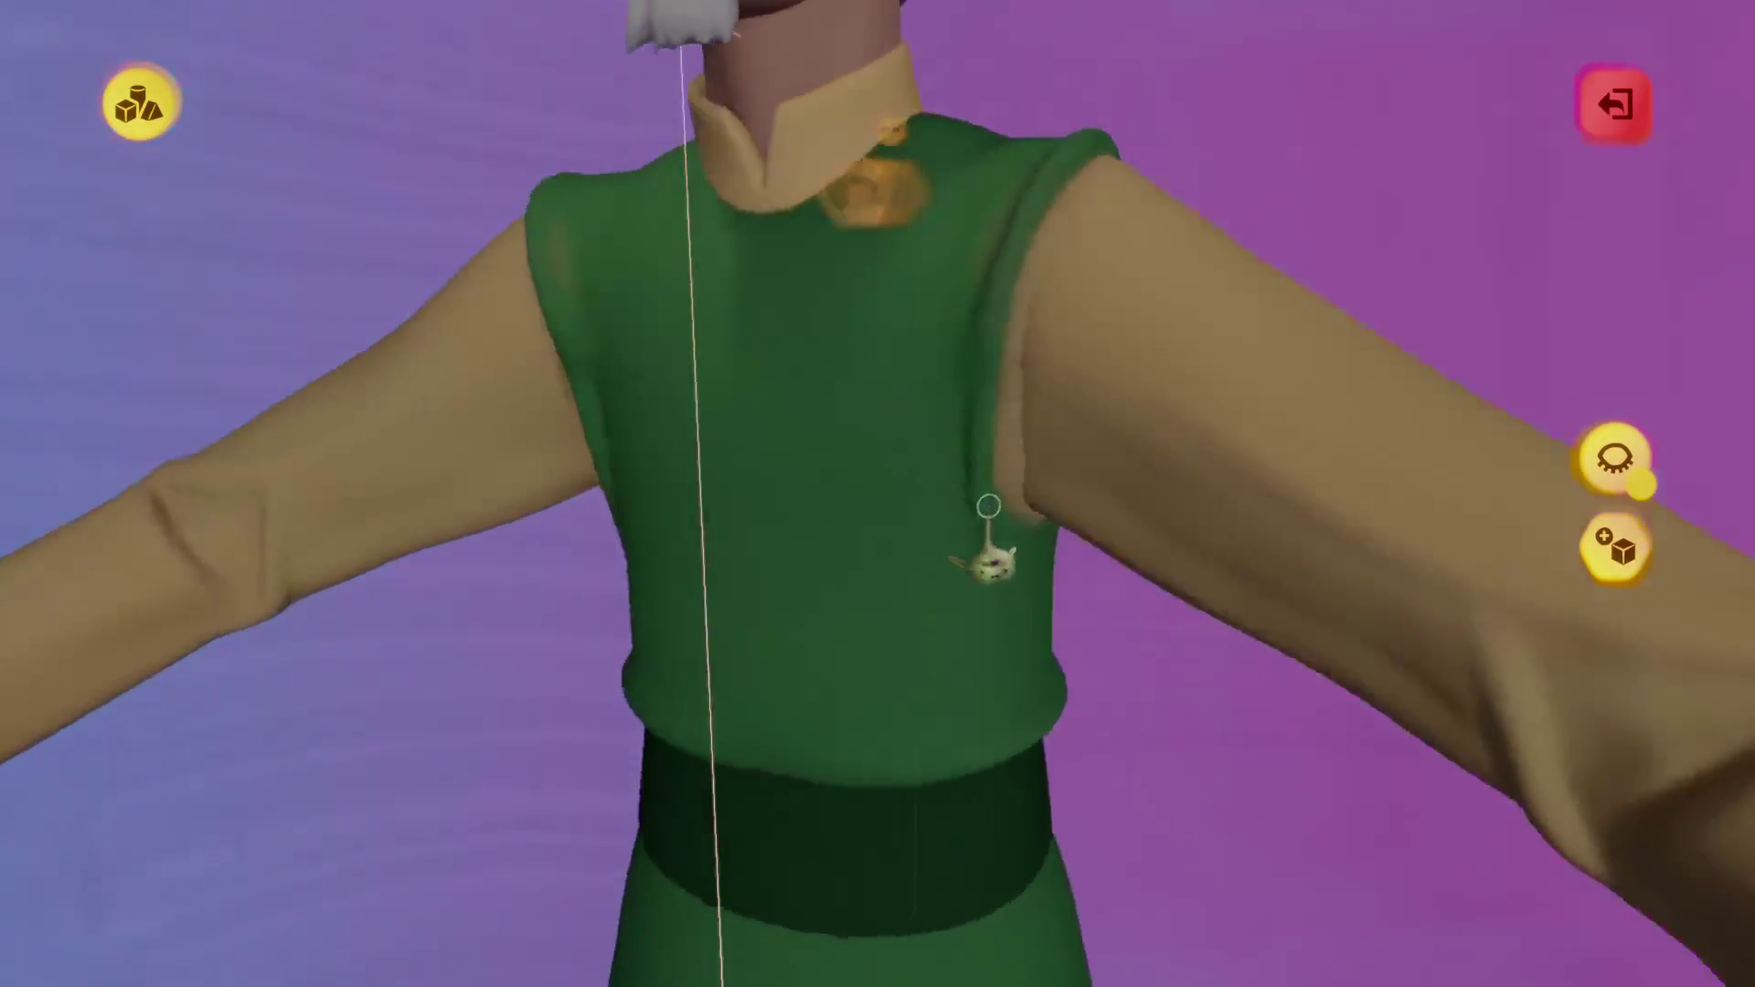
{"action": "key", "text": "Escape"}
{"action": "left_click", "coordinate": [611, 188]}
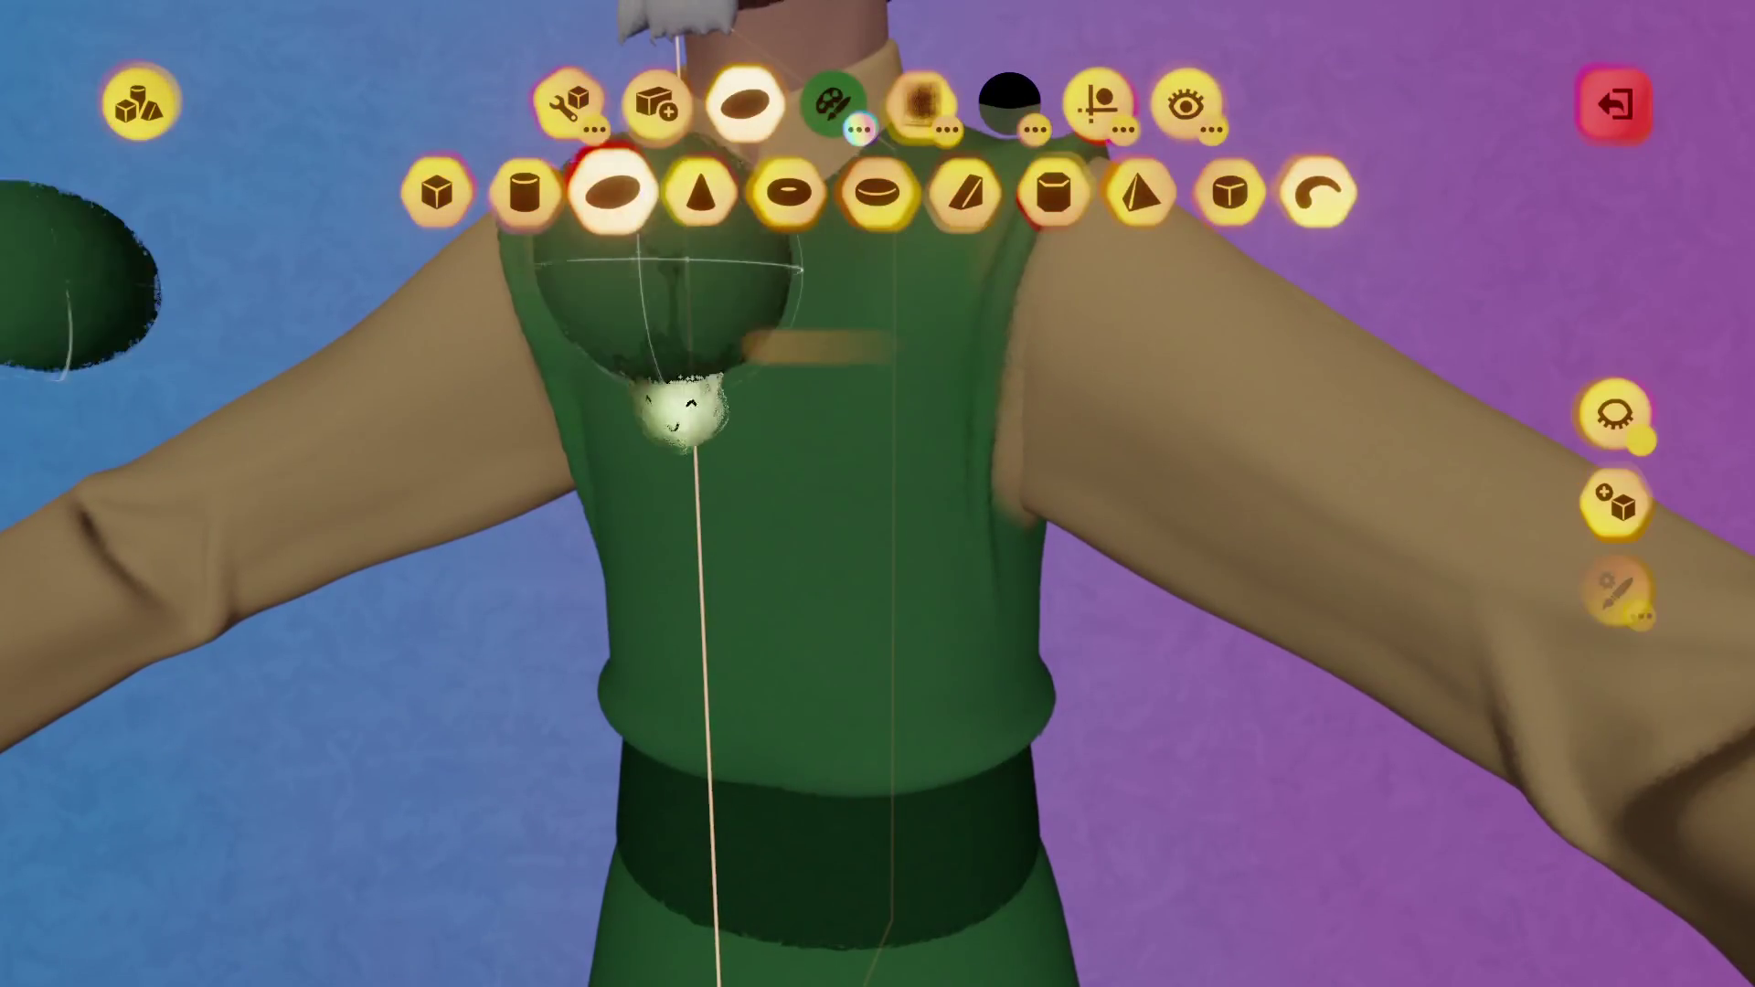
{"action": "key", "text": "Escape"}
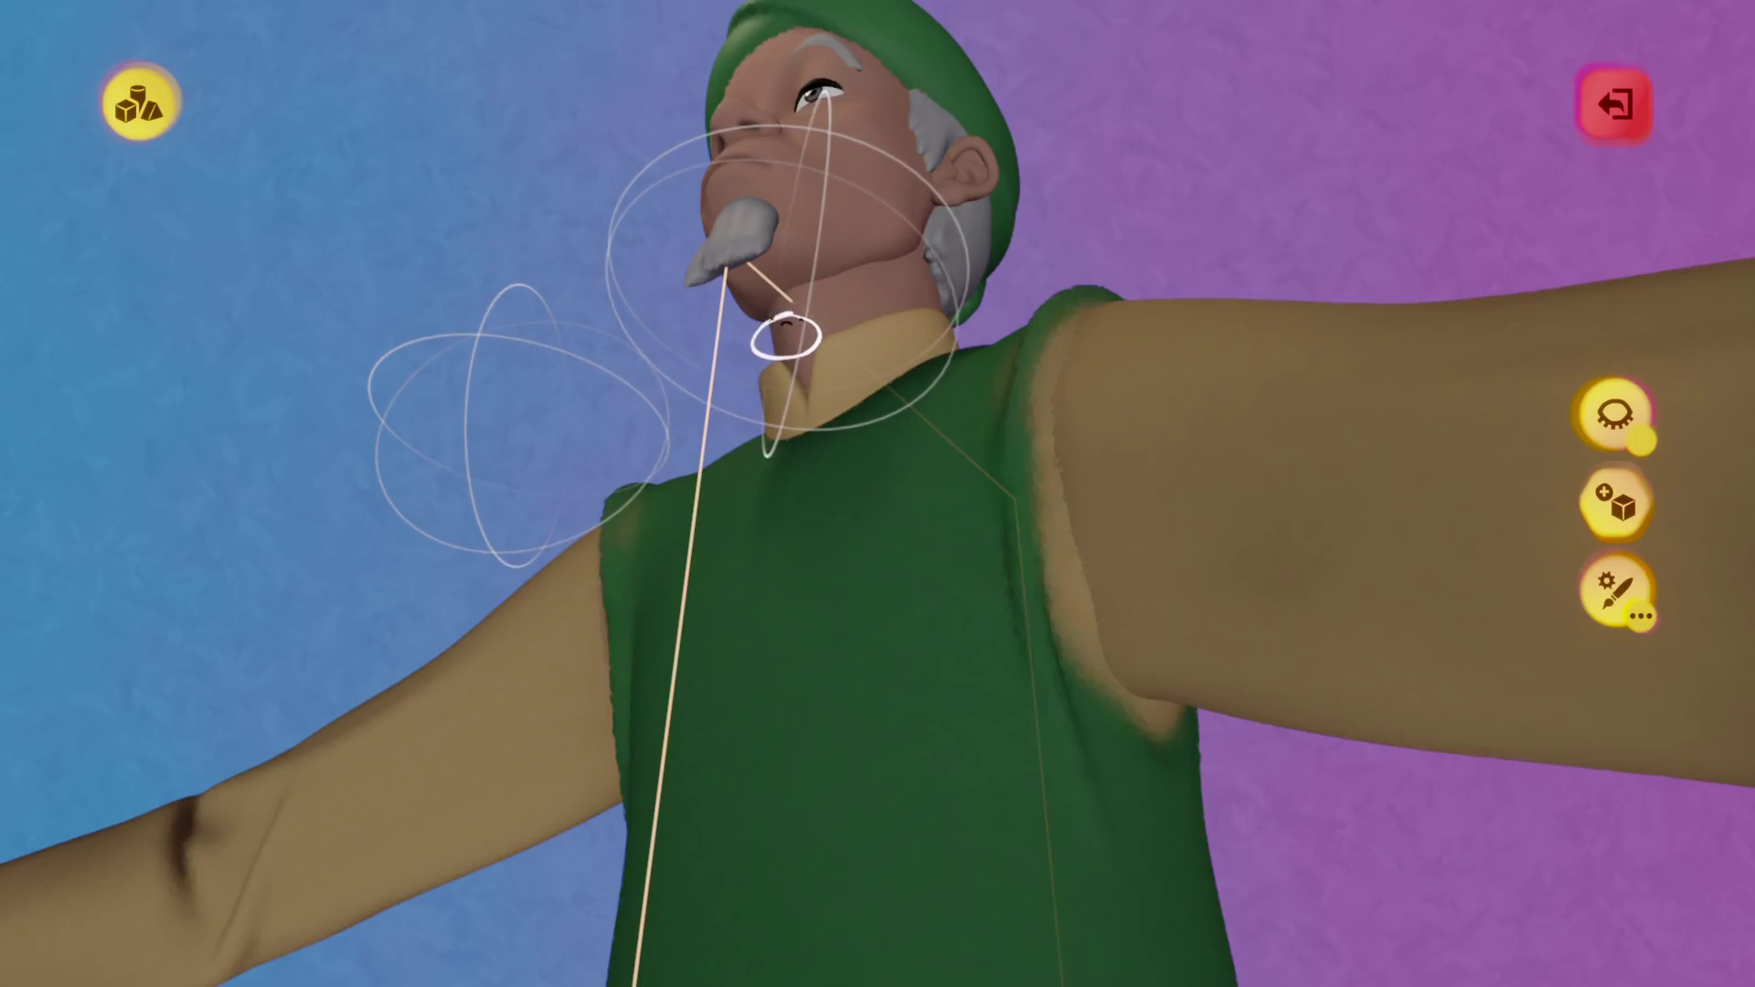
{"action": "key", "text": "Escape"}
{"action": "key", "text": "ctrl+shift+z"}
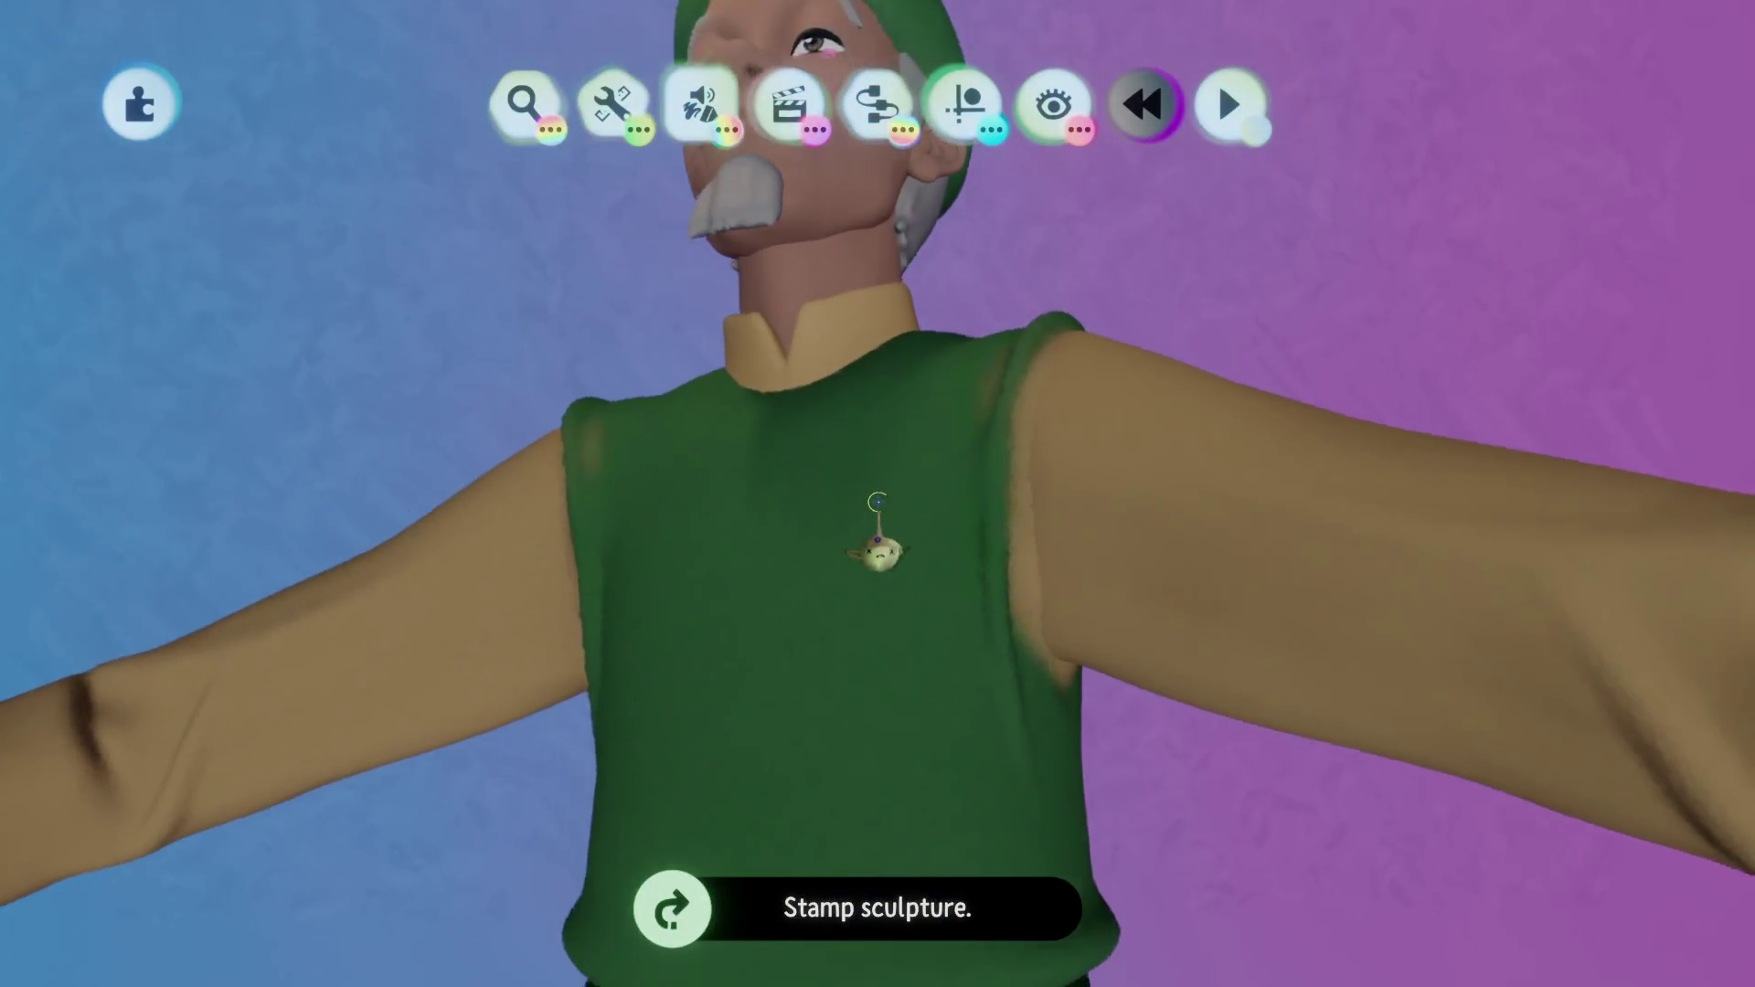
{"action": "double_click", "coordinate": [878, 501]}
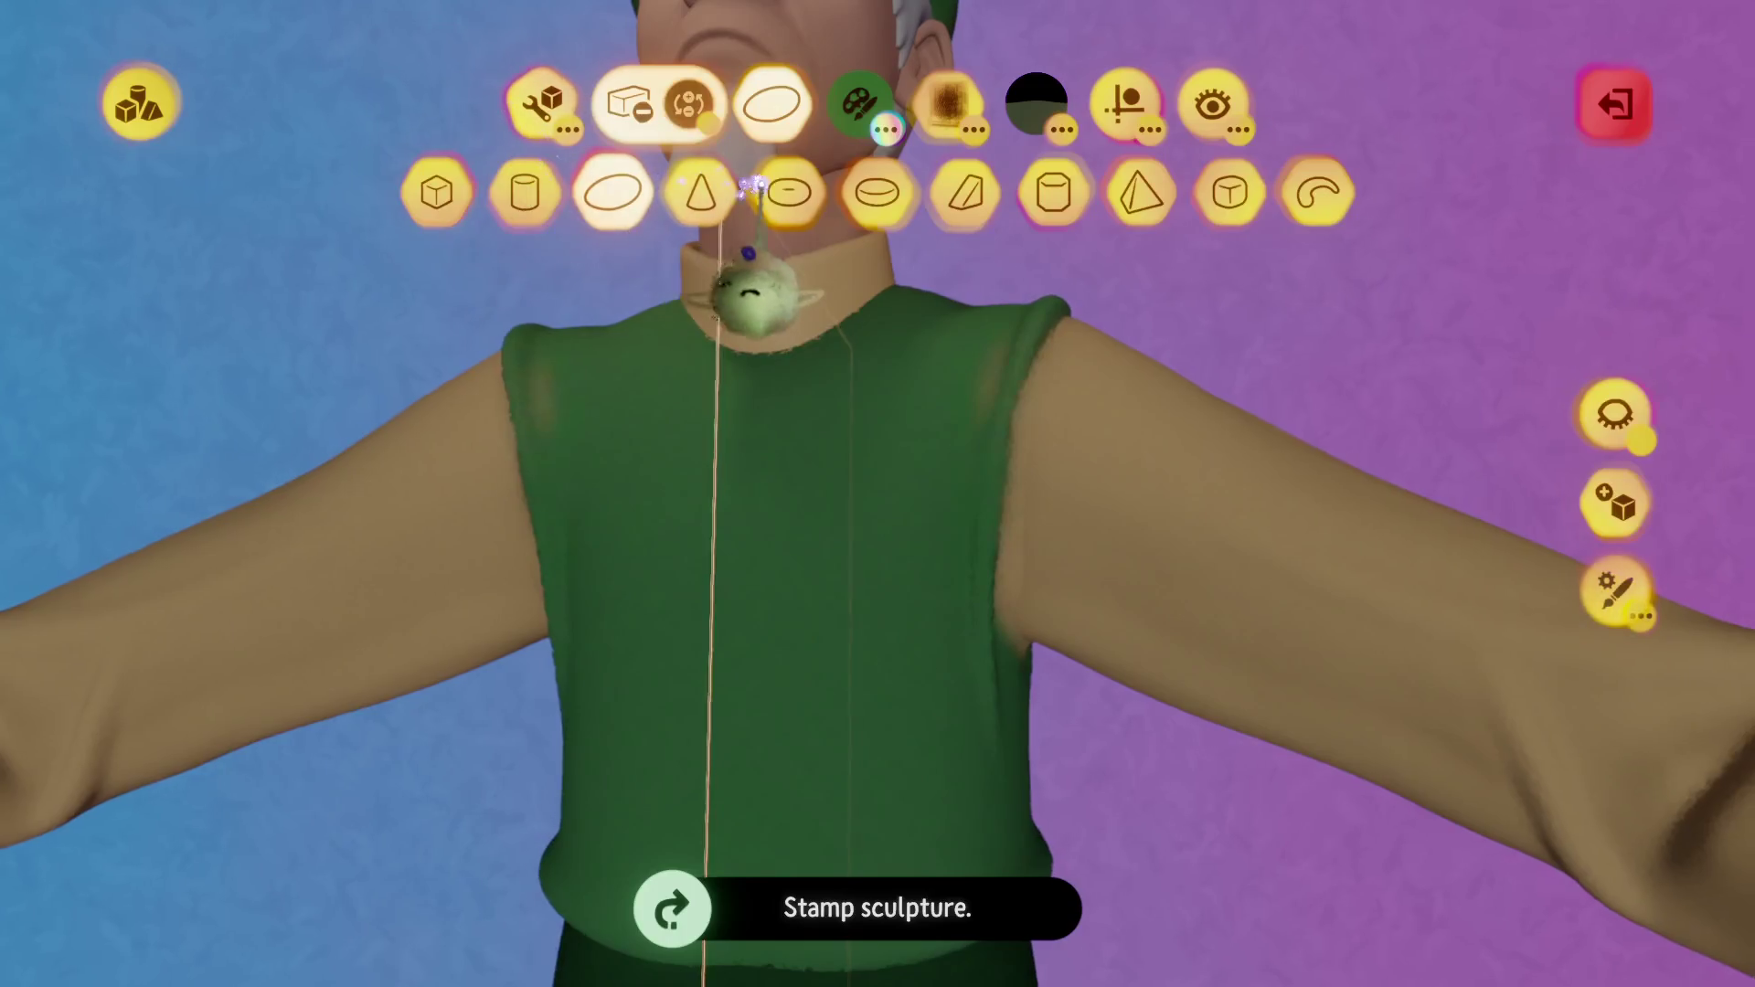
{"action": "left_click", "coordinate": [539, 103]}
{"action": "left_click", "coordinate": [1125, 103]}
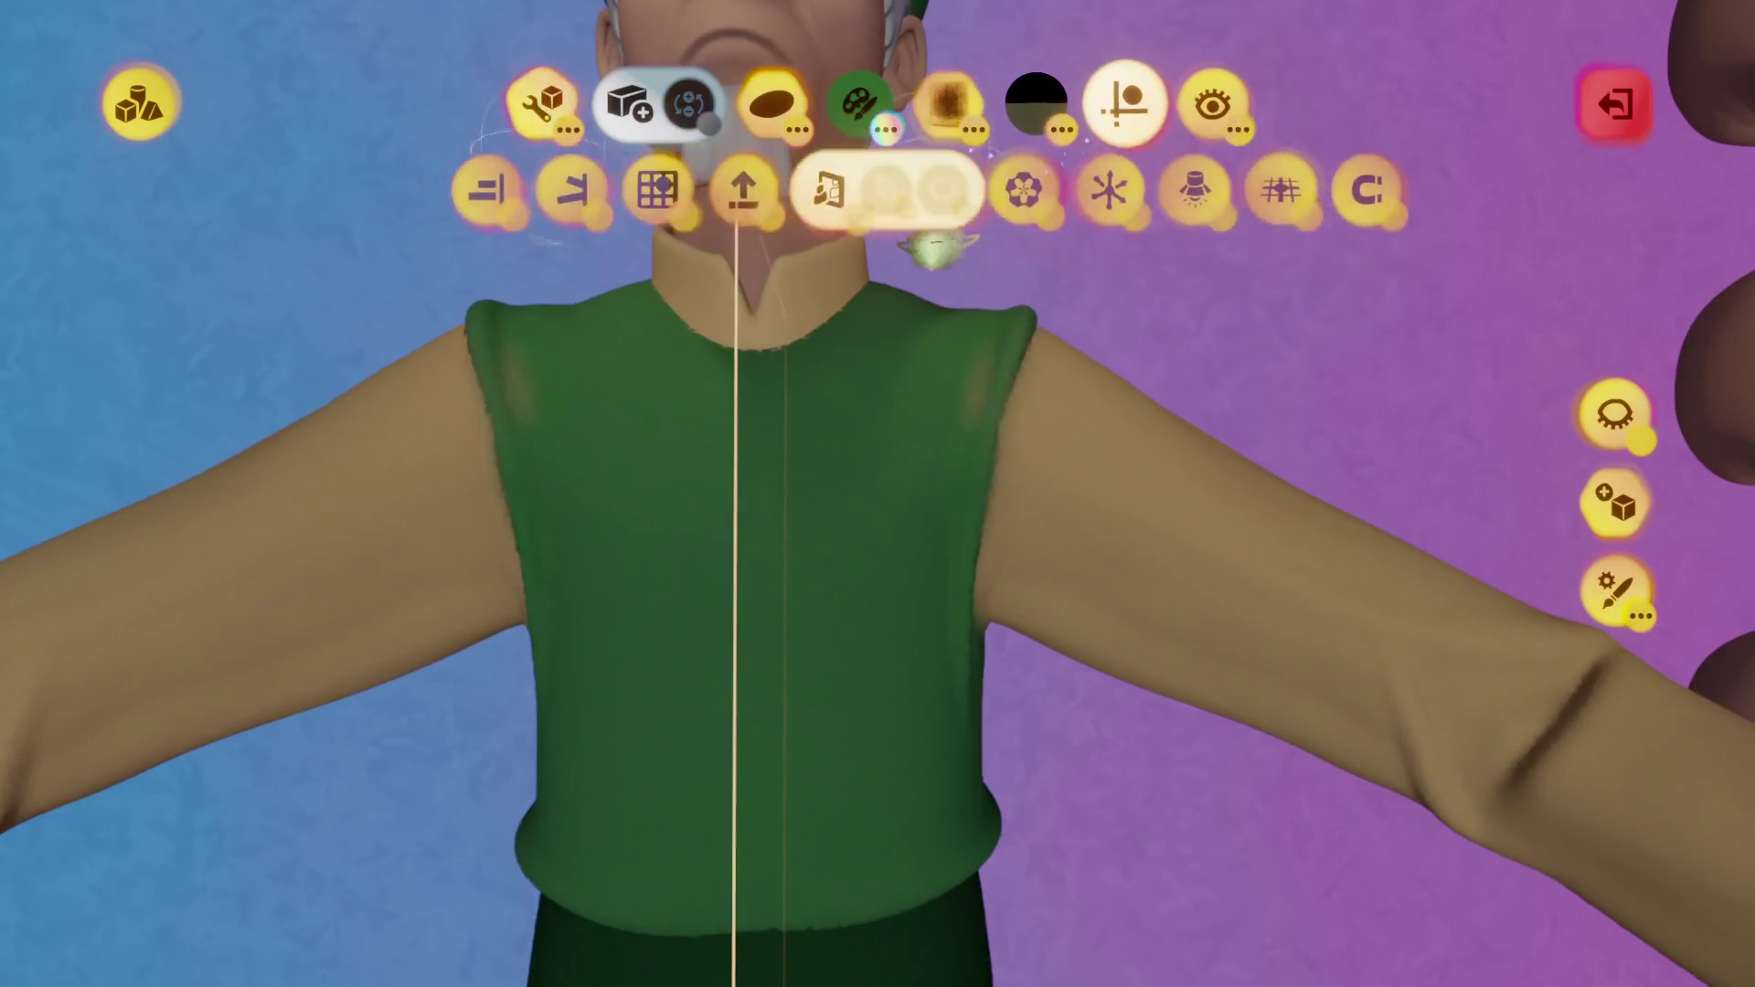
{"action": "left_click", "coordinate": [846, 512]}
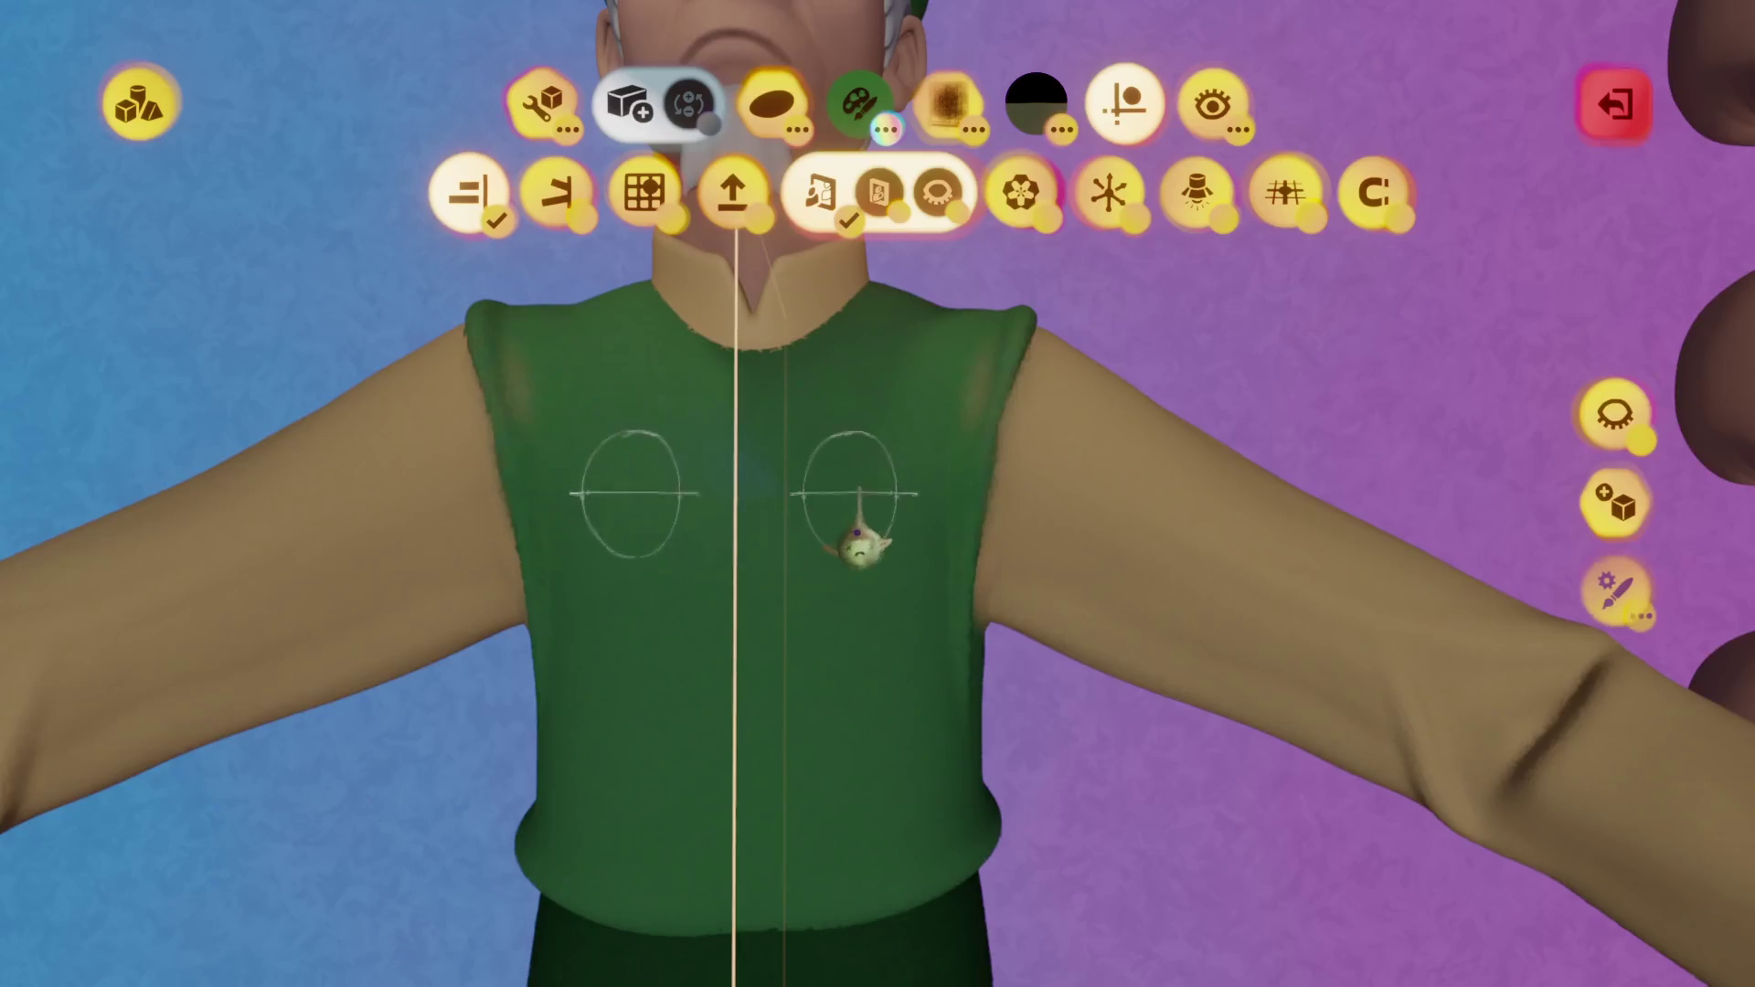
{"action": "left_click_drag", "start_coordinate": [924, 444], "coordinate": [887, 631]}
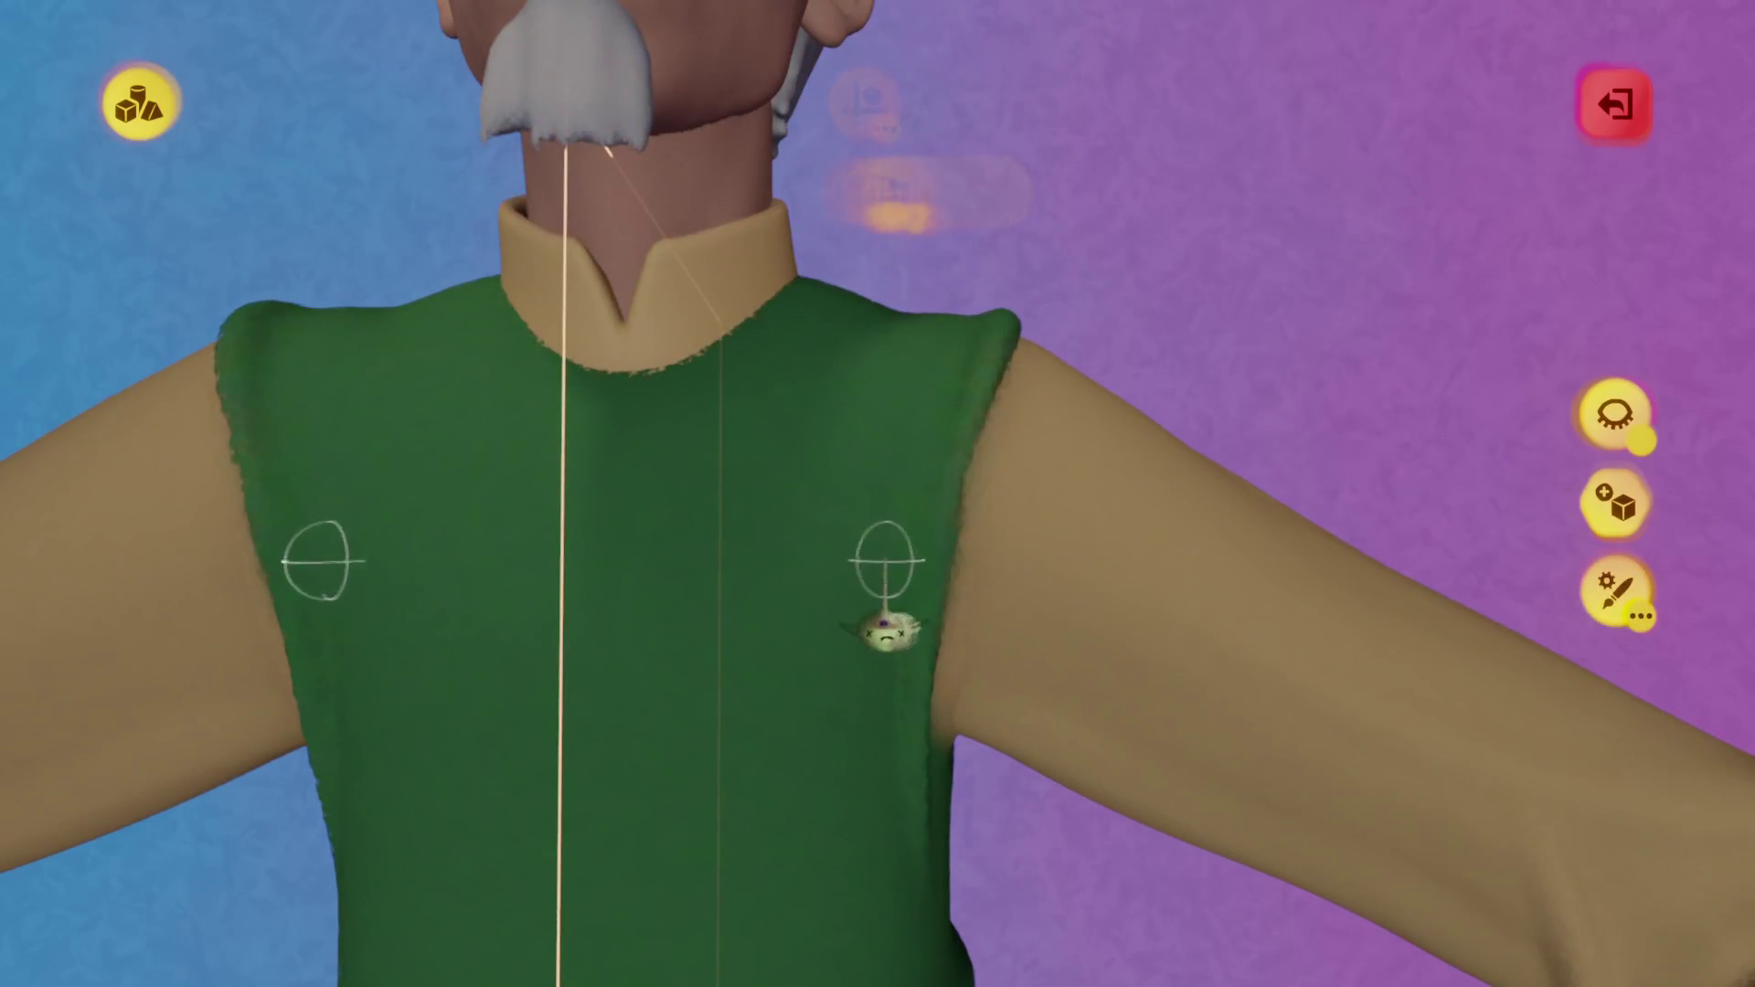
{"action": "mouse_move", "coordinate": [886, 659]}
{"action": "middle_mouse_down"}
{"action": "mouse_move", "coordinate": [921, 646]}
{"action": "mouse_move", "coordinate": [921, 678]}
{"action": "middle_mouse_up"}
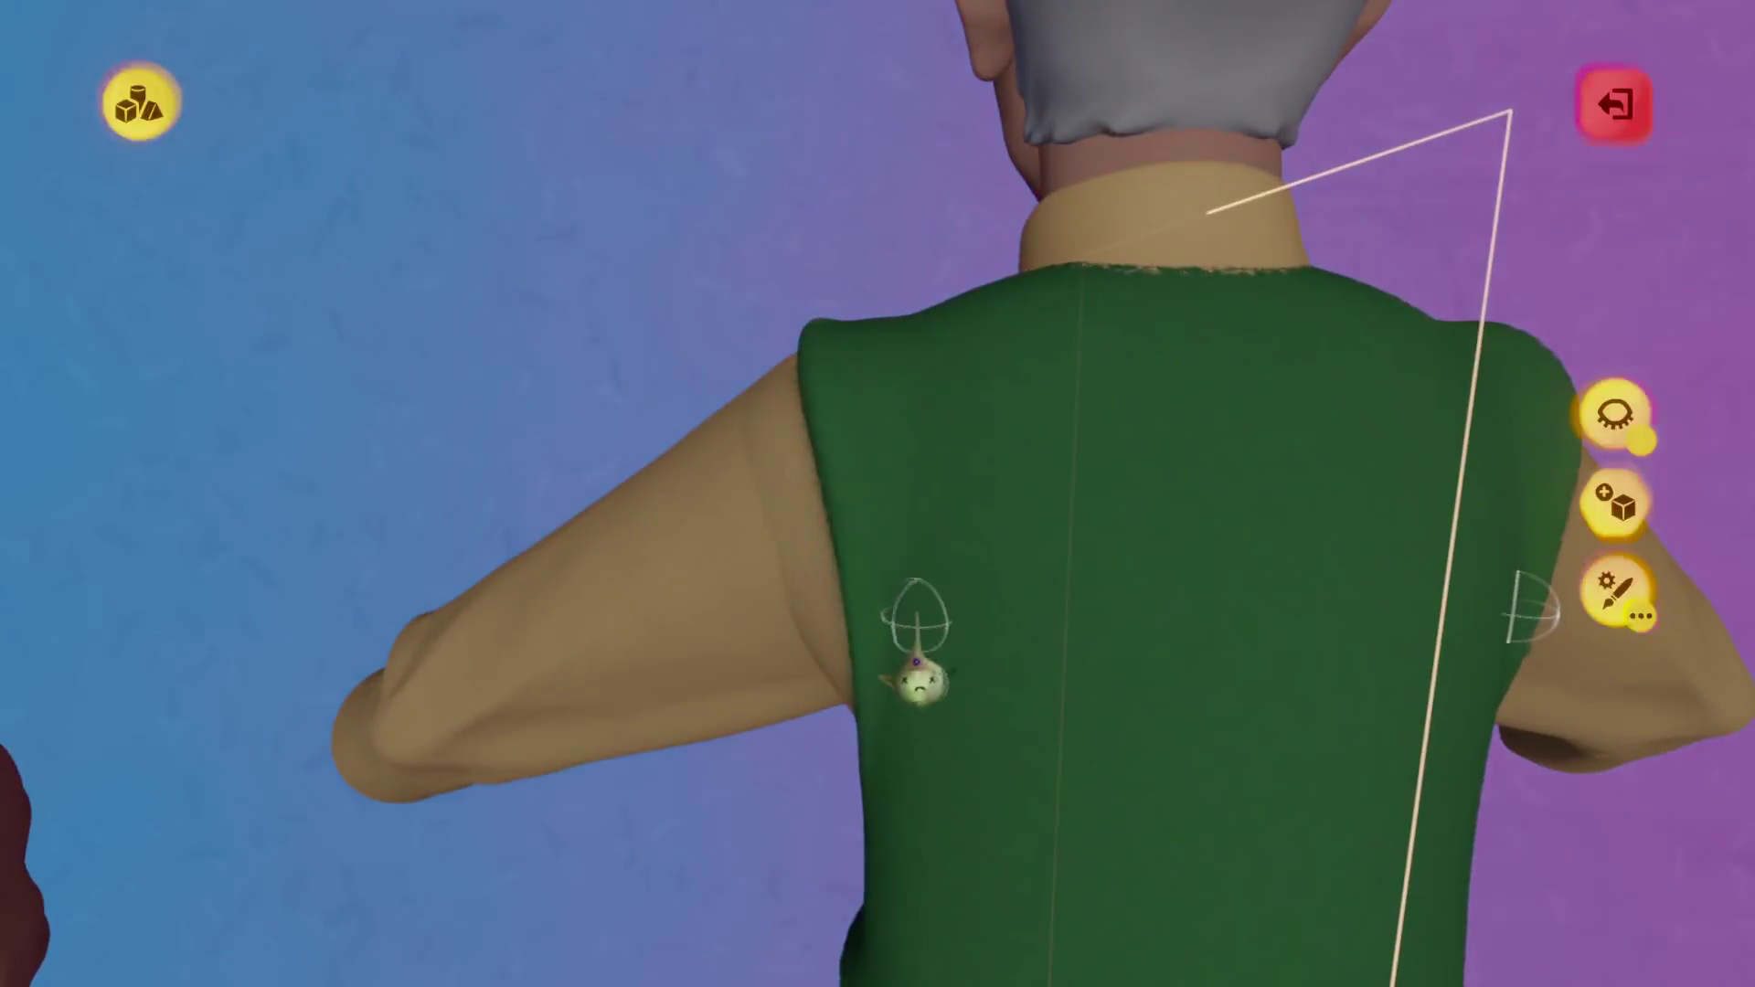
{"action": "key", "text": "Escape"}
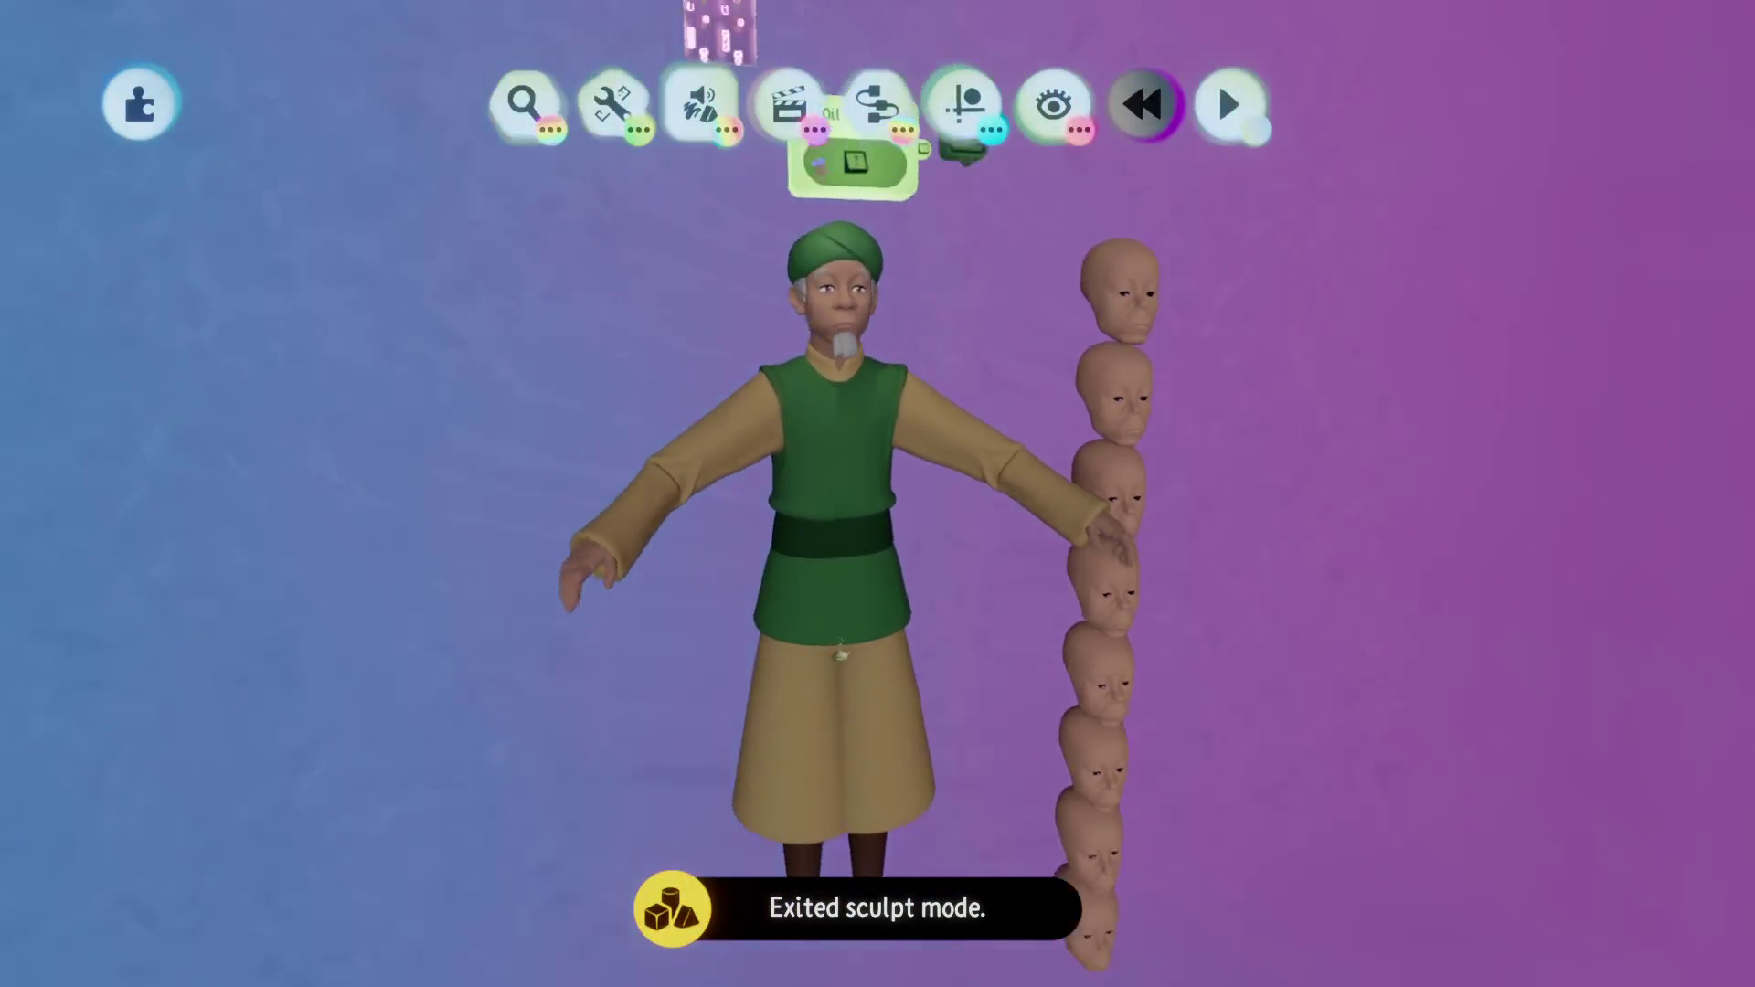
Inspect the vest's side in sculpt mode, then return to the full character view.
{"action": "double_click", "coordinate": [839, 652]}
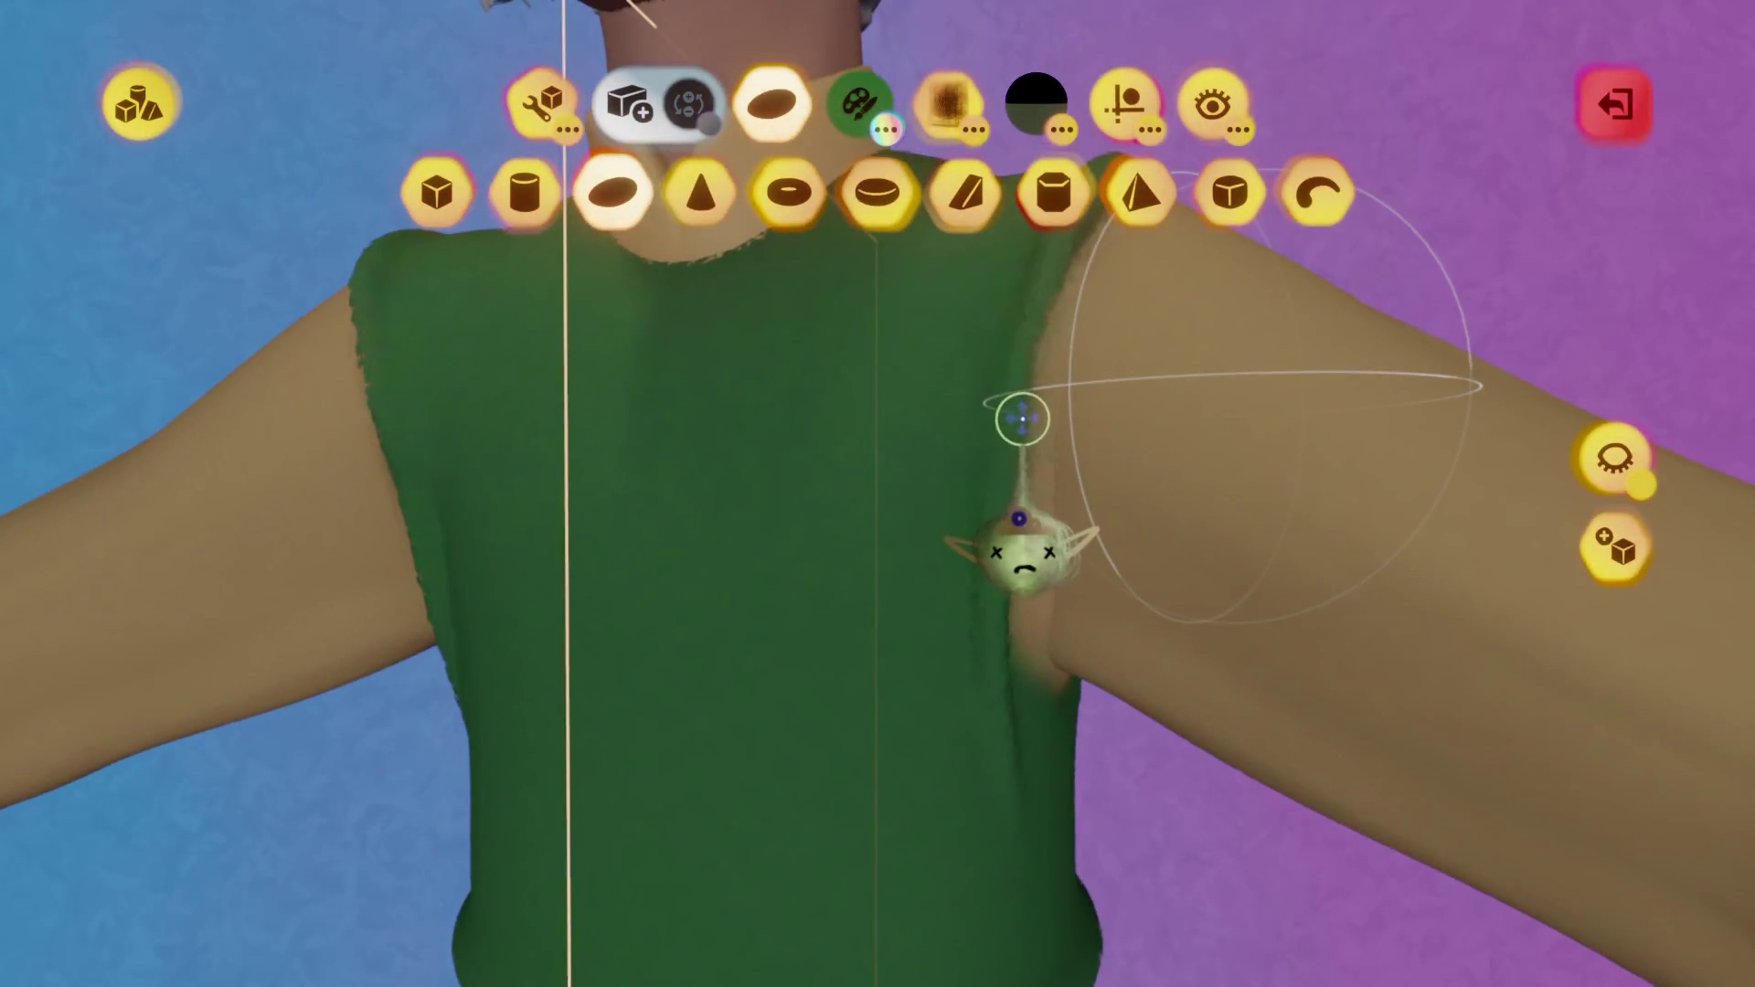
{"action": "mouse_move", "coordinate": [1022, 557]}
{"action": "middle_mouse_down"}
{"action": "mouse_move", "coordinate": [1019, 509]}
{"action": "mouse_move", "coordinate": [1011, 646]}
{"action": "mouse_move", "coordinate": [1027, 666]}
{"action": "mouse_move", "coordinate": [1024, 645]}
{"action": "middle_mouse_up"}
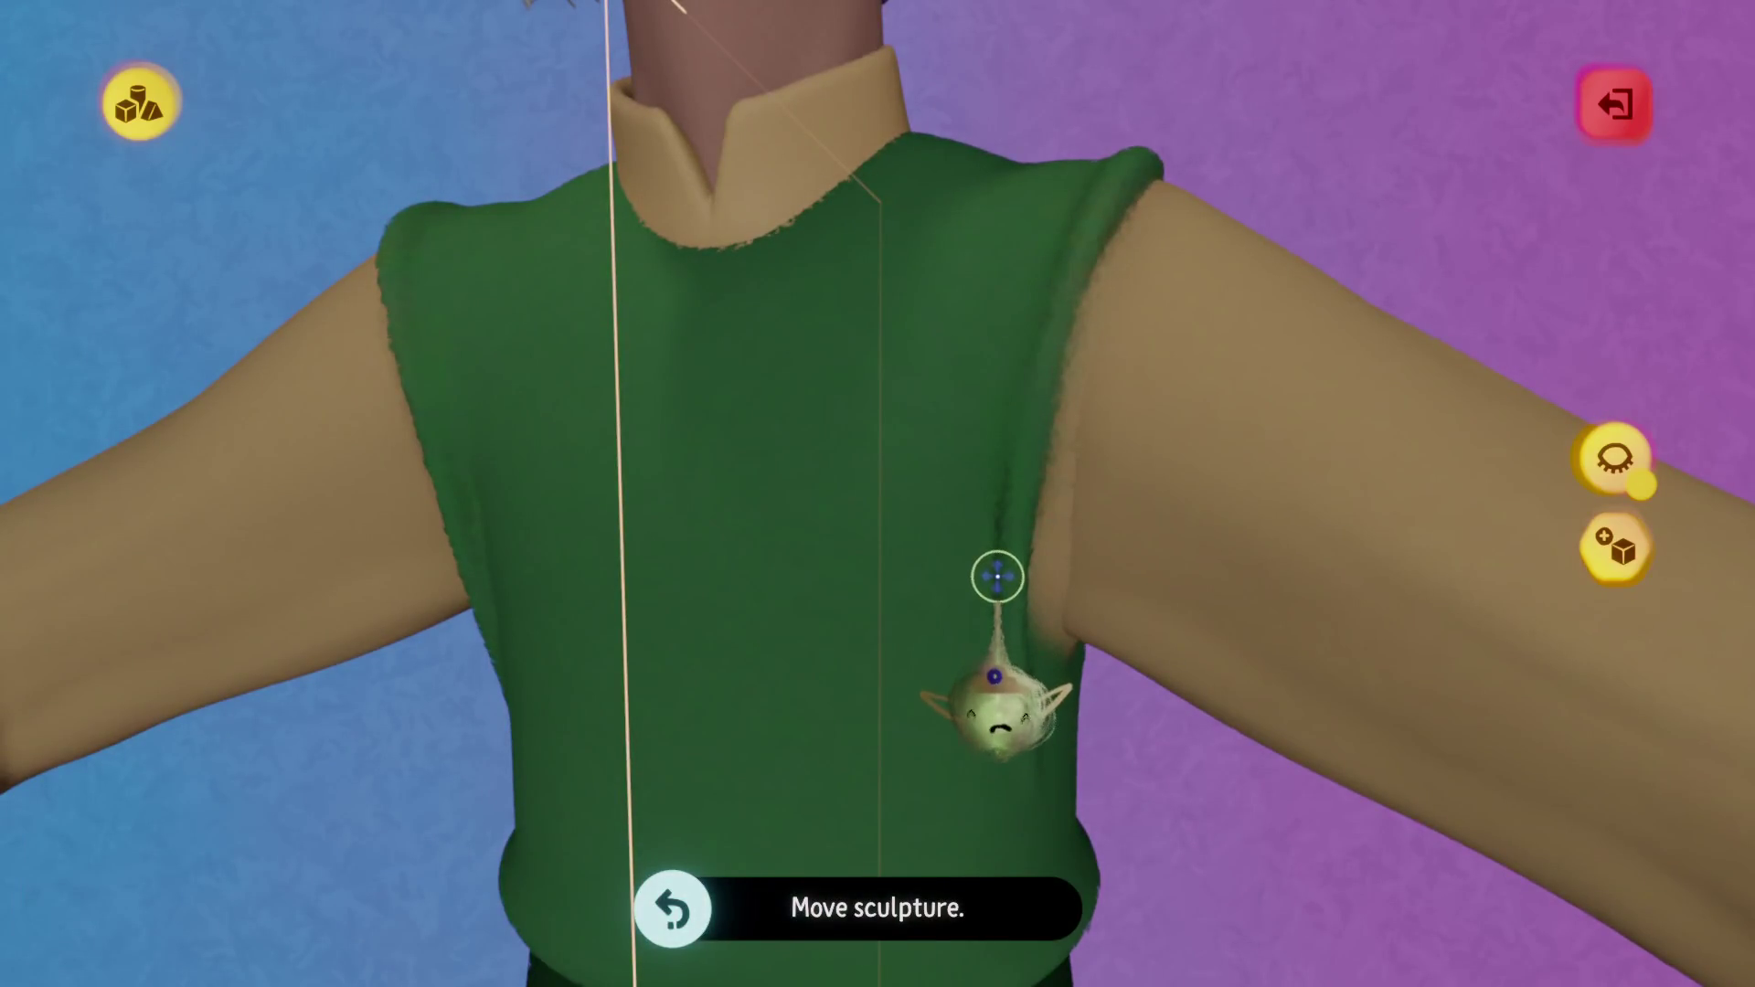
{"action": "key", "text": "Escape"}
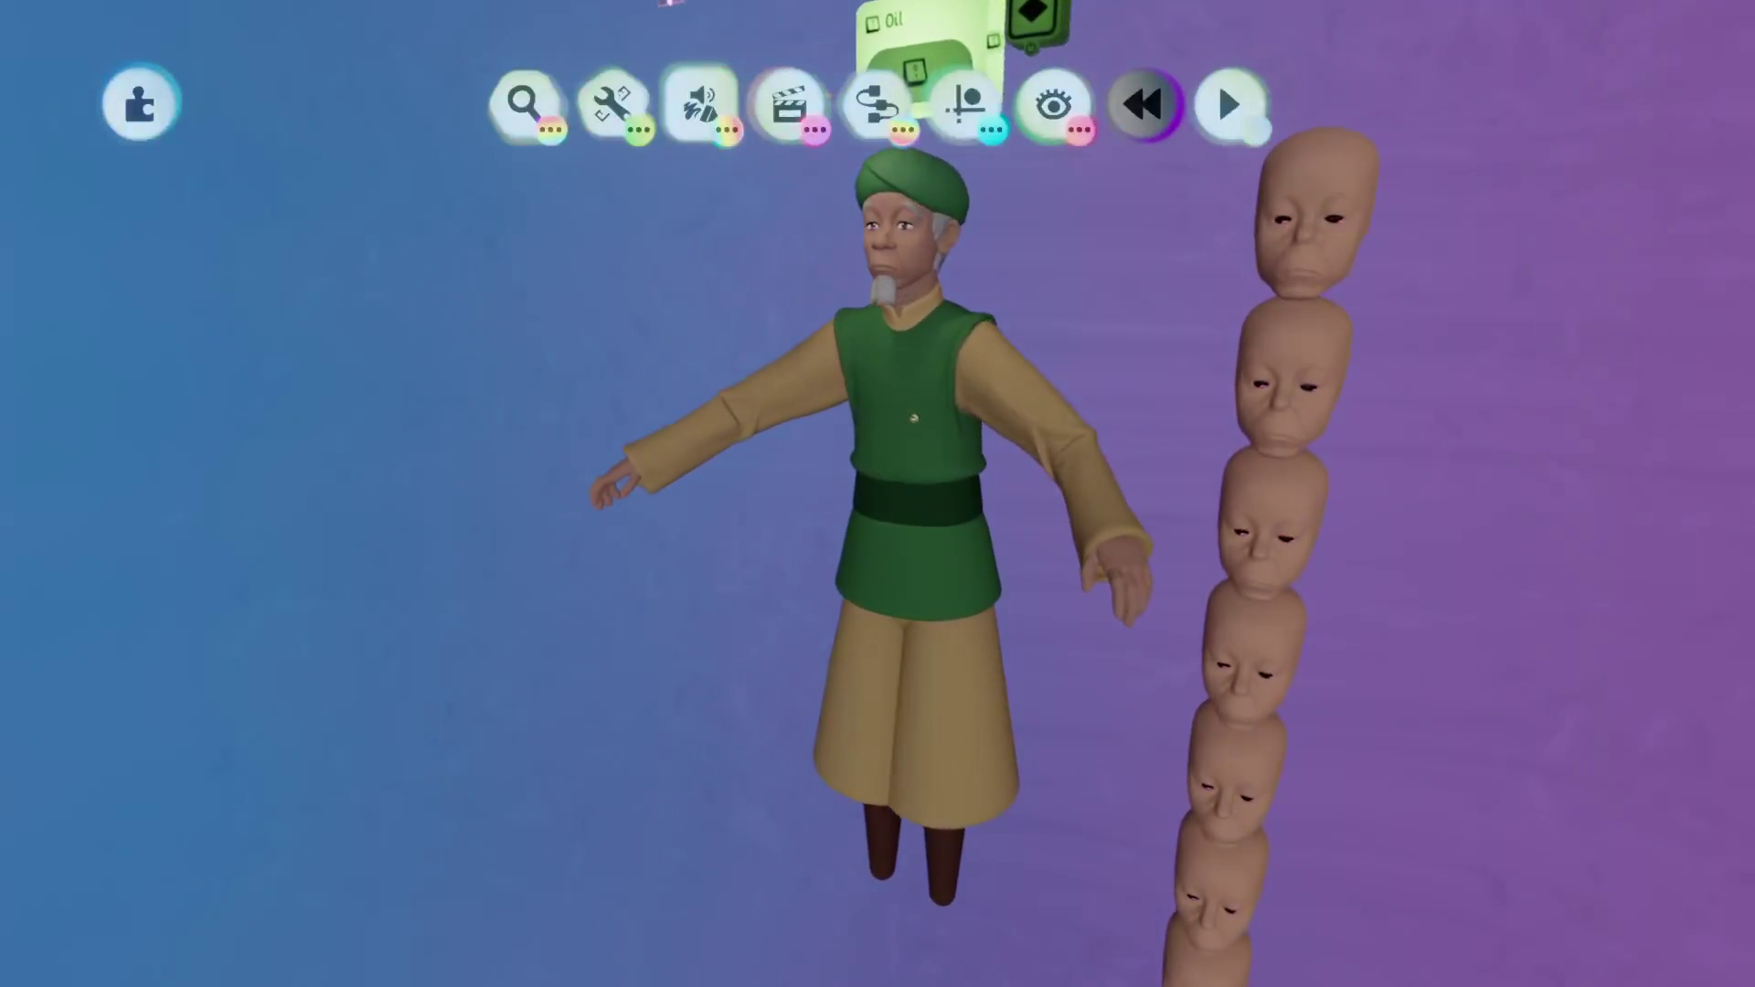
Delete the unwanted piece near the tan trousers and reopen the green tunic for sculpting.
{"action": "left_click", "coordinate": [890, 814]}
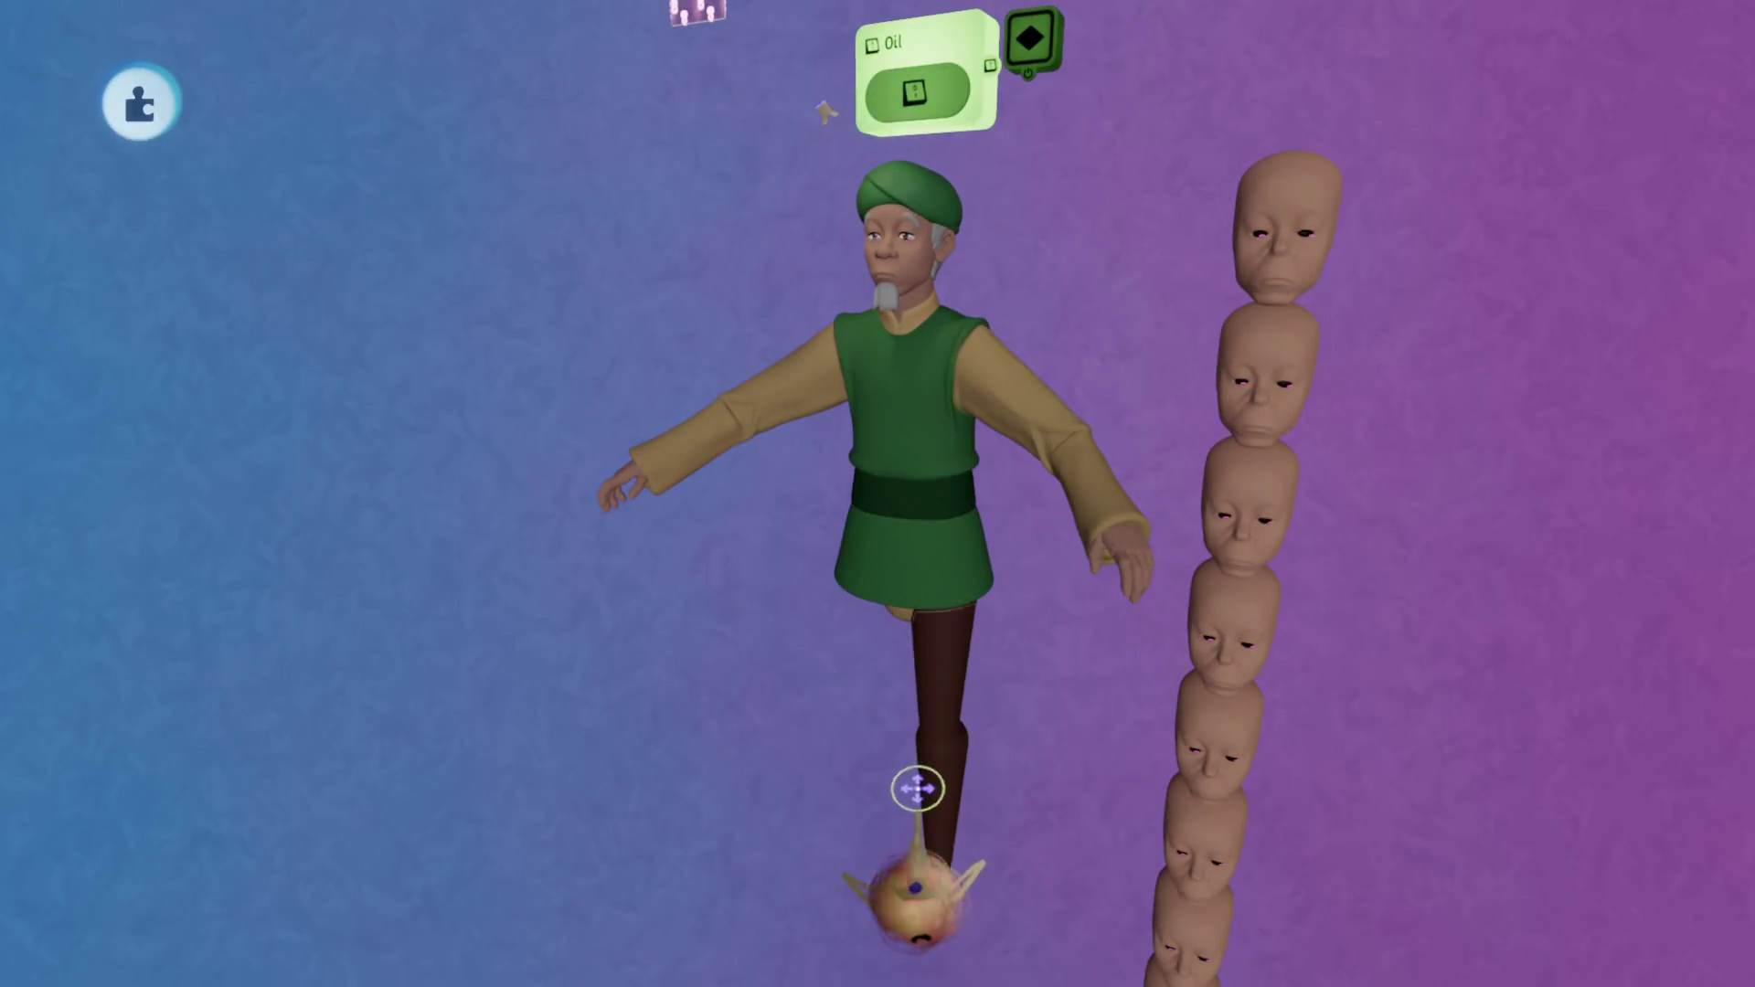
{"action": "left_click", "coordinate": [927, 692]}
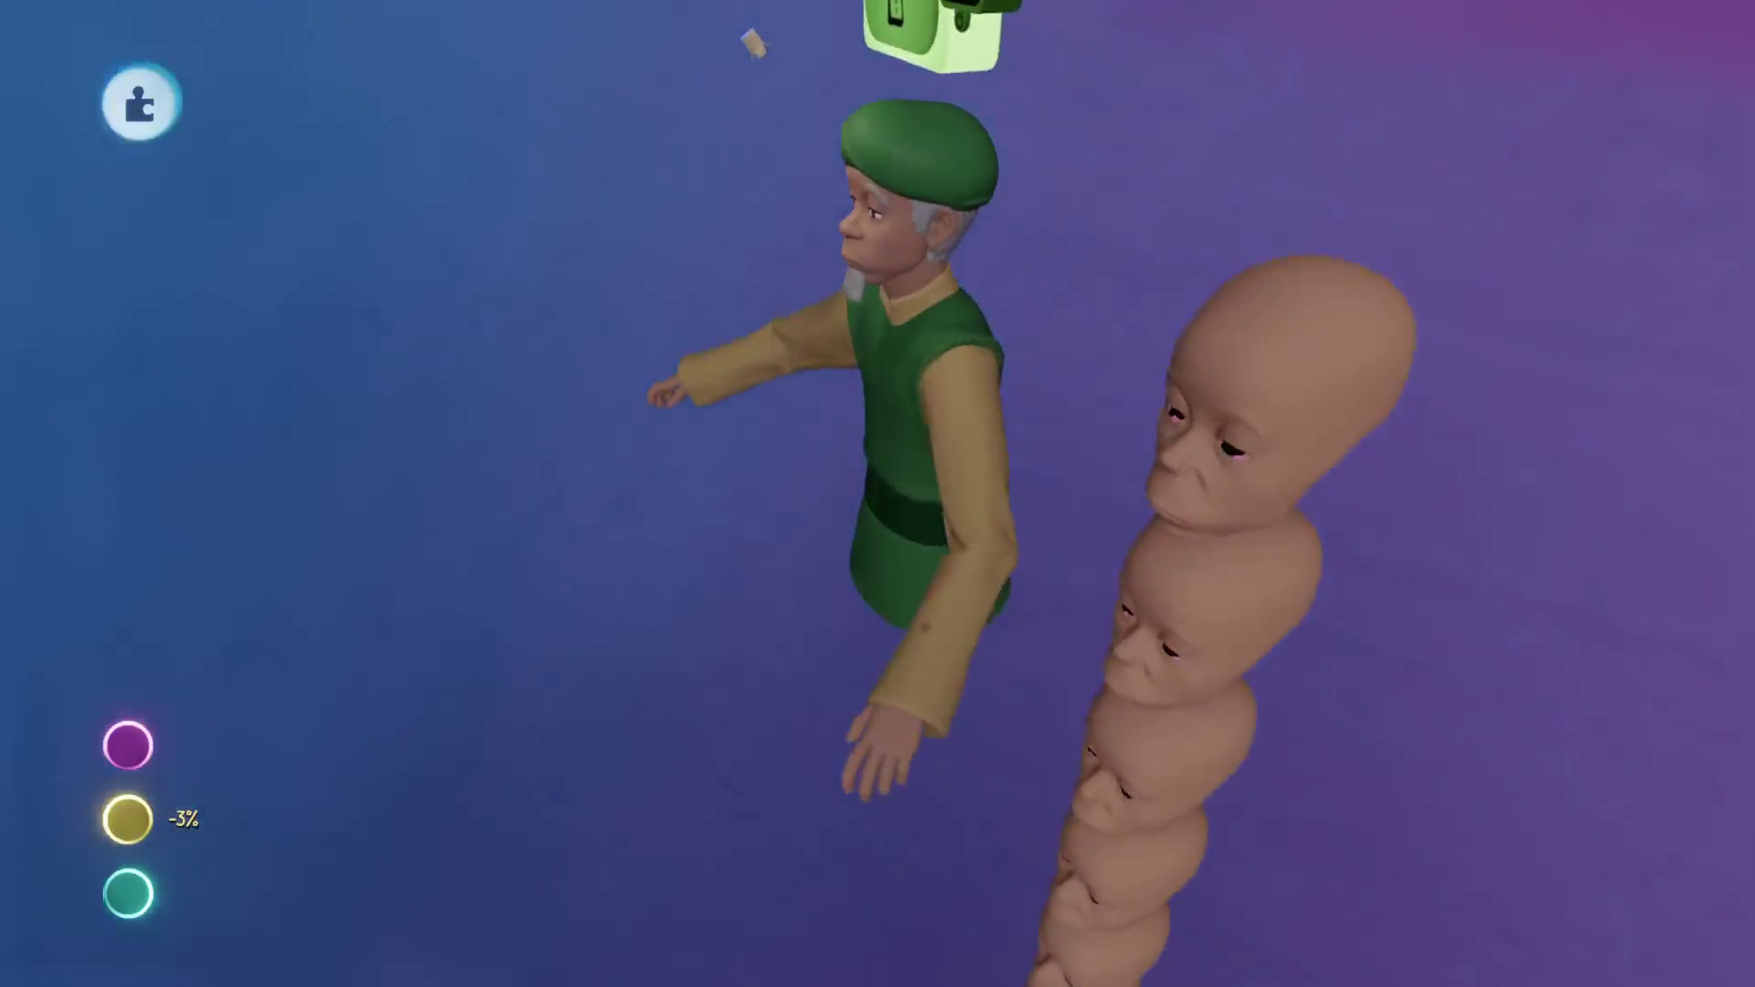
{"action": "key", "text": "Delete"}
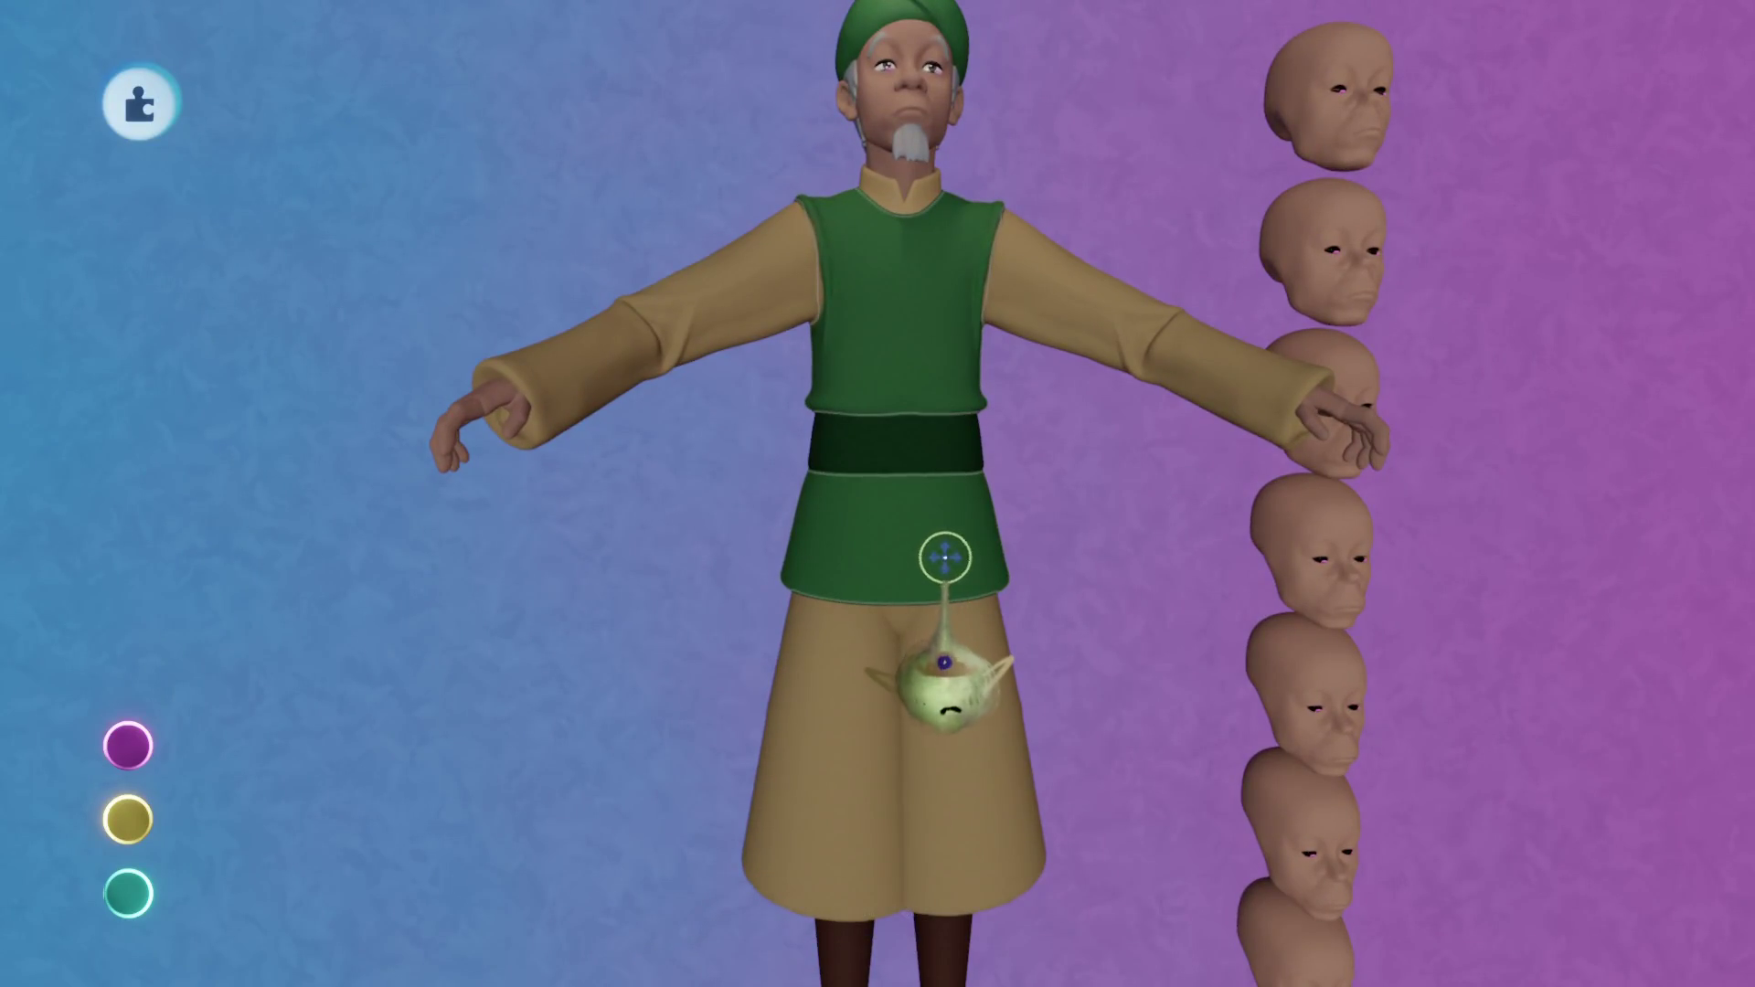
{"action": "scroll", "coordinate": [944, 557], "scroll_direction": "up", "scroll_amount": 3}
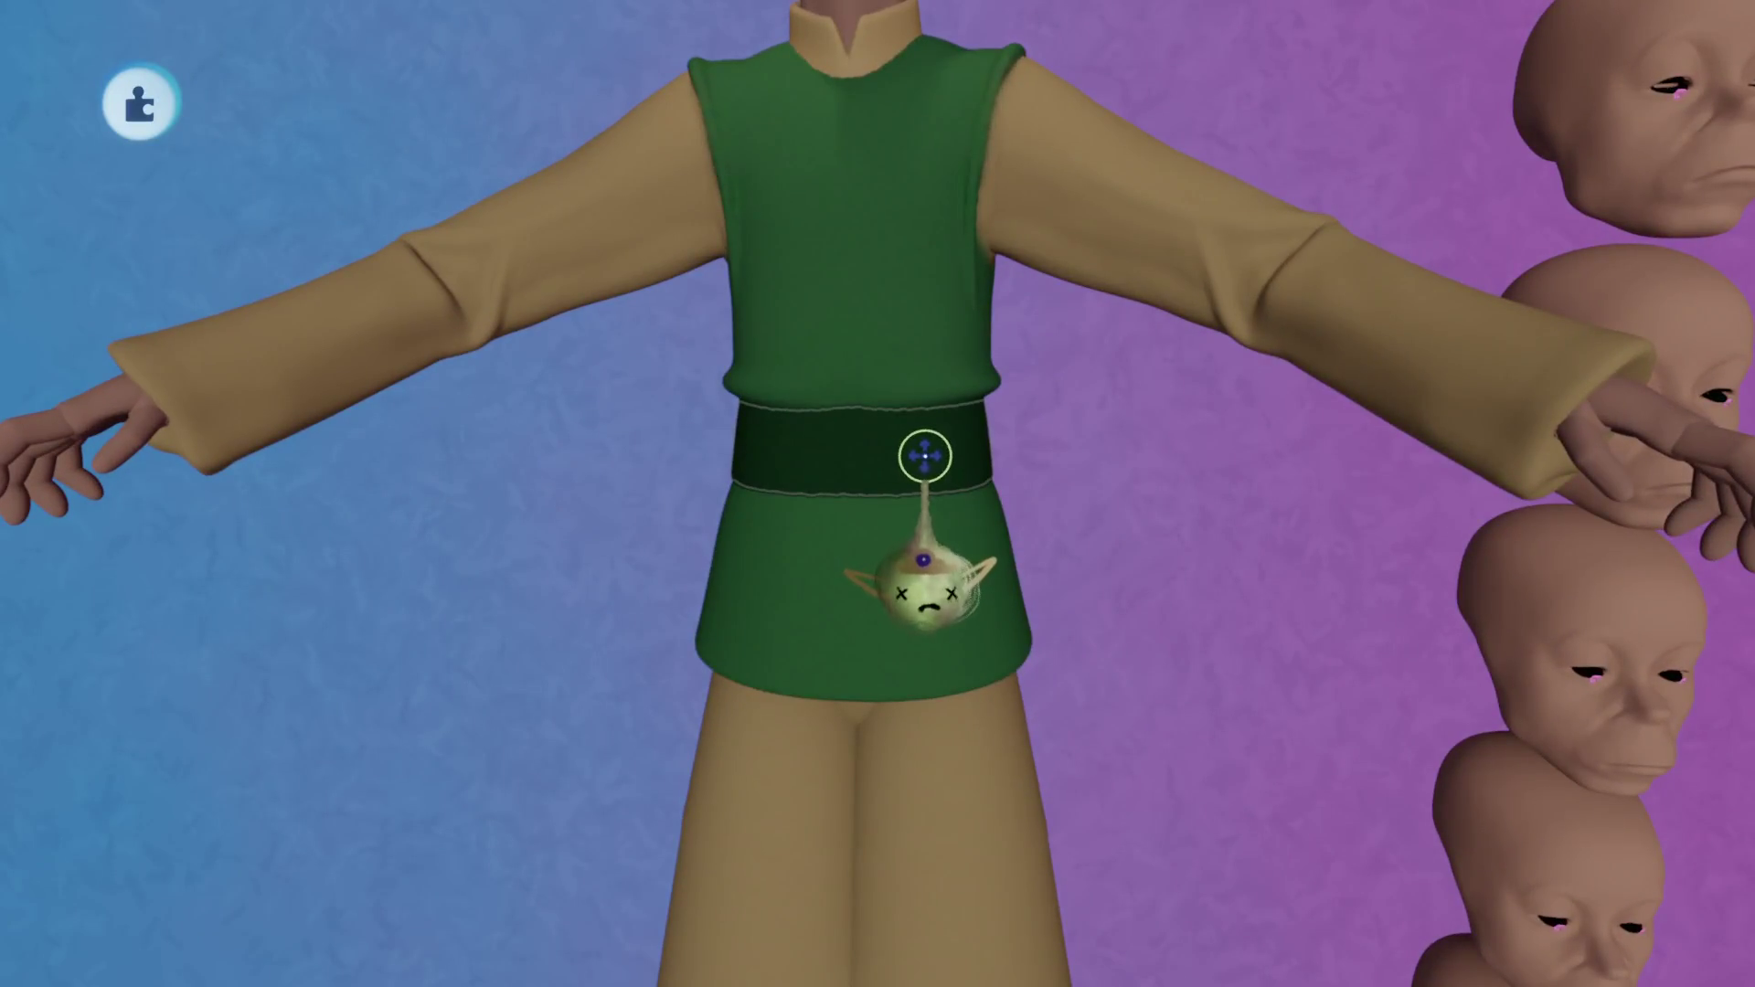
{"action": "double_click", "coordinate": [861, 466]}
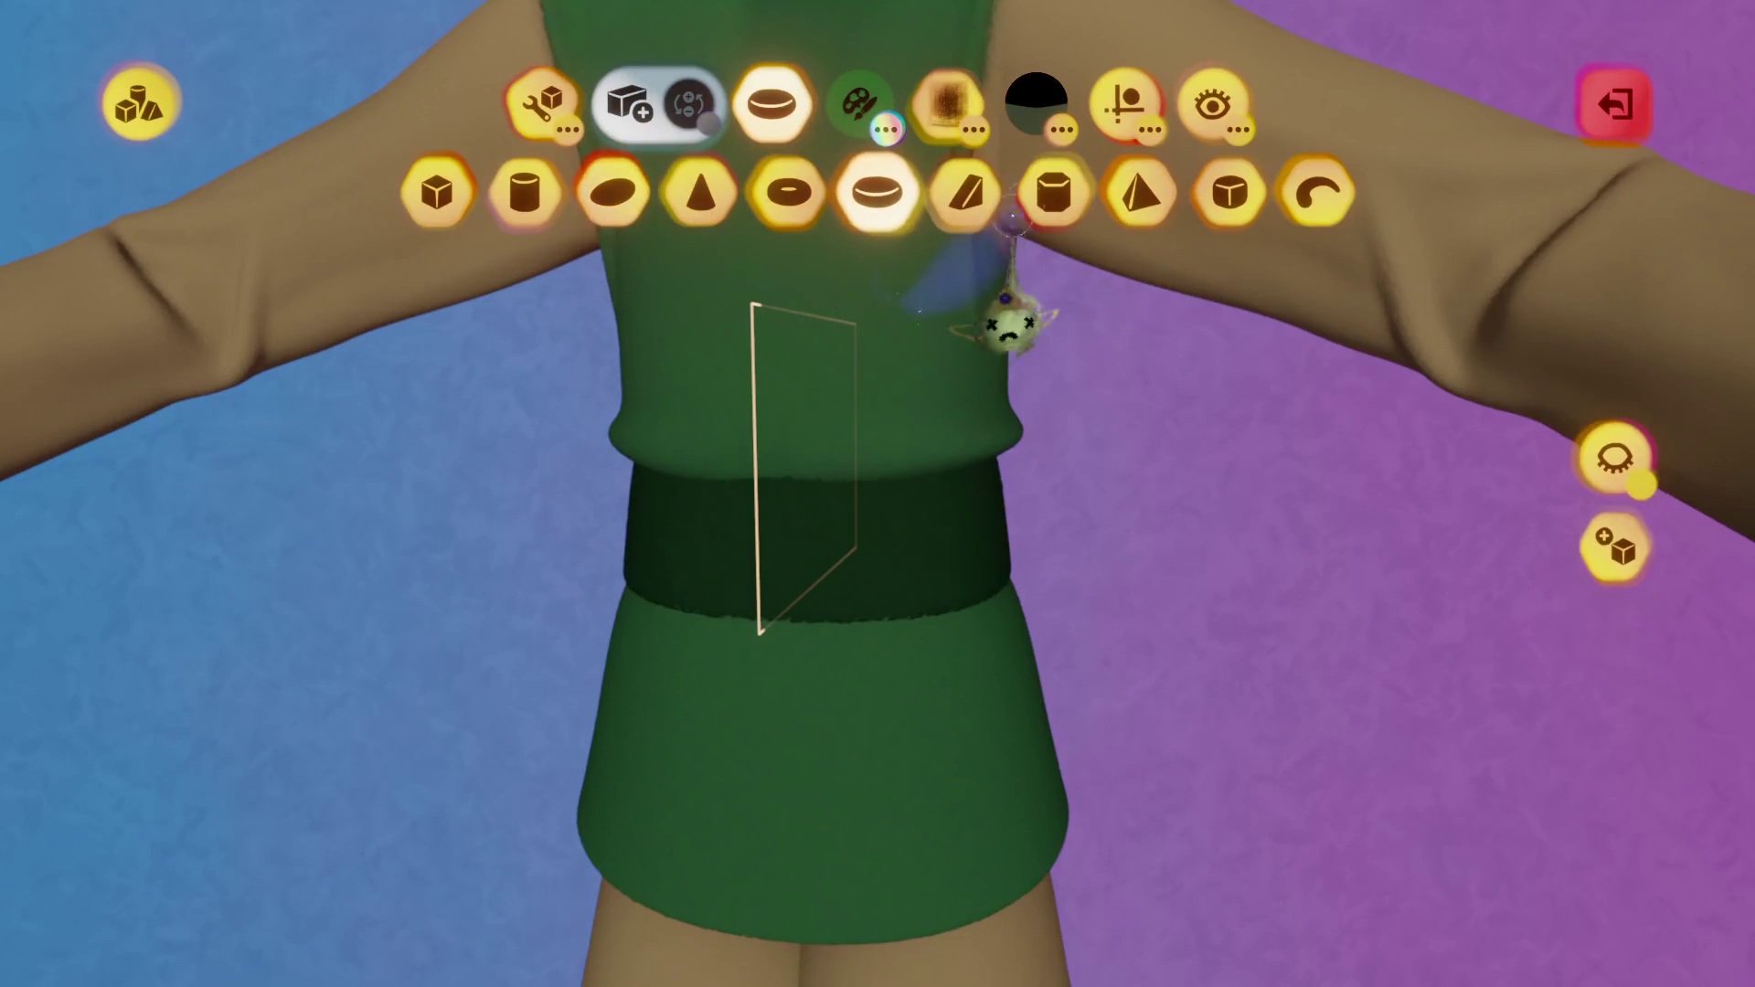
Stamp a torus-shaped dark green belt band around the tunic's waist.
{"action": "left_click", "coordinate": [1125, 103]}
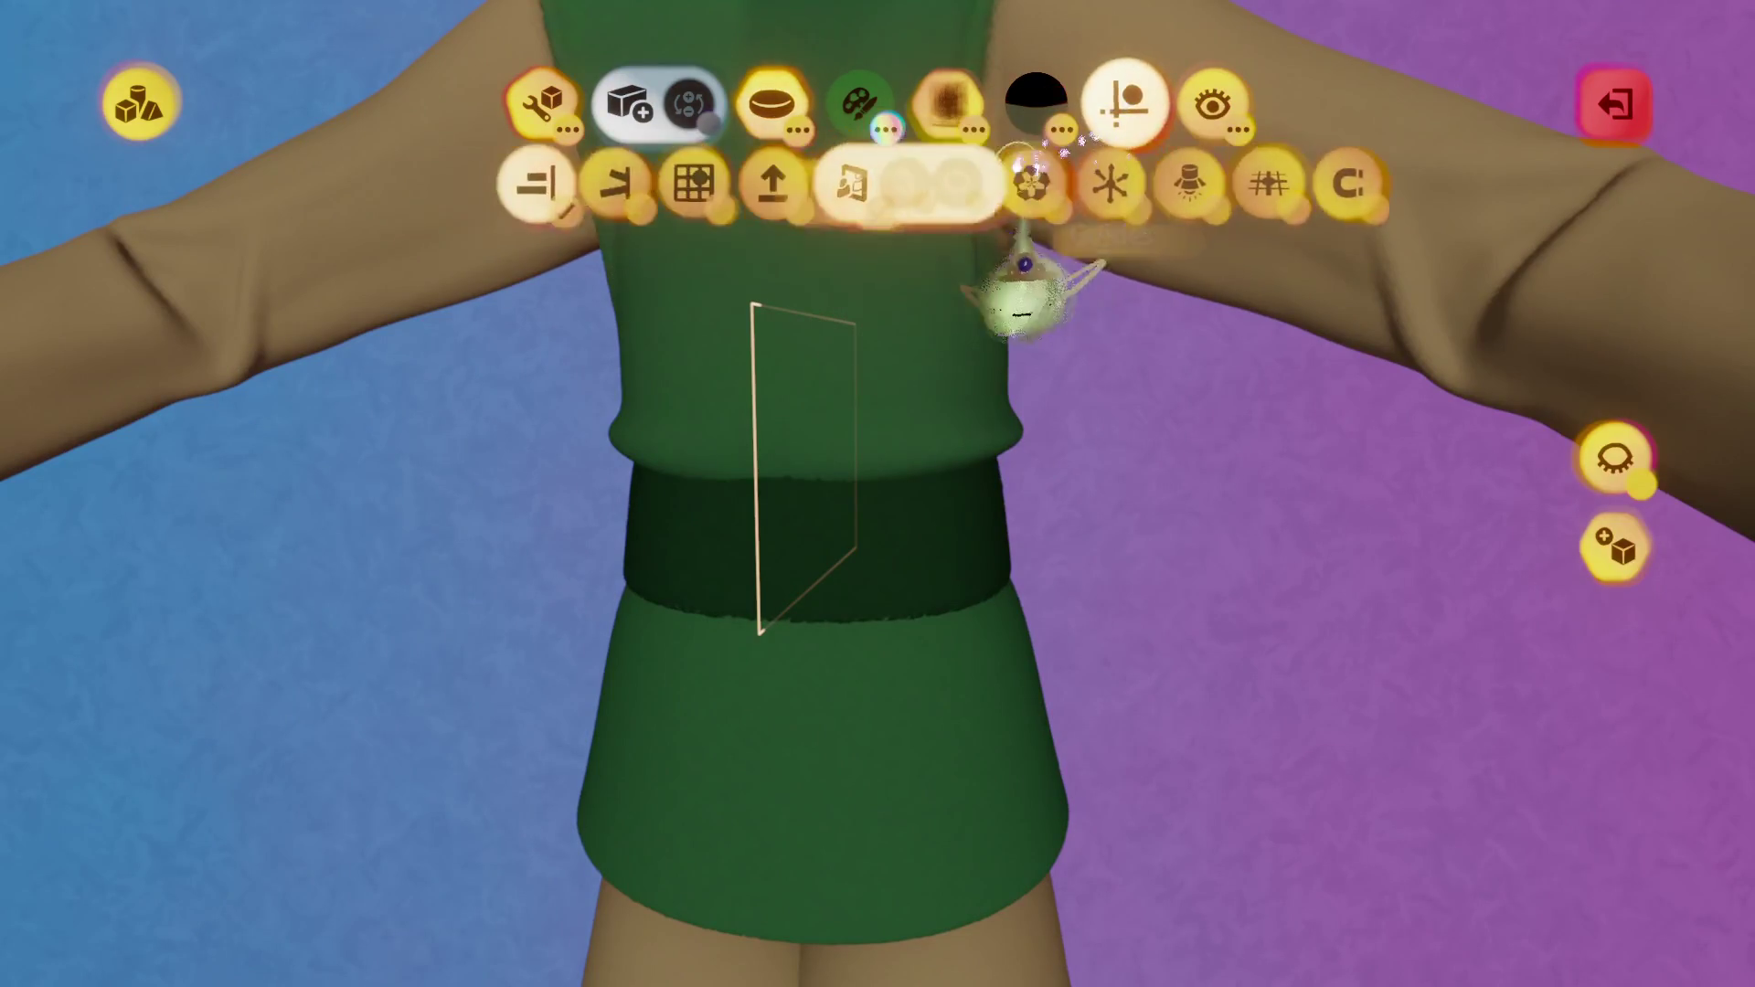
{"action": "key", "text": "Escape"}
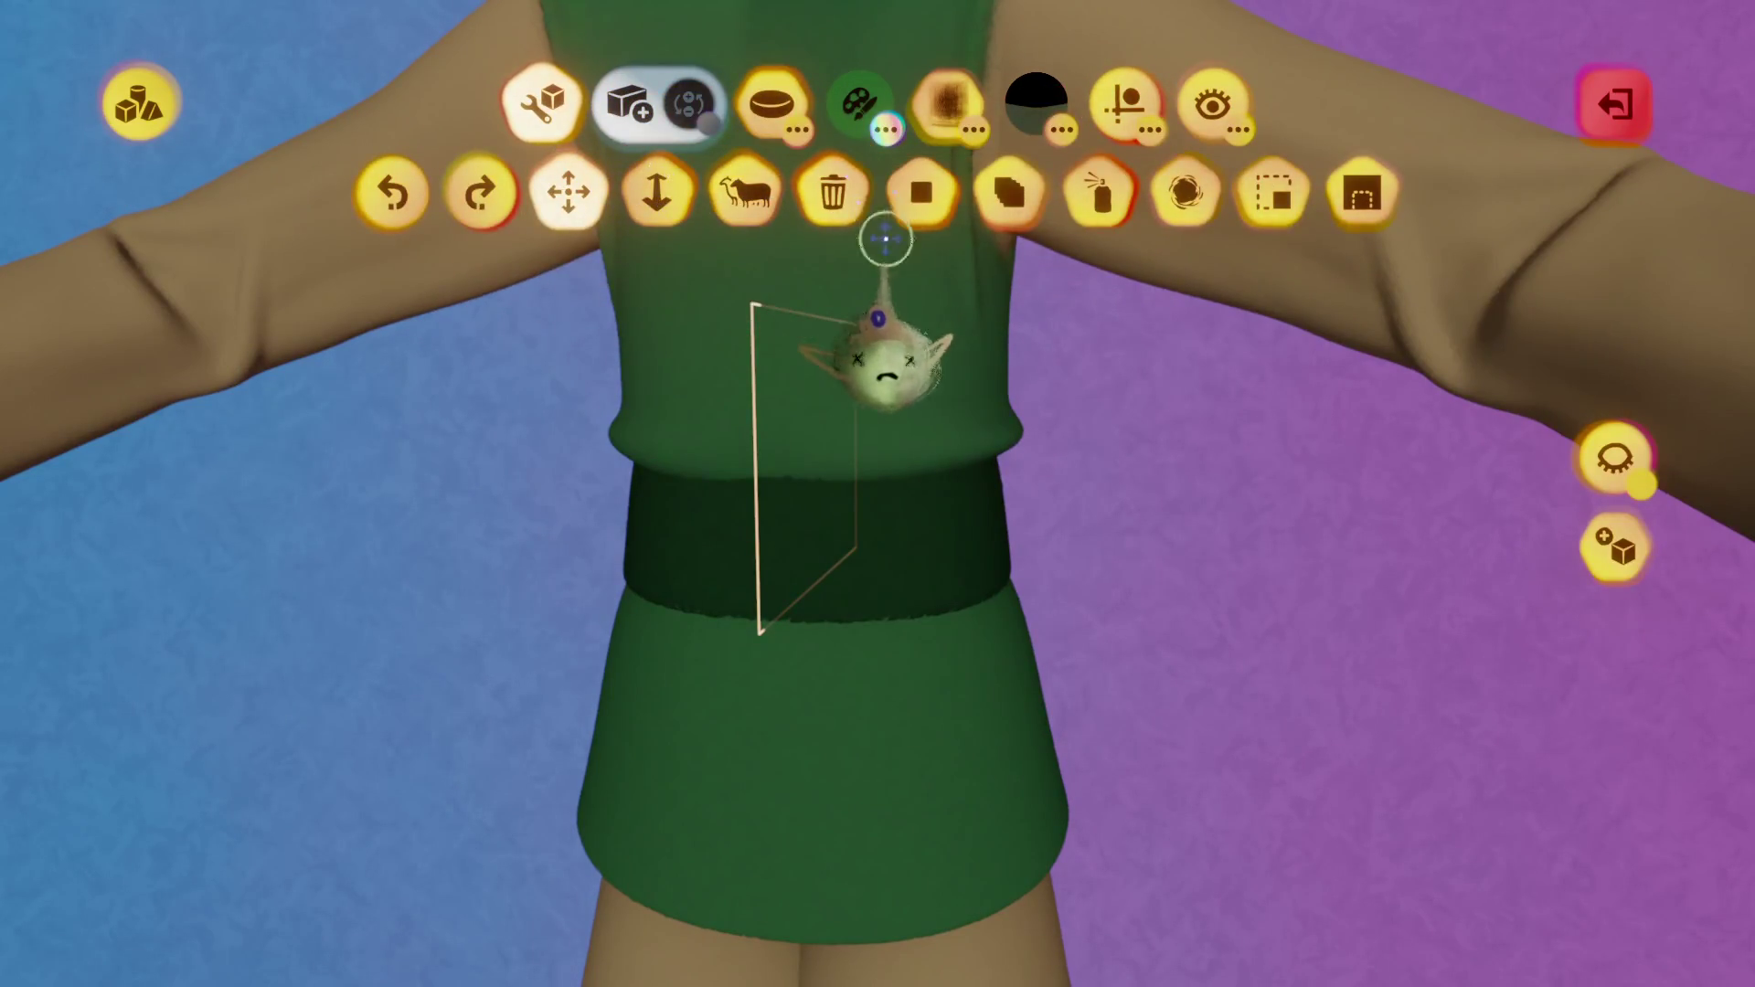
{"action": "left_click", "coordinate": [772, 103]}
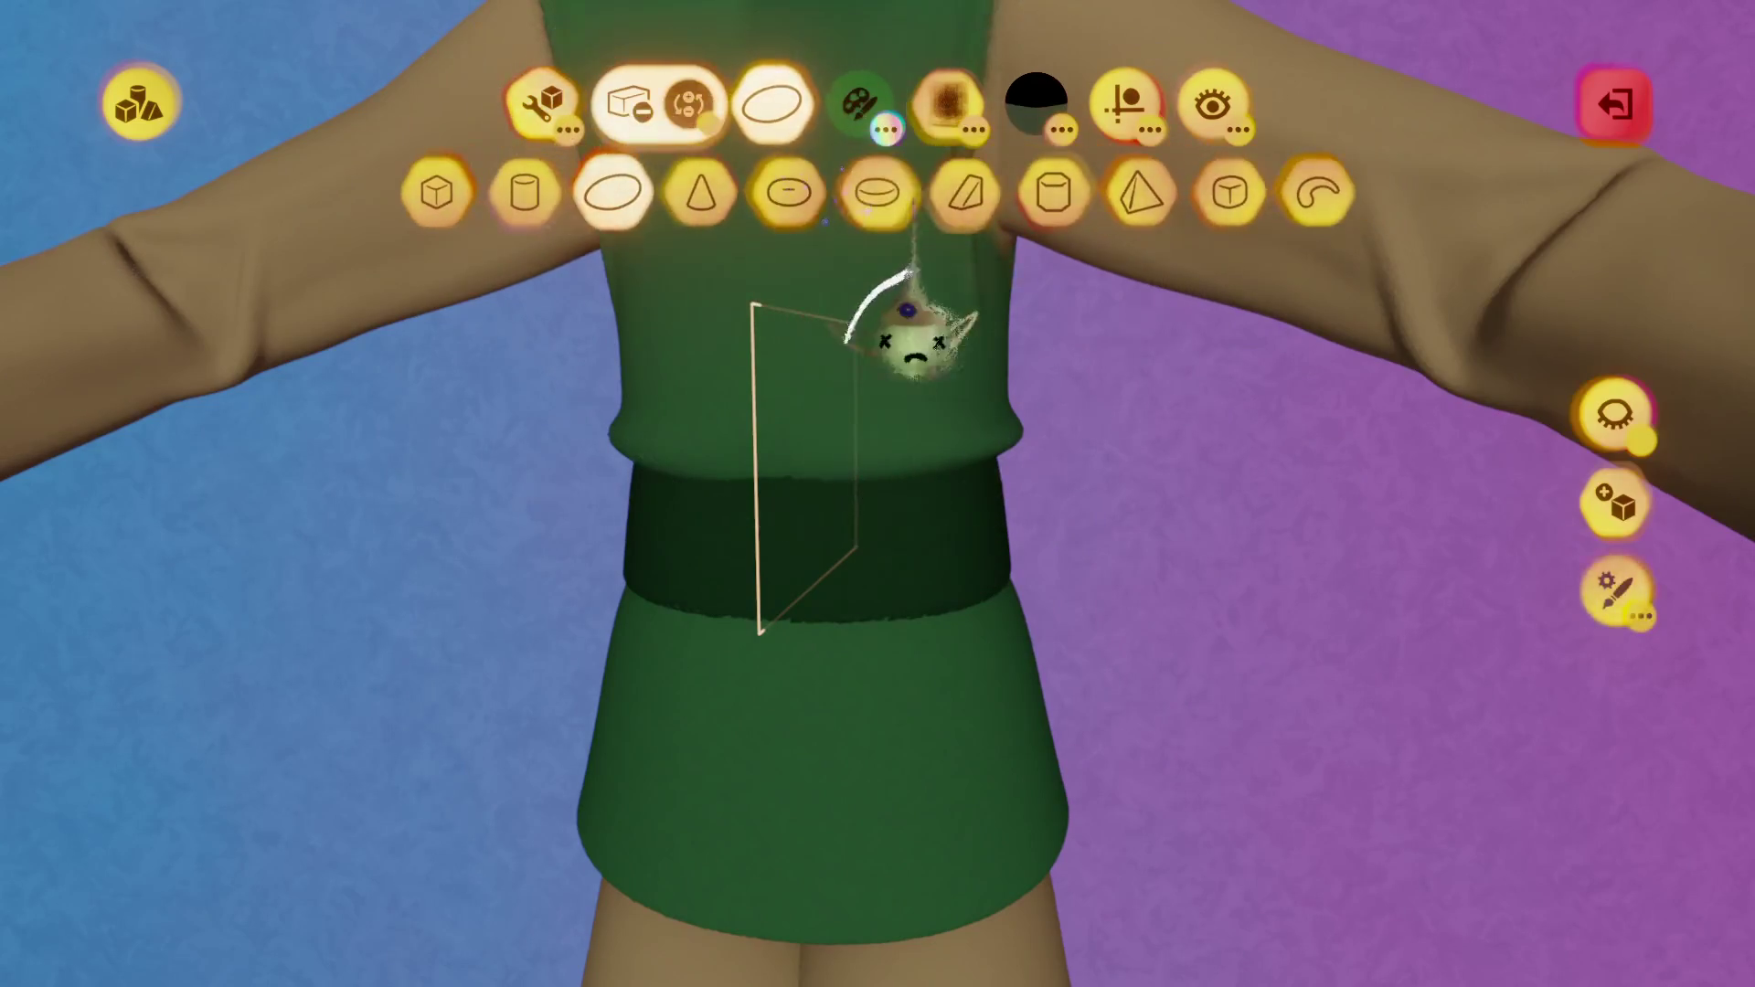
{"action": "mouse_move", "coordinate": [874, 325]}
{"action": "left_mouse_down"}
{"action": "mouse_move", "coordinate": [953, 569]}
{"action": "mouse_move", "coordinate": [937, 723]}
{"action": "mouse_move", "coordinate": [936, 631]}
{"action": "left_mouse_up"}
{"action": "middle_click_drag", "start_coordinate": [937, 631], "coordinate": [929, 632]}
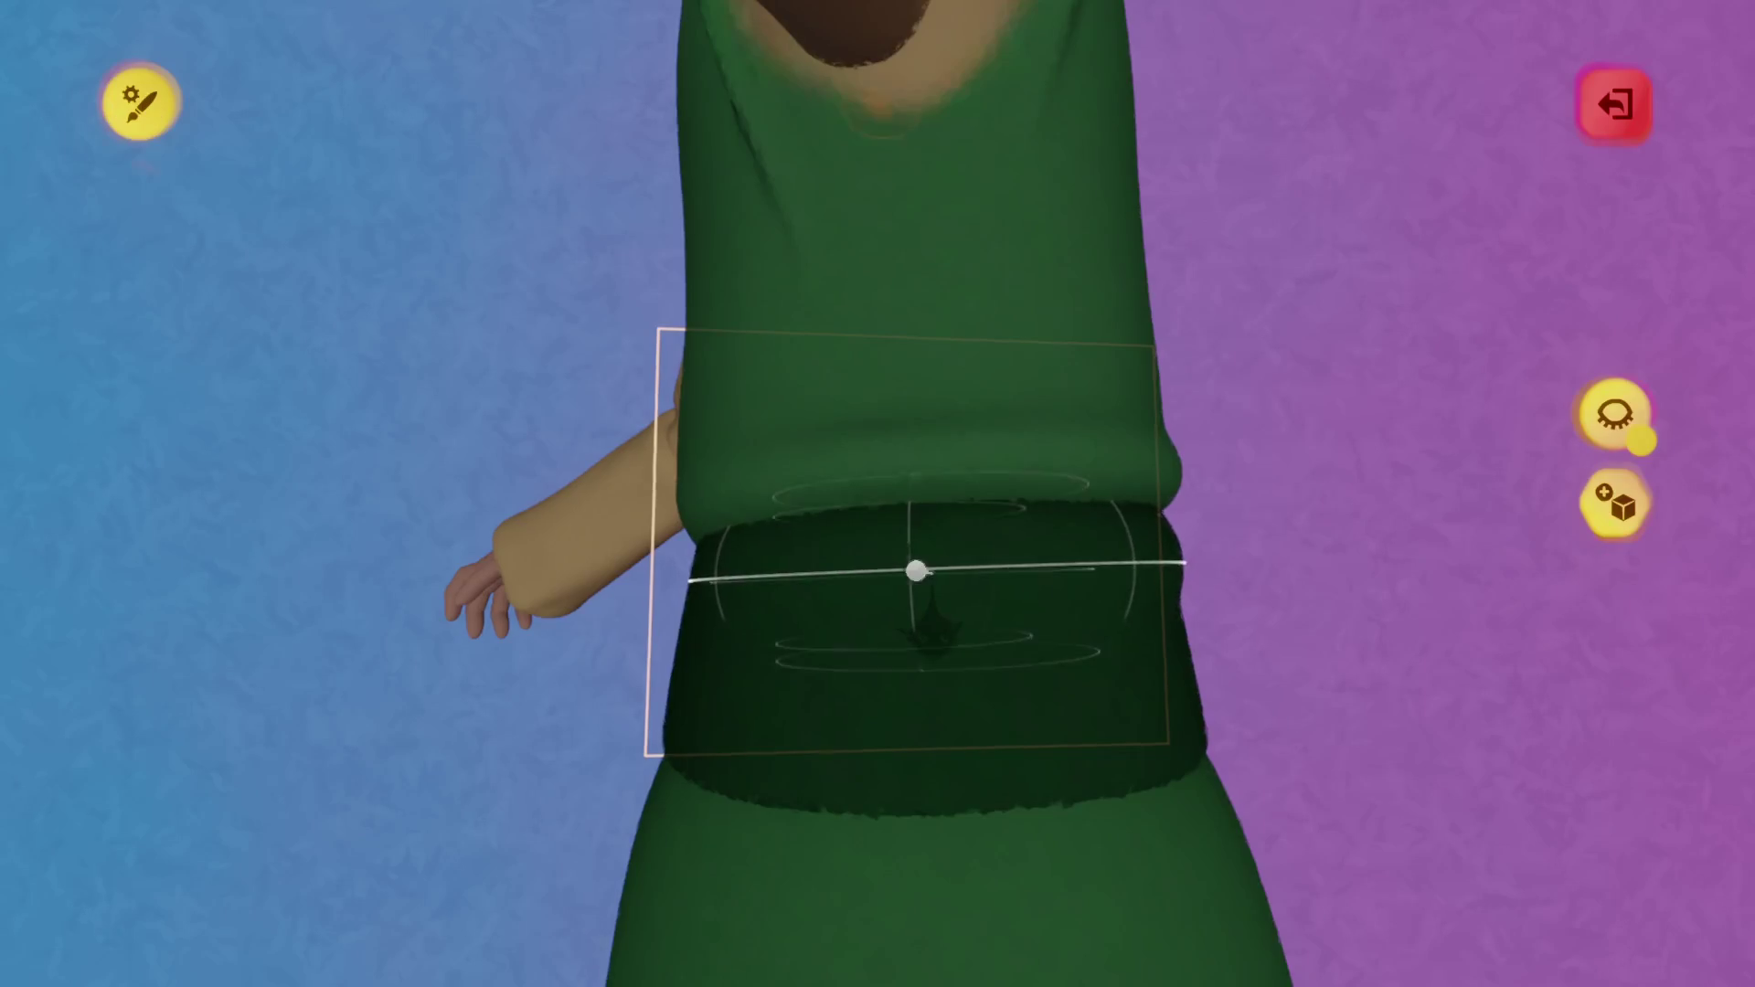
{"action": "mouse_move", "coordinate": [908, 380]}
{"action": "middle_mouse_down"}
{"action": "mouse_move", "coordinate": [869, 212]}
{"action": "mouse_move", "coordinate": [1176, 431]}
{"action": "mouse_move", "coordinate": [1508, 596]}
{"action": "mouse_move", "coordinate": [1520, 580]}
{"action": "middle_mouse_up"}
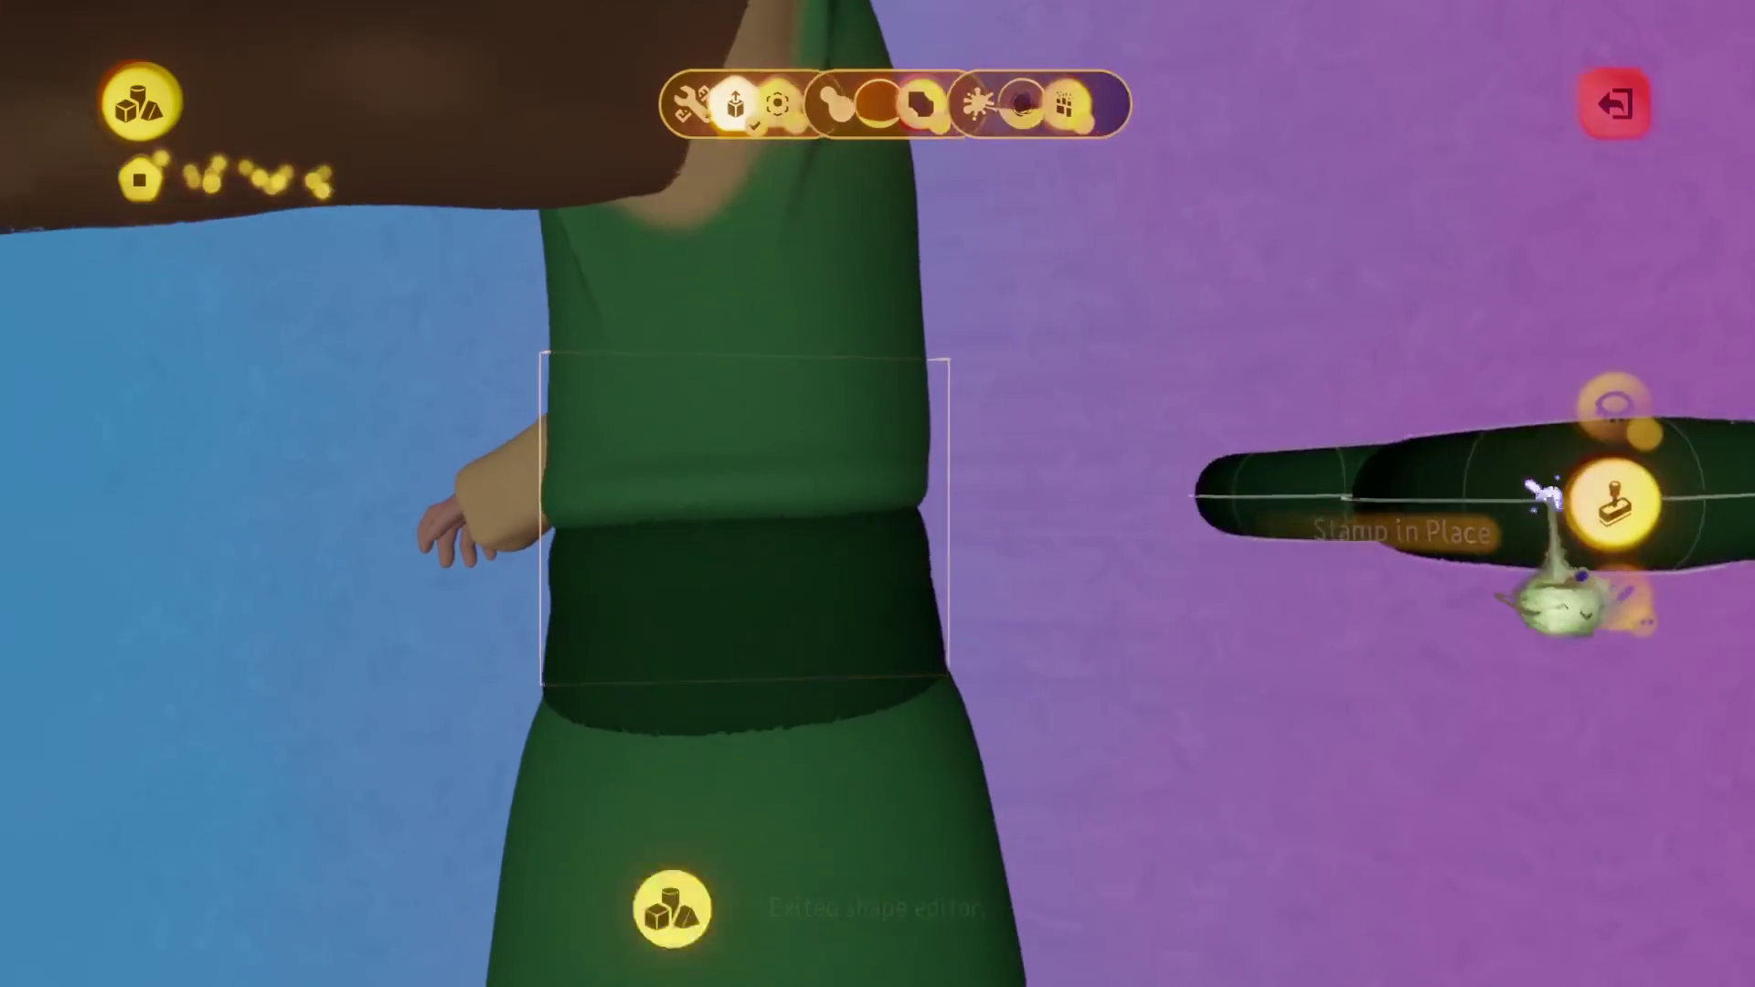
{"action": "left_click", "coordinate": [1545, 495]}
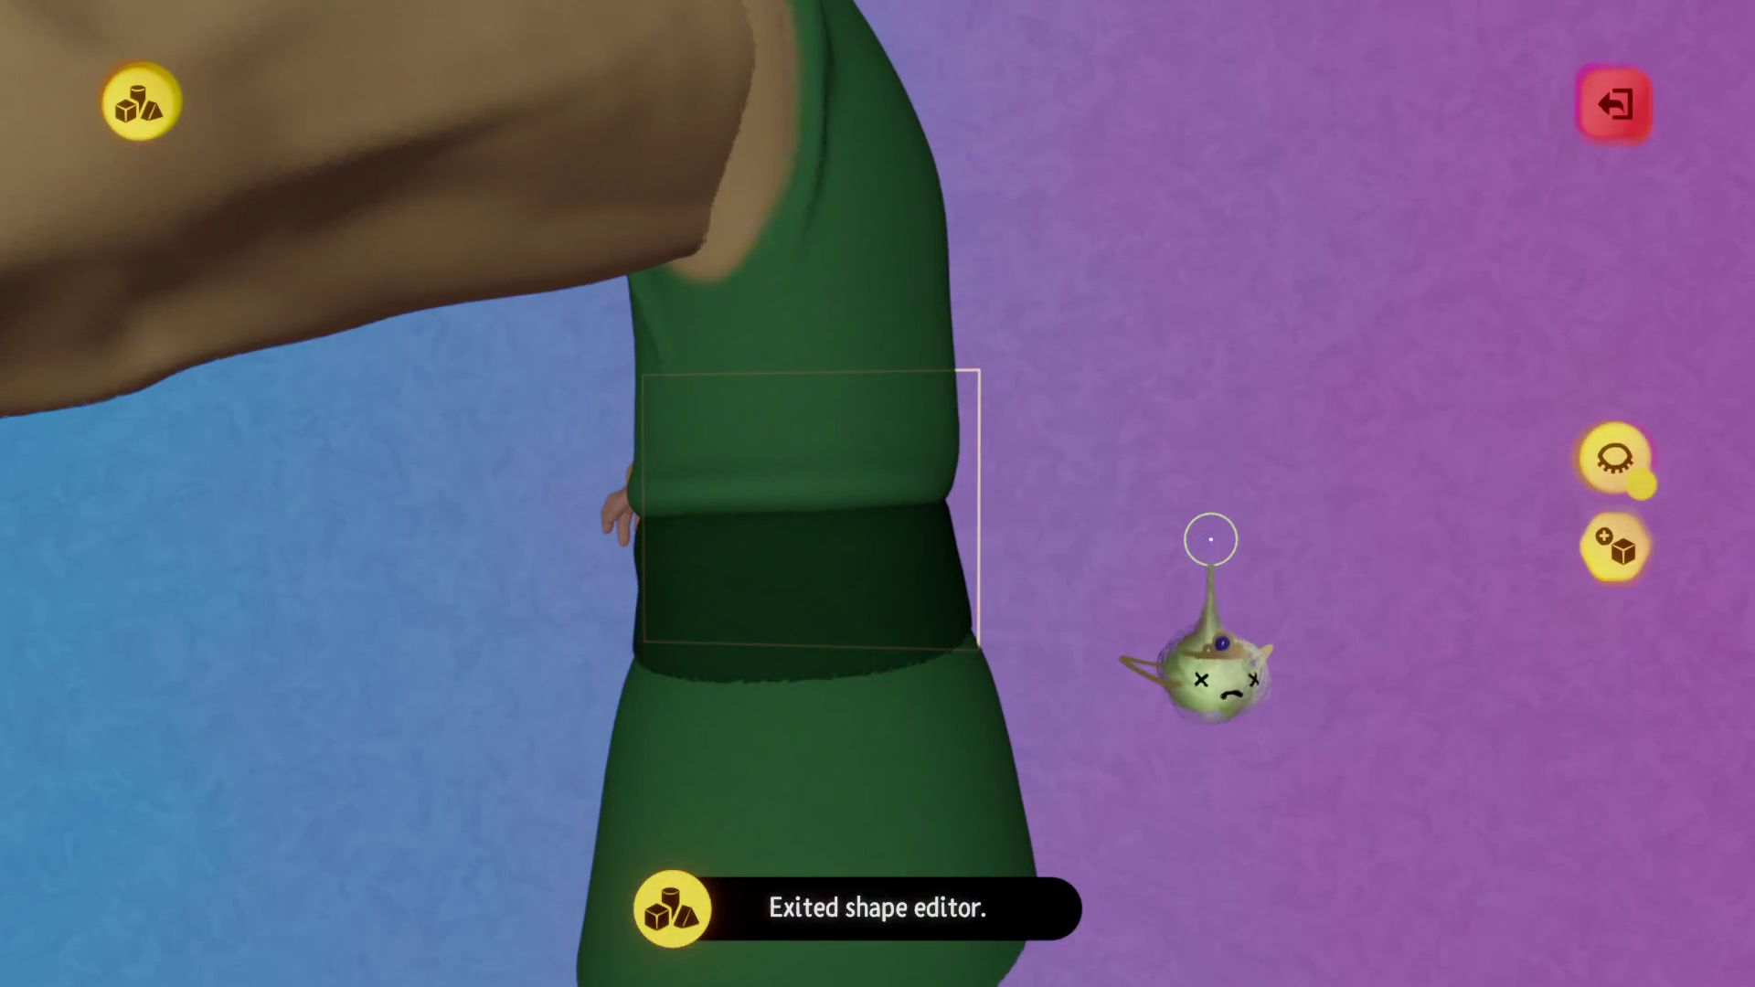
Move the belt into position around the waist and exit sculpt mode.
{"action": "mouse_move", "coordinate": [1164, 548]}
{"action": "middle_mouse_down"}
{"action": "mouse_move", "coordinate": [971, 588]}
{"action": "mouse_move", "coordinate": [875, 493]}
{"action": "middle_mouse_up"}
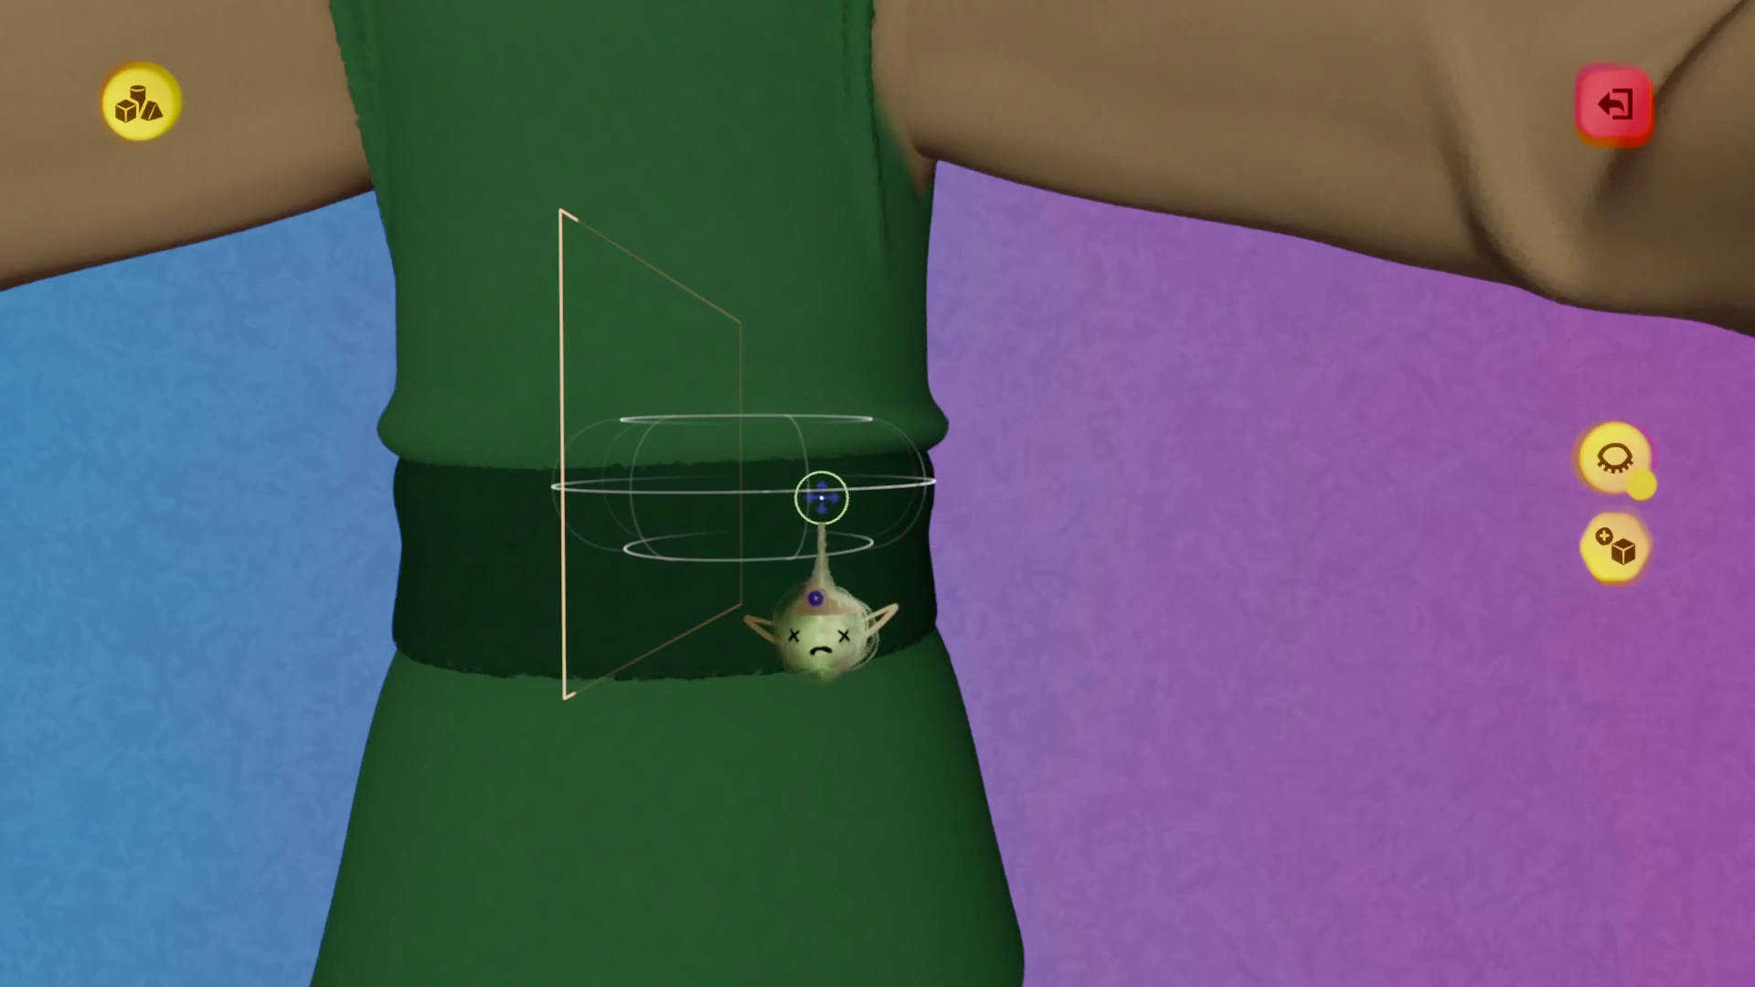
{"action": "mouse_move", "coordinate": [778, 631]}
{"action": "middle_mouse_down"}
{"action": "mouse_move", "coordinate": [784, 567]}
{"action": "mouse_move", "coordinate": [814, 607]}
{"action": "mouse_move", "coordinate": [823, 585]}
{"action": "middle_mouse_up"}
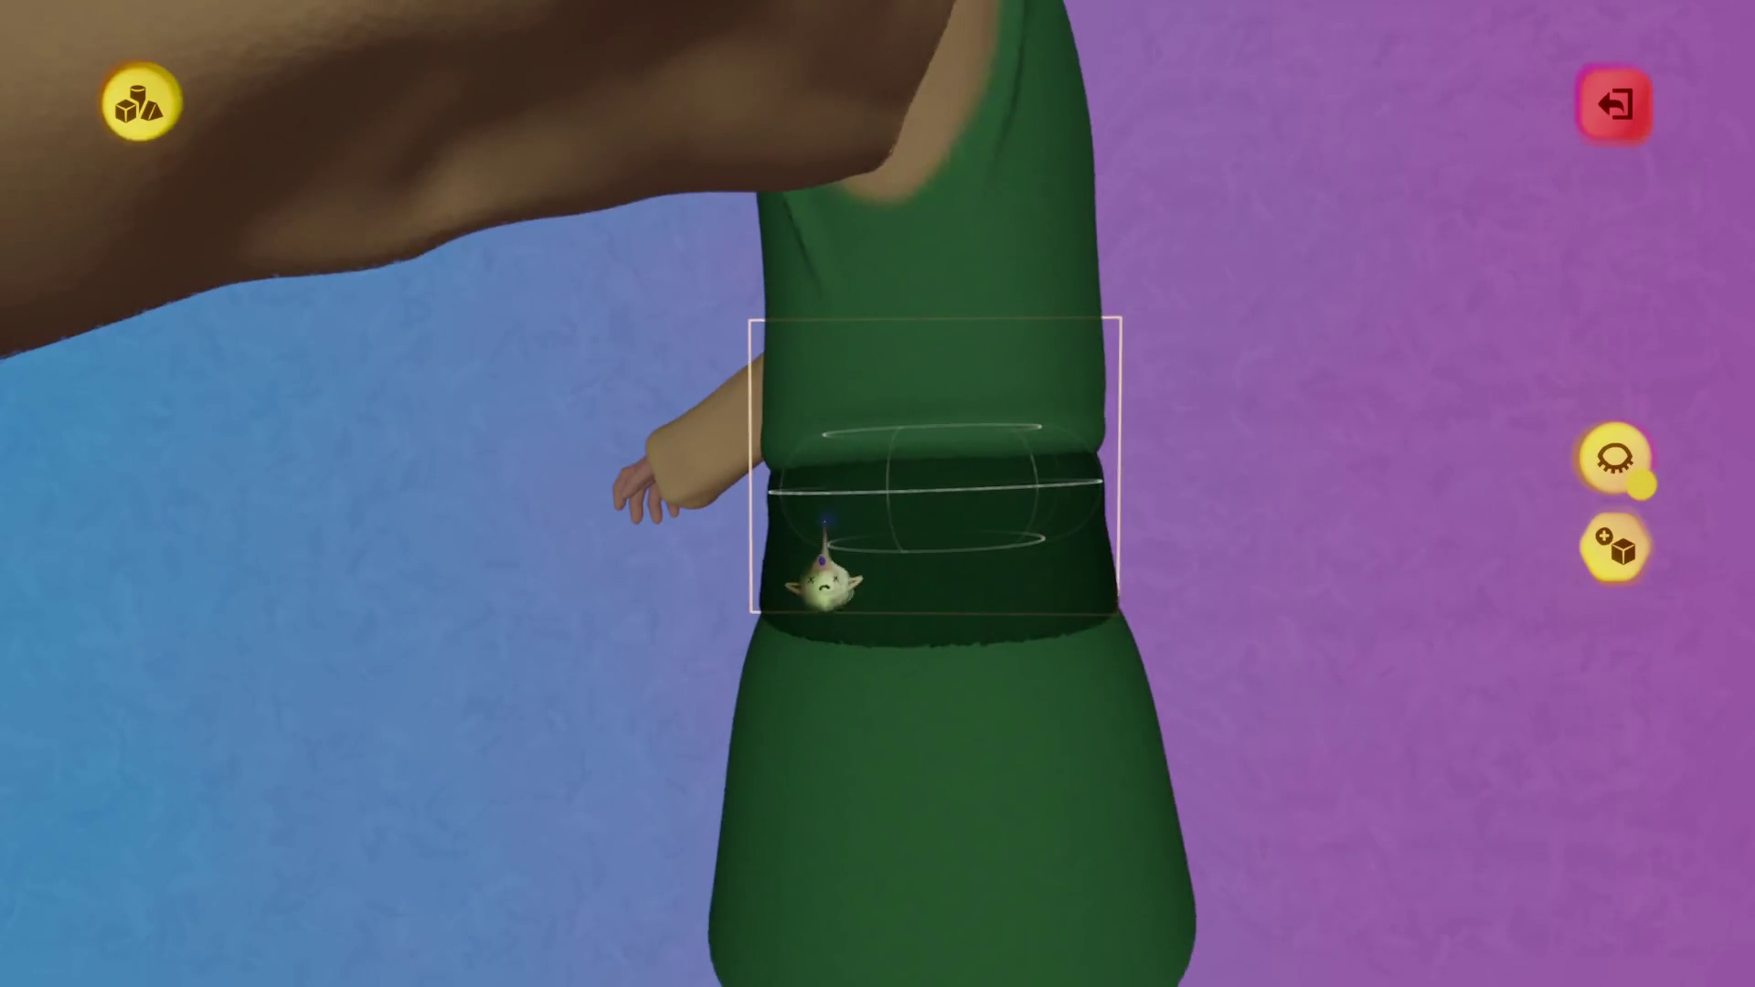
{"action": "mouse_move", "coordinate": [862, 607]}
{"action": "left_mouse_down"}
{"action": "mouse_move", "coordinate": [999, 639]}
{"action": "mouse_move", "coordinate": [984, 584]}
{"action": "left_mouse_up"}
{"action": "mouse_move", "coordinate": [983, 585]}
{"action": "middle_mouse_down"}
{"action": "mouse_move", "coordinate": [1014, 596]}
{"action": "mouse_move", "coordinate": [987, 534]}
{"action": "middle_mouse_up"}
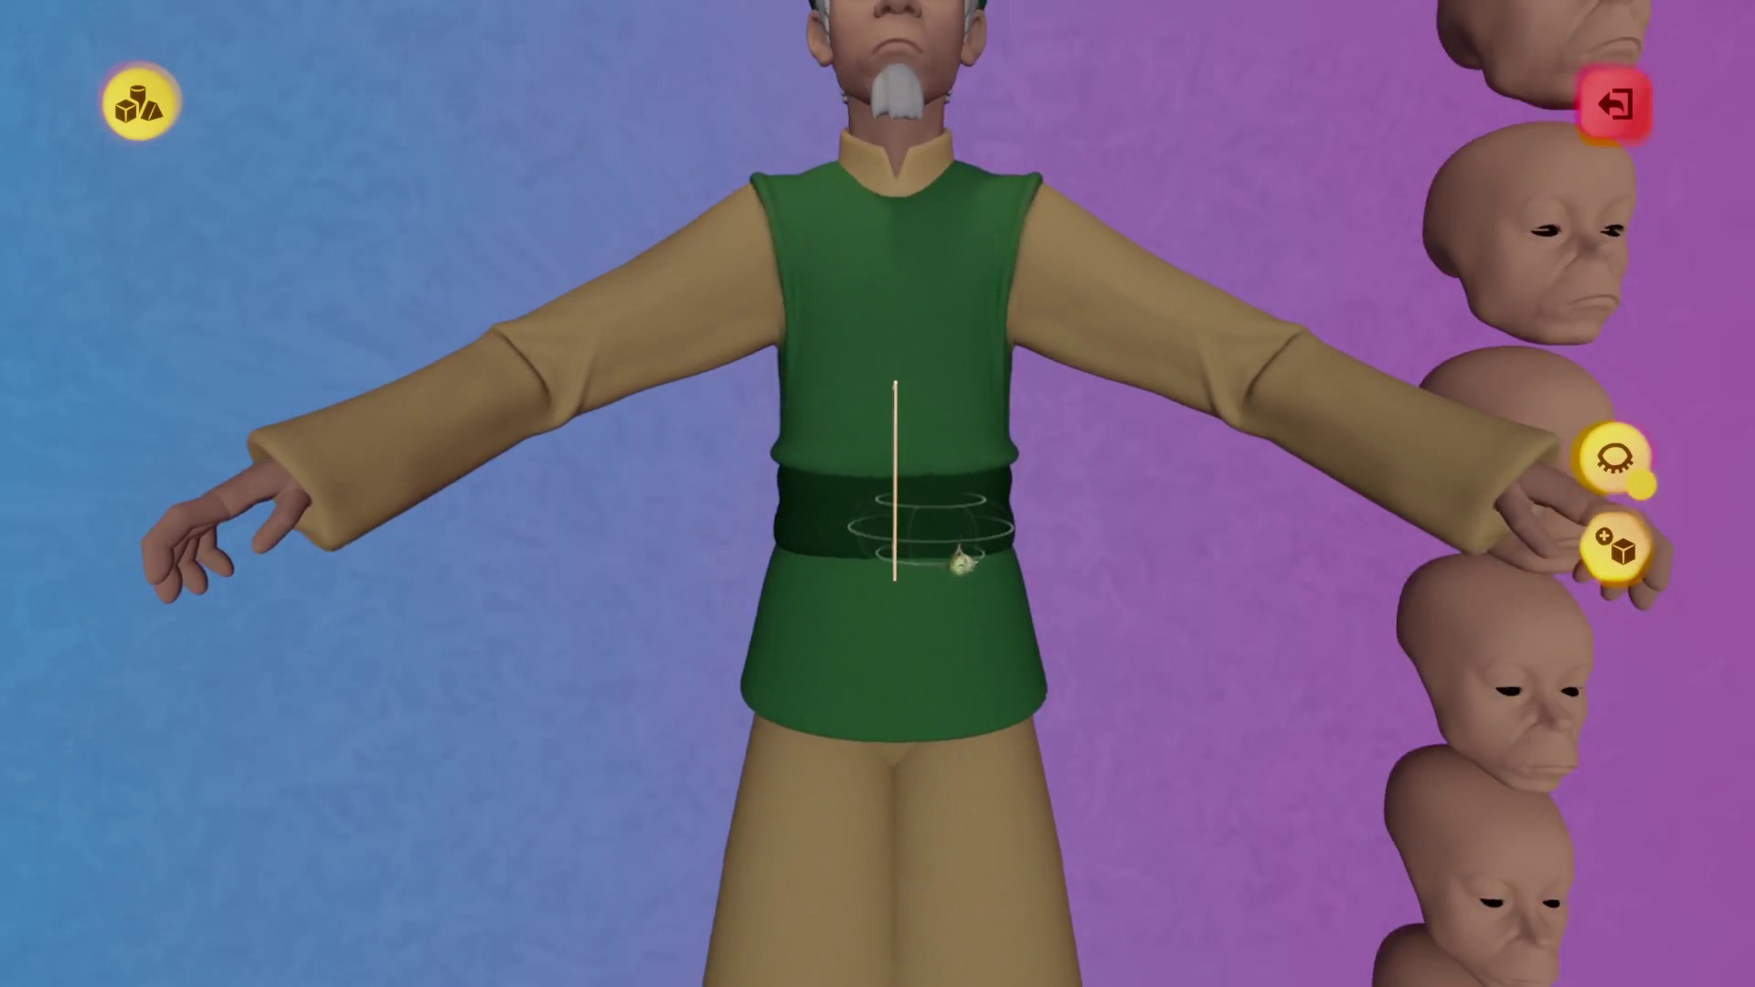
{"action": "key", "text": "Escape"}
Start a new sculpture using the curved tube shape from Create > Sculpture.
{"action": "middle_click_drag", "start_coordinate": [964, 640], "coordinate": [965, 640]}
{"action": "scroll", "coordinate": [964, 640], "scroll_direction": "up", "scroll_amount": 5}
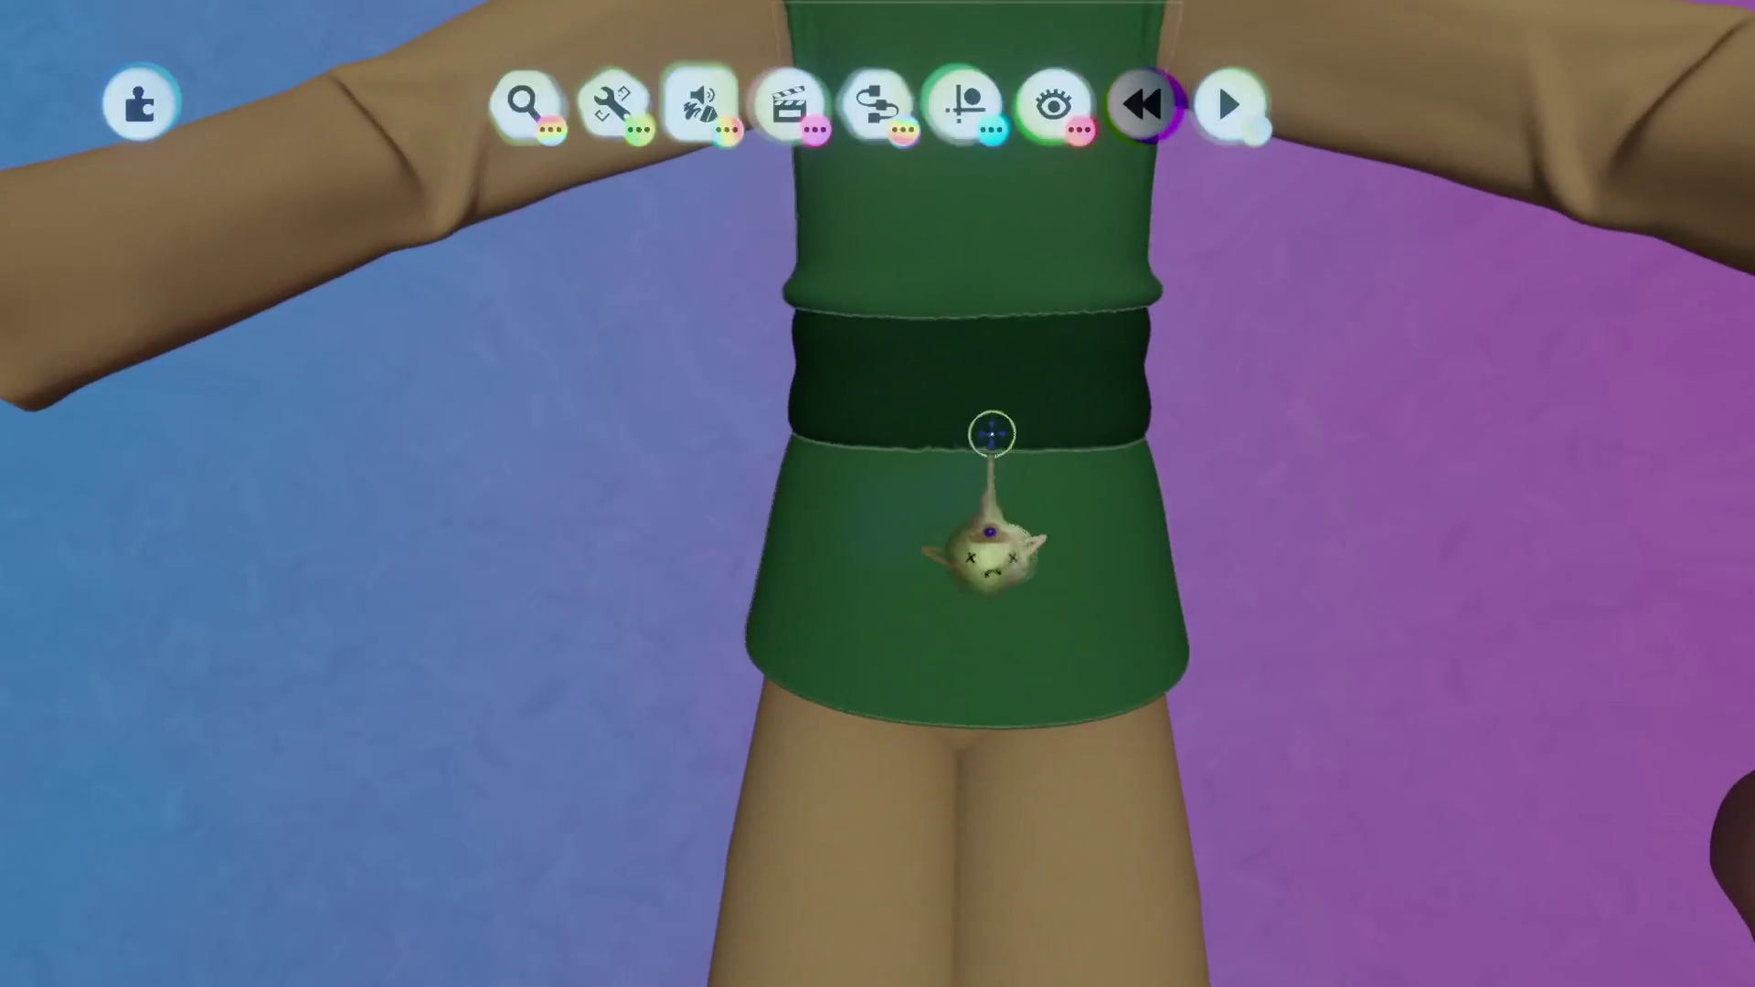
{"action": "left_click", "coordinate": [700, 103]}
{"action": "left_click", "coordinate": [700, 192]}
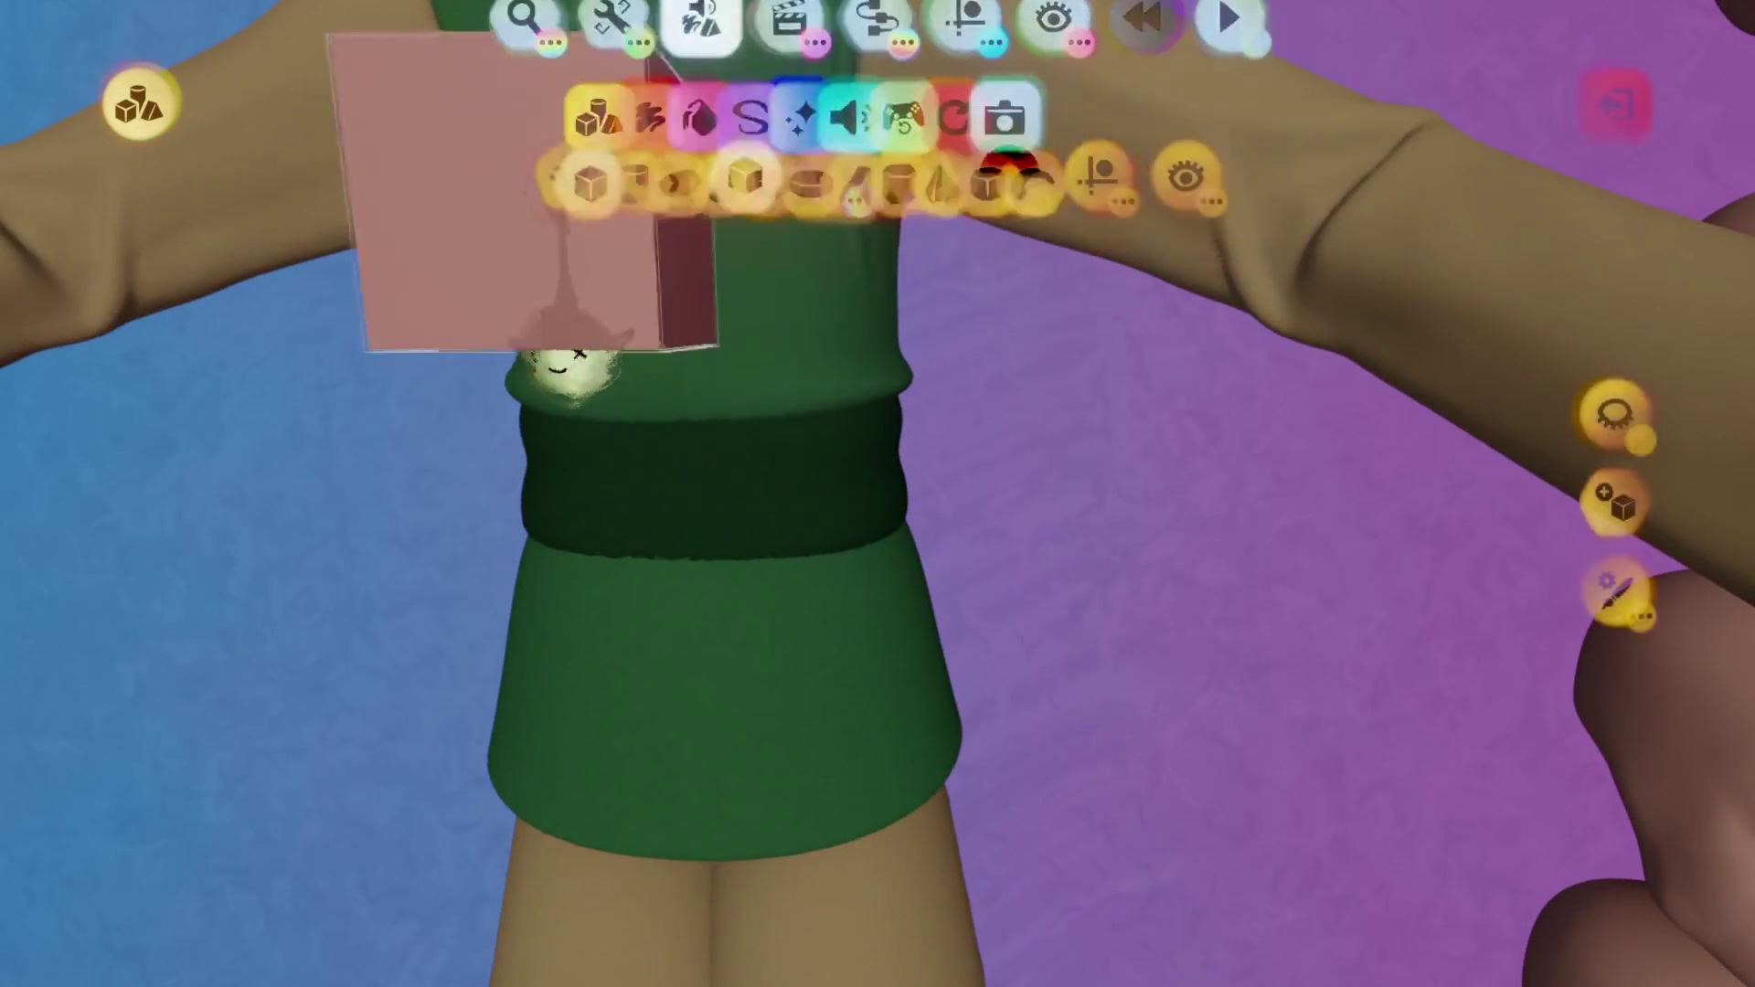
{"action": "left_click", "coordinate": [1303, 199]}
{"action": "left_click", "coordinate": [1097, 99]}
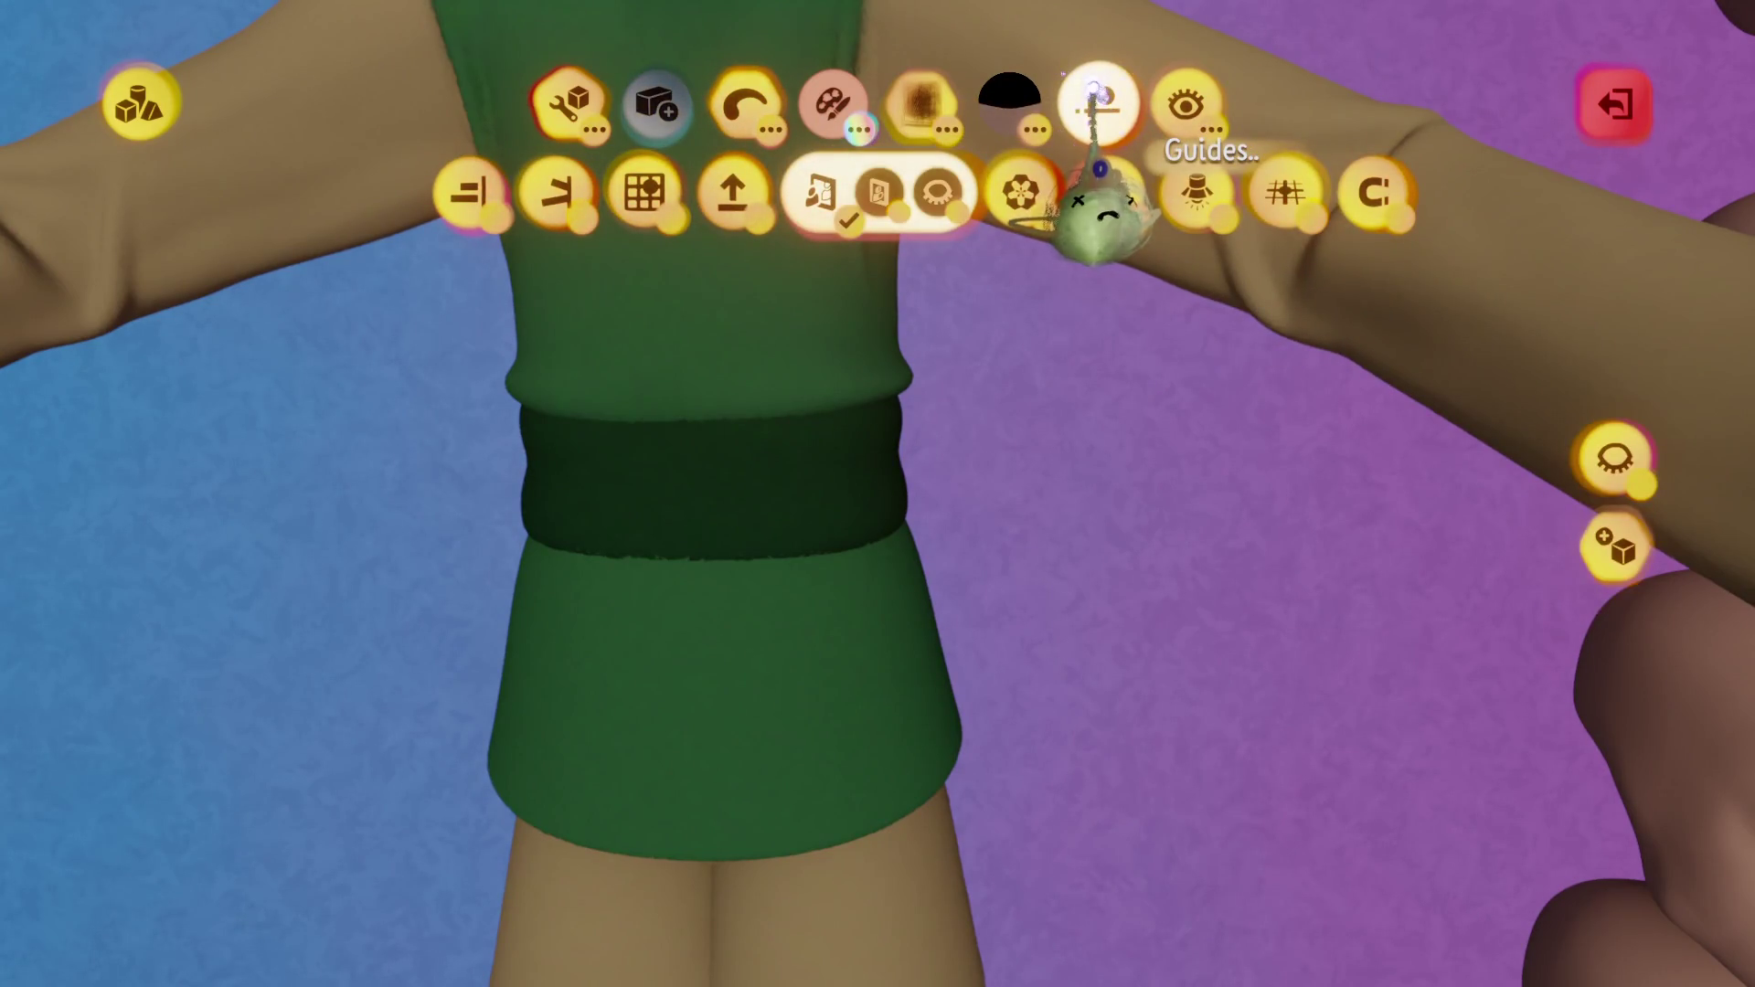
Sample the belt's dark green and stamp a tube hanging from the belt down the front.
{"action": "key", "text": "c"}
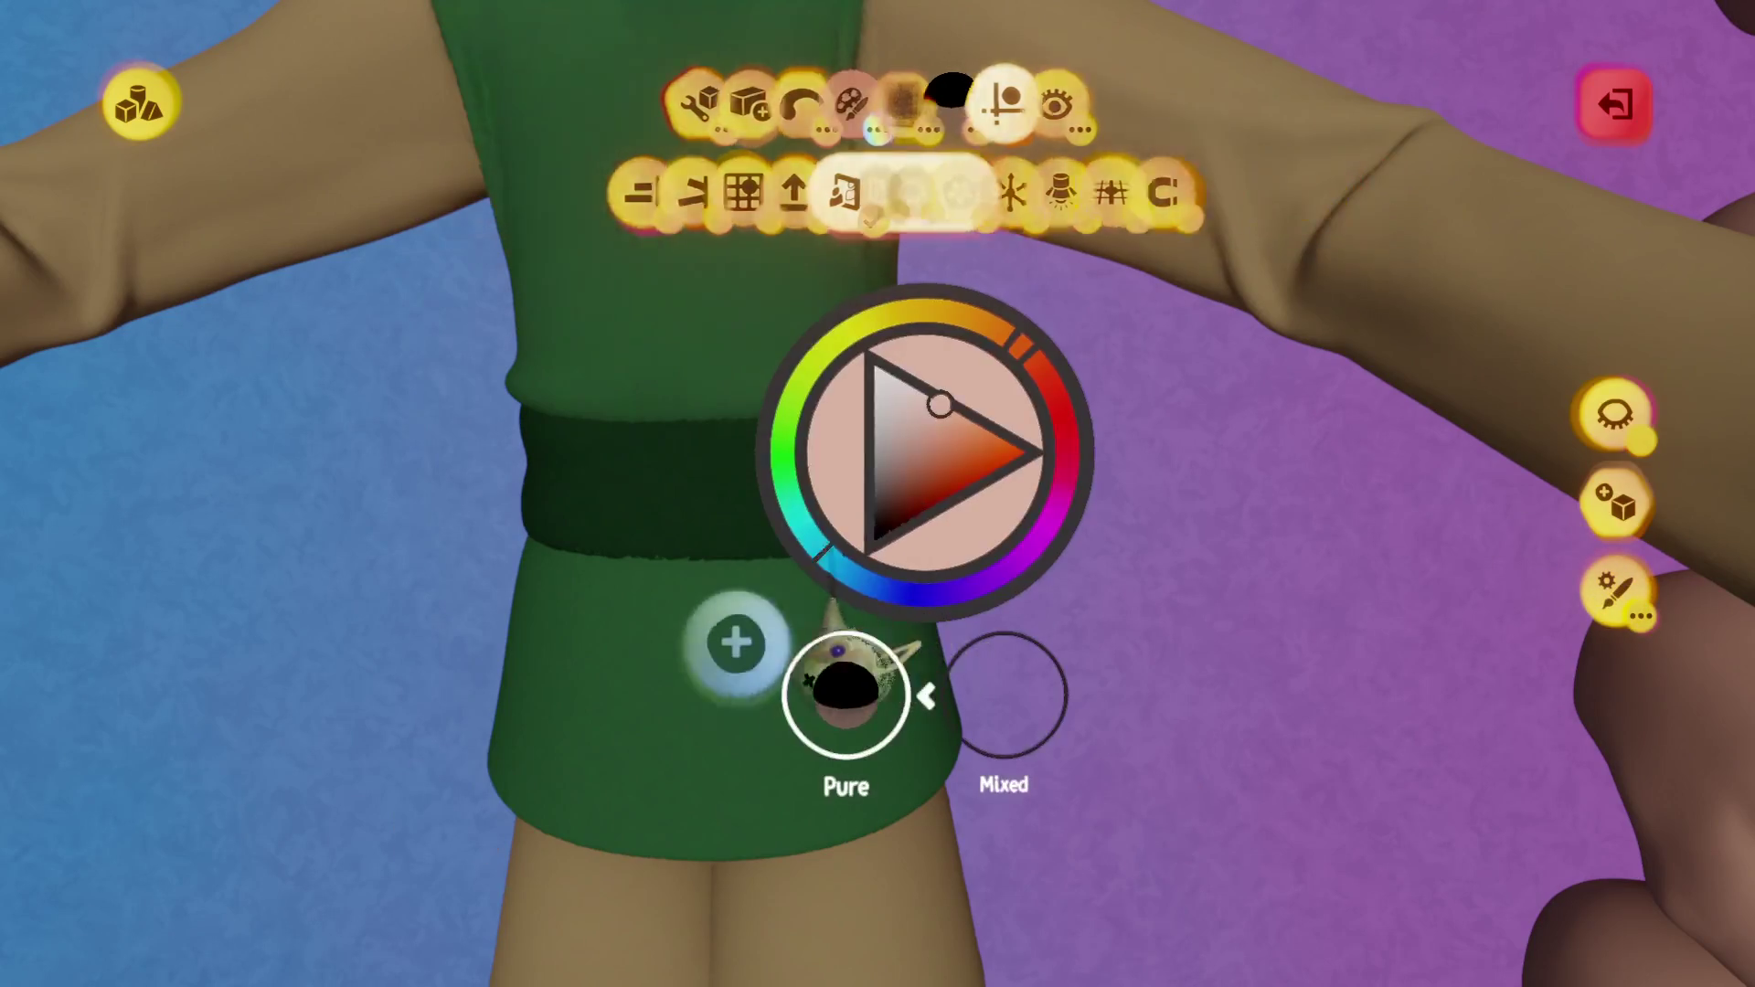
{"action": "key", "text": "Escape"}
{"action": "scroll", "coordinate": [737, 640], "scroll_direction": "up", "scroll_amount": 5}
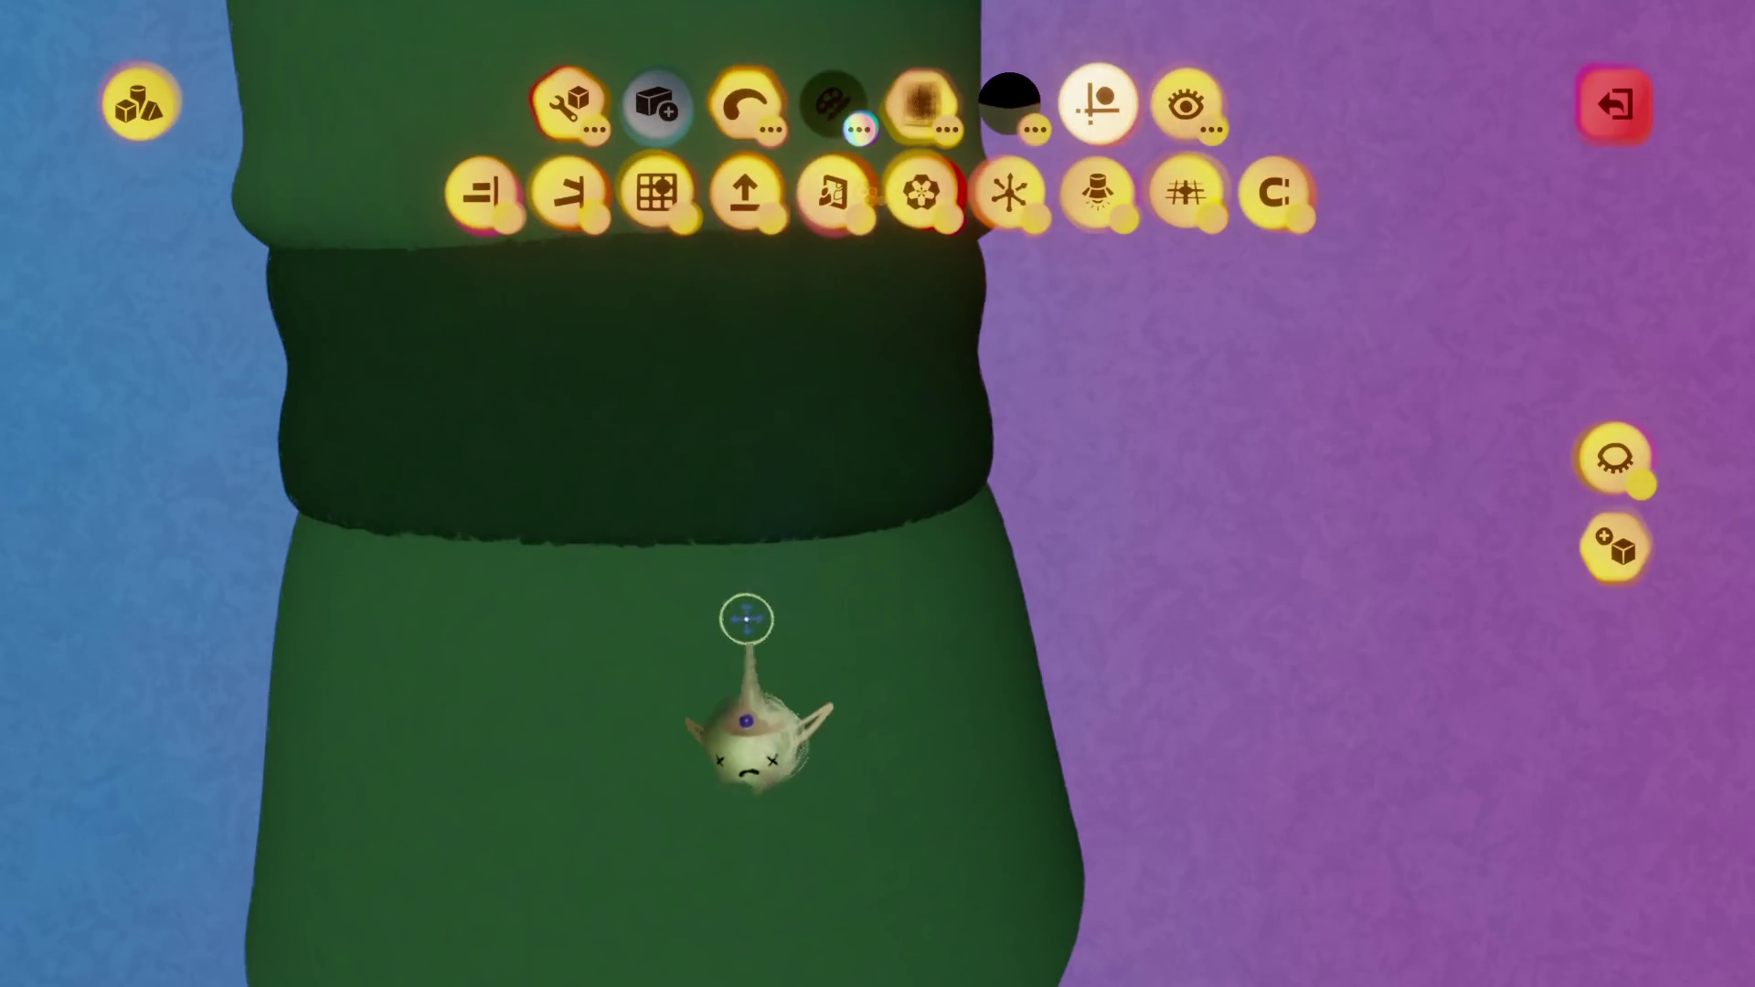
{"action": "scroll", "coordinate": [737, 590], "scroll_direction": "up", "scroll_amount": 3}
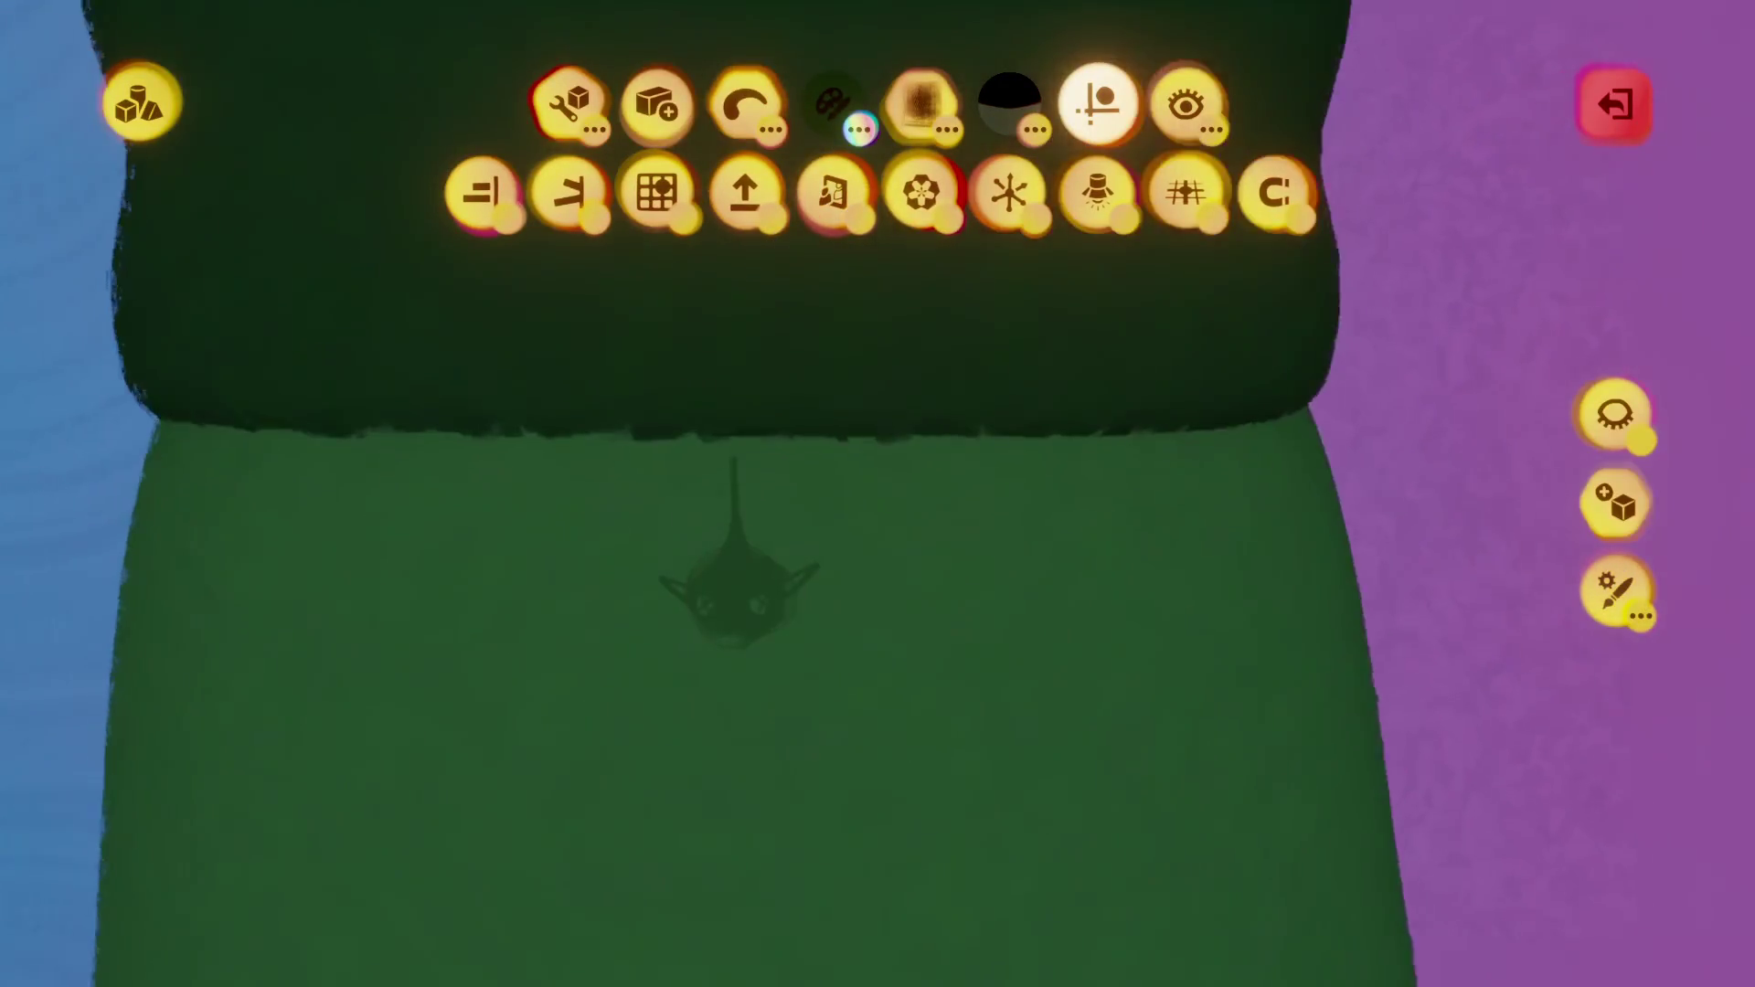
{"action": "middle_click_drag", "start_coordinate": [737, 585], "coordinate": [741, 594]}
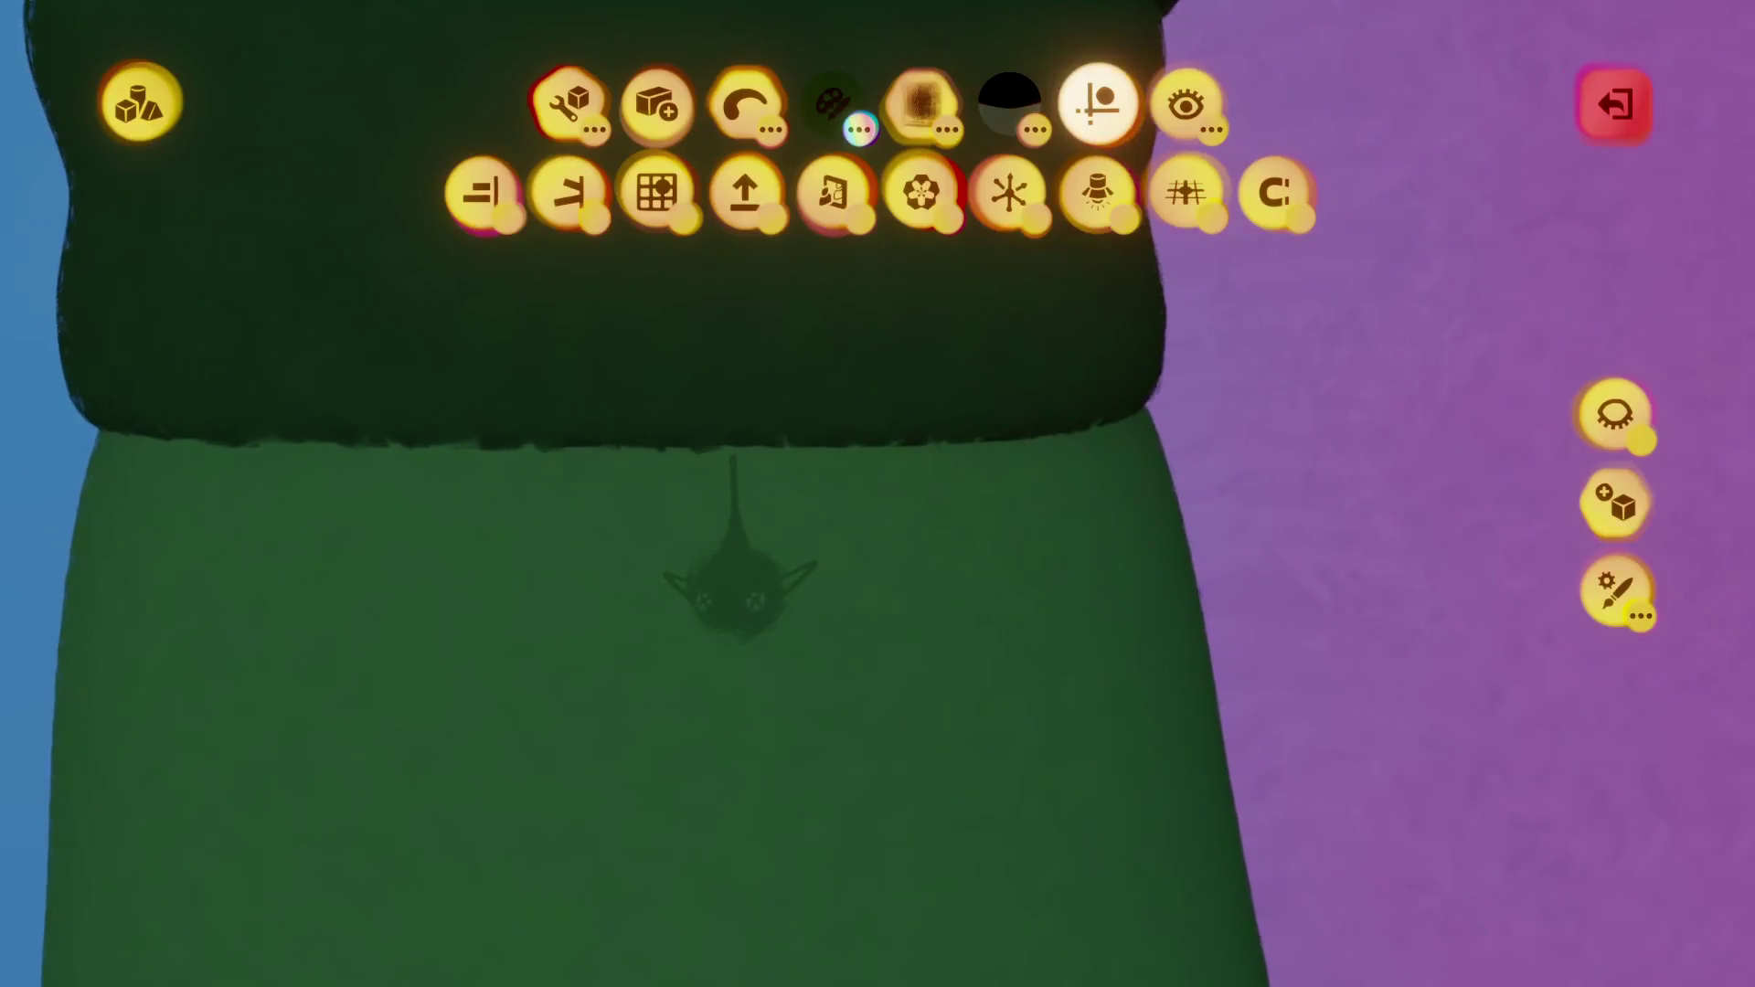
{"action": "key", "text": "Tab"}
{"action": "scroll", "coordinate": [732, 549], "scroll_direction": "down", "scroll_amount": 5}
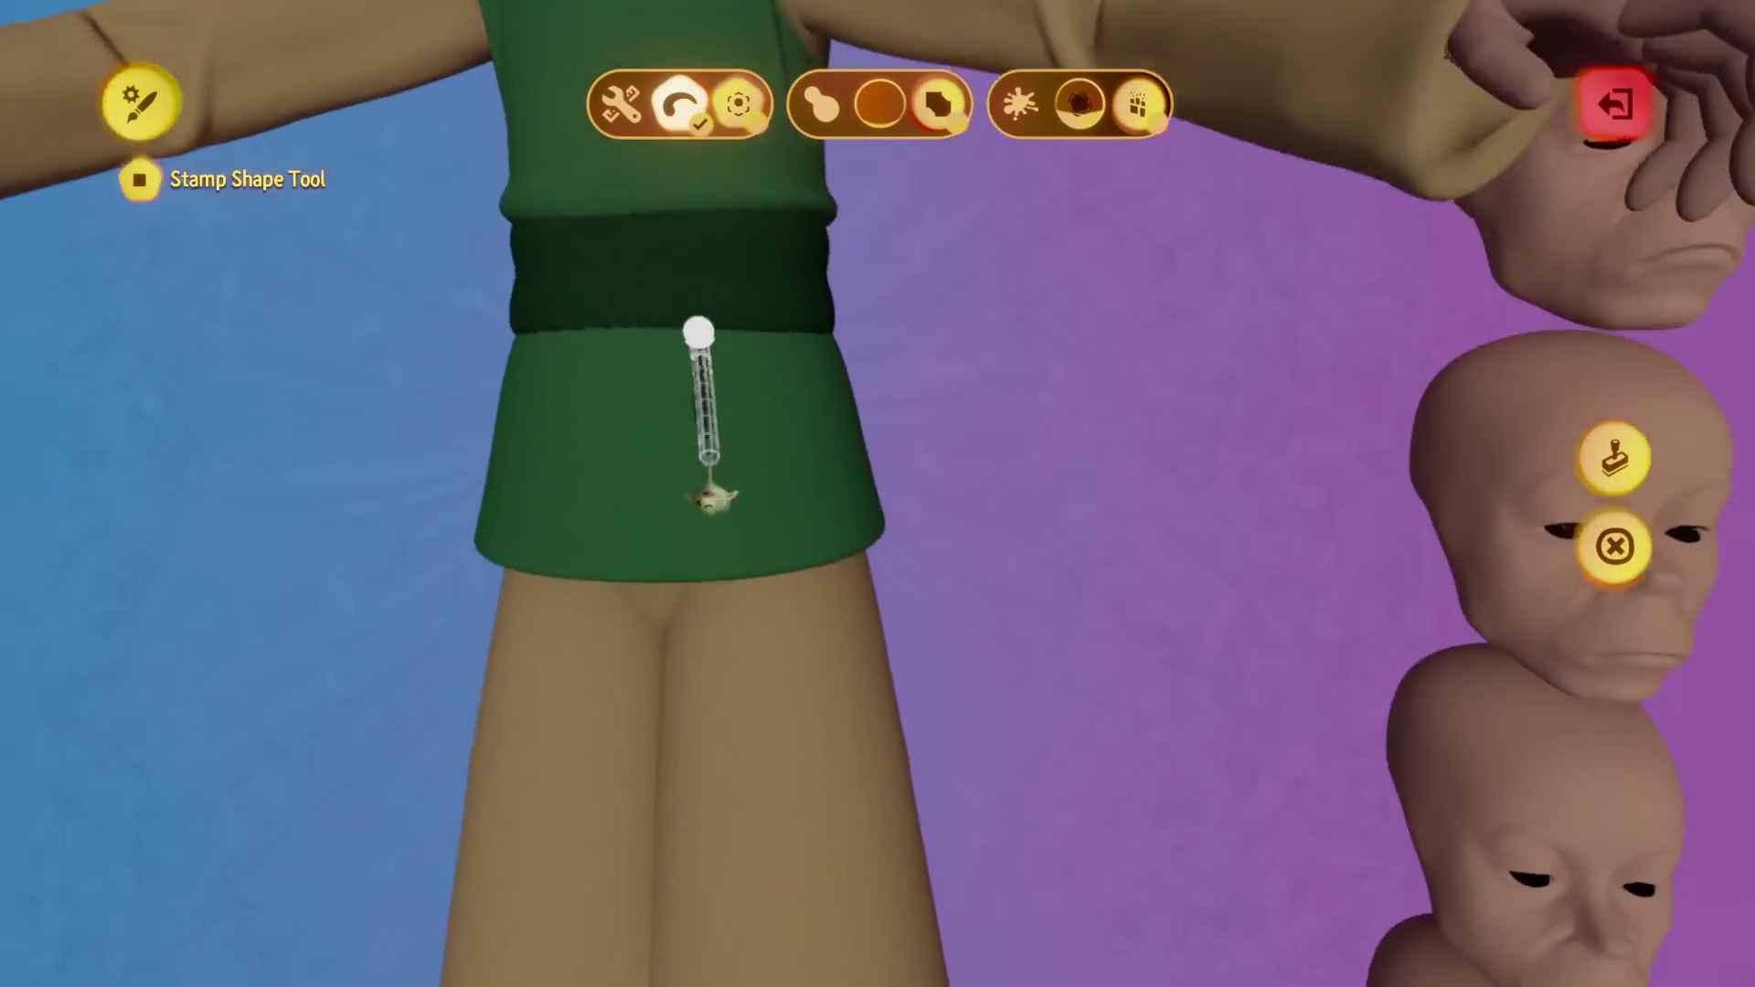
{"action": "middle_click_drag", "start_coordinate": [711, 498], "coordinate": [703, 494]}
{"action": "scroll", "coordinate": [704, 494], "scroll_direction": "up", "scroll_amount": 5}
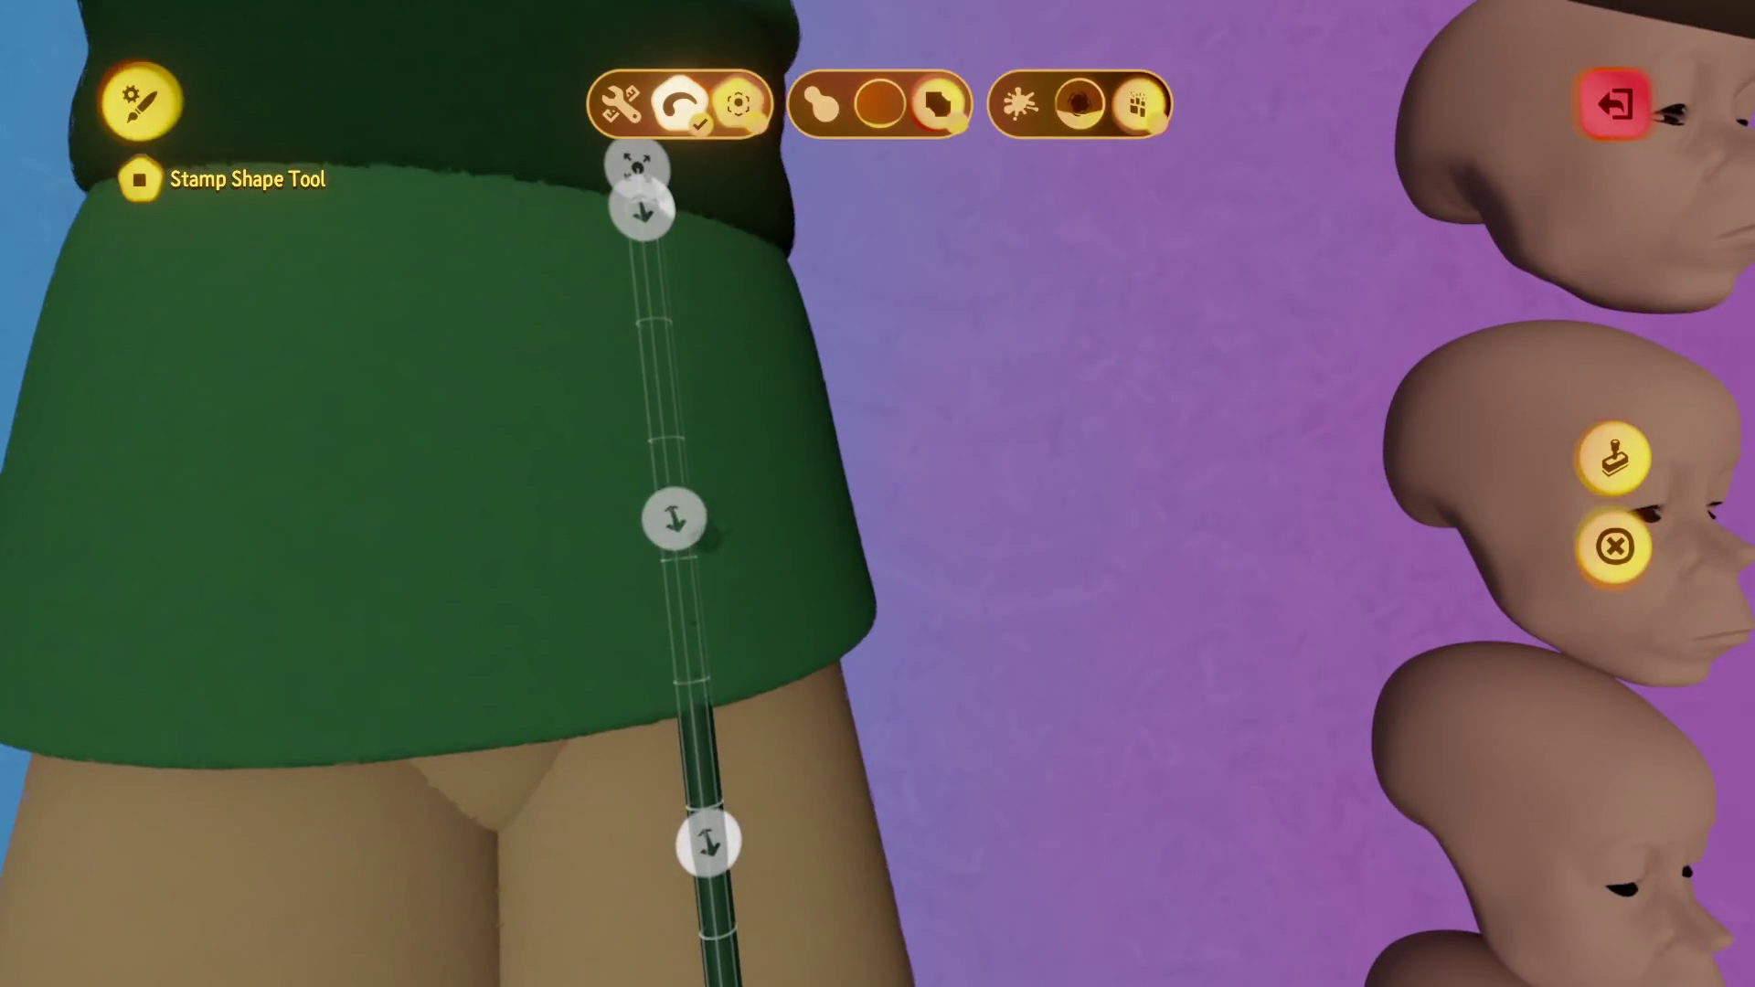
{"action": "middle_click_drag", "start_coordinate": [681, 530], "coordinate": [695, 599]}
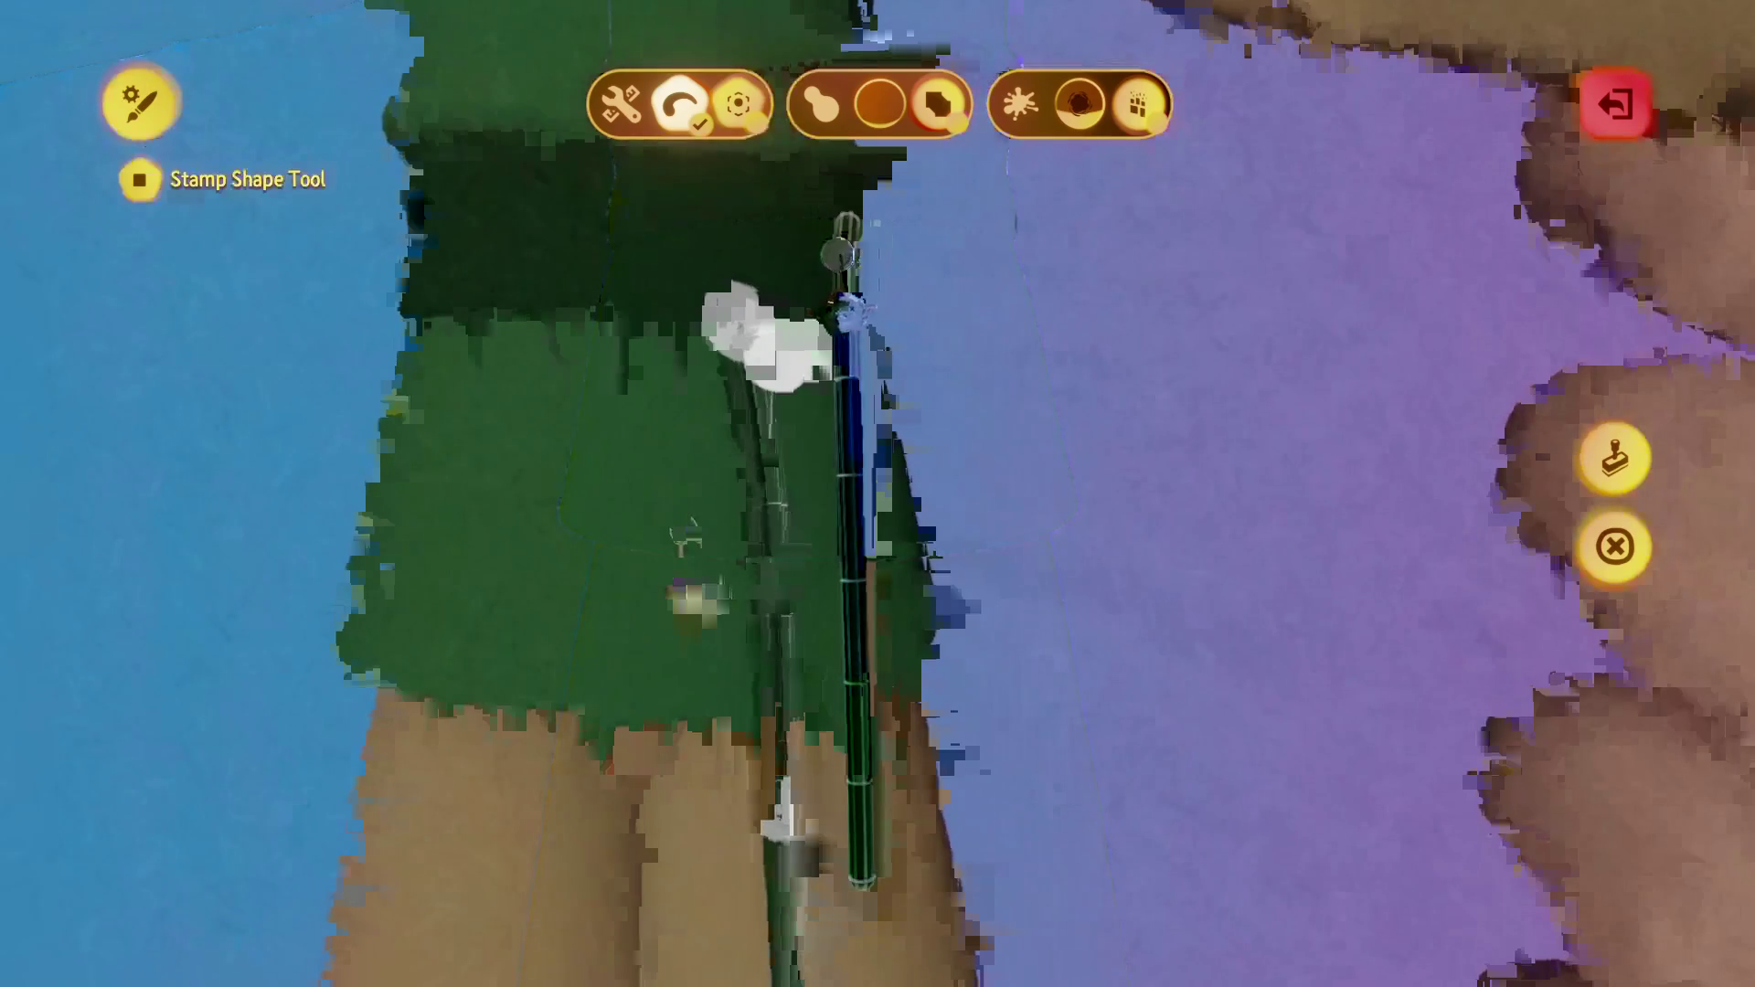
{"action": "middle_click_drag", "start_coordinate": [822, 302], "coordinate": [820, 302]}
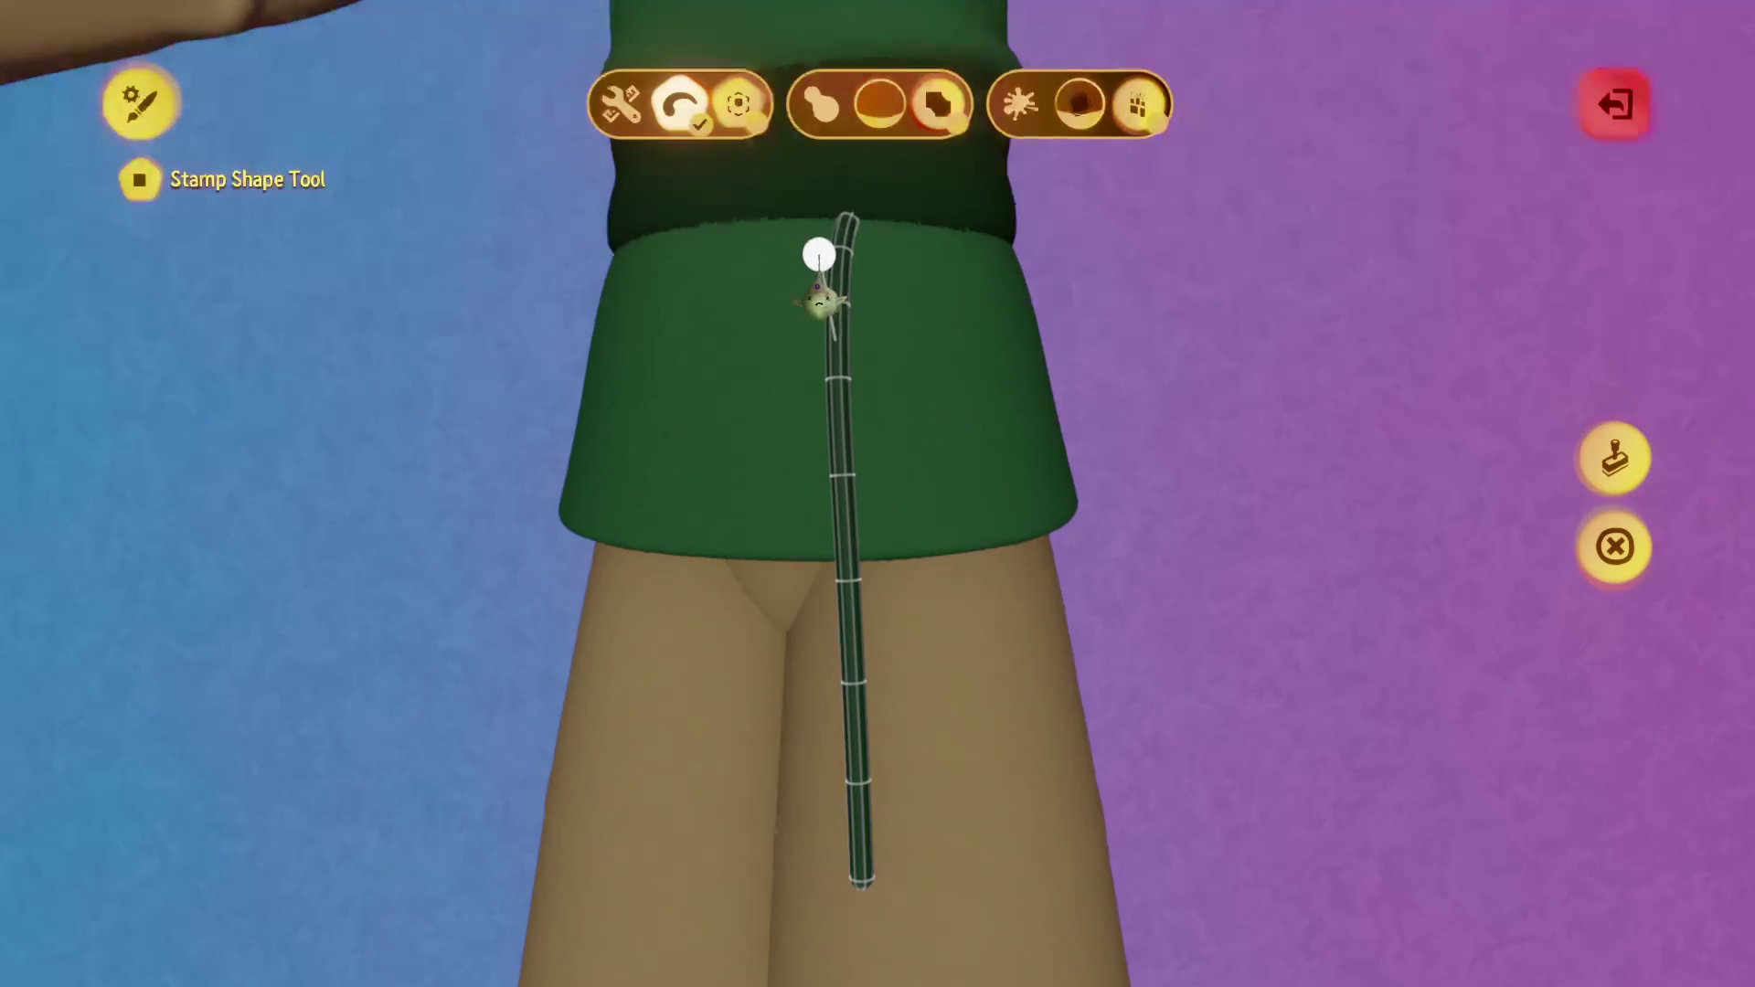
{"action": "mouse_move", "coordinate": [858, 255]}
{"action": "middle_mouse_down"}
{"action": "mouse_move", "coordinate": [1134, 365]}
{"action": "mouse_move", "coordinate": [1502, 381]}
{"action": "middle_mouse_up"}
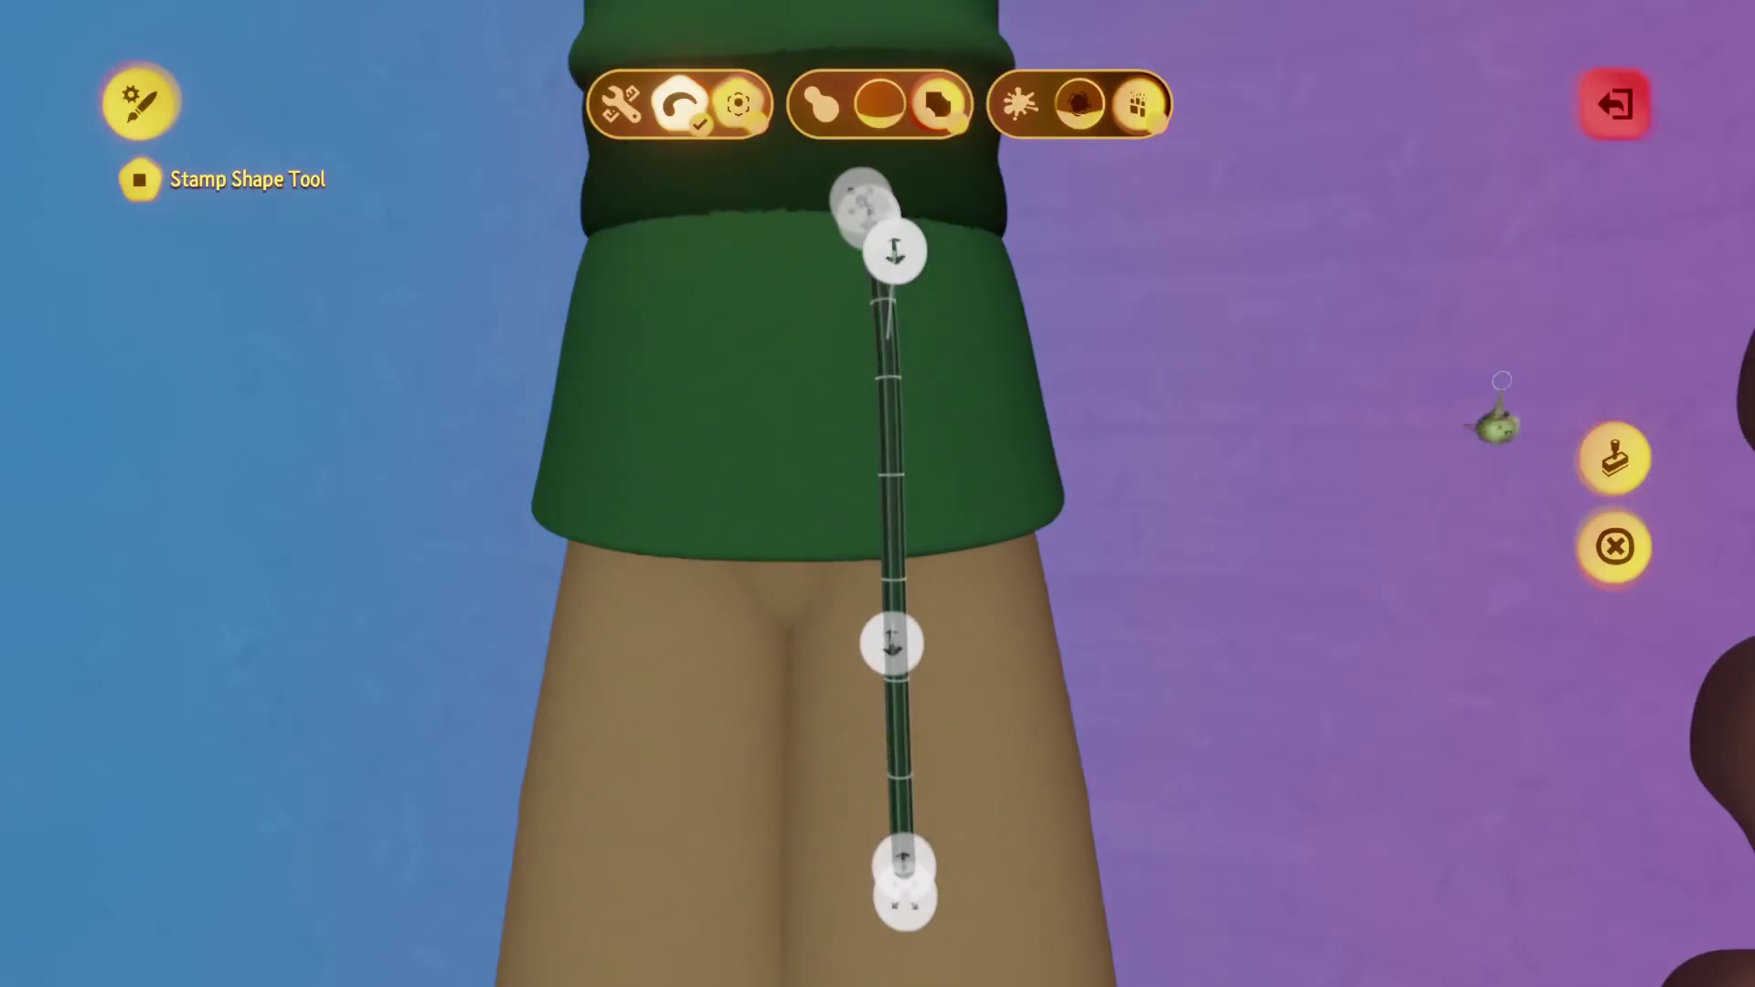
{"action": "left_click", "coordinate": [1602, 449]}
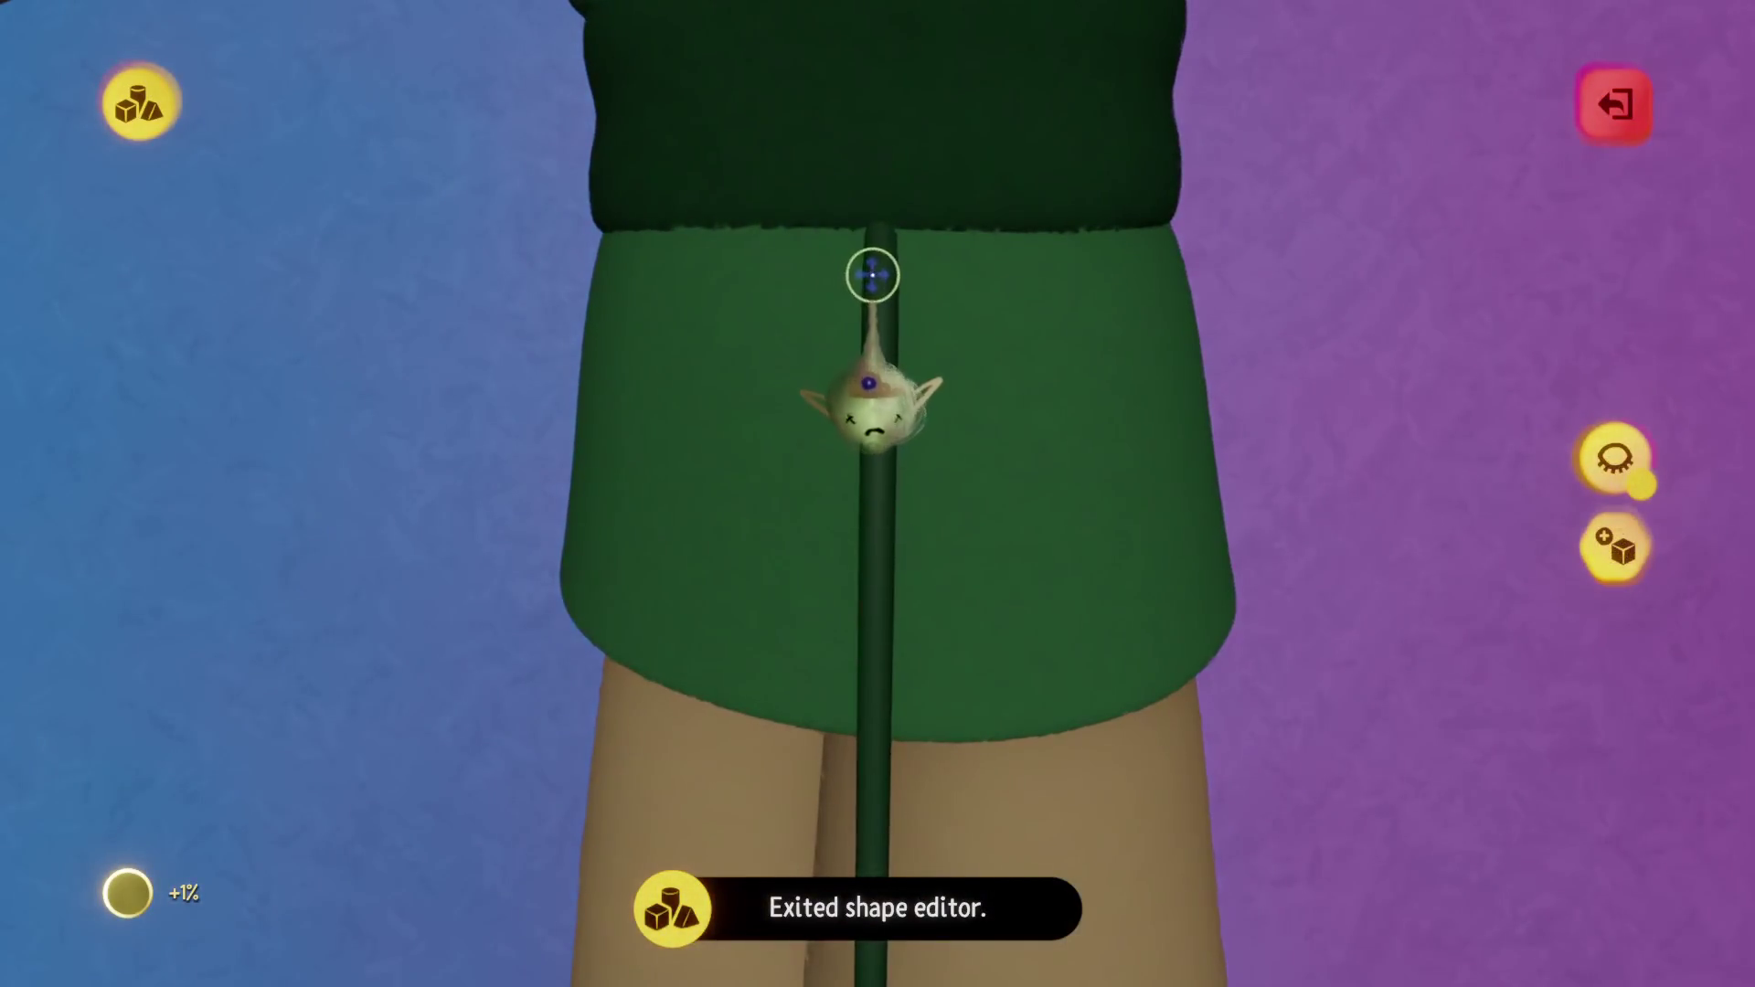
Spread the hanging tube sideways into a wide flat sash and exit sculpt mode.
{"action": "mouse_move", "coordinate": [873, 275]}
{"action": "left_mouse_down"}
{"action": "mouse_move", "coordinate": [873, 344]}
{"action": "mouse_move", "coordinate": [992, 347]}
{"action": "left_mouse_up"}
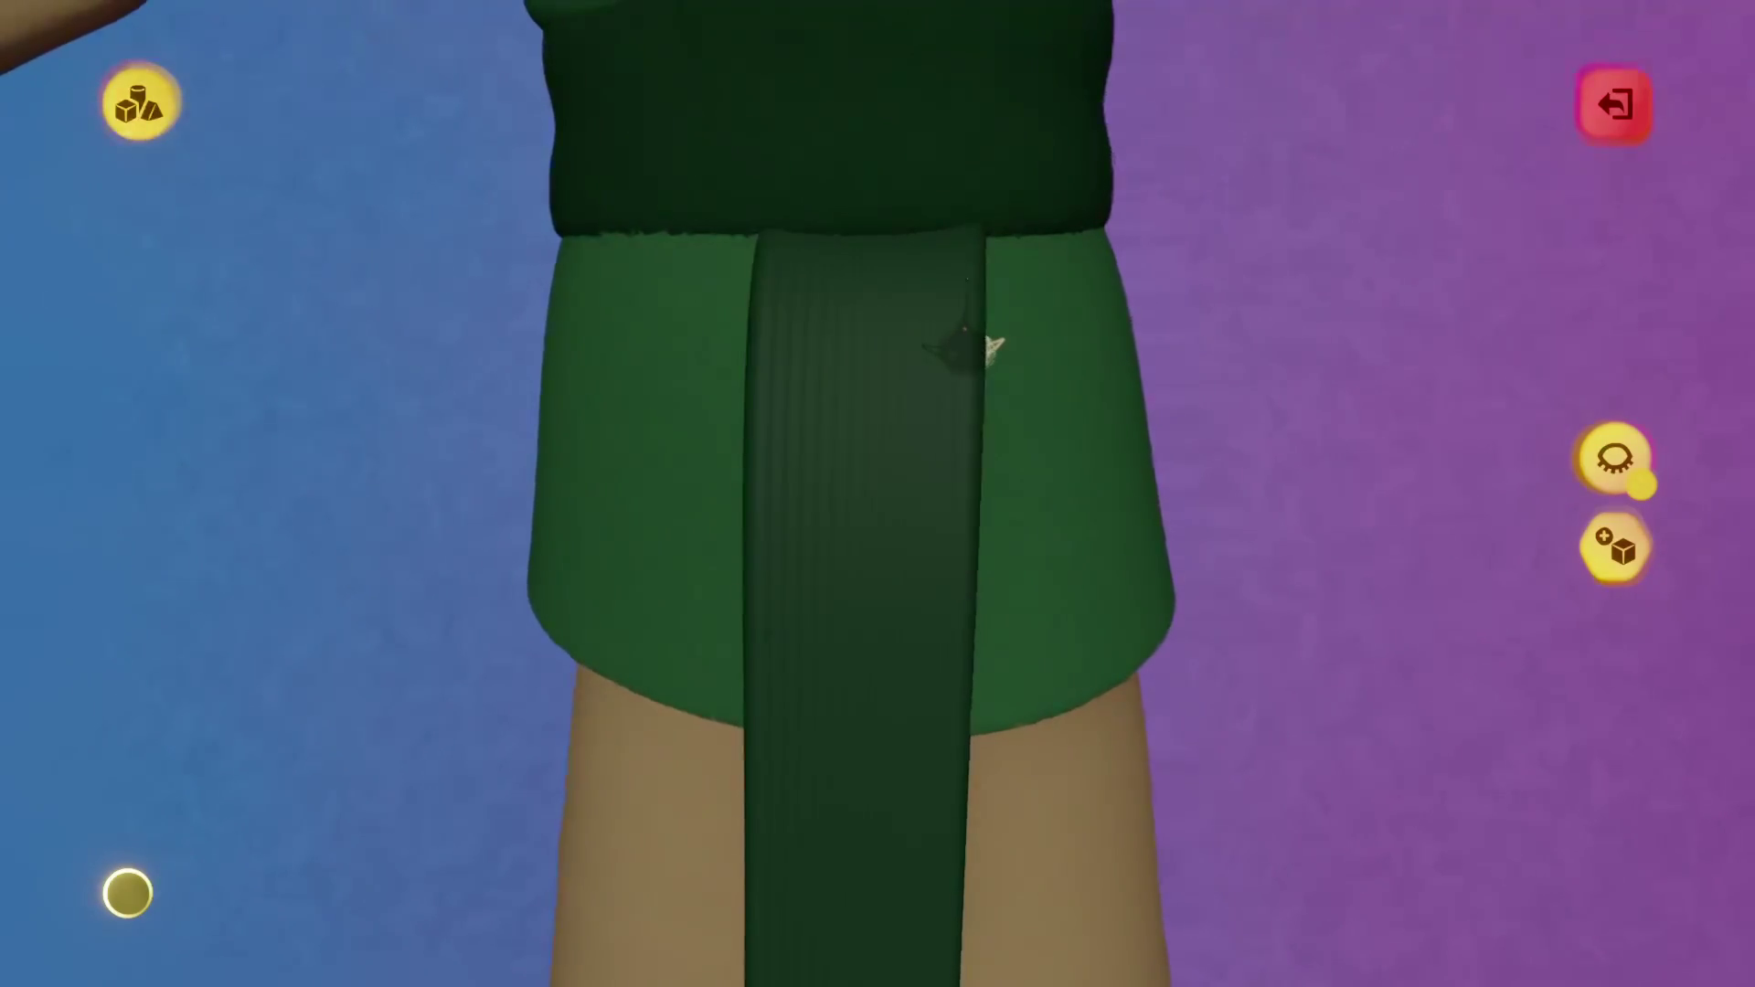
{"action": "scroll", "coordinate": [965, 338], "scroll_direction": "down", "scroll_amount": 5}
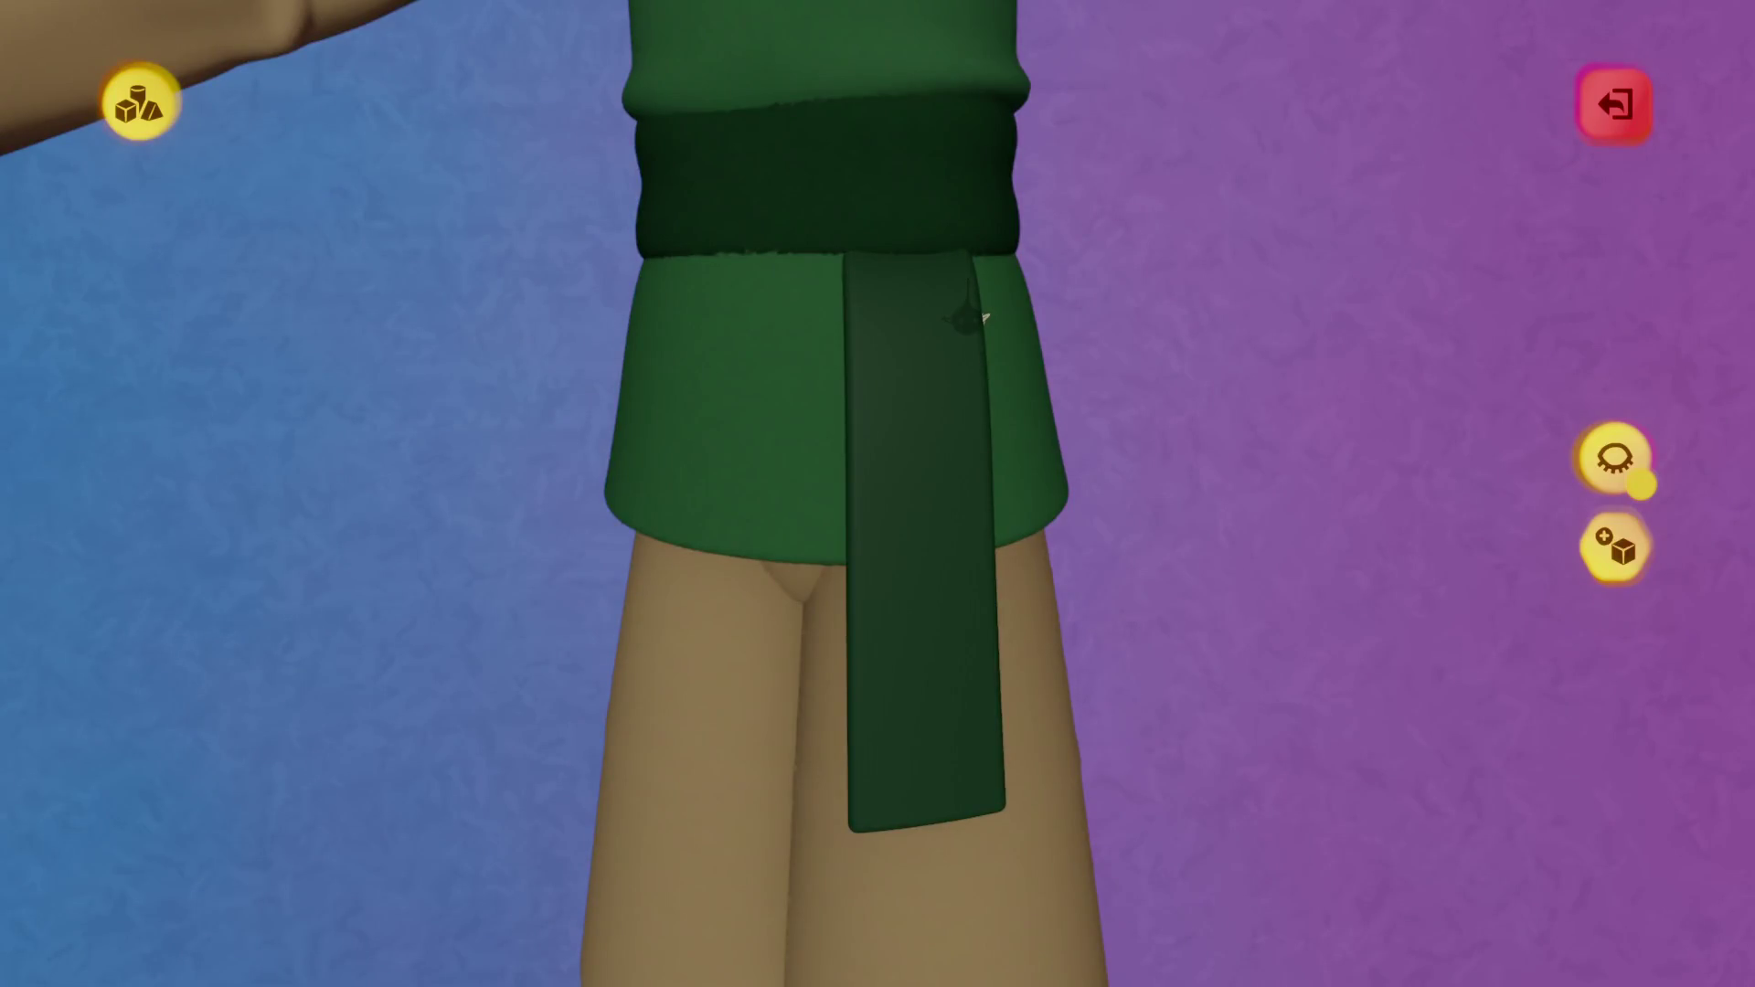
{"action": "scroll", "coordinate": [981, 317], "scroll_direction": "up", "scroll_amount": 5}
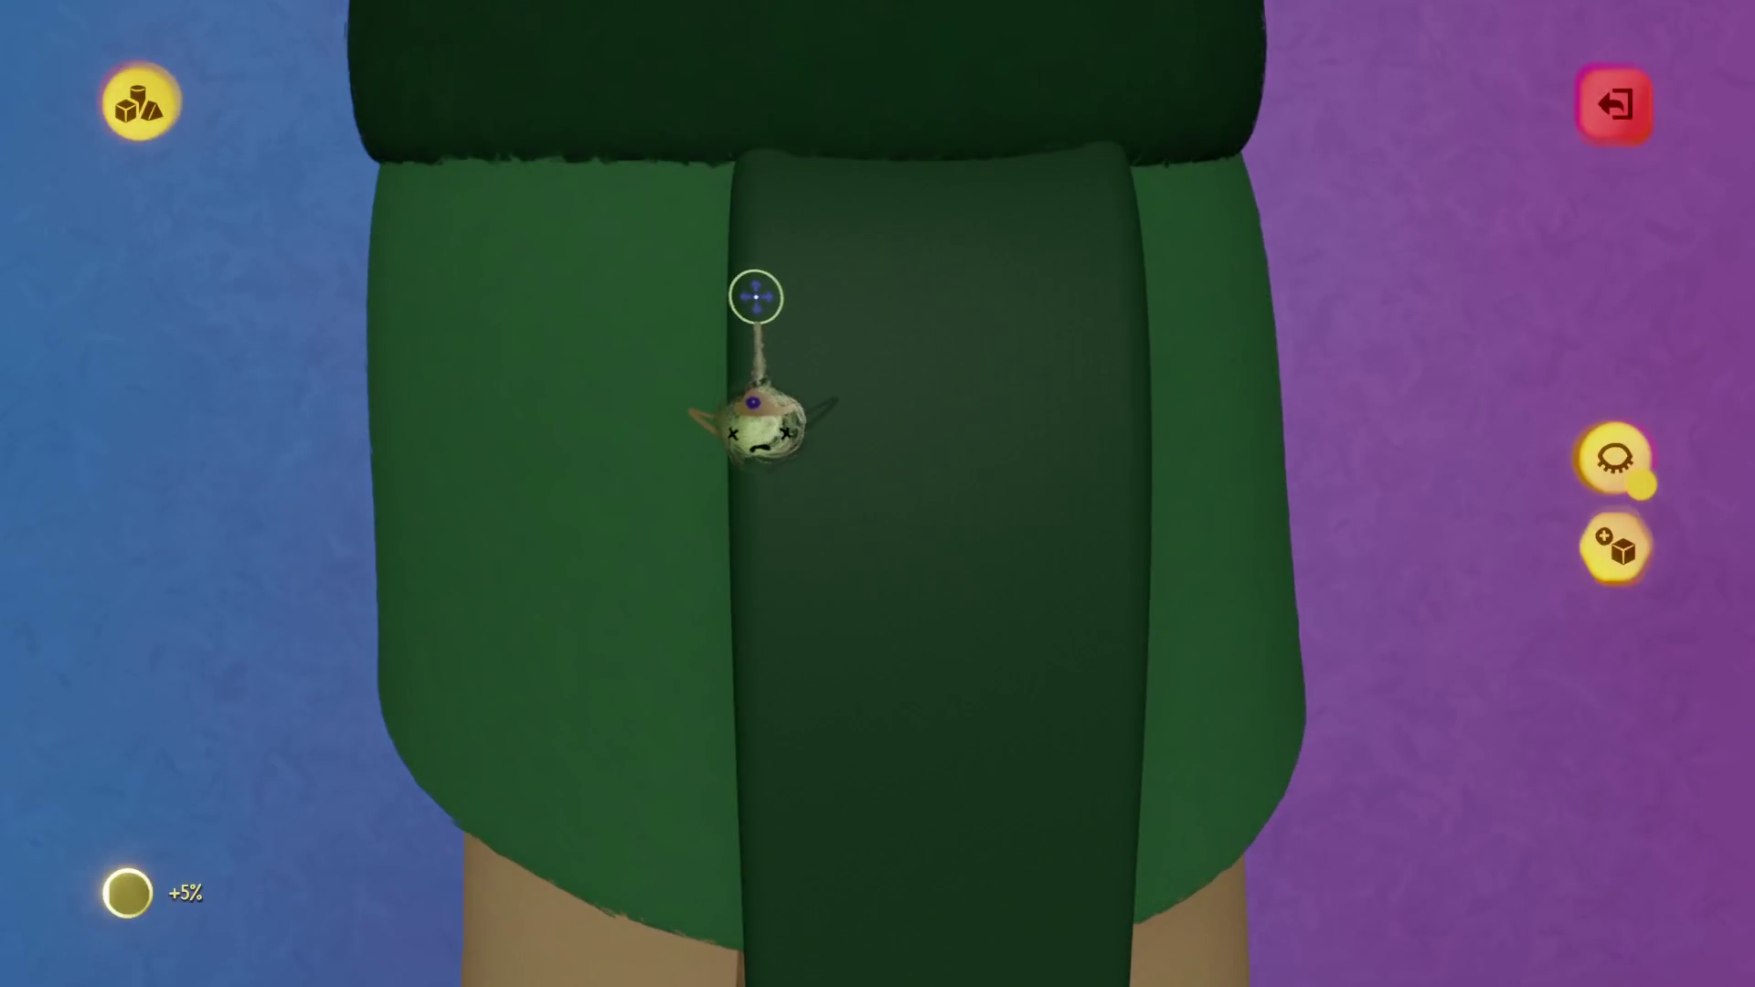
{"action": "key", "text": "Escape"}
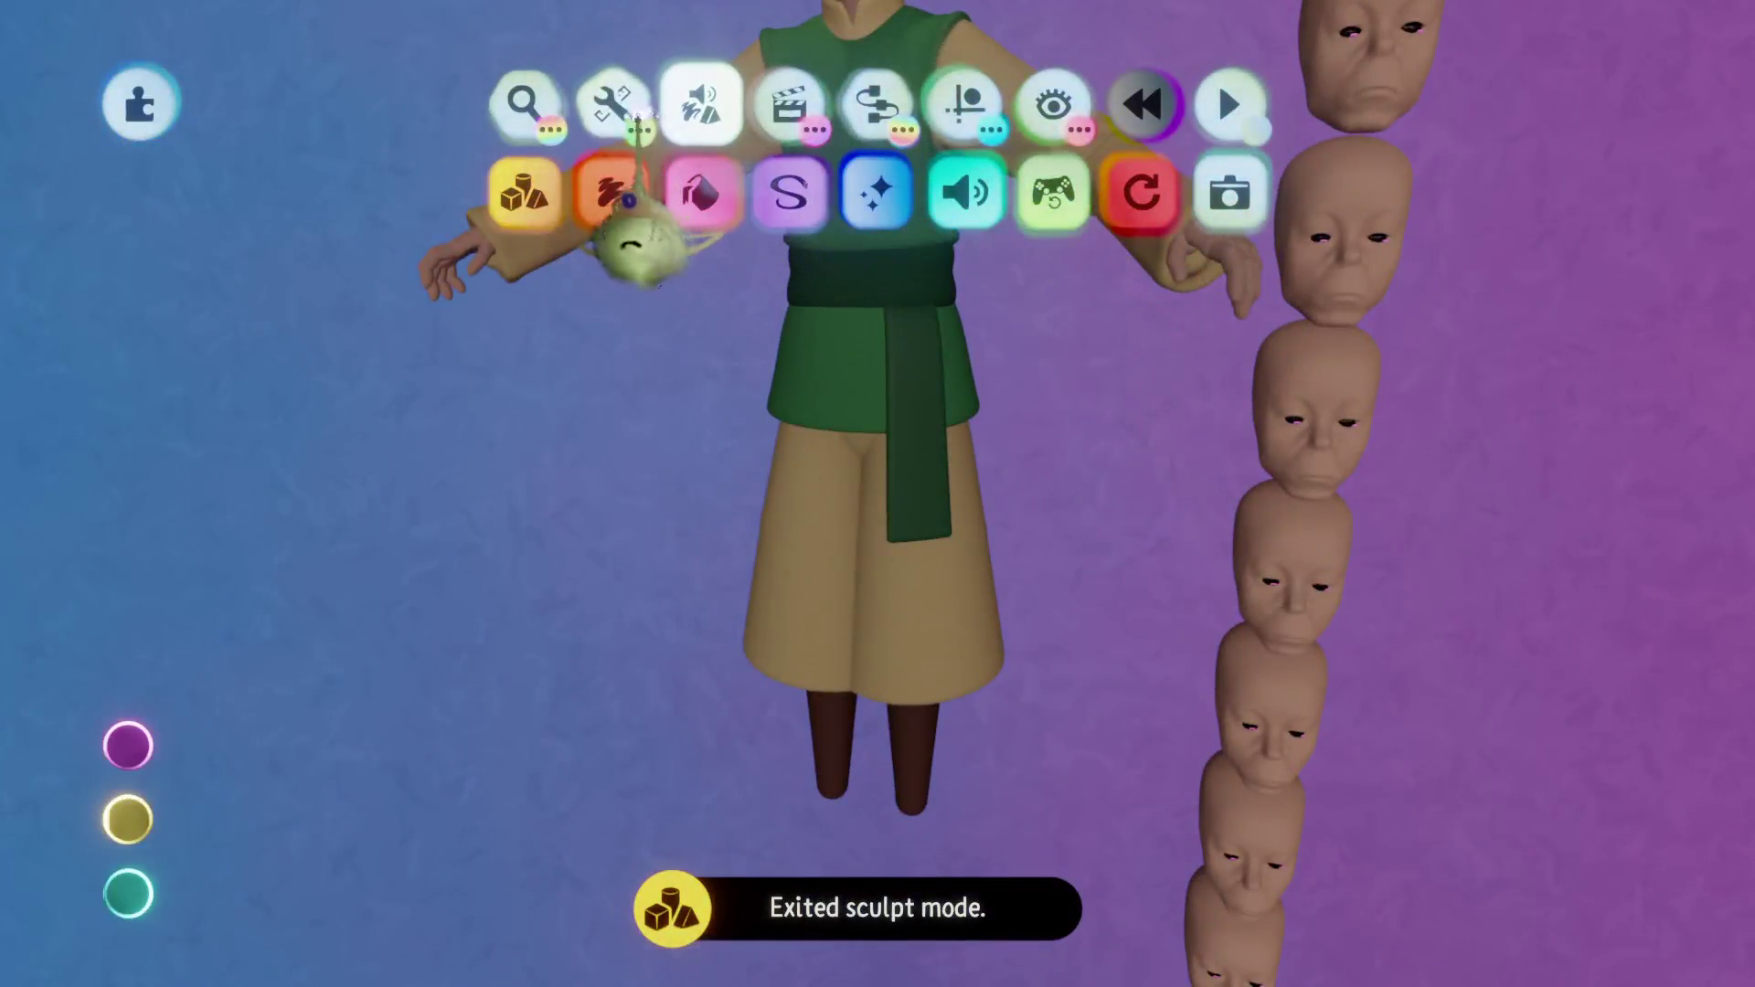
Merge the sash into the tunic's group using the group tint view.
{"action": "left_click", "coordinate": [1018, 369]}
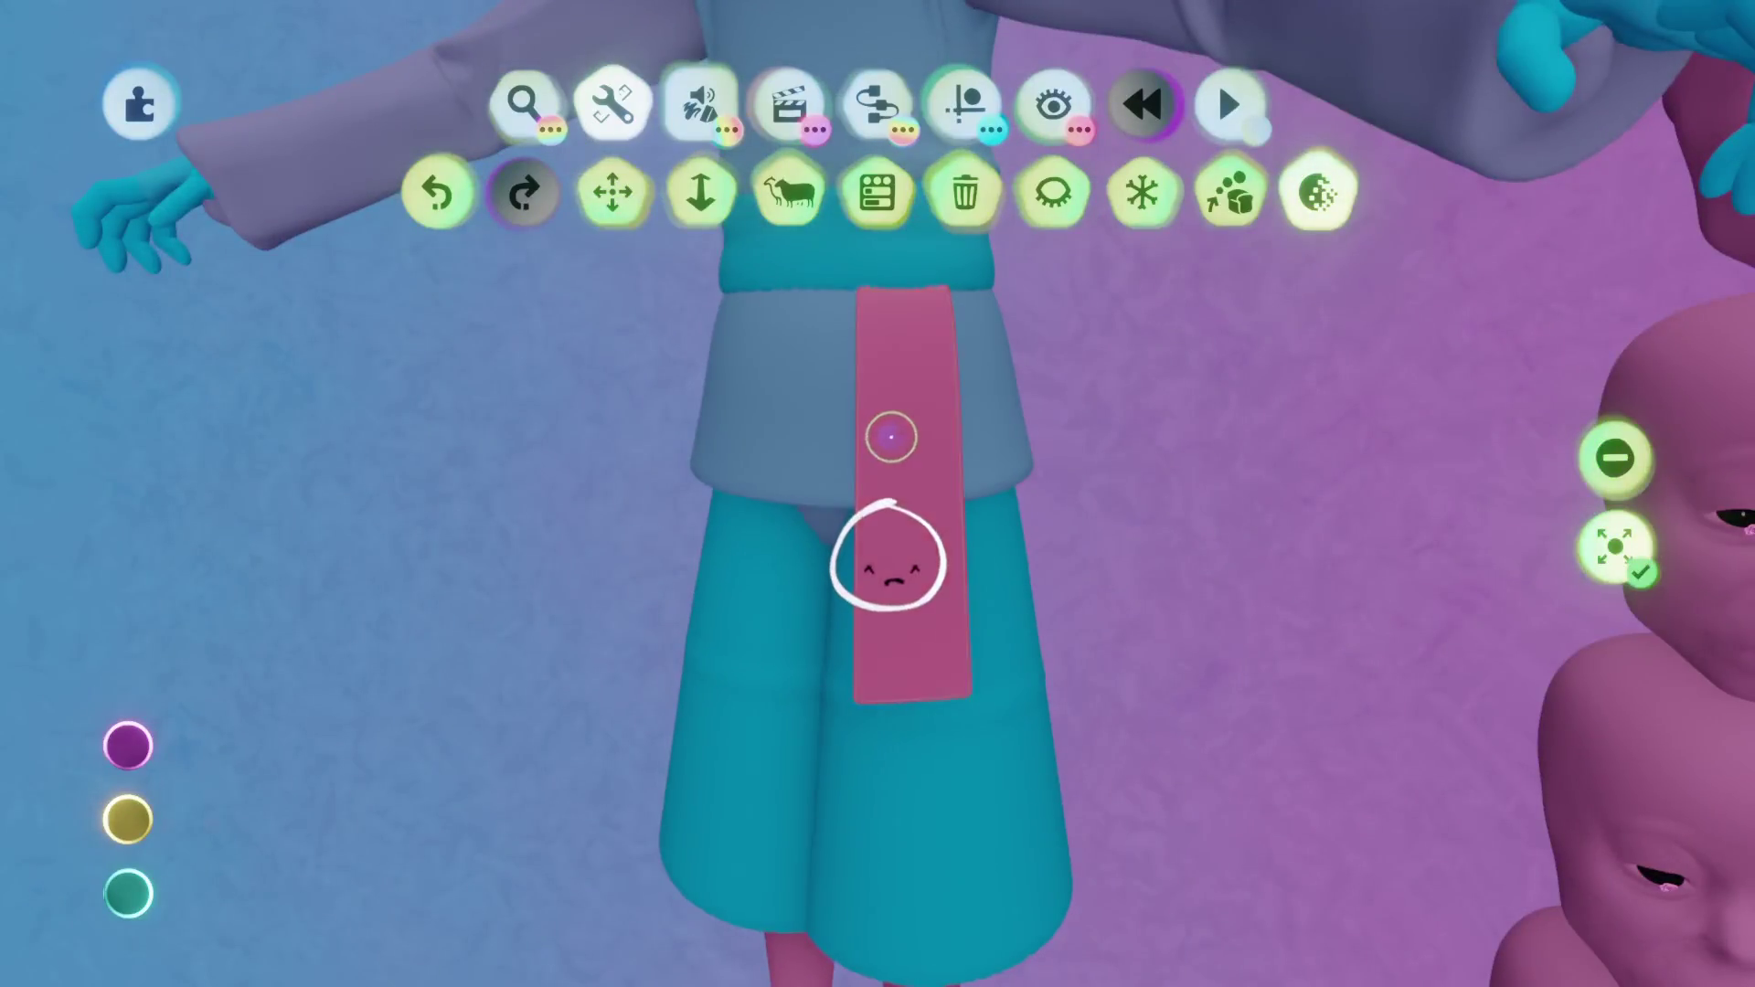
{"action": "left_click", "coordinate": [888, 555]}
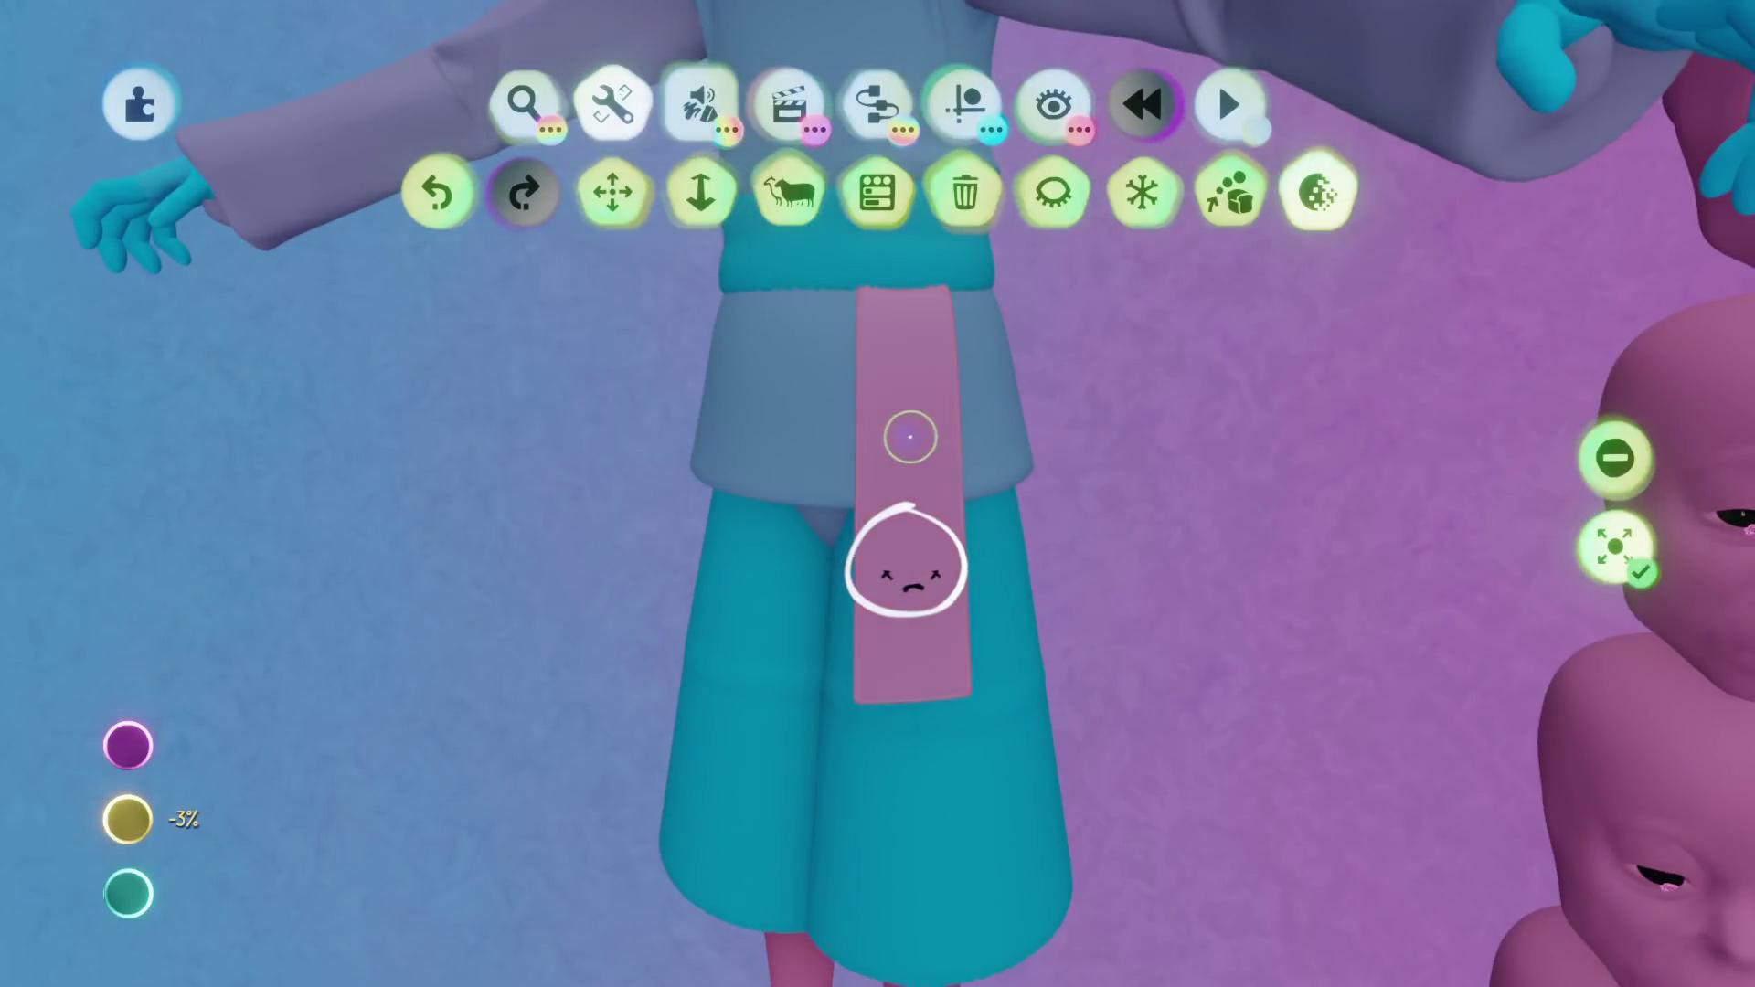
{"action": "key", "text": "Escape"}
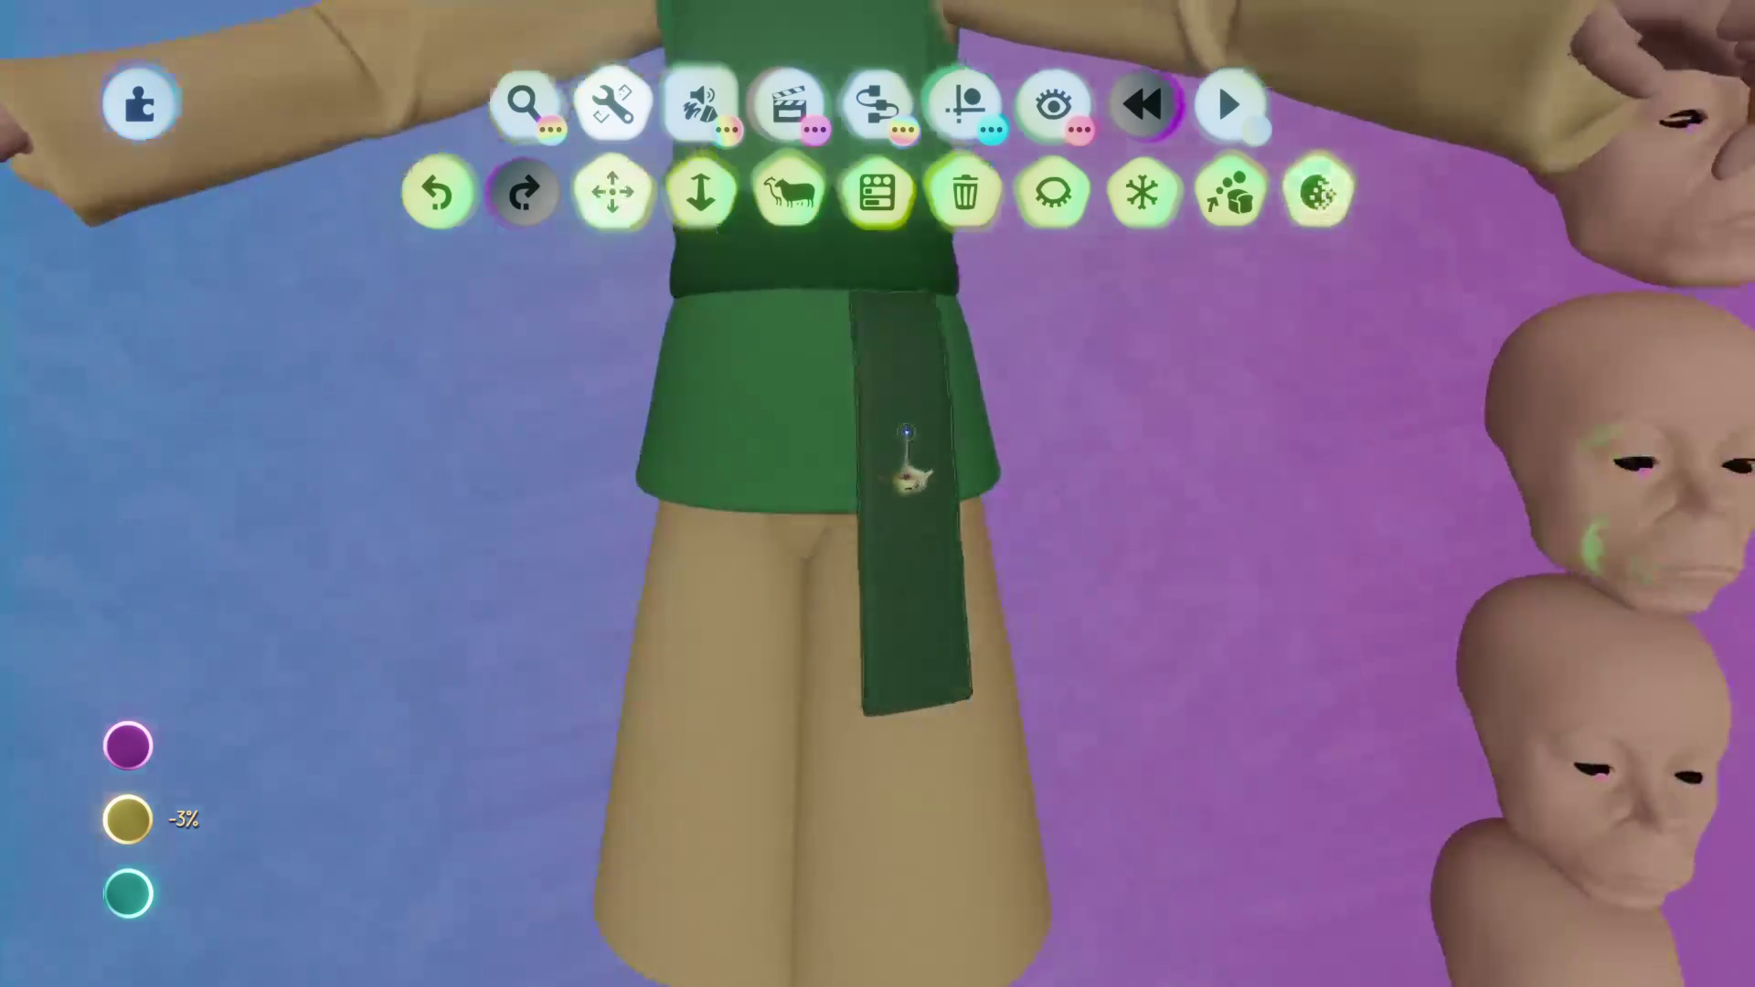
Compare the sash's Inner and Fleck Properties against another sculpture's settings.
{"action": "left_click", "coordinate": [868, 567]}
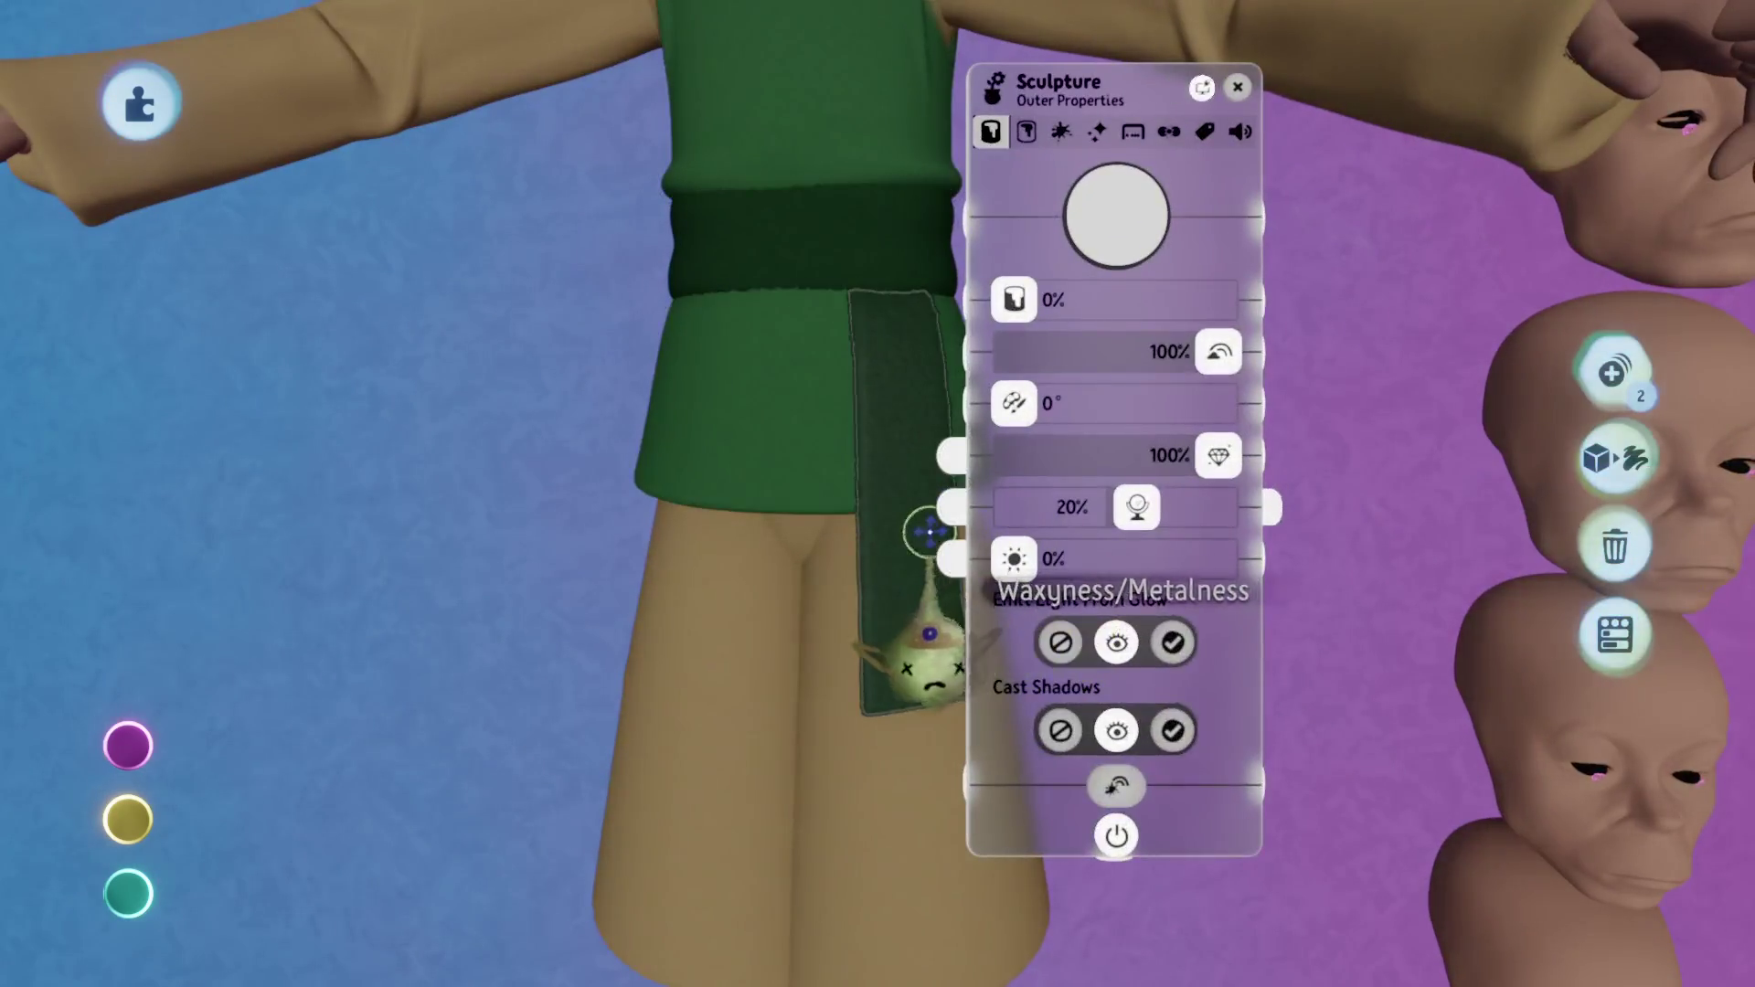
{"action": "left_click", "coordinate": [920, 723]}
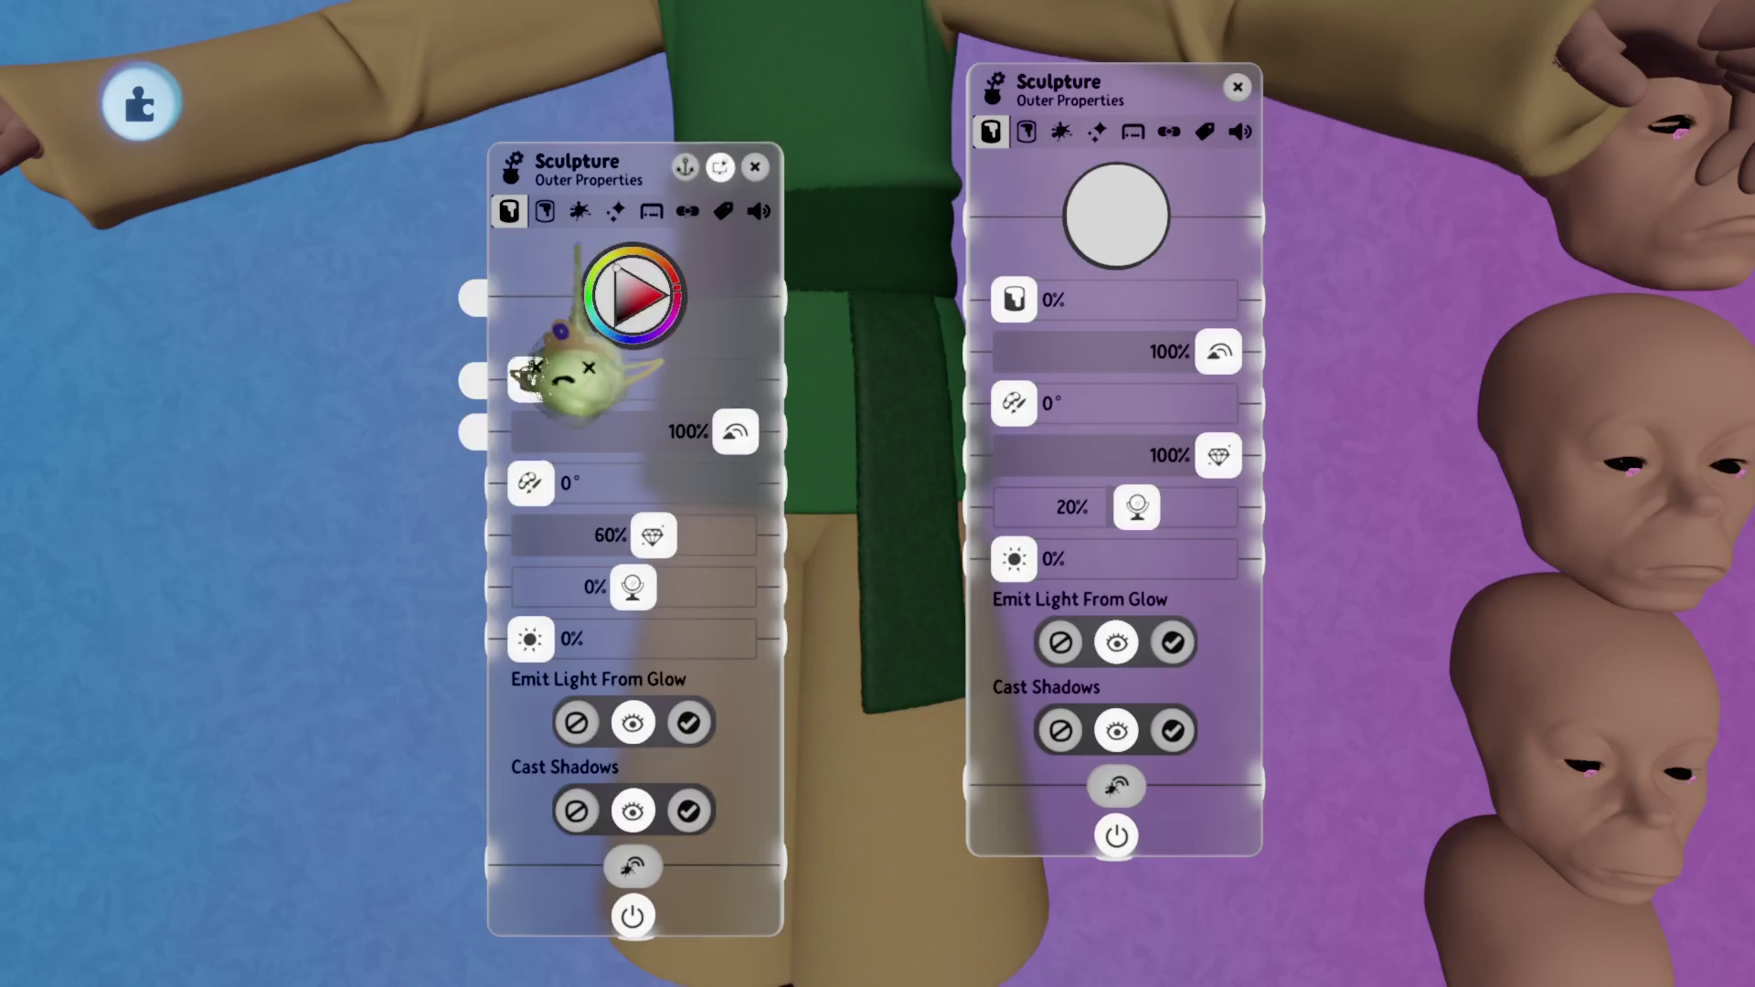
{"action": "left_click", "coordinate": [544, 211]}
{"action": "left_click", "coordinate": [580, 211]}
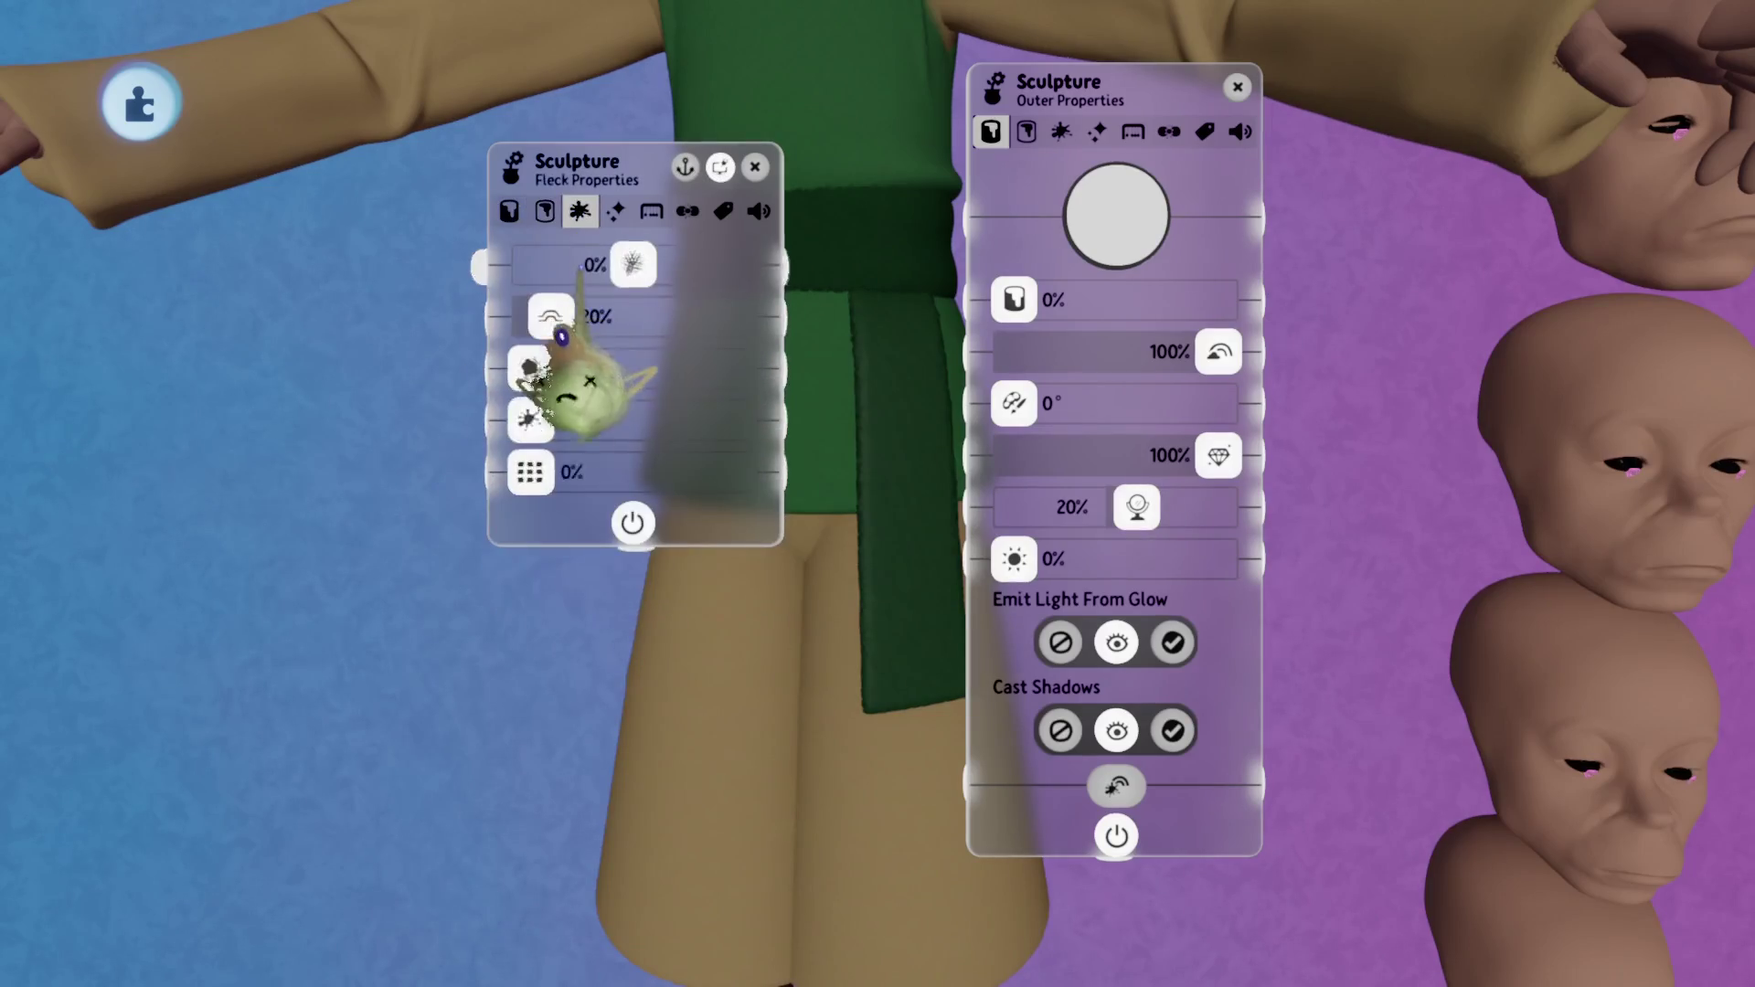
{"action": "key", "text": "Escape"}
{"action": "key", "text": "Escape"}
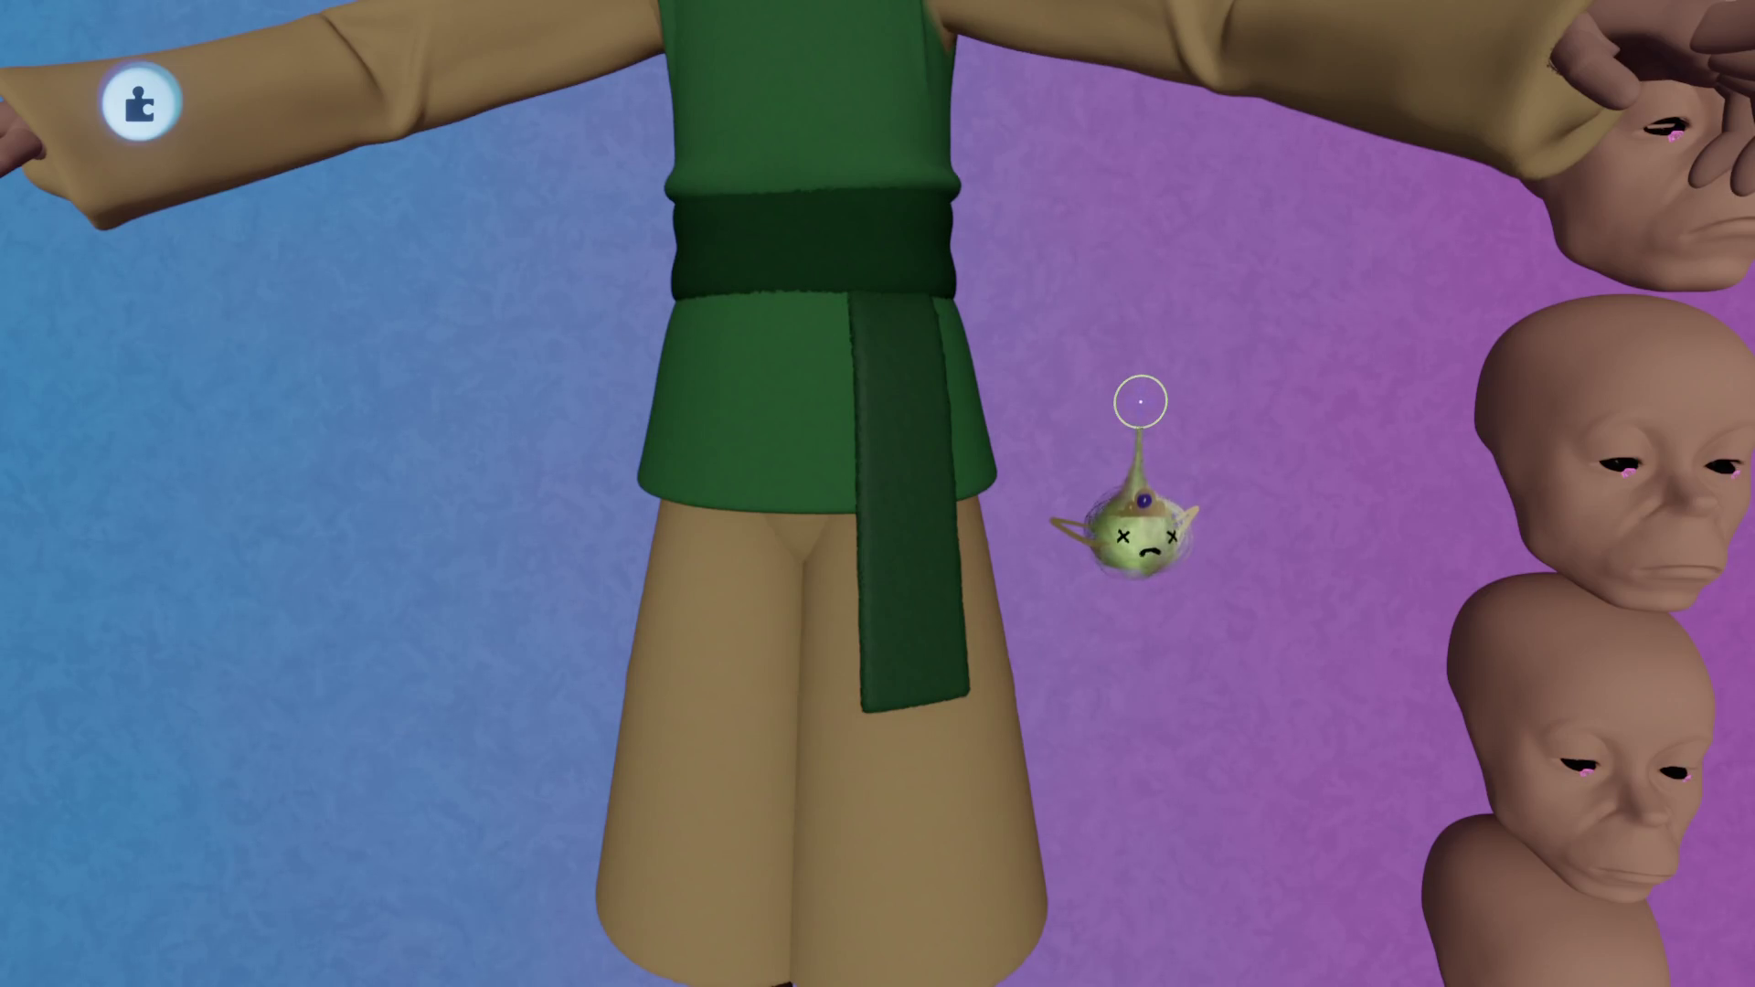
{"action": "key", "text": "Tab"}
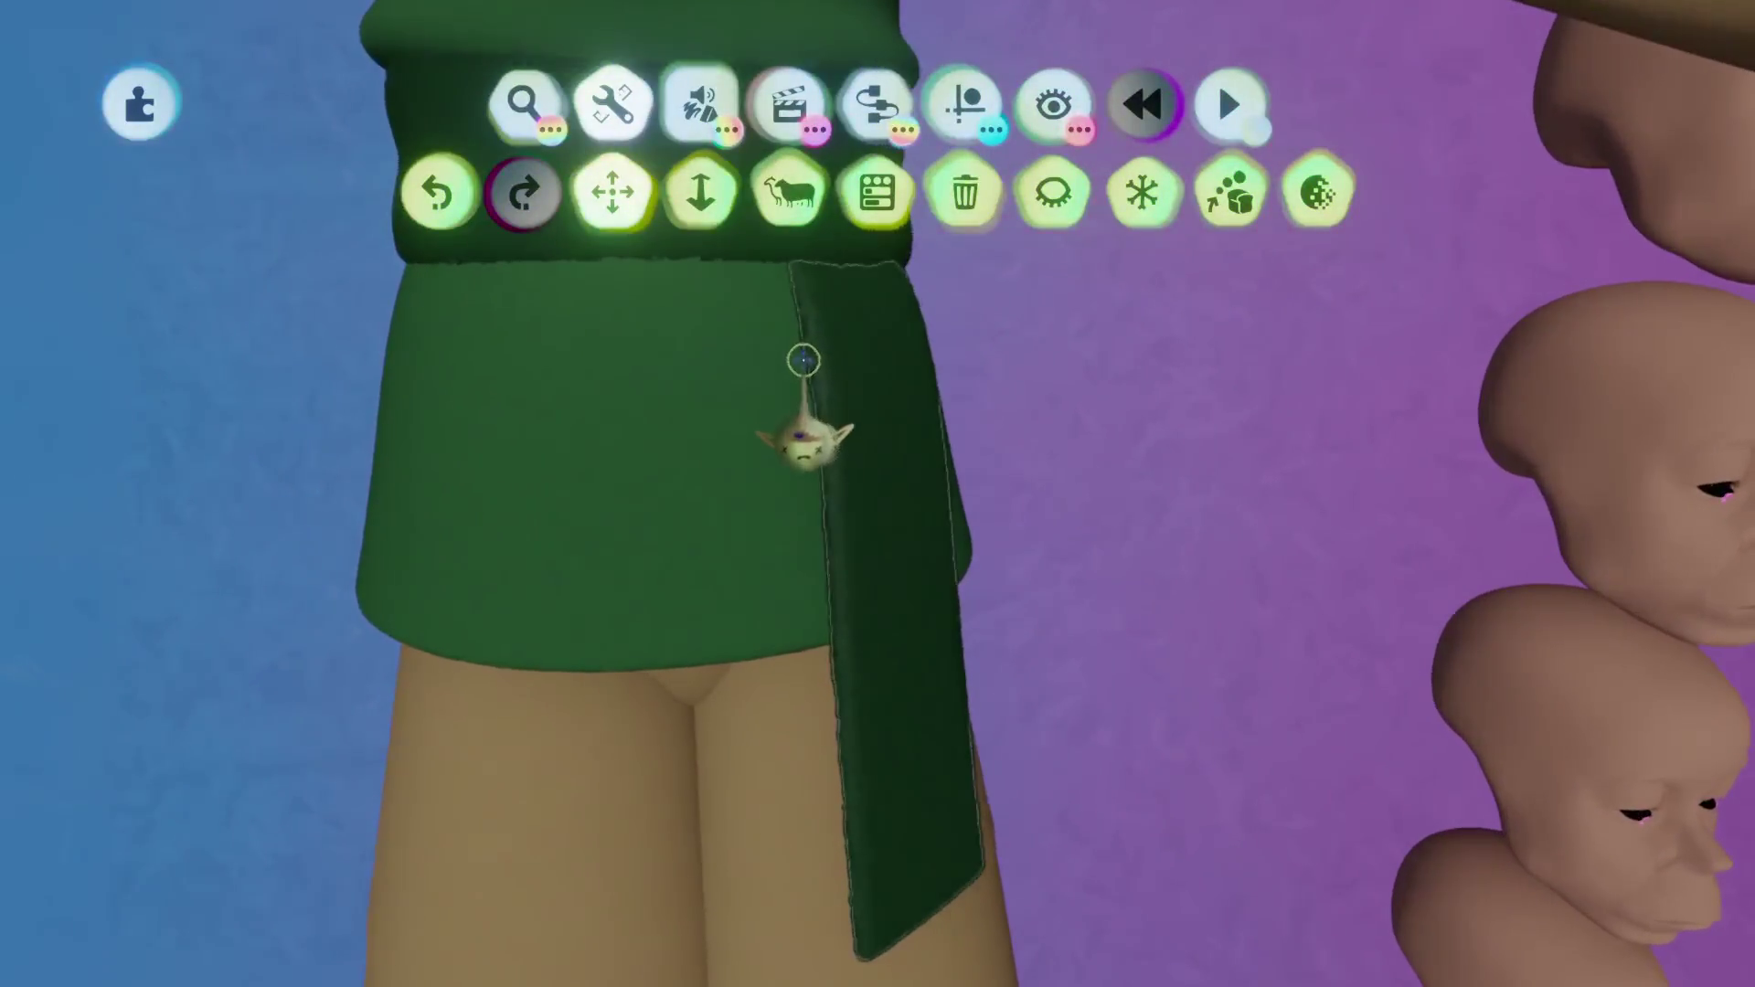
Review the sash's outer sculpture properties and close the Tweak menu.
{"action": "key", "text": "Tab"}
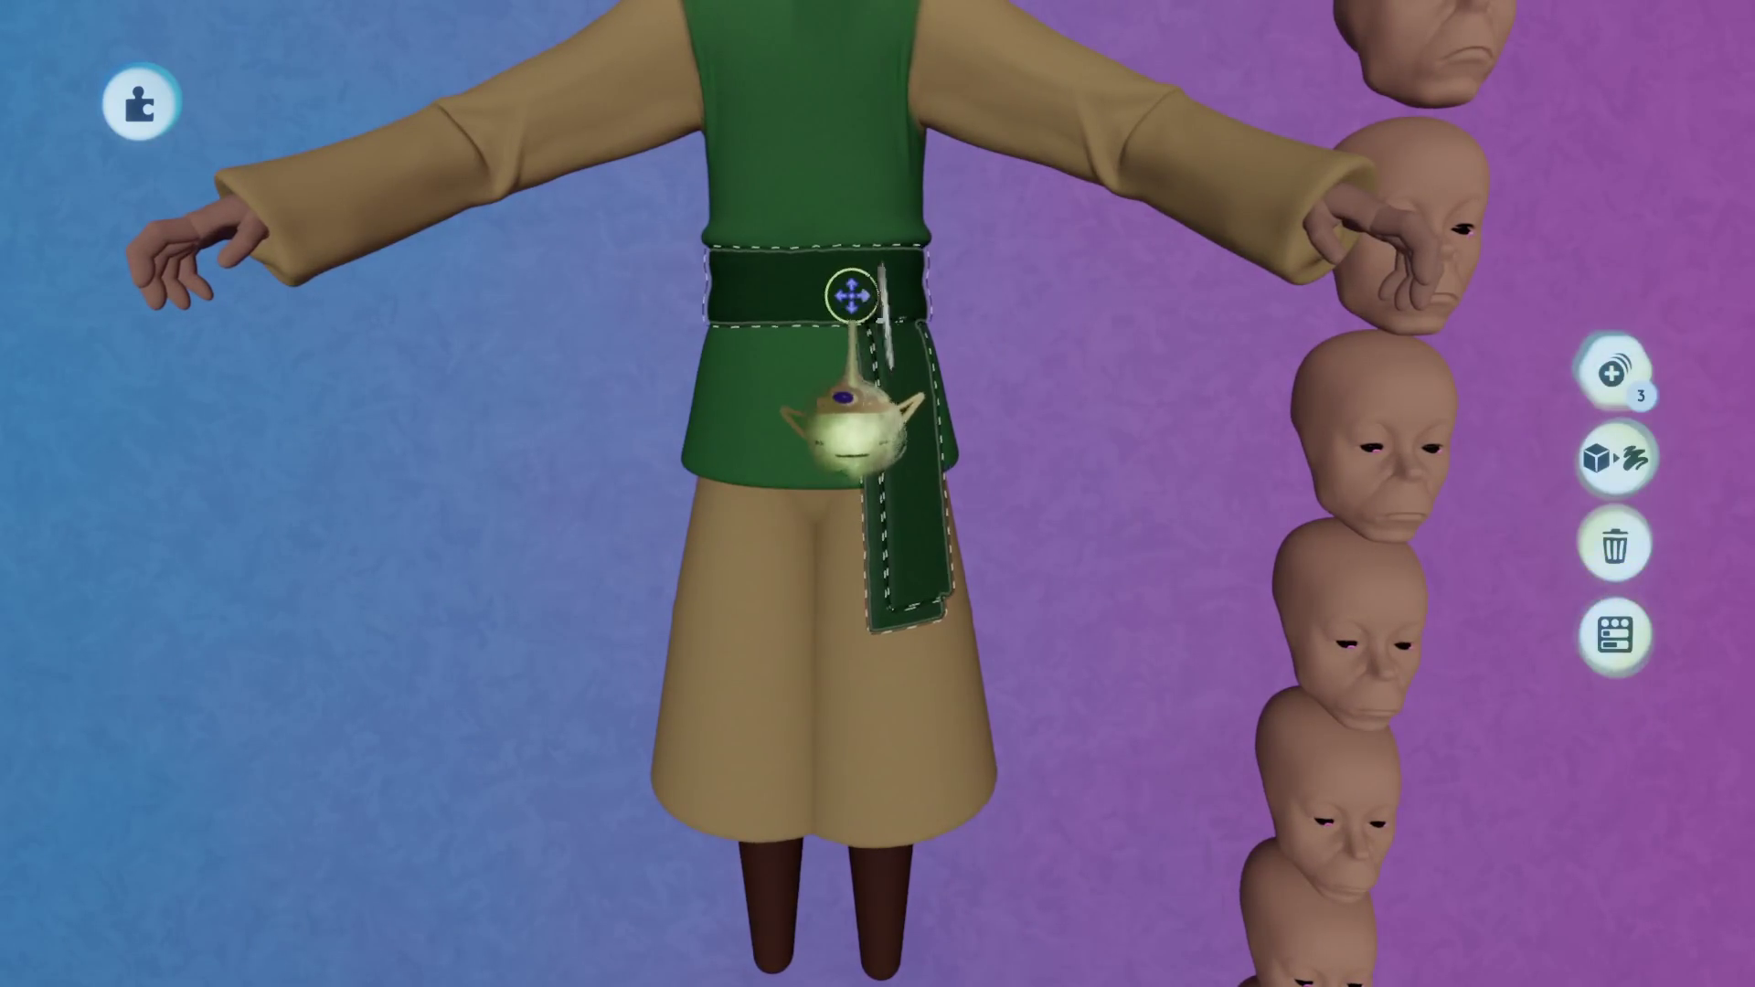
{"action": "left_click", "coordinate": [937, 423]}
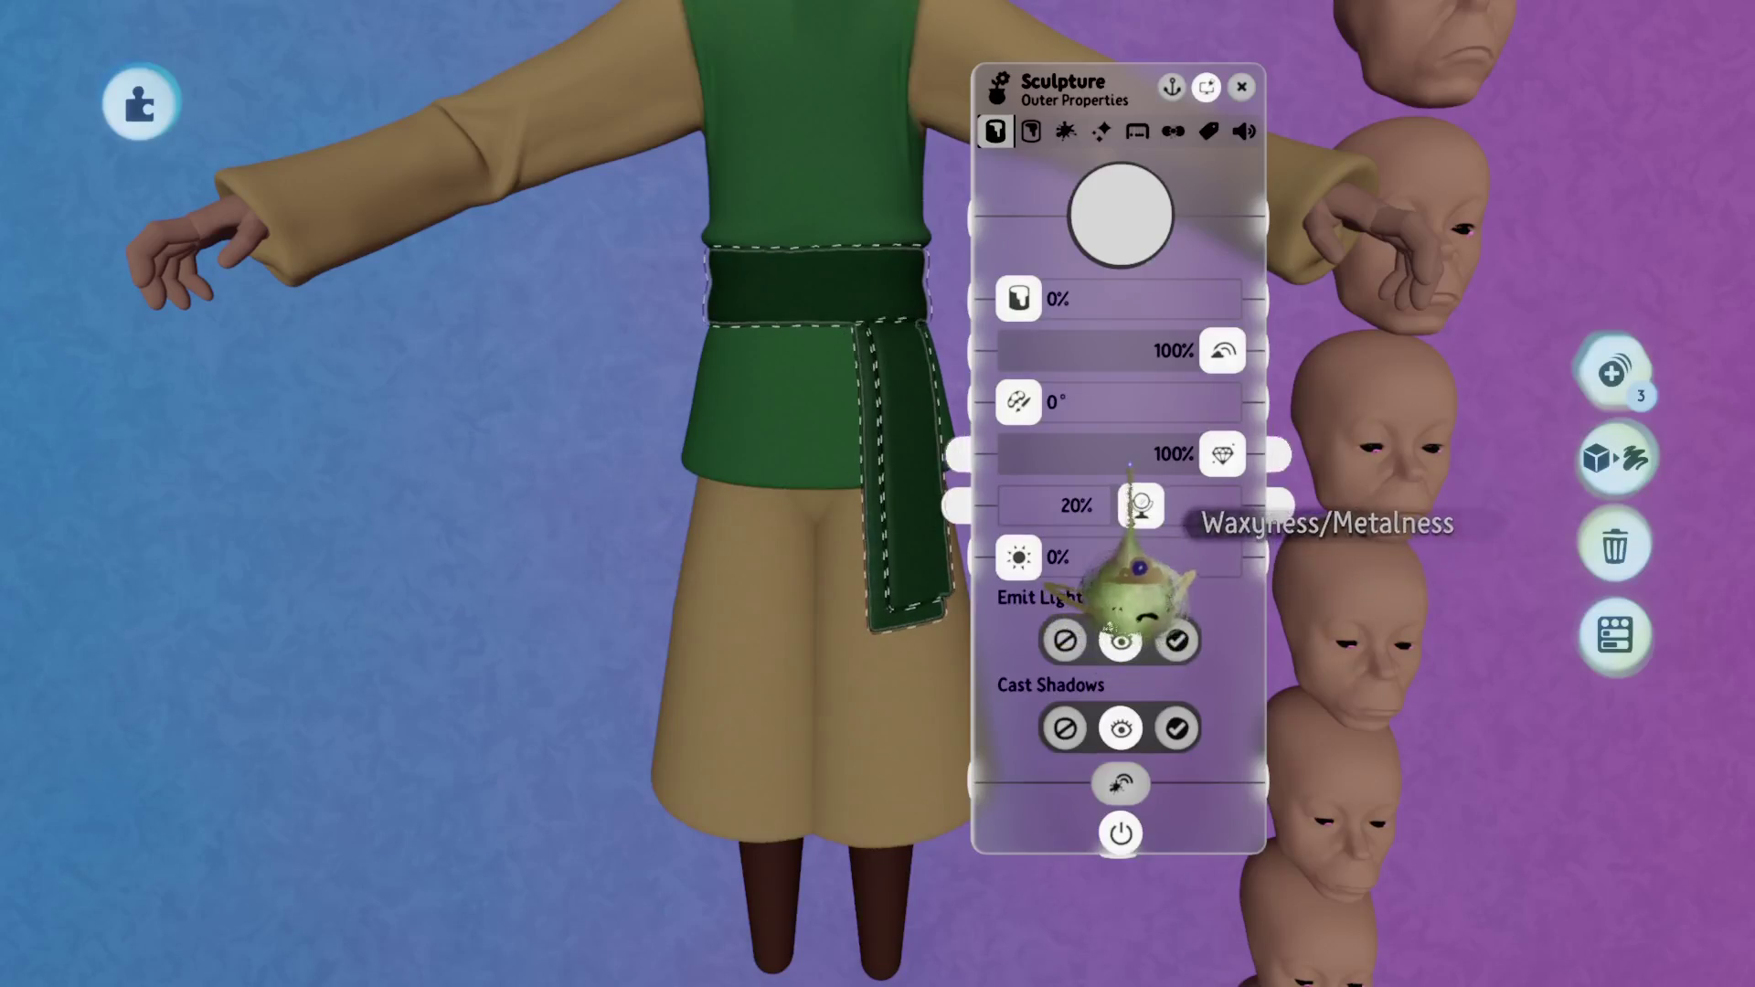
{"action": "key", "text": "Escape"}
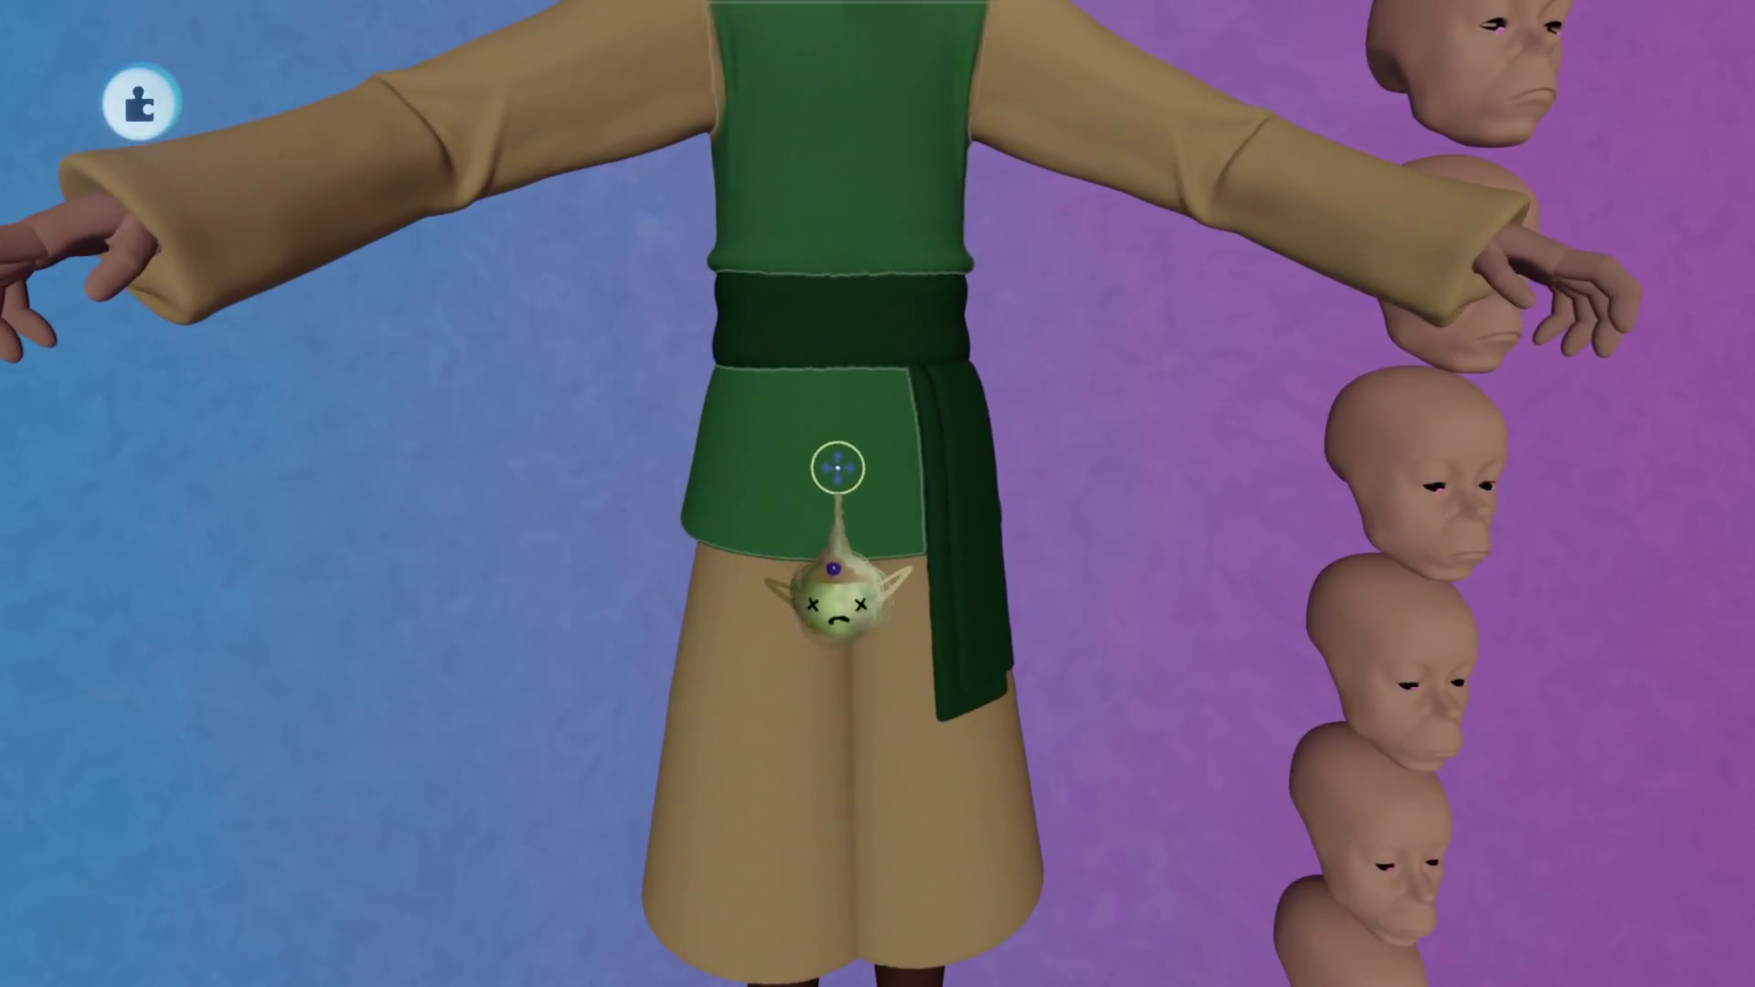
Enter sculpt mode on the vest and set up the stamp shape and guide options.
{"action": "key", "text": "s"}
{"action": "left_click", "coordinate": [445, 198]}
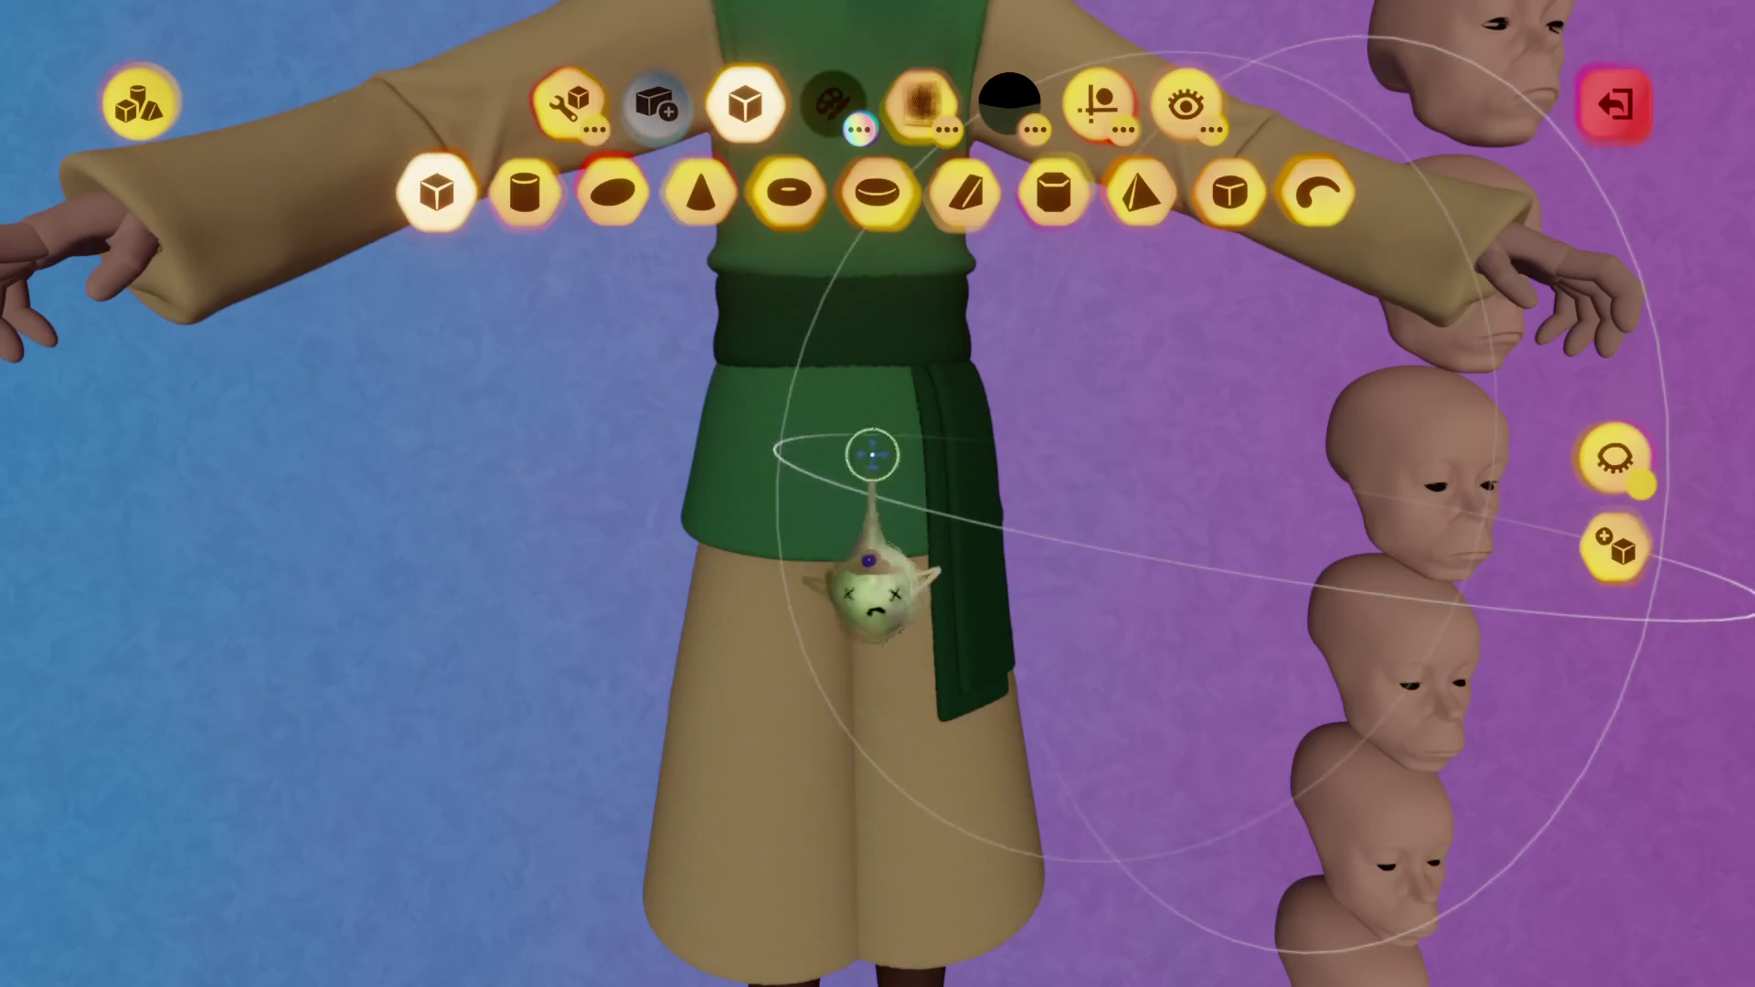
{"action": "left_click", "coordinate": [567, 102]}
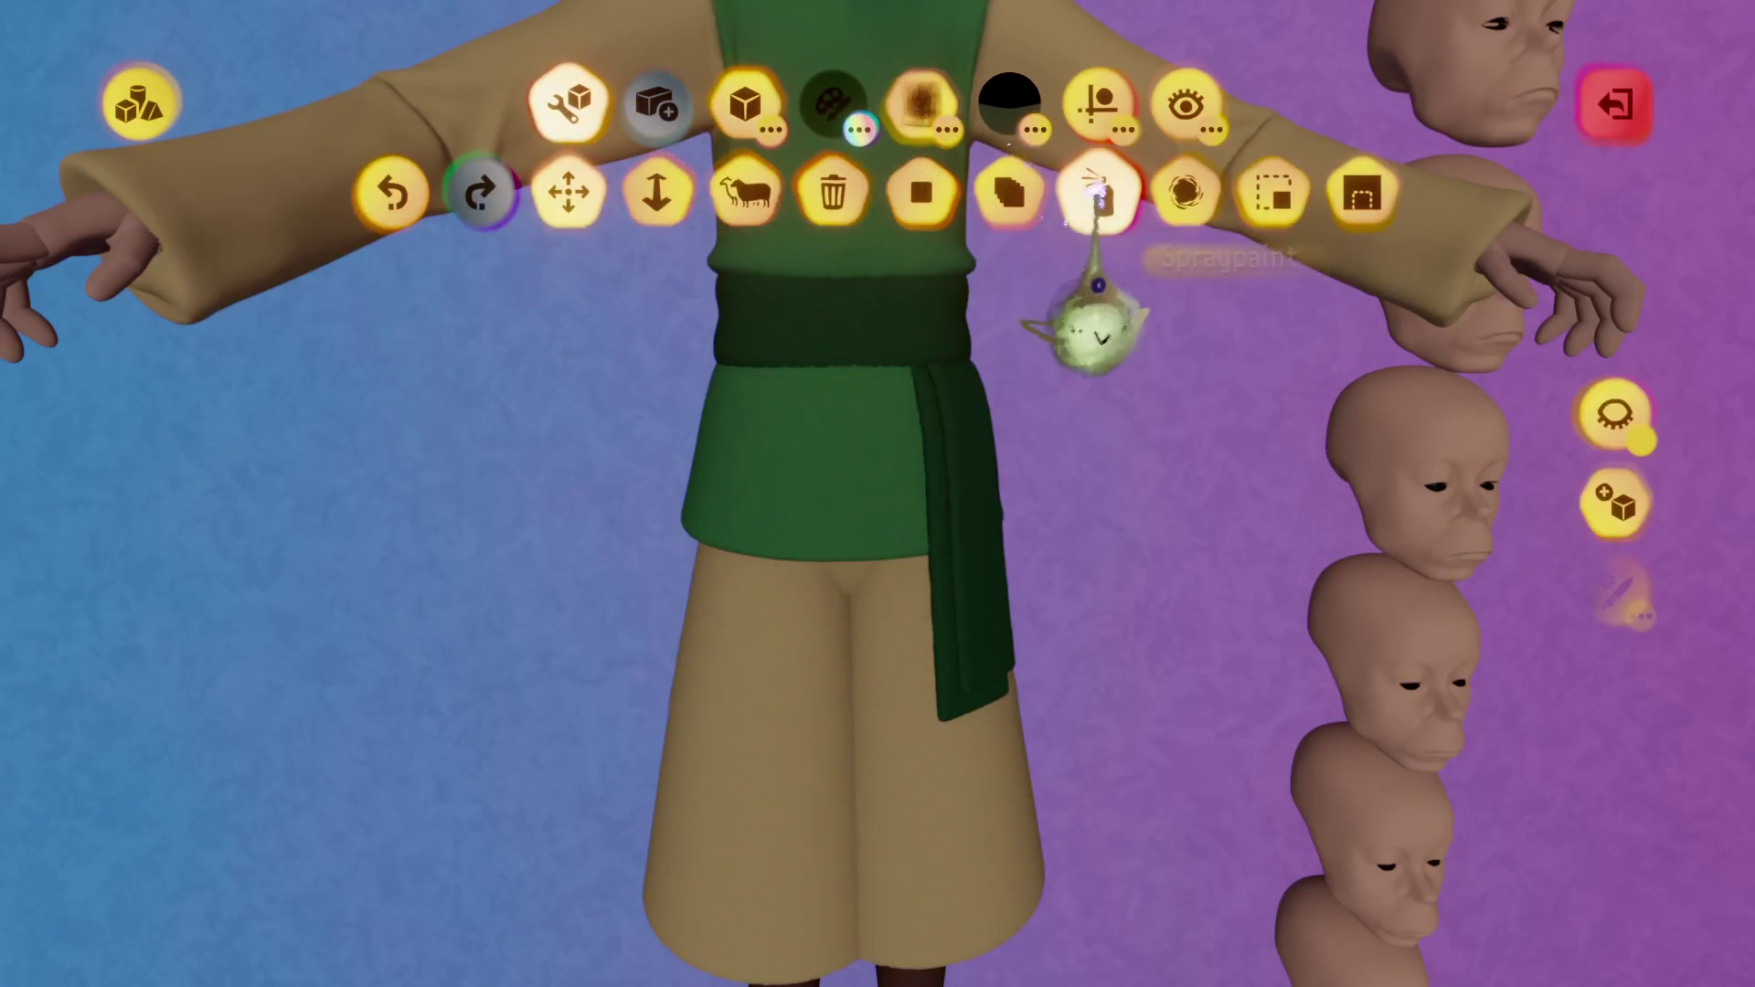
{"action": "left_click", "coordinate": [1098, 102]}
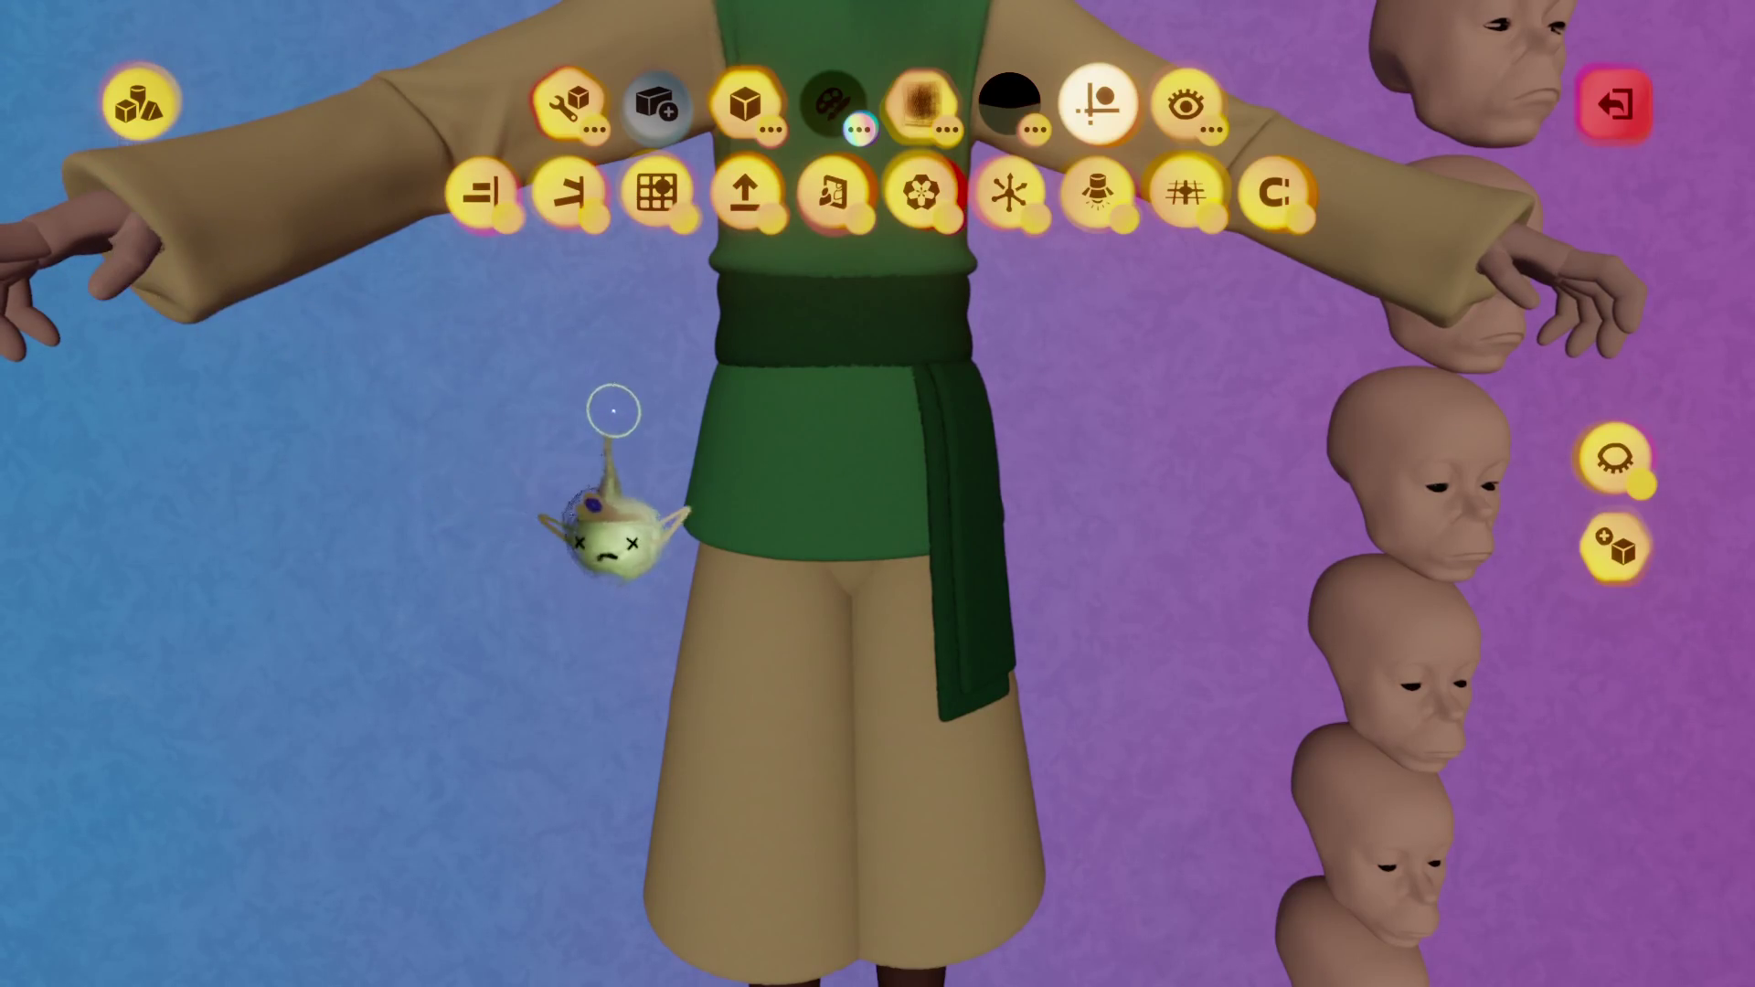
{"action": "mouse_move", "coordinate": [619, 439]}
{"action": "middle_mouse_down"}
{"action": "mouse_move", "coordinate": [855, 463]}
{"action": "mouse_move", "coordinate": [871, 437]}
{"action": "middle_mouse_up"}
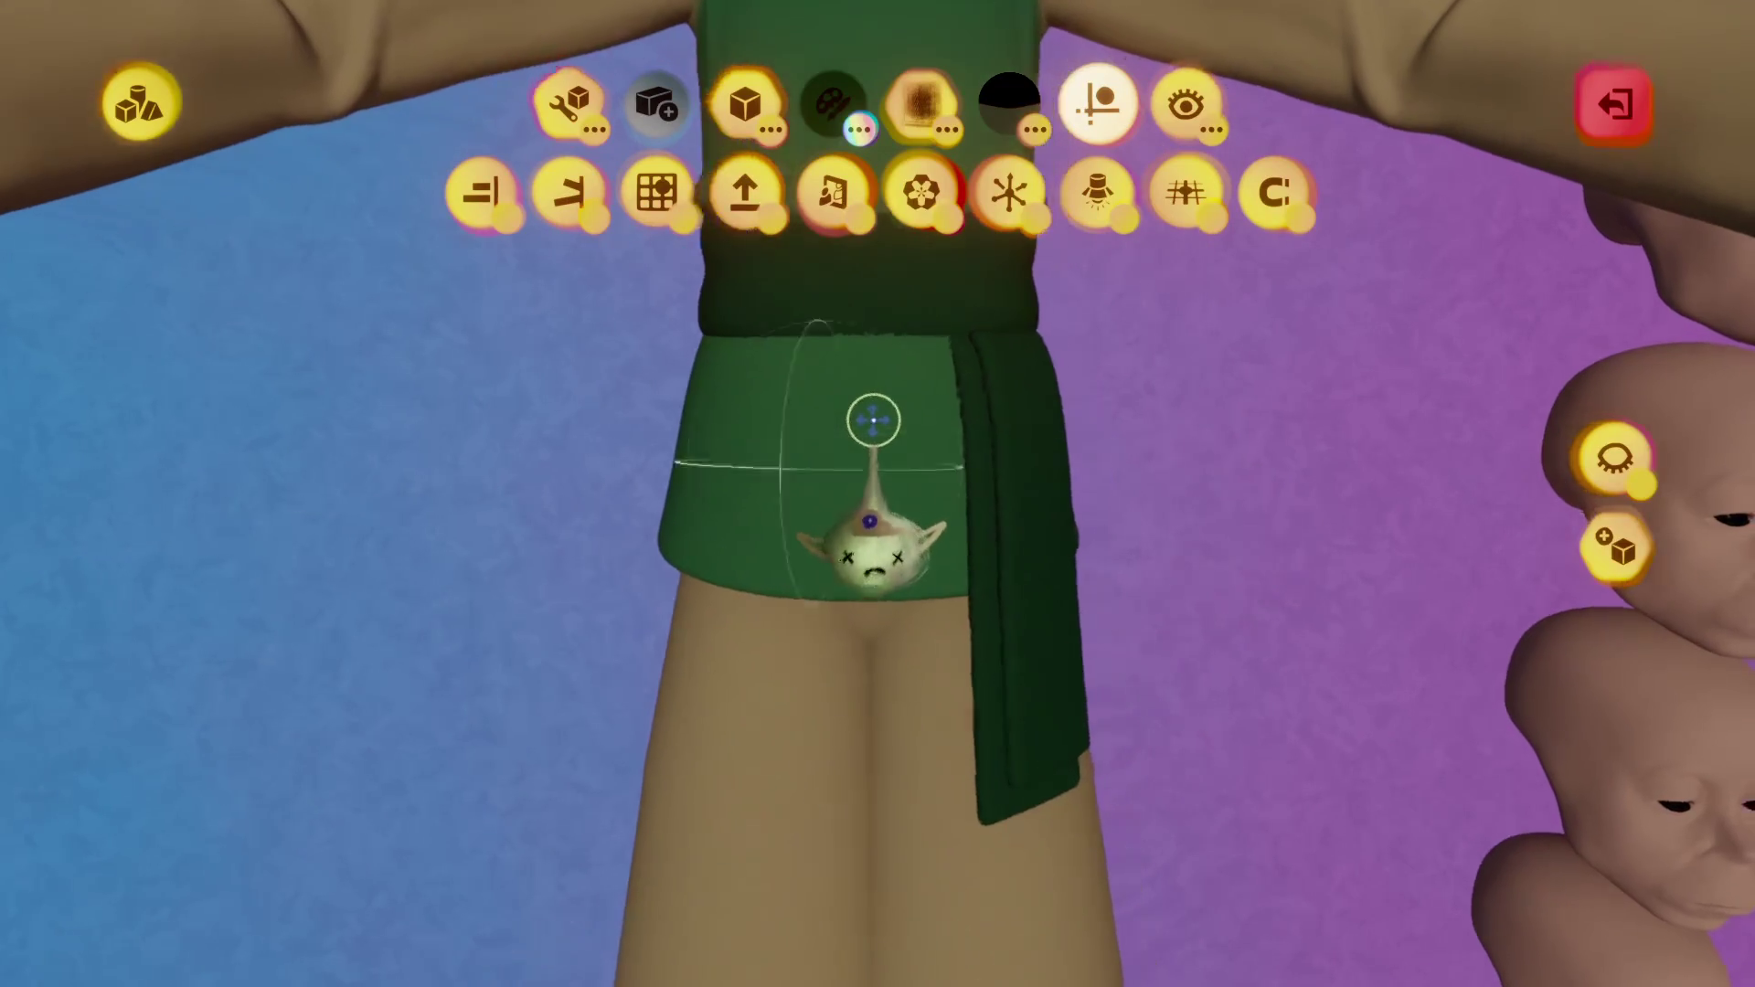
{"action": "key", "text": "Escape"}
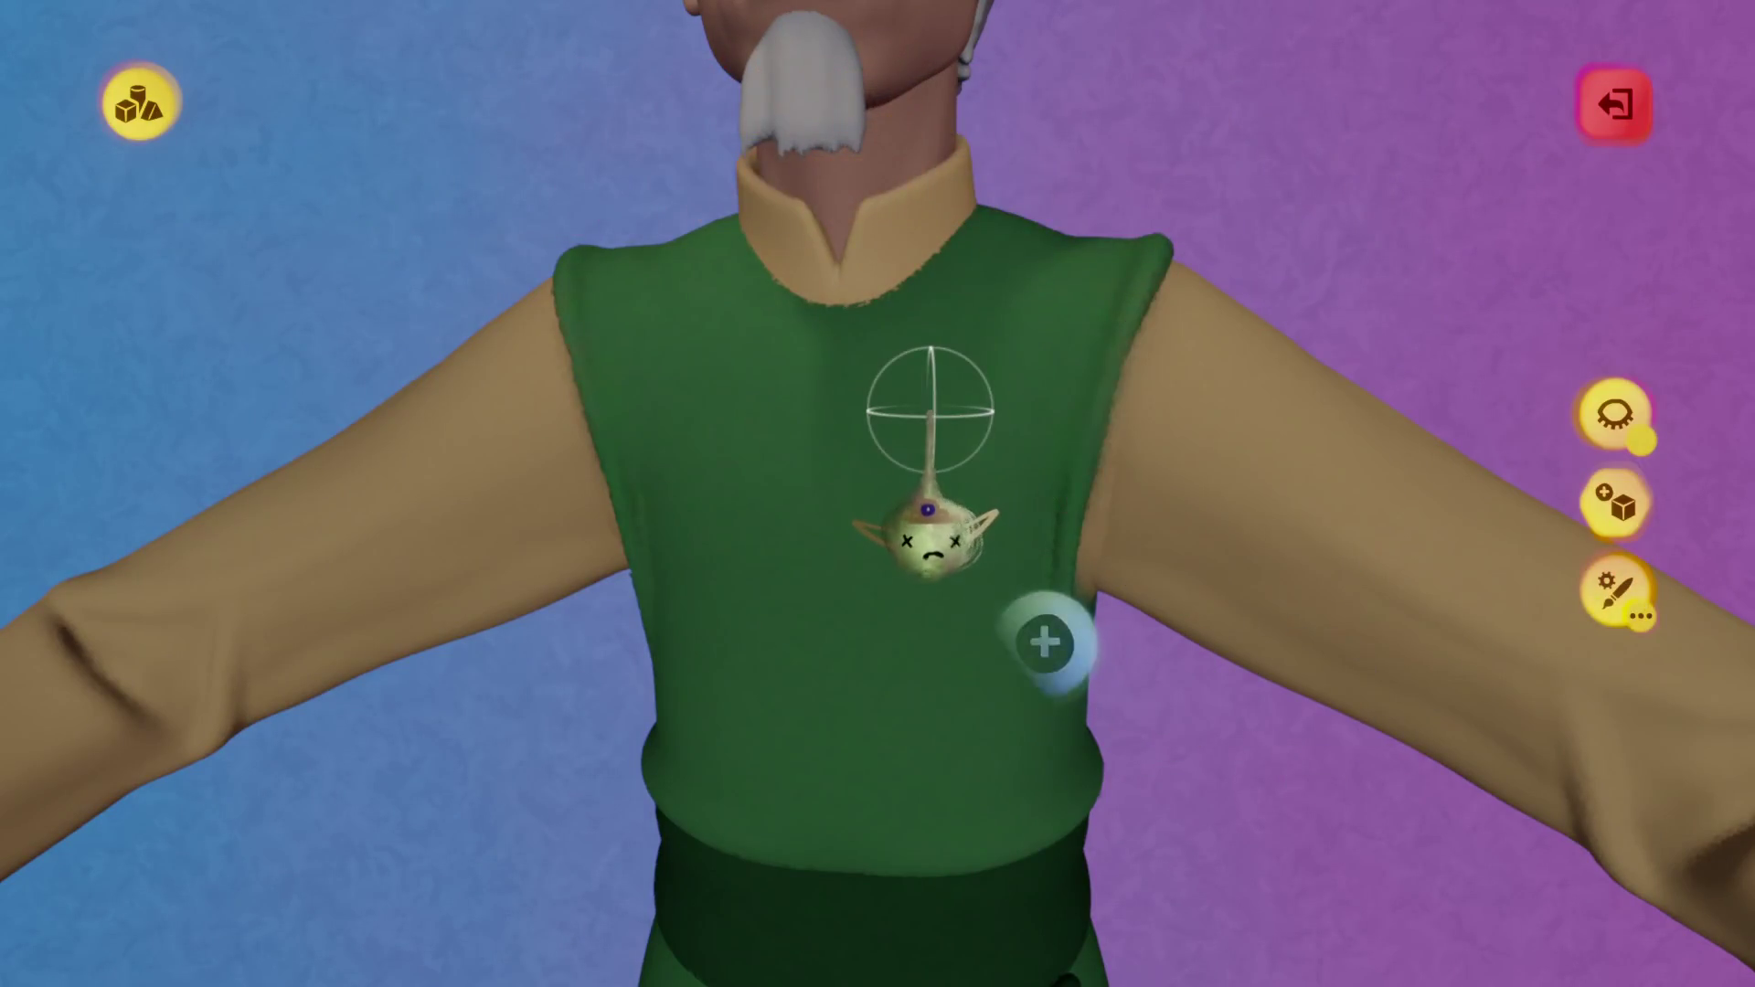
{"action": "scroll", "coordinate": [930, 421], "scroll_direction": "up", "scroll_amount": 5}
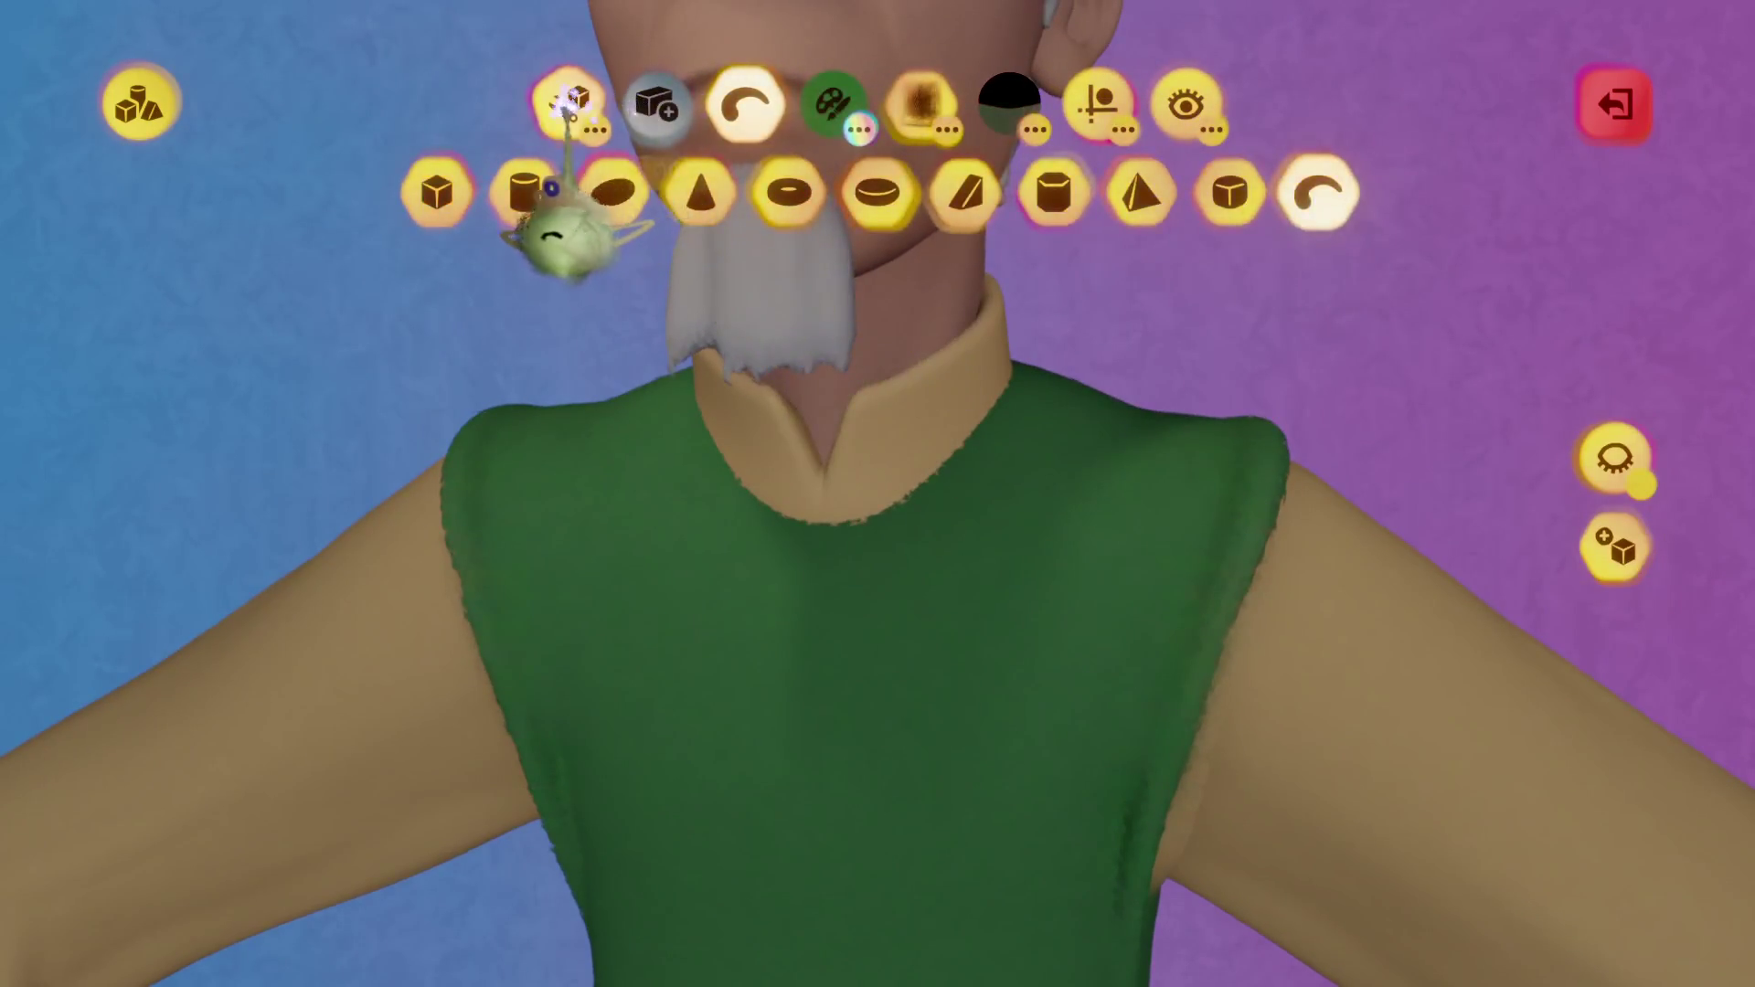
Draw a curved tube along the vest's collar and stamp it in place as trim.
{"action": "left_click", "coordinate": [786, 128]}
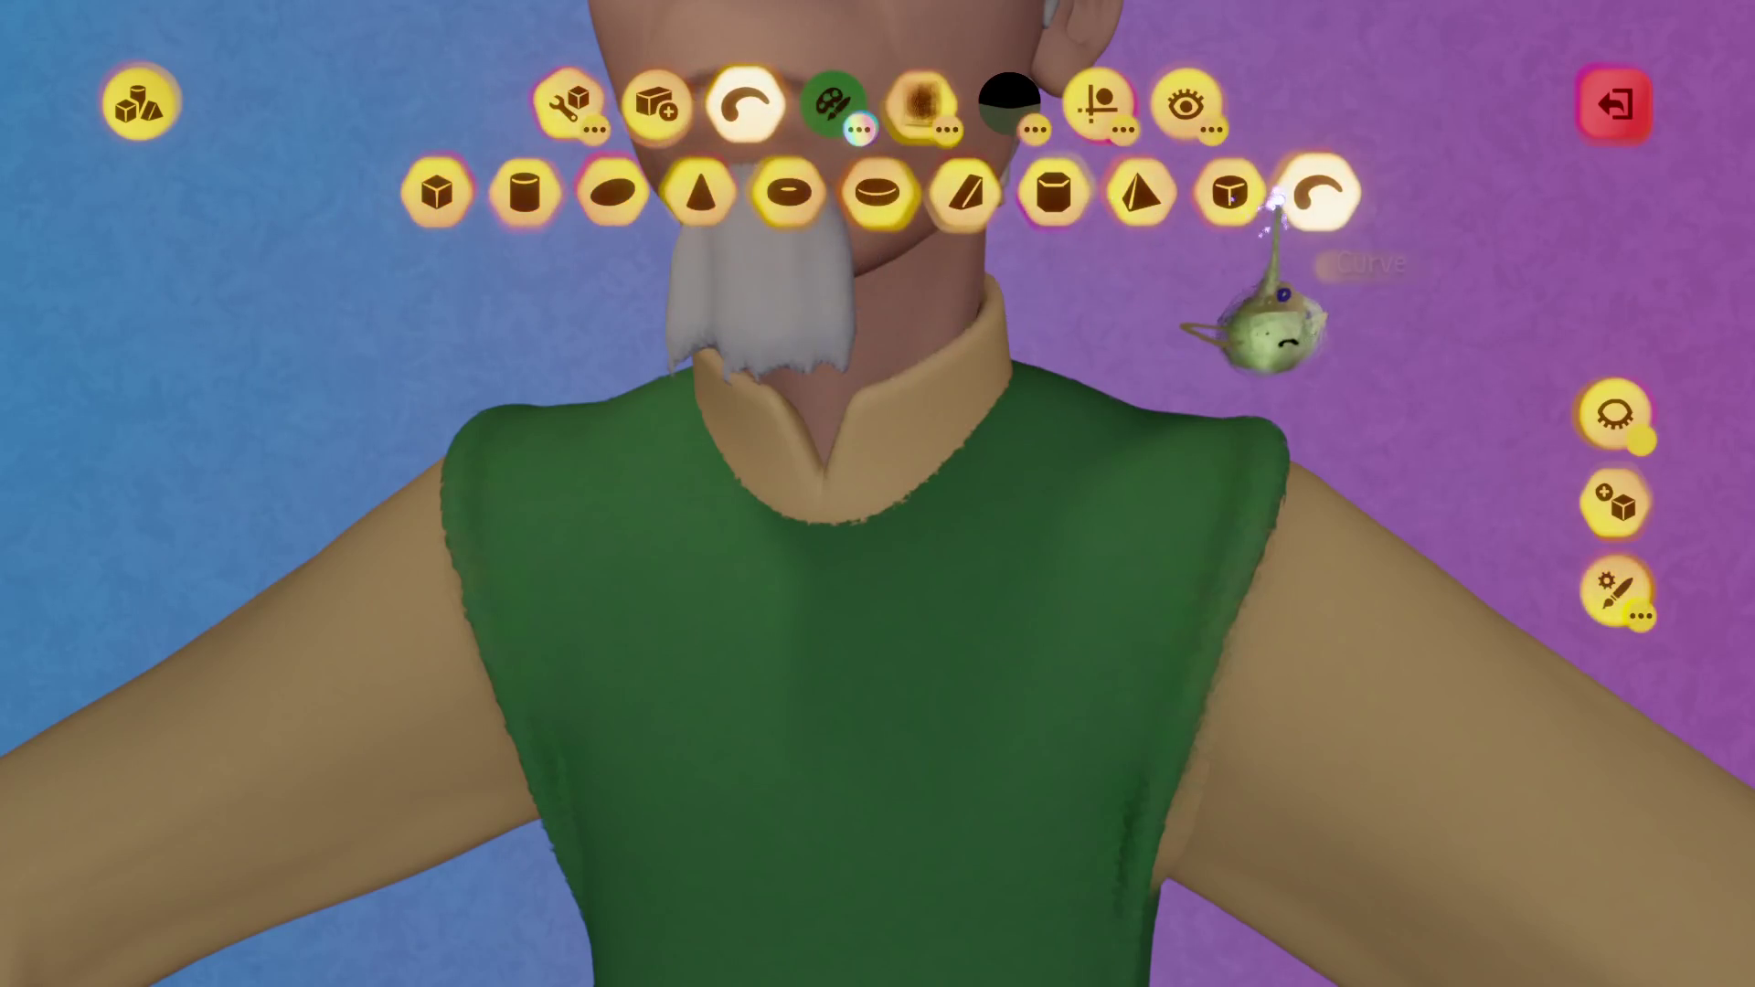
{"action": "middle_click_drag", "start_coordinate": [901, 419], "coordinate": [913, 420]}
{"action": "left_click_drag", "start_coordinate": [905, 420], "coordinate": [919, 438]}
{"action": "mouse_move", "coordinate": [920, 437]}
{"action": "middle_mouse_down"}
{"action": "mouse_move", "coordinate": [905, 423]}
{"action": "mouse_move", "coordinate": [1003, 356]}
{"action": "mouse_move", "coordinate": [720, 357]}
{"action": "mouse_move", "coordinate": [796, 326]}
{"action": "mouse_move", "coordinate": [900, 105]}
{"action": "middle_mouse_up"}
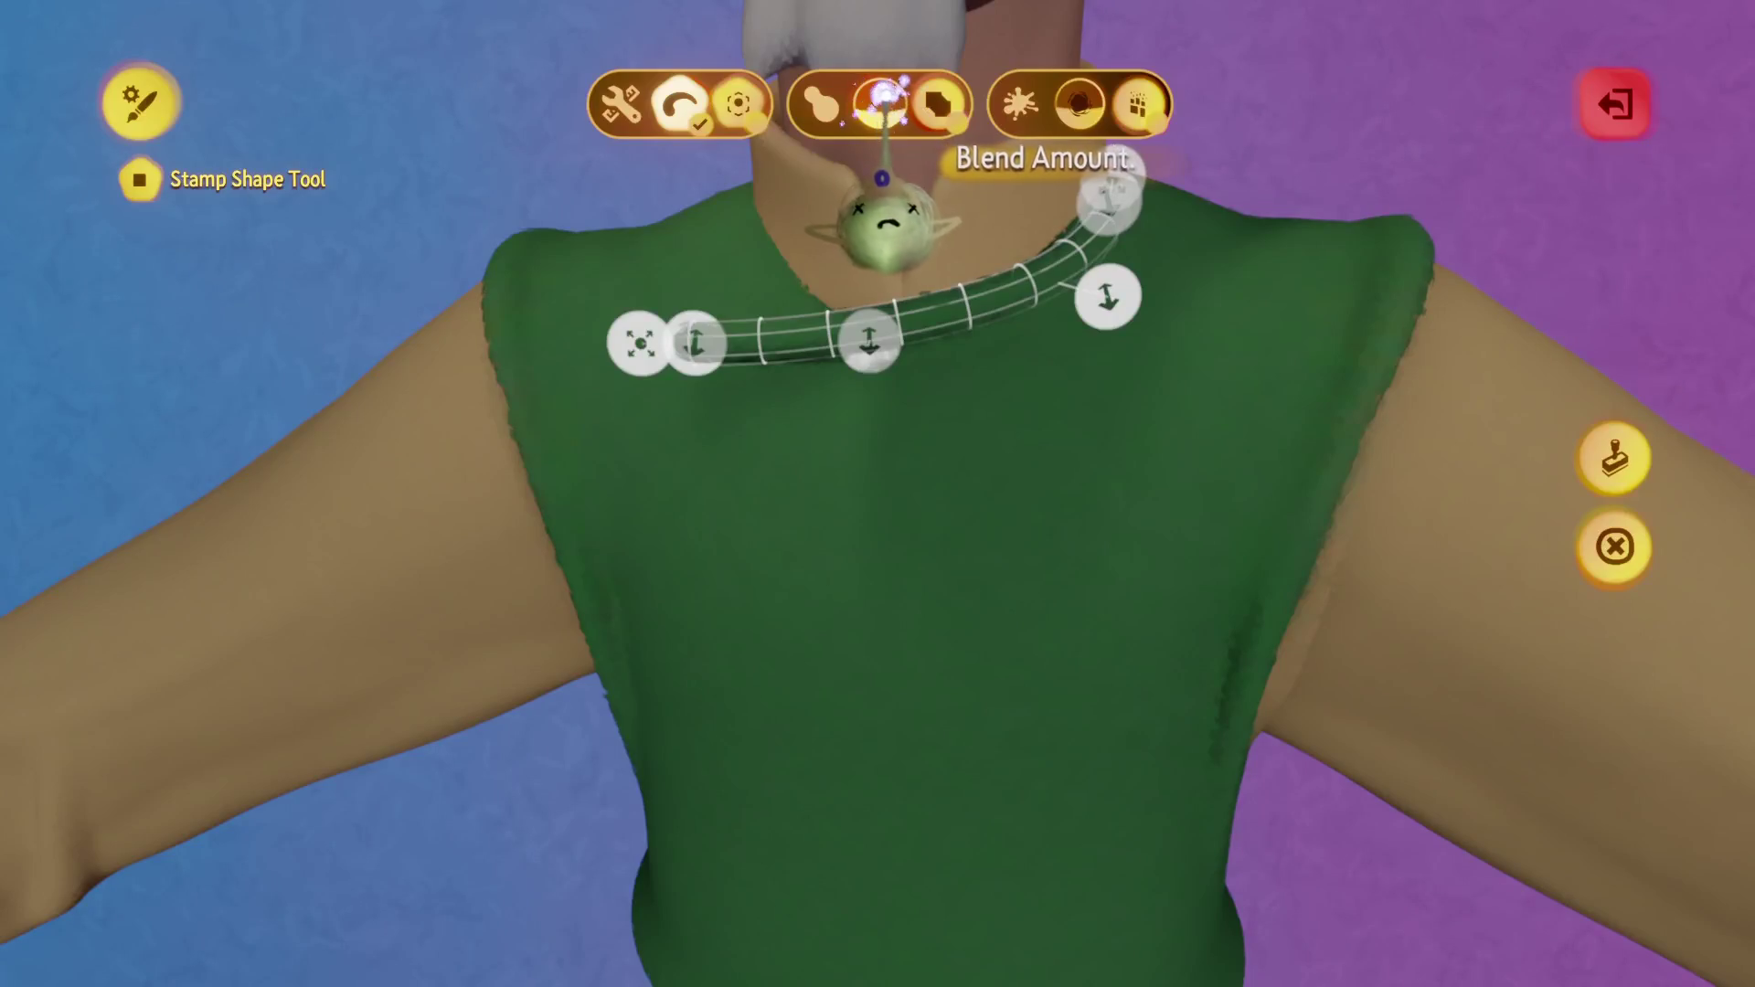
{"action": "middle_click_drag", "start_coordinate": [860, 302], "coordinate": [827, 297]}
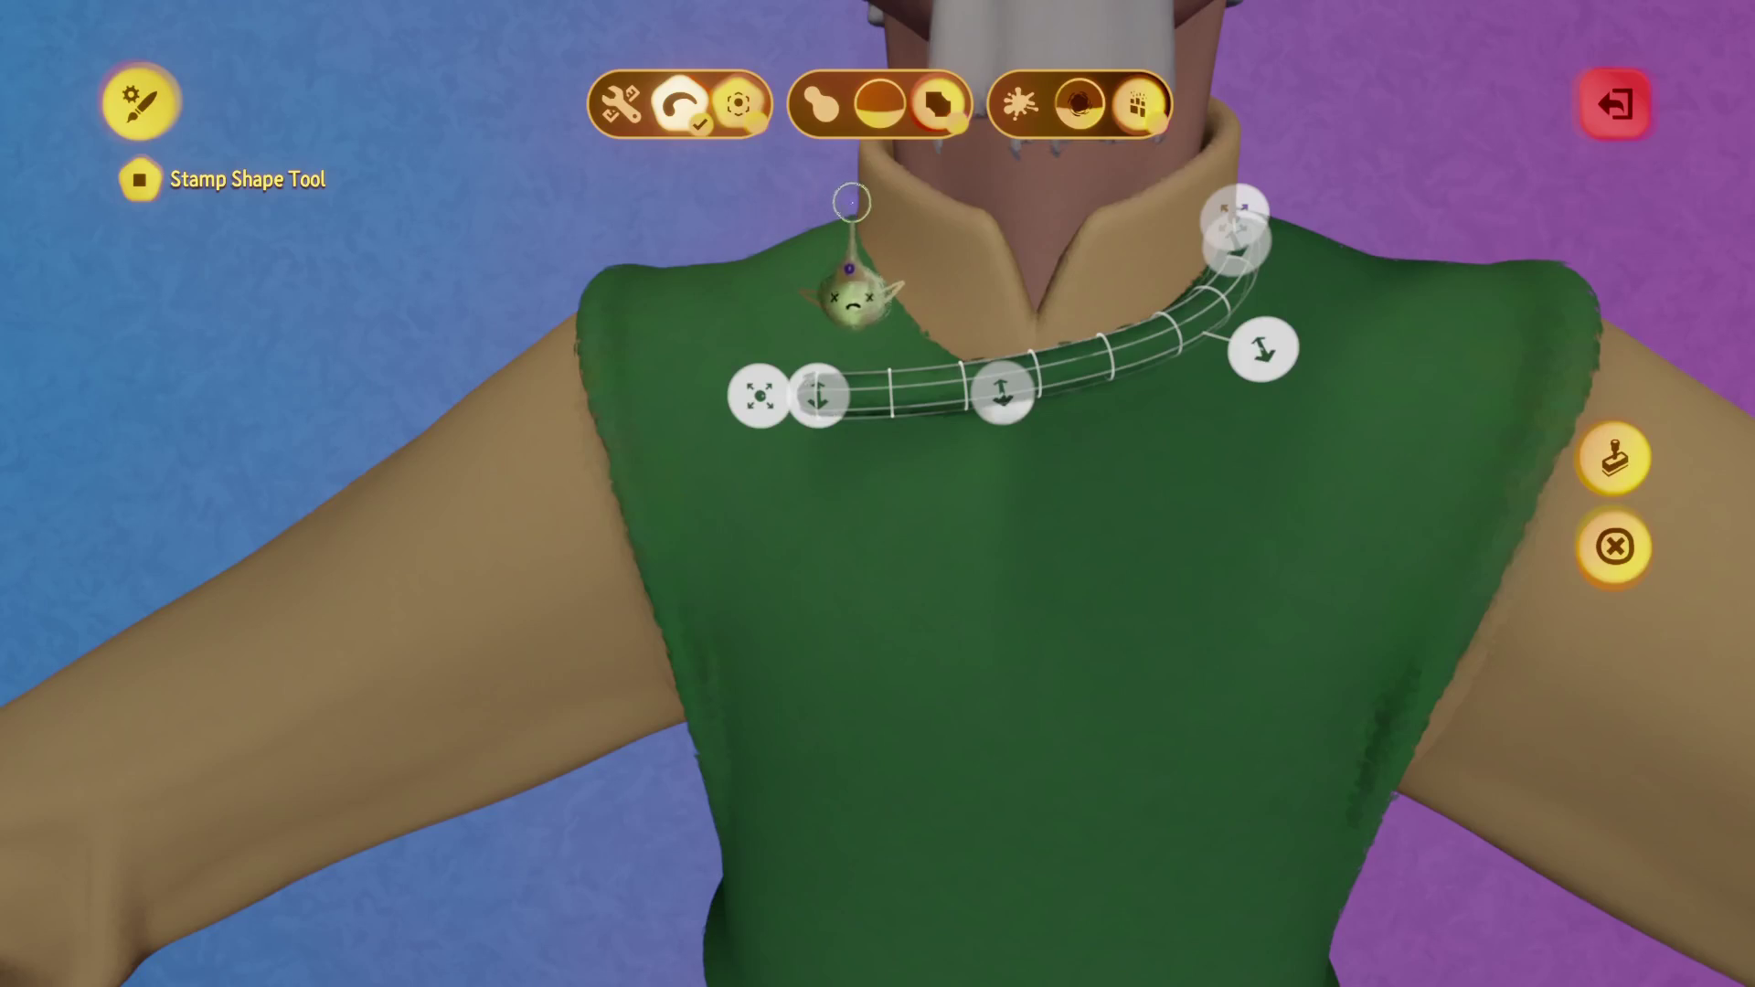
{"action": "mouse_move", "coordinate": [818, 395]}
{"action": "middle_mouse_down"}
{"action": "mouse_move", "coordinate": [807, 380]}
{"action": "mouse_move", "coordinate": [892, 360]}
{"action": "mouse_move", "coordinate": [1116, 470]}
{"action": "middle_mouse_up"}
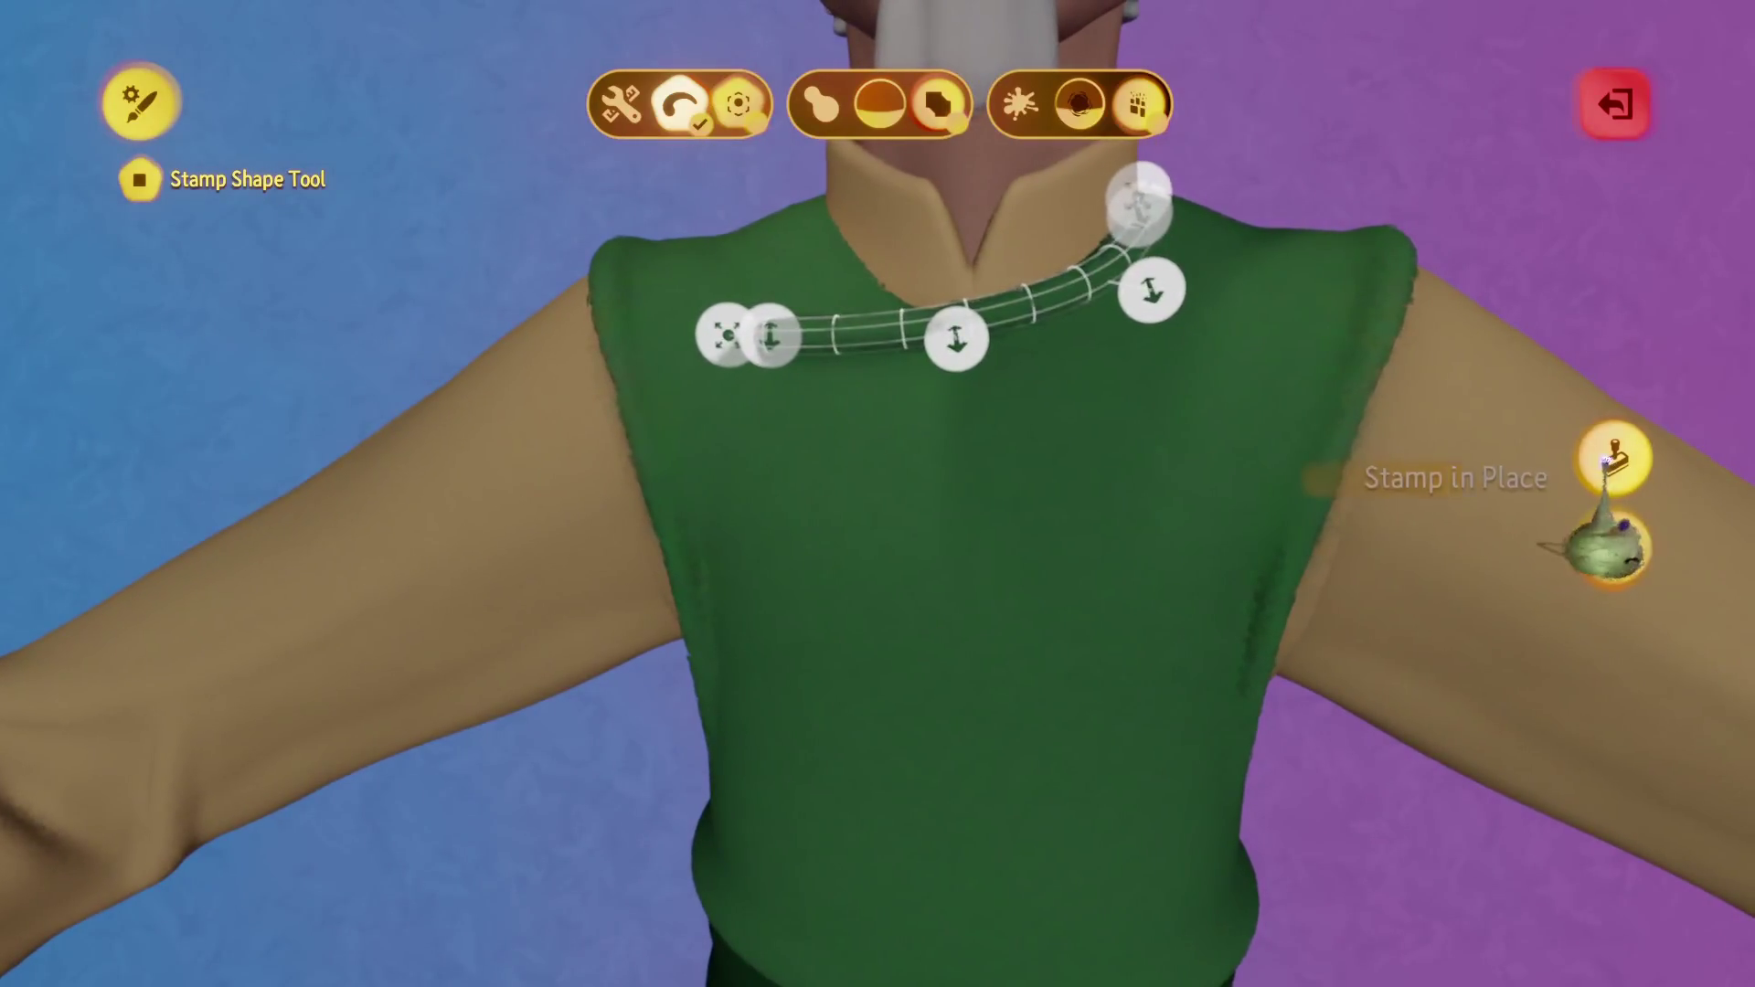
{"action": "left_click", "coordinate": [1606, 461]}
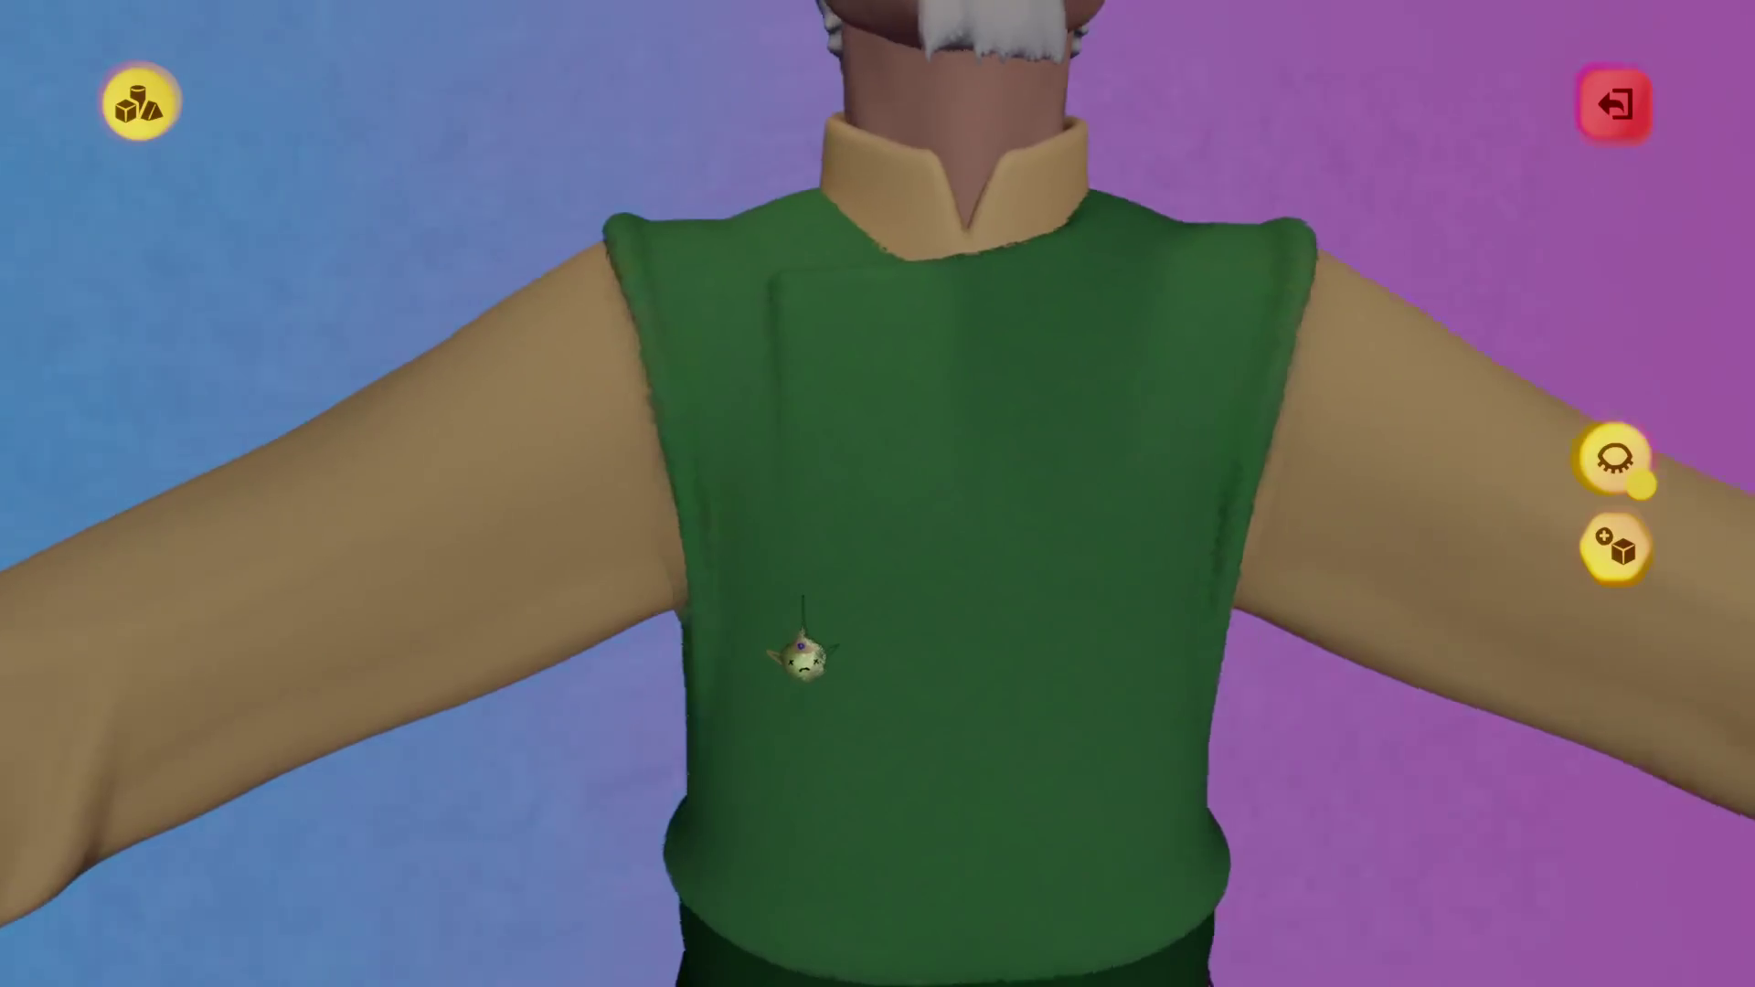
Undo the clone and stretch the seam shape down the vest front to the chest.
{"action": "key", "text": "ctrl+z"}
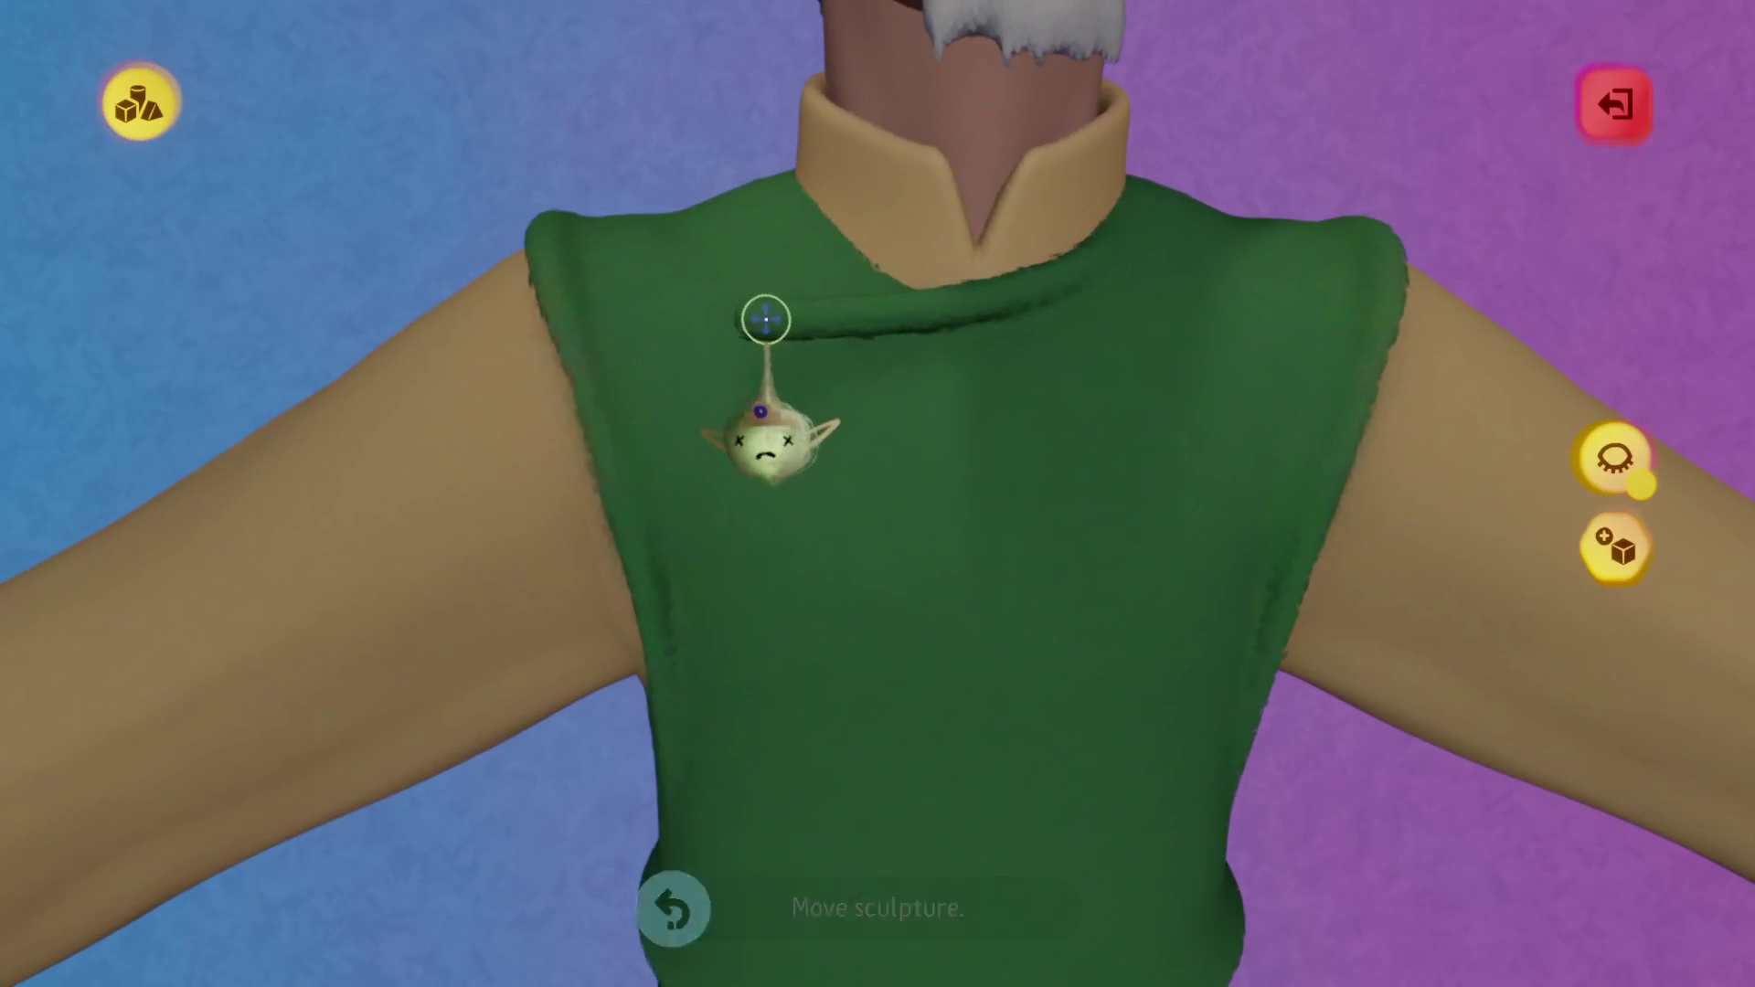
{"action": "mouse_move", "coordinate": [765, 498]}
{"action": "left_mouse_down"}
{"action": "mouse_move", "coordinate": [747, 629]}
{"action": "mouse_move", "coordinate": [785, 658]}
{"action": "left_mouse_up"}
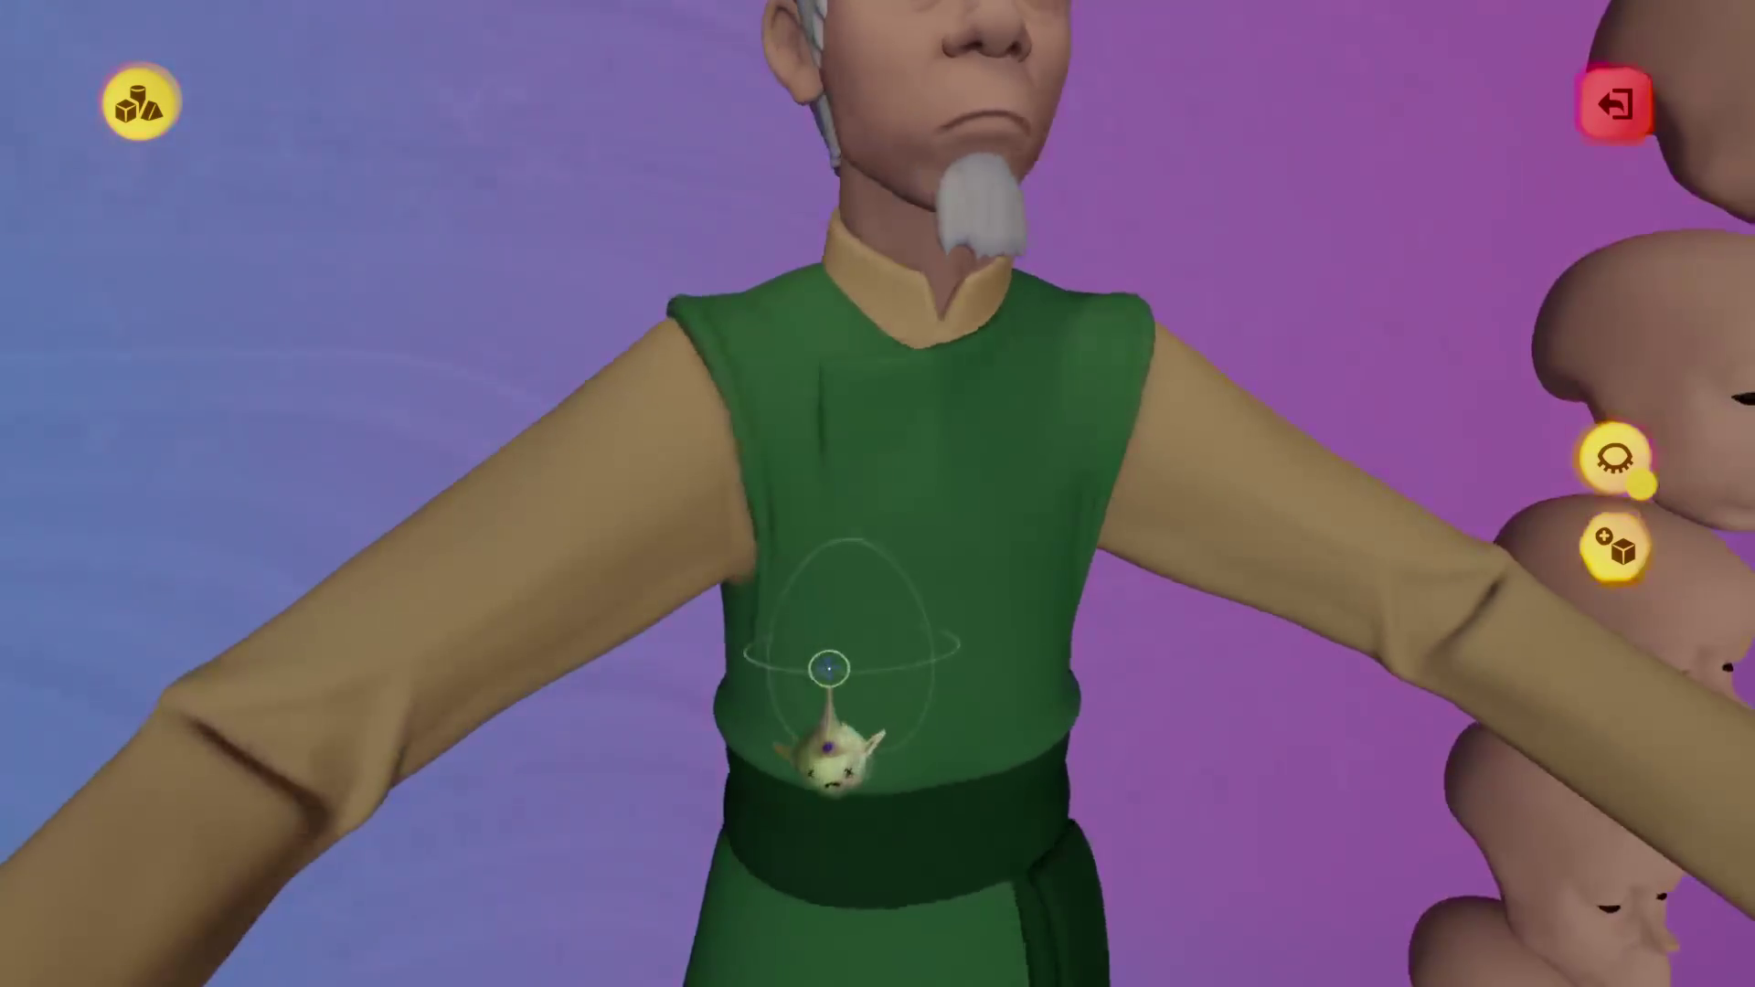
{"action": "key", "text": "Escape"}
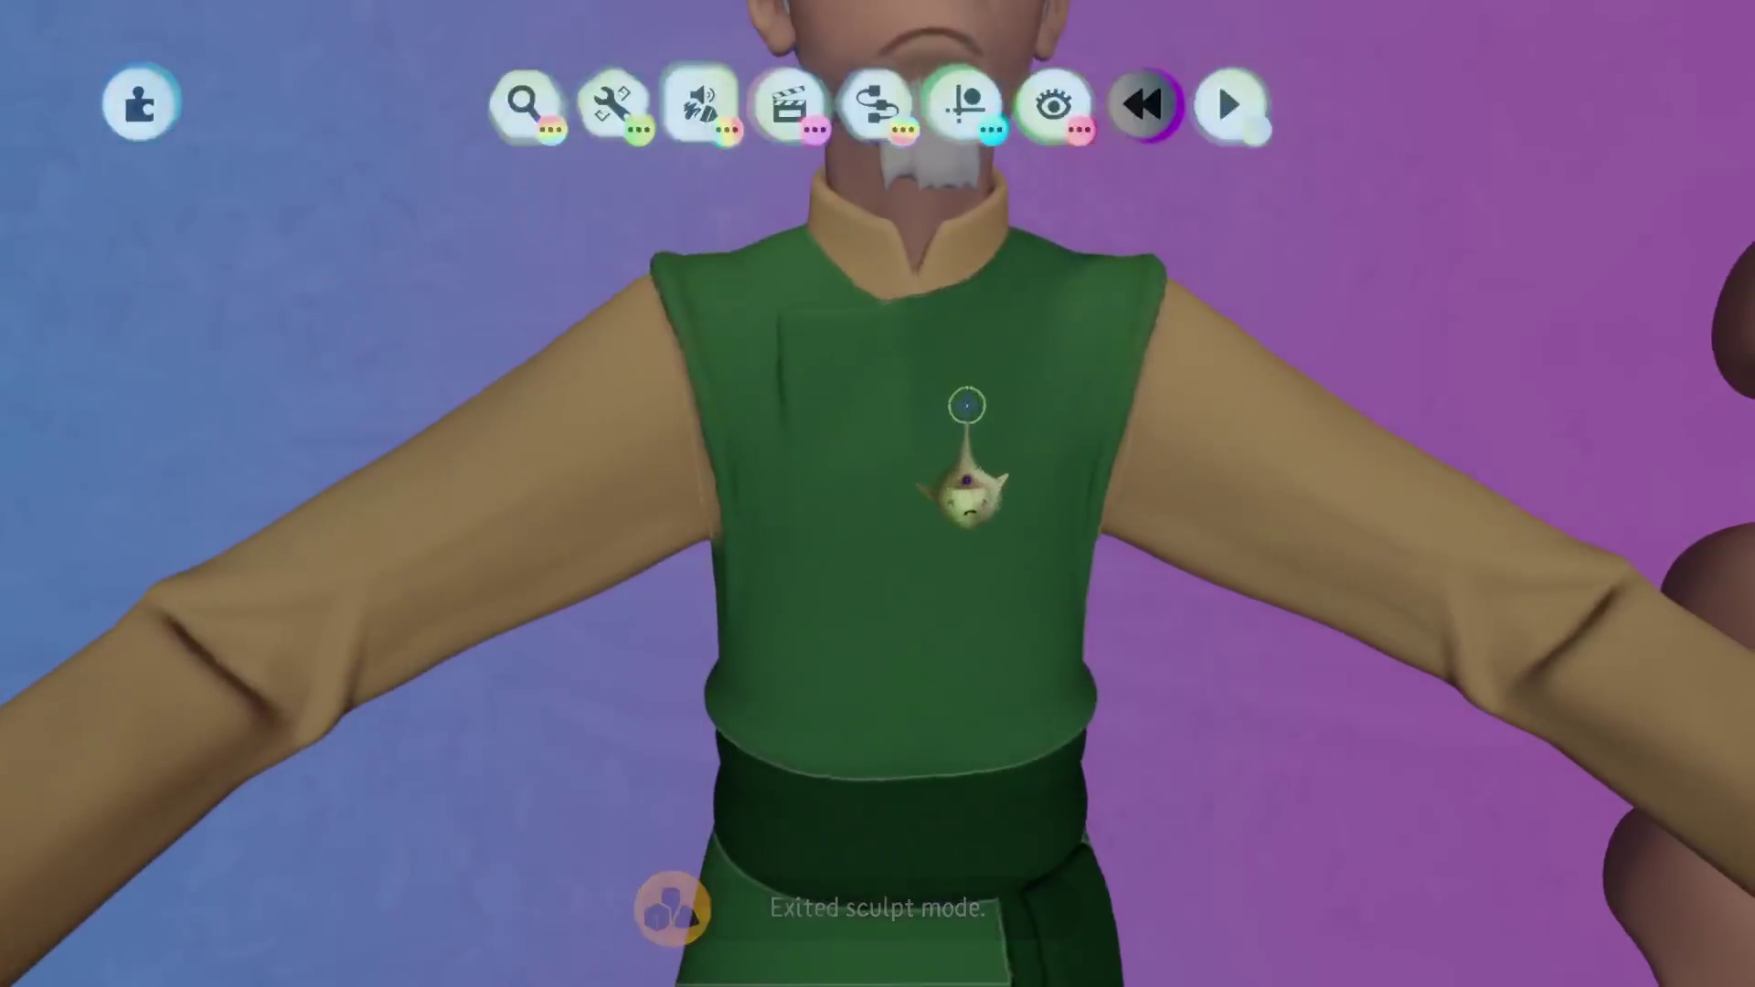
{"action": "left_click", "coordinate": [968, 405]}
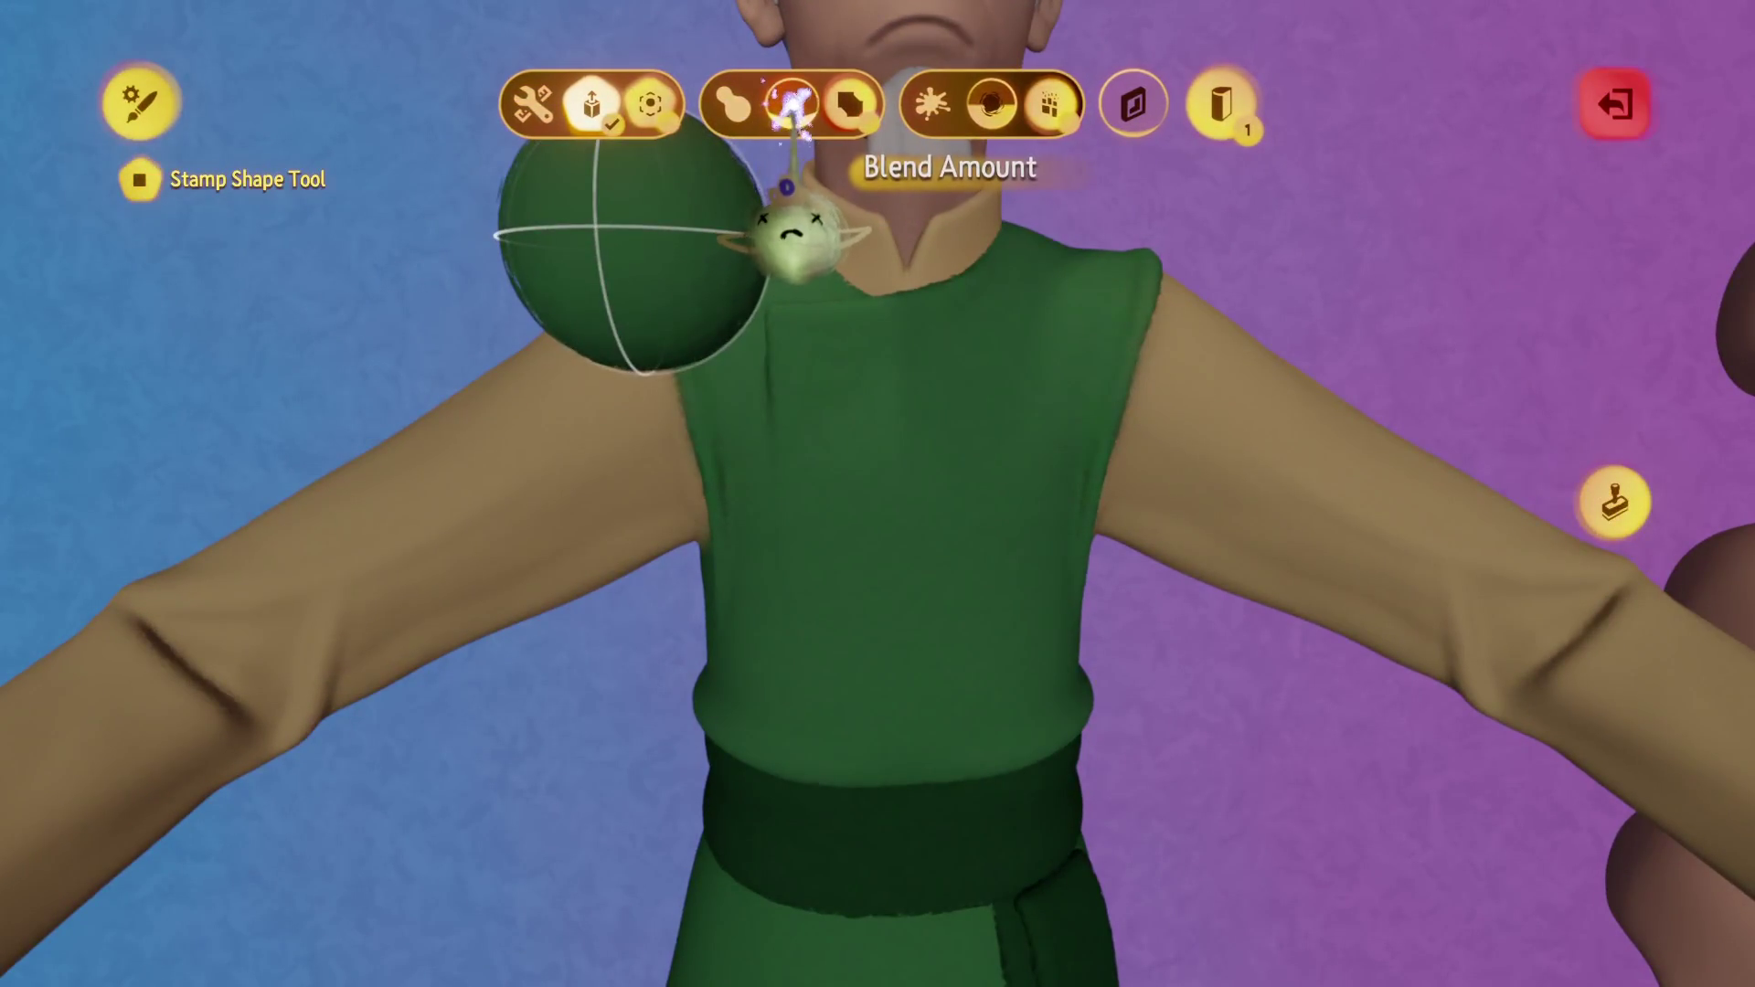
Finish the shoulder and chest stamps for the front flap and reselect the vest.
{"action": "key", "text": "Escape"}
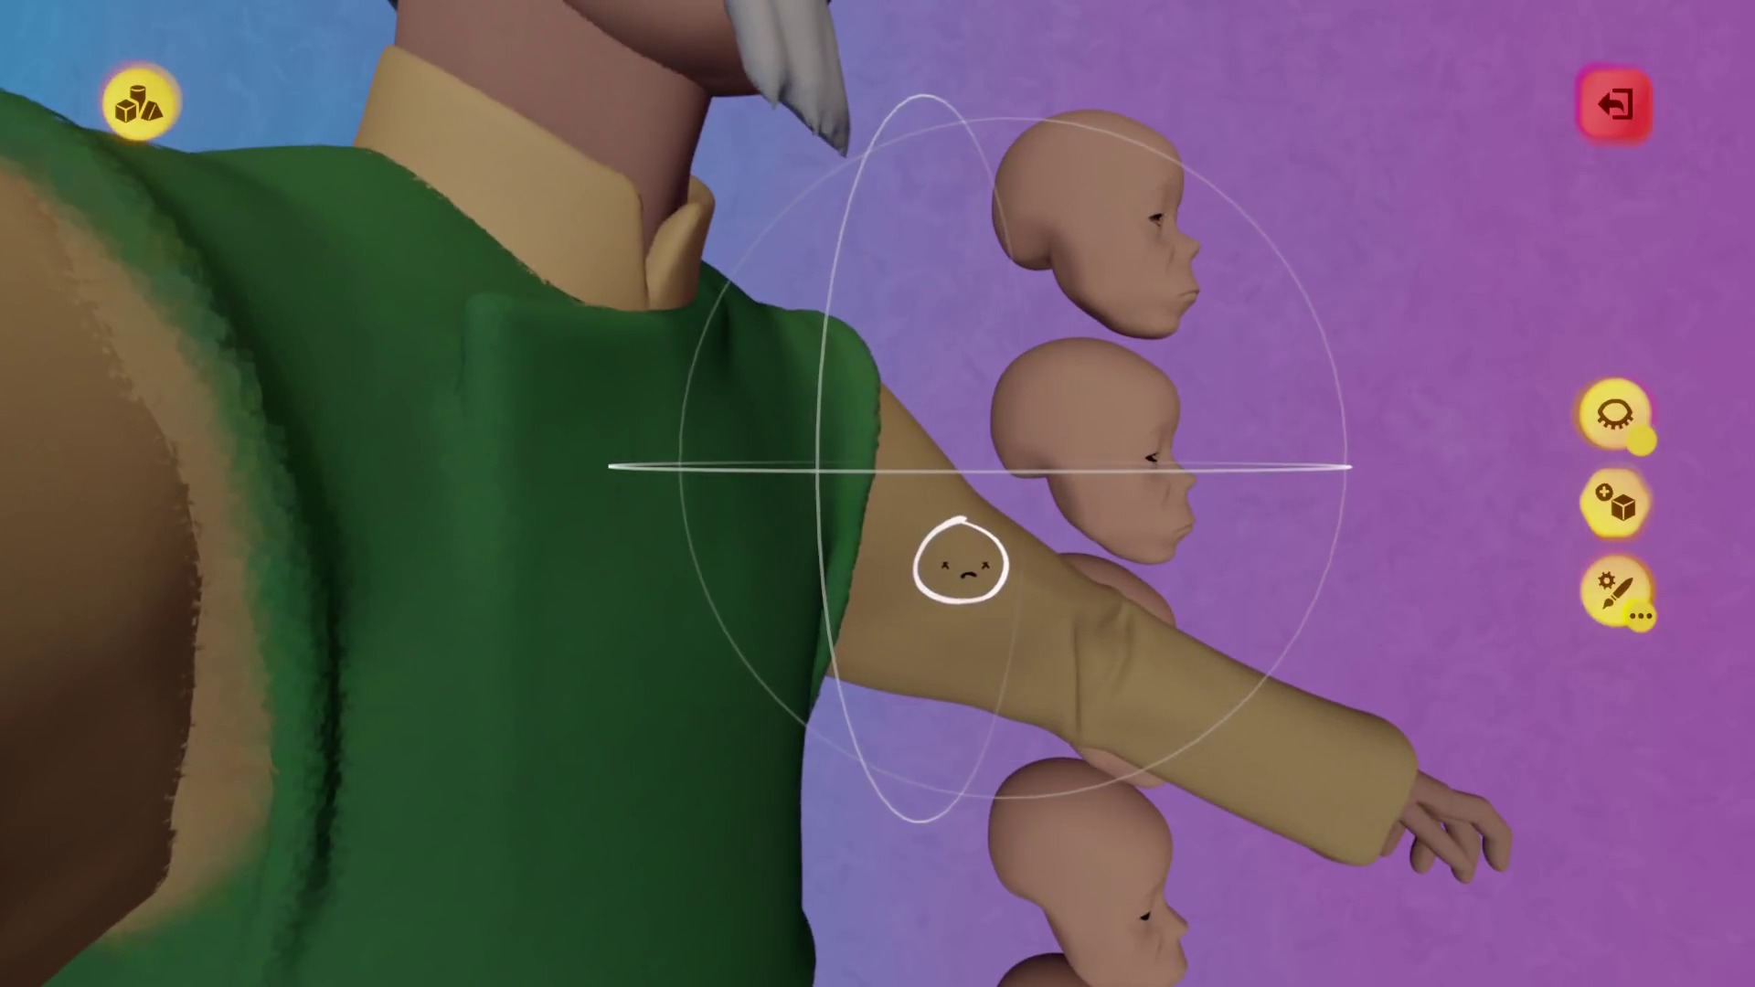
{"action": "key", "text": "Escape"}
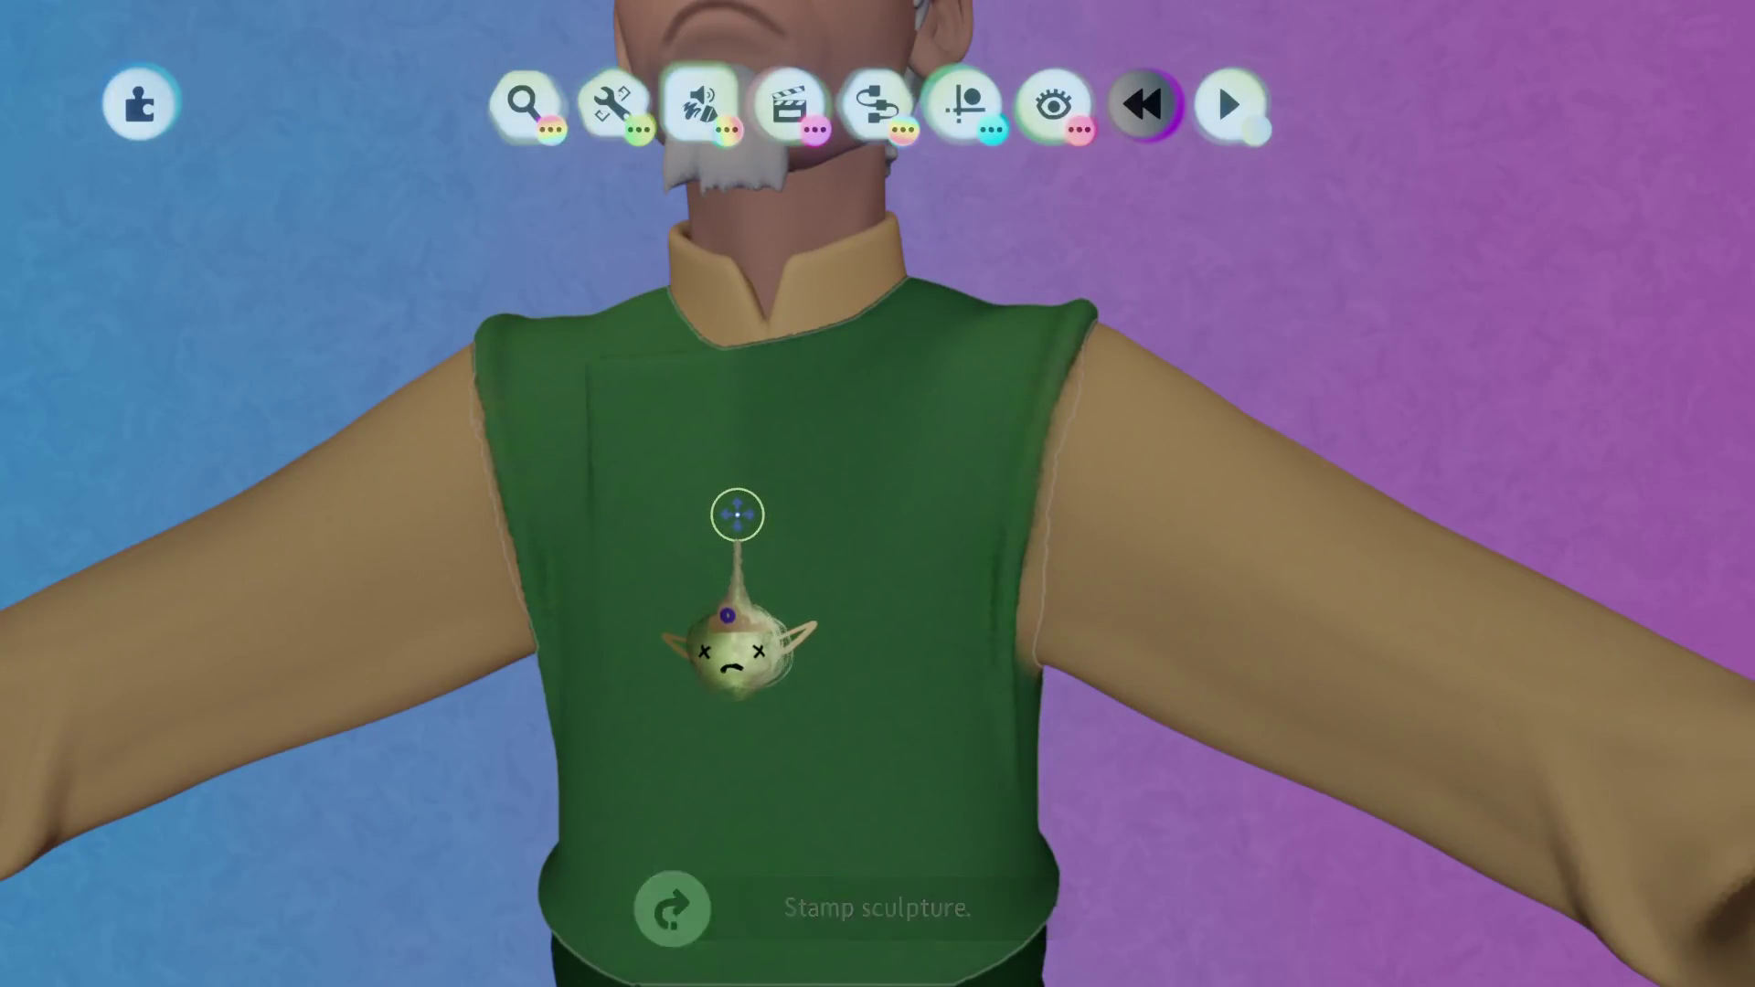
{"action": "left_click", "coordinate": [738, 514]}
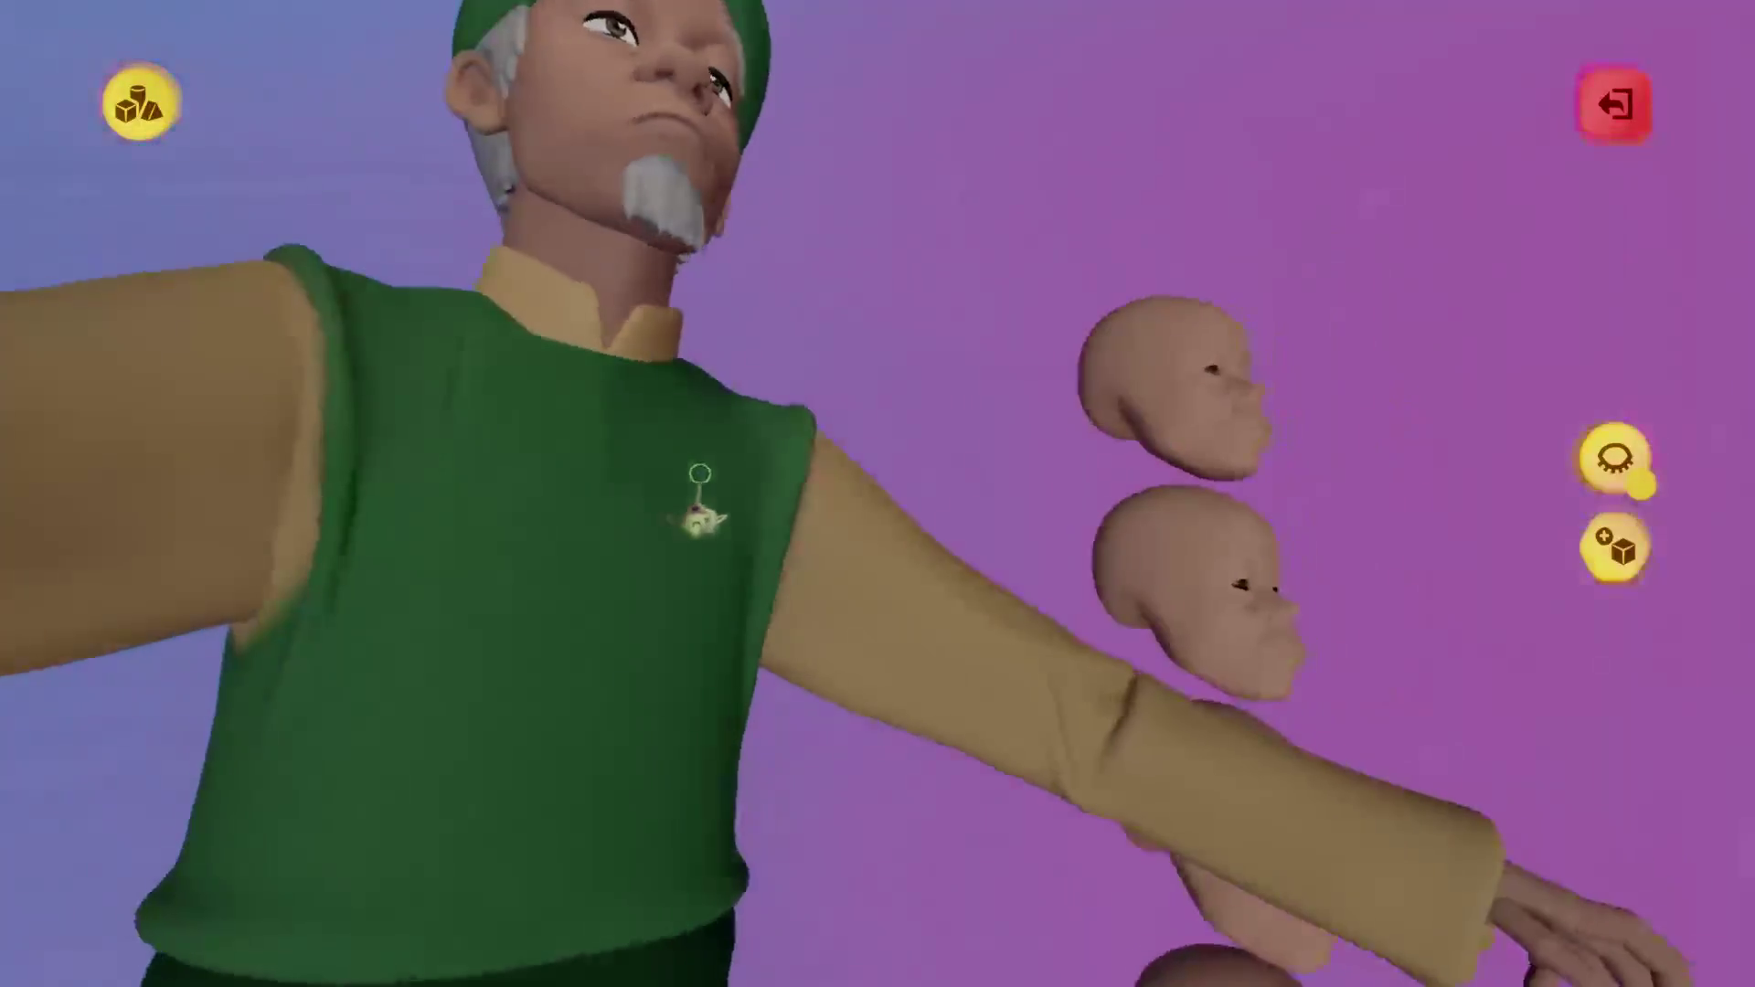
Undo a trial stamp on the vest and play the scene to show the Oil gadget's gloss.
{"action": "left_click", "coordinate": [701, 494]}
{"action": "key", "text": "ctrl+z"}
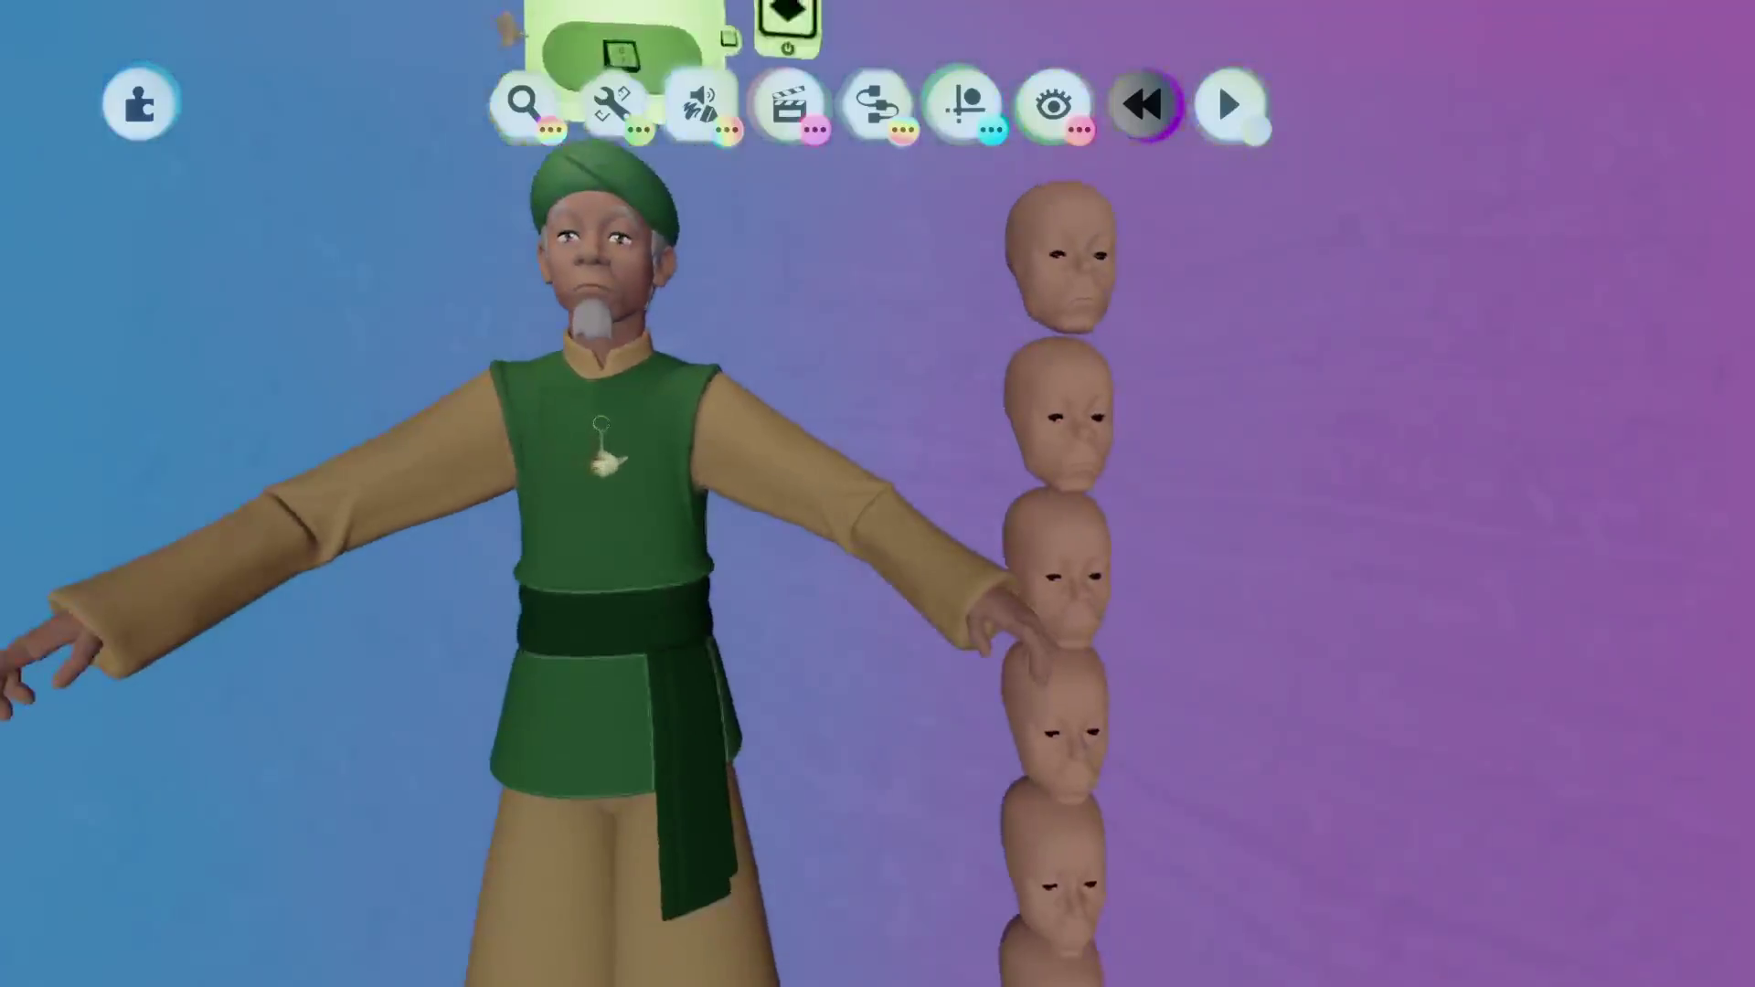
{"action": "key", "text": "space"}
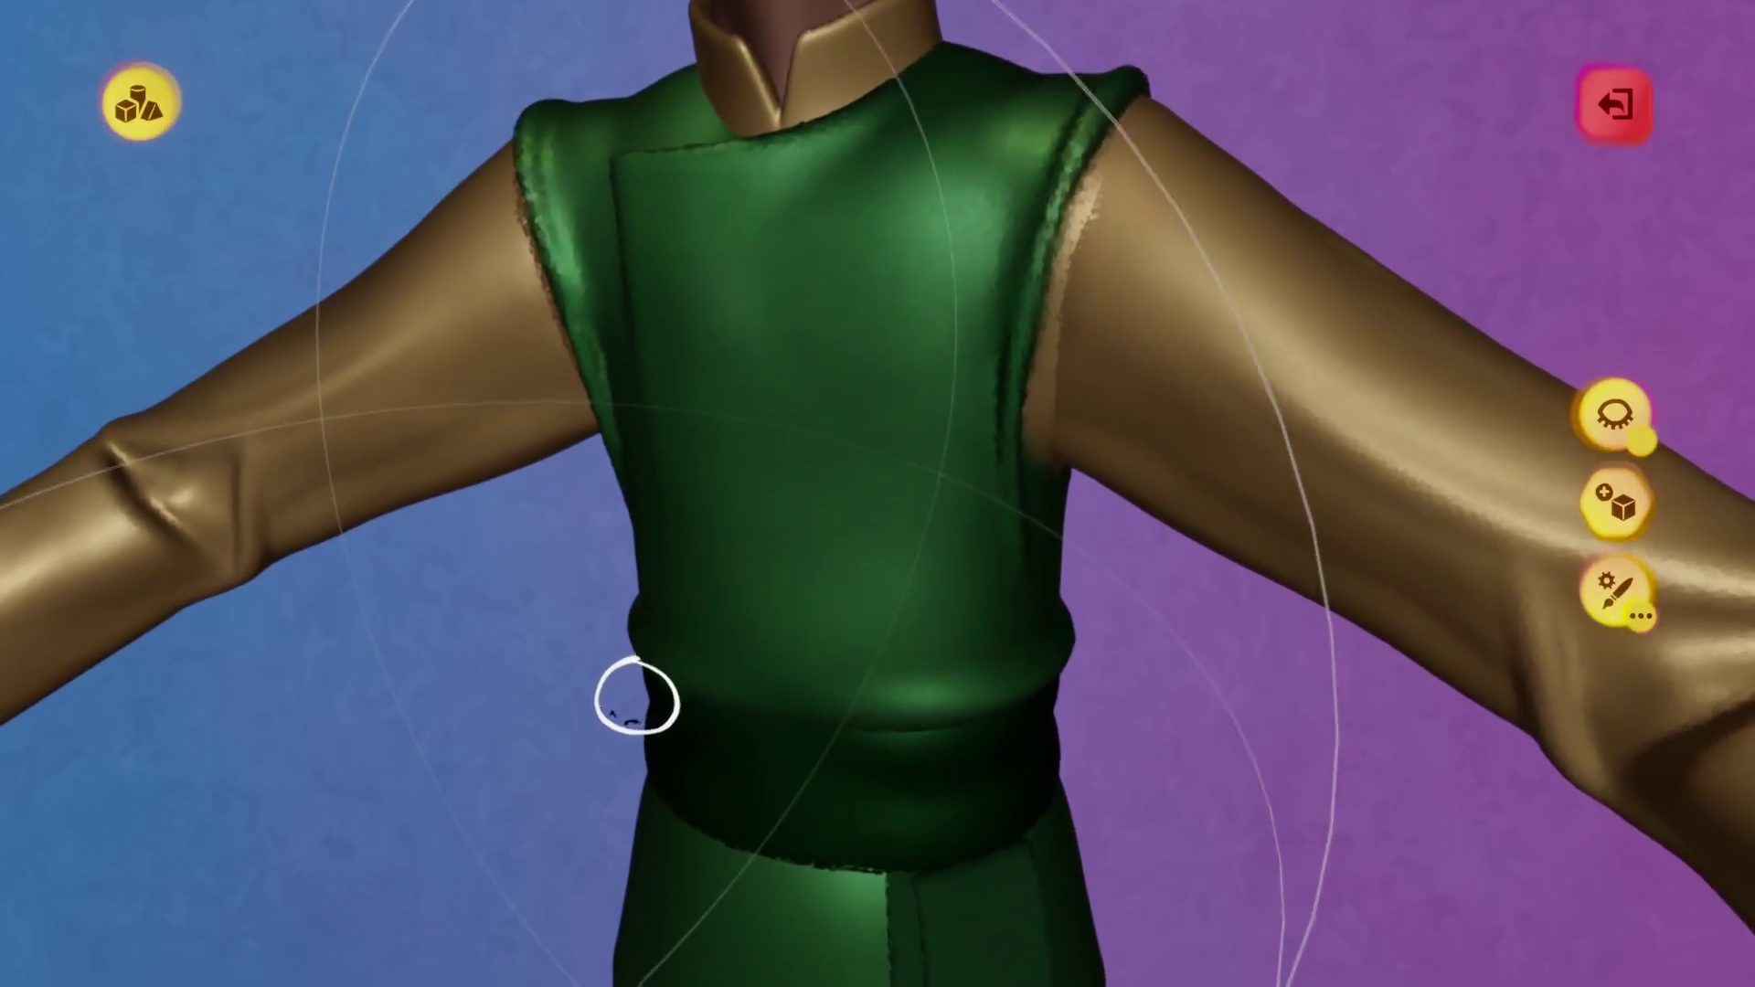
{"action": "key", "text": "Escape"}
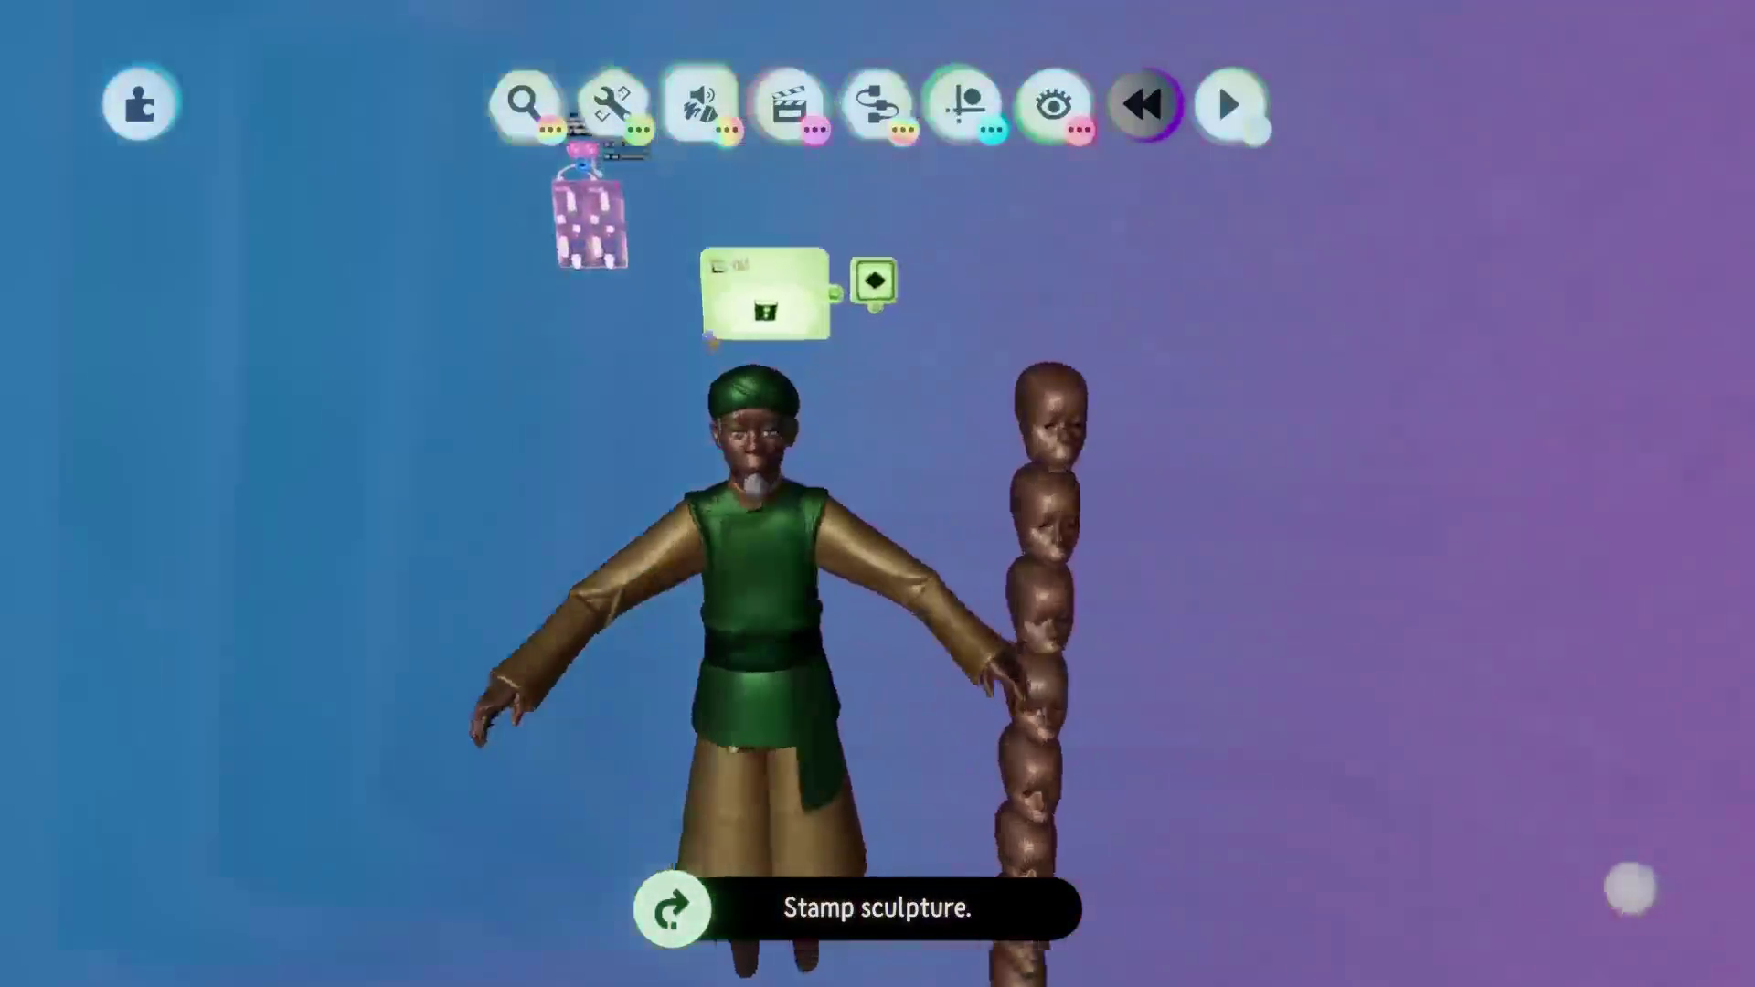
Reopen the vest sculpture and check its guide options and colour picker.
{"action": "left_click", "coordinate": [744, 613]}
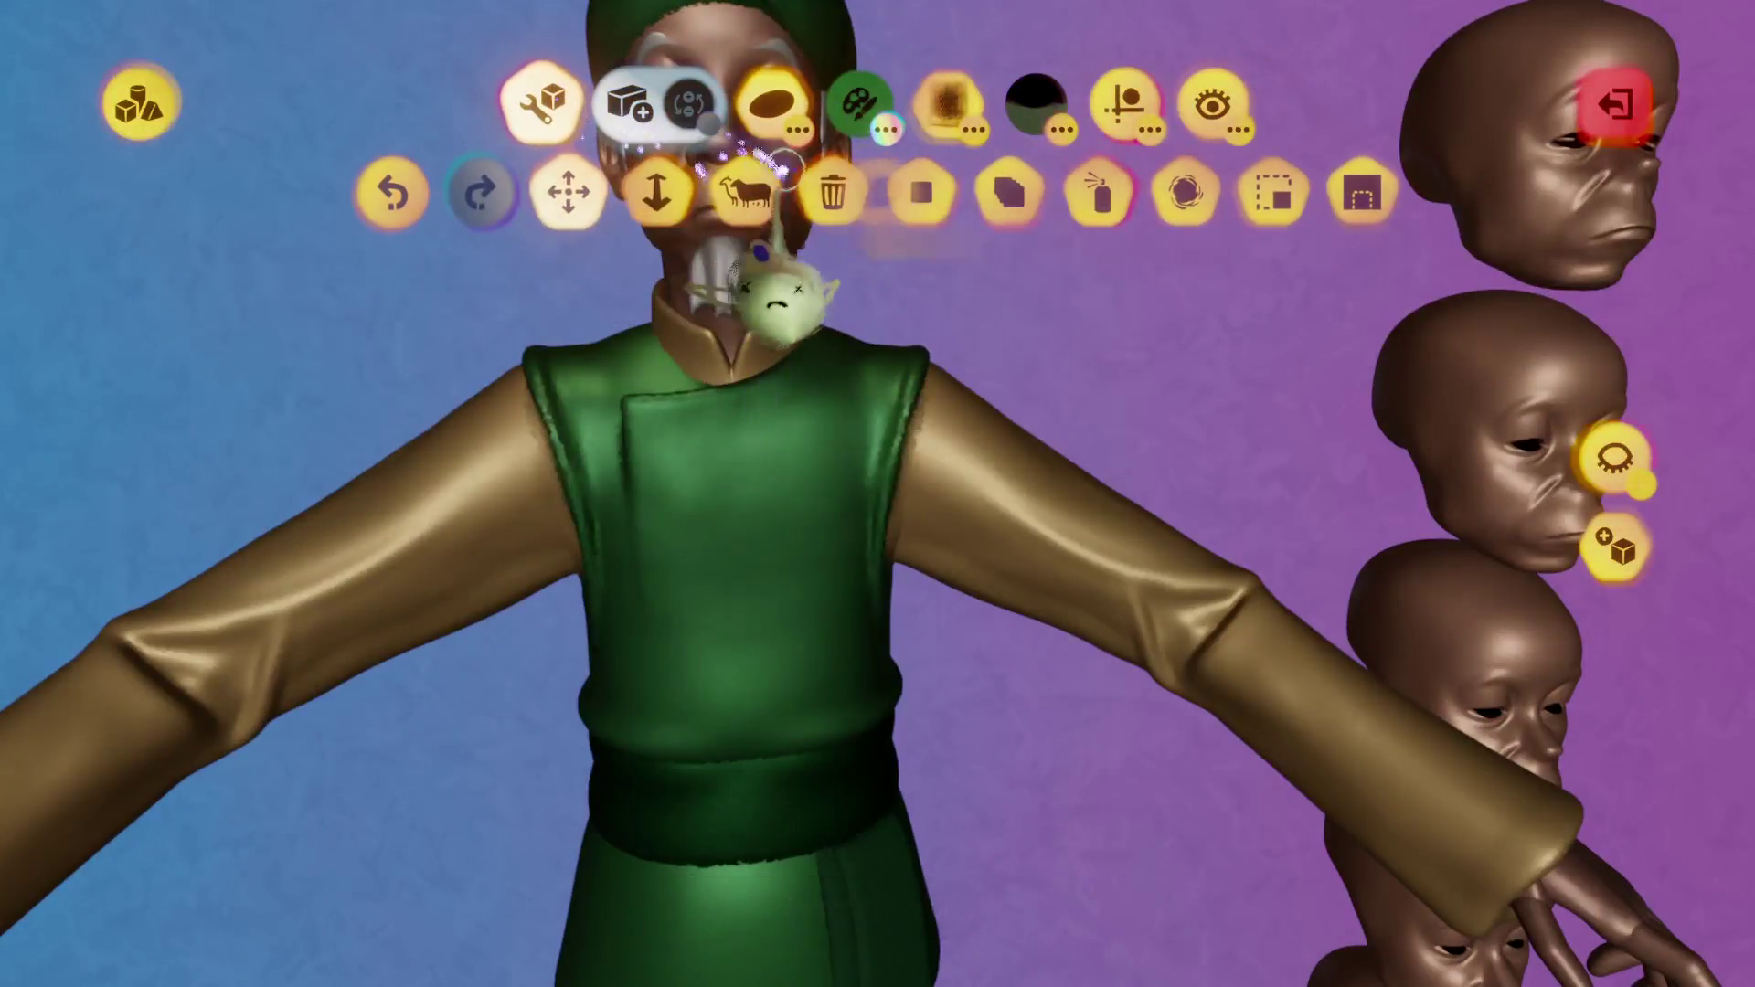
{"action": "left_click", "coordinate": [1124, 103]}
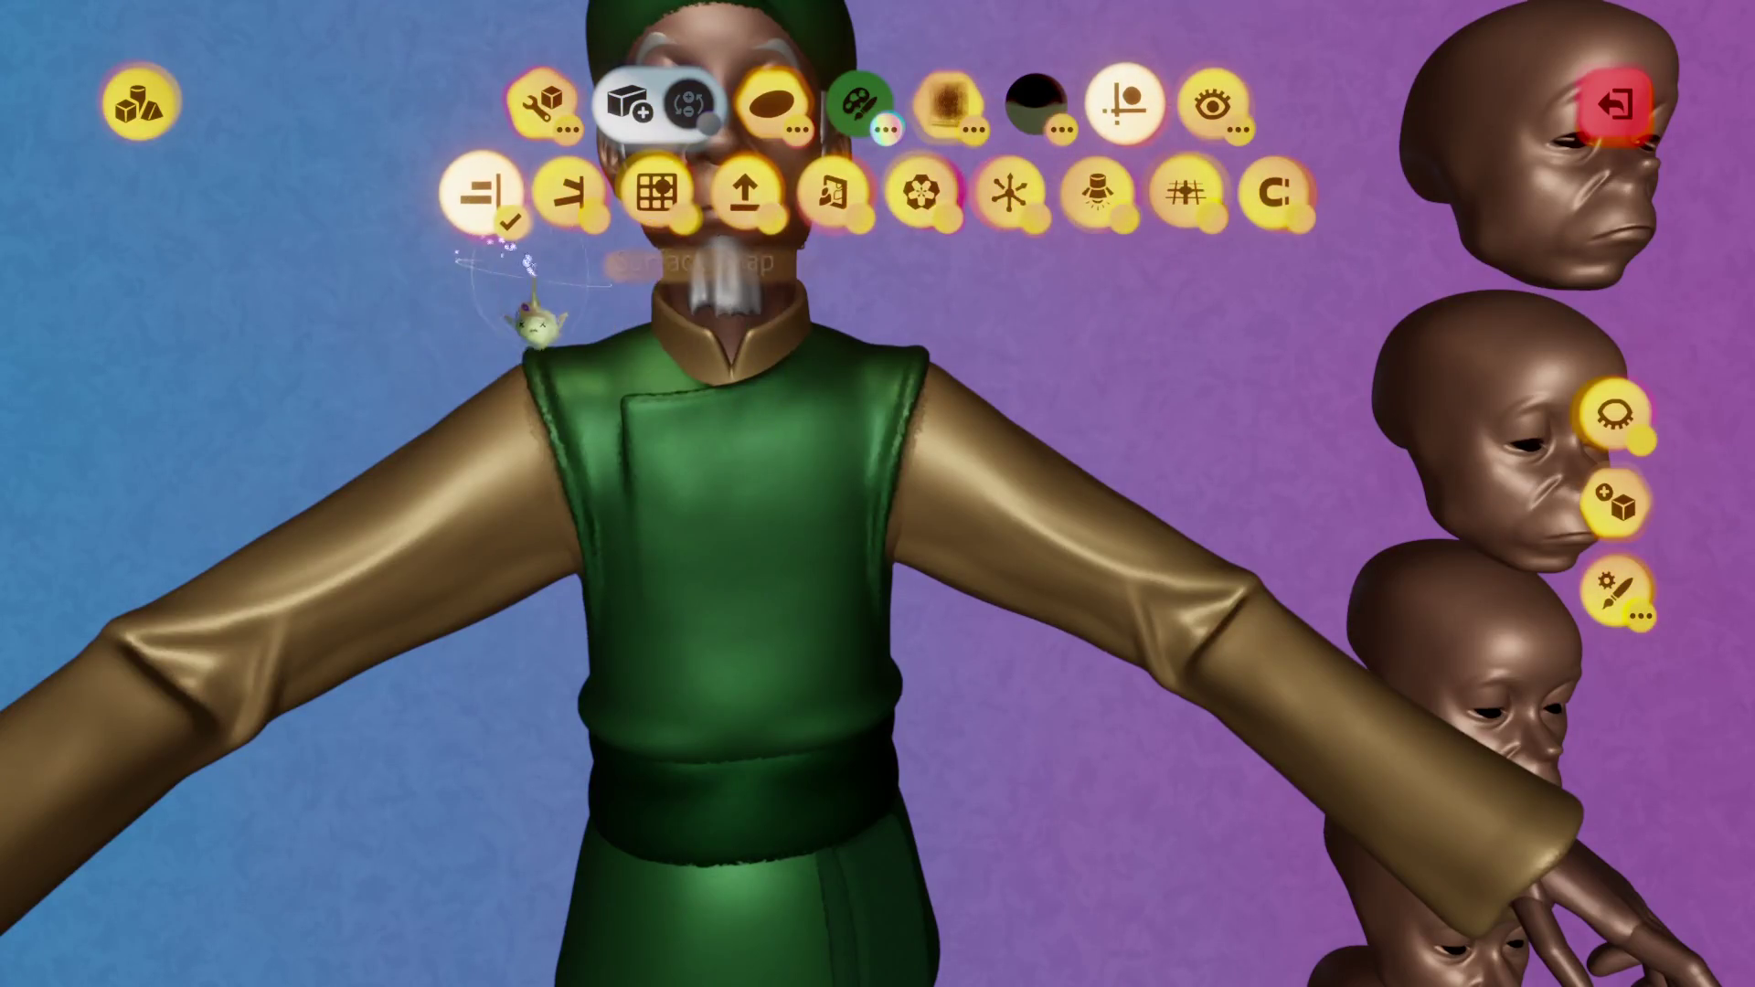
{"action": "left_click", "coordinate": [650, 448]}
{"action": "left_click", "coordinate": [824, 752]}
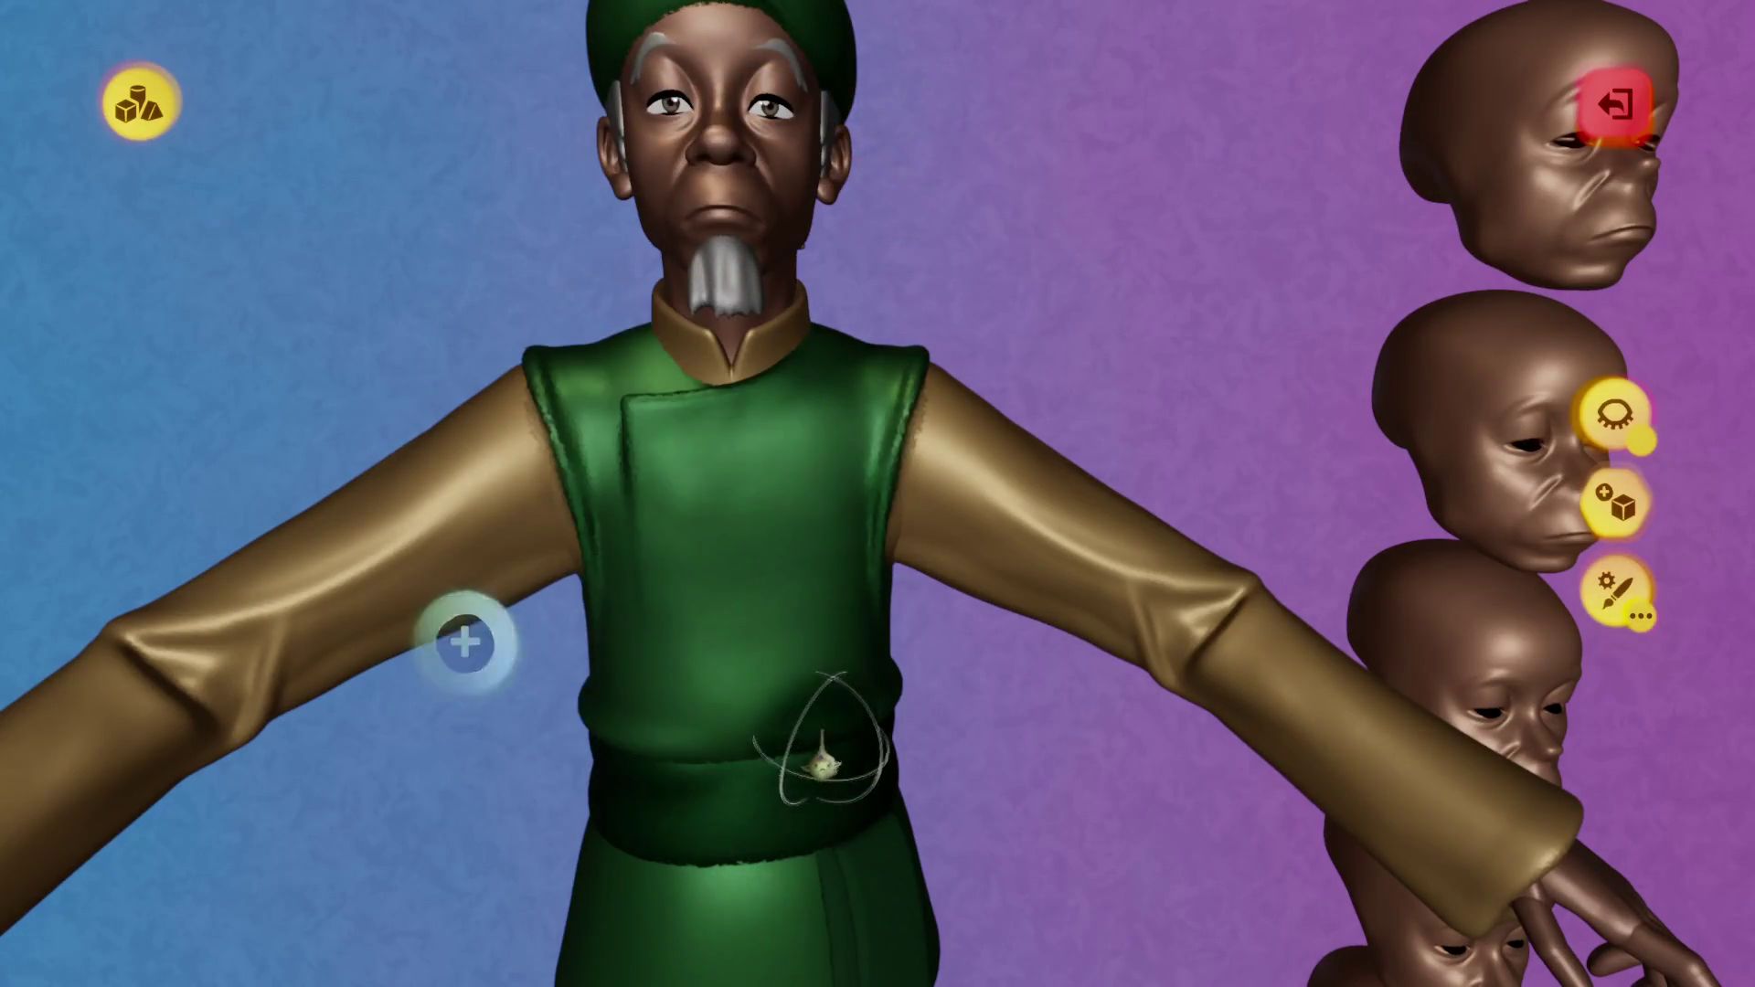
{"action": "scroll", "coordinate": [791, 627], "scroll_direction": "up", "scroll_amount": 5}
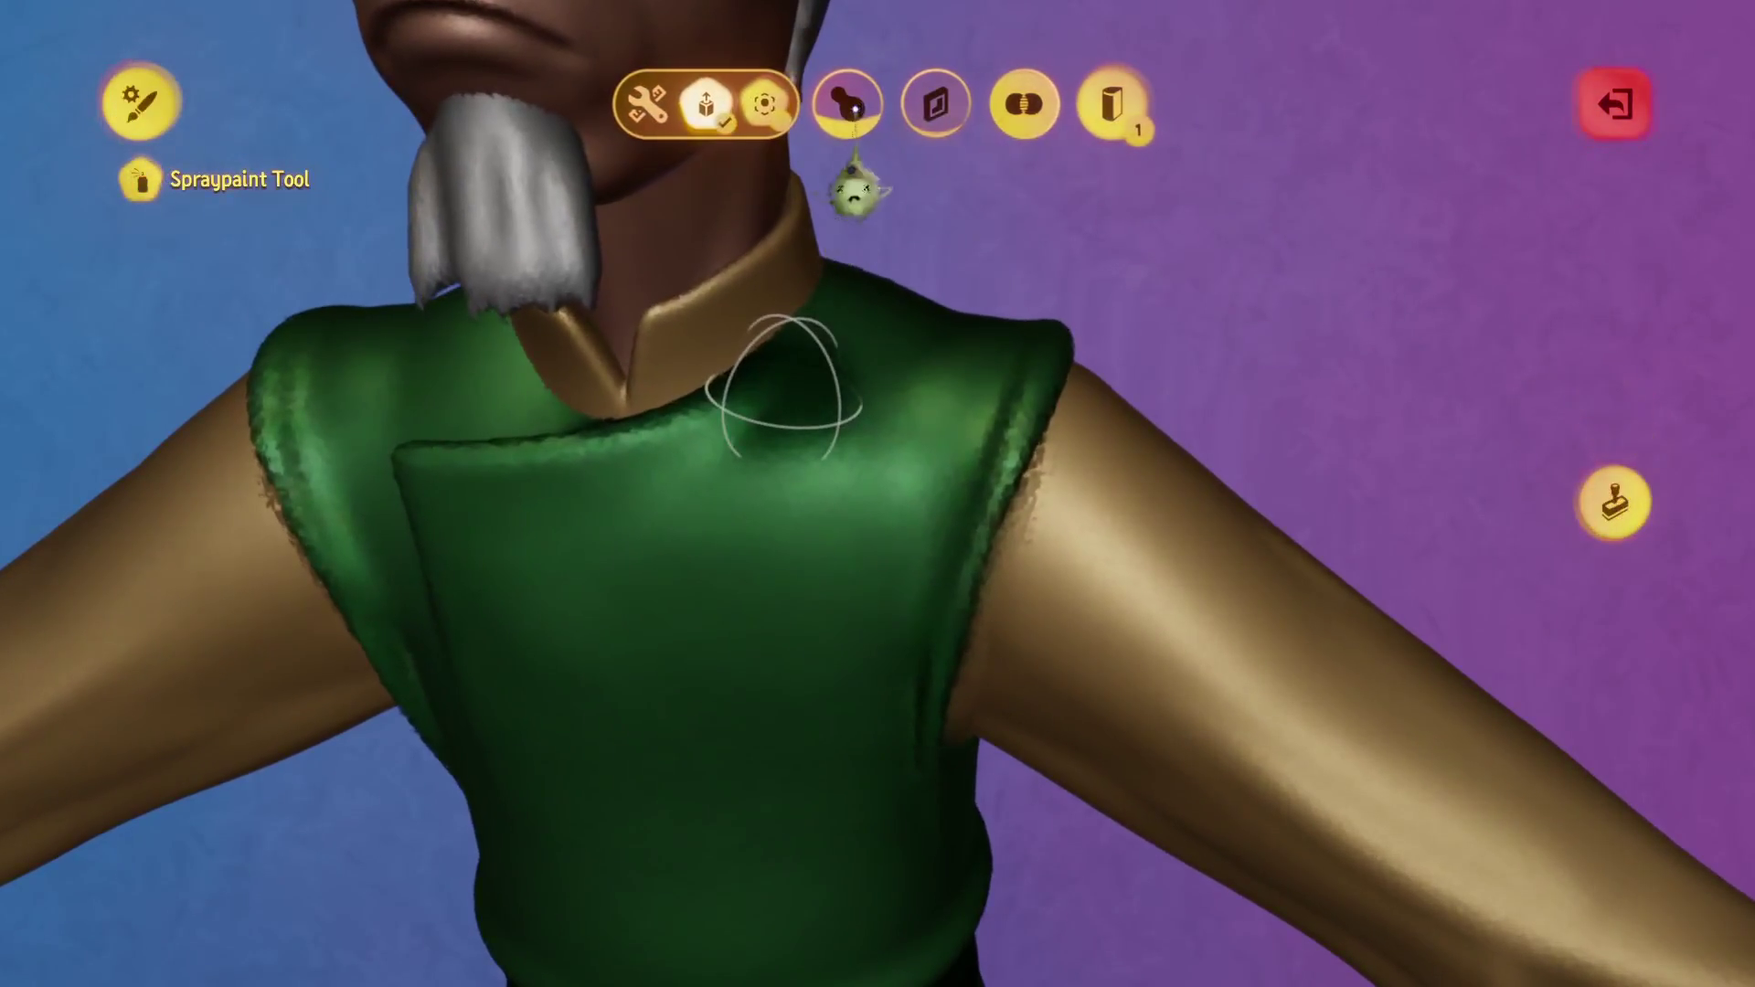
{"action": "key", "text": "Escape"}
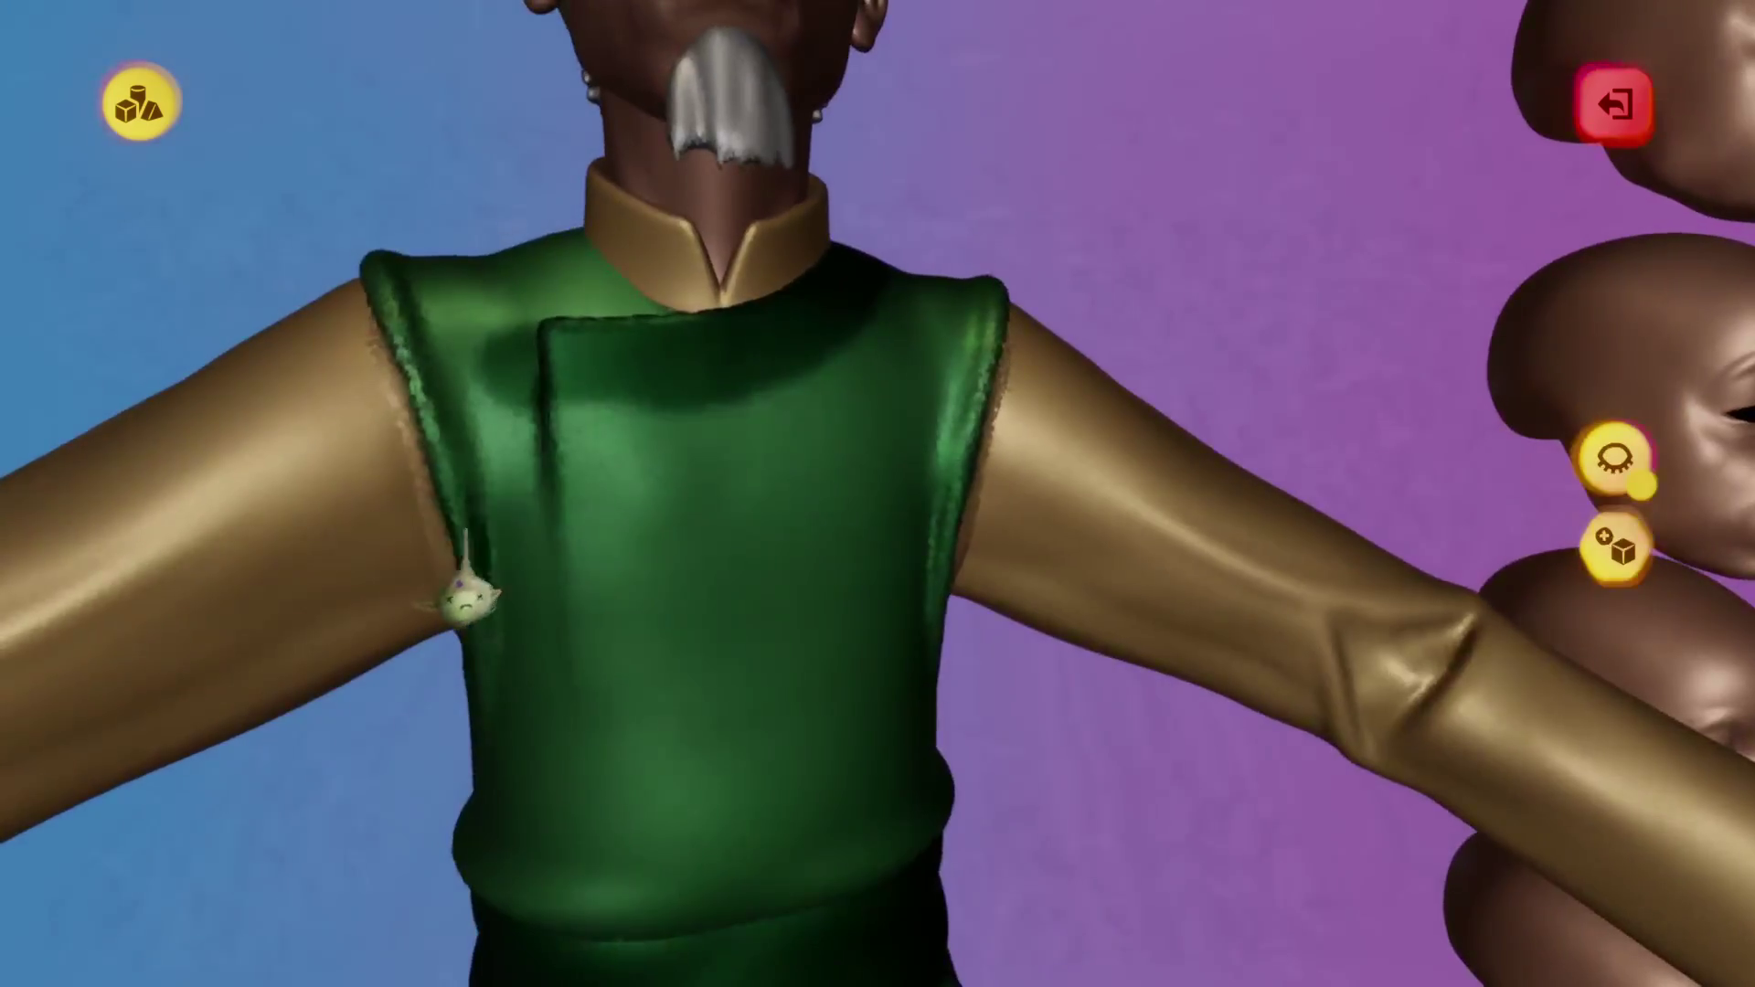
Spraypaint the vest chest, then leave sculpting to view the whole old man.
{"action": "left_click", "coordinate": [586, 430]}
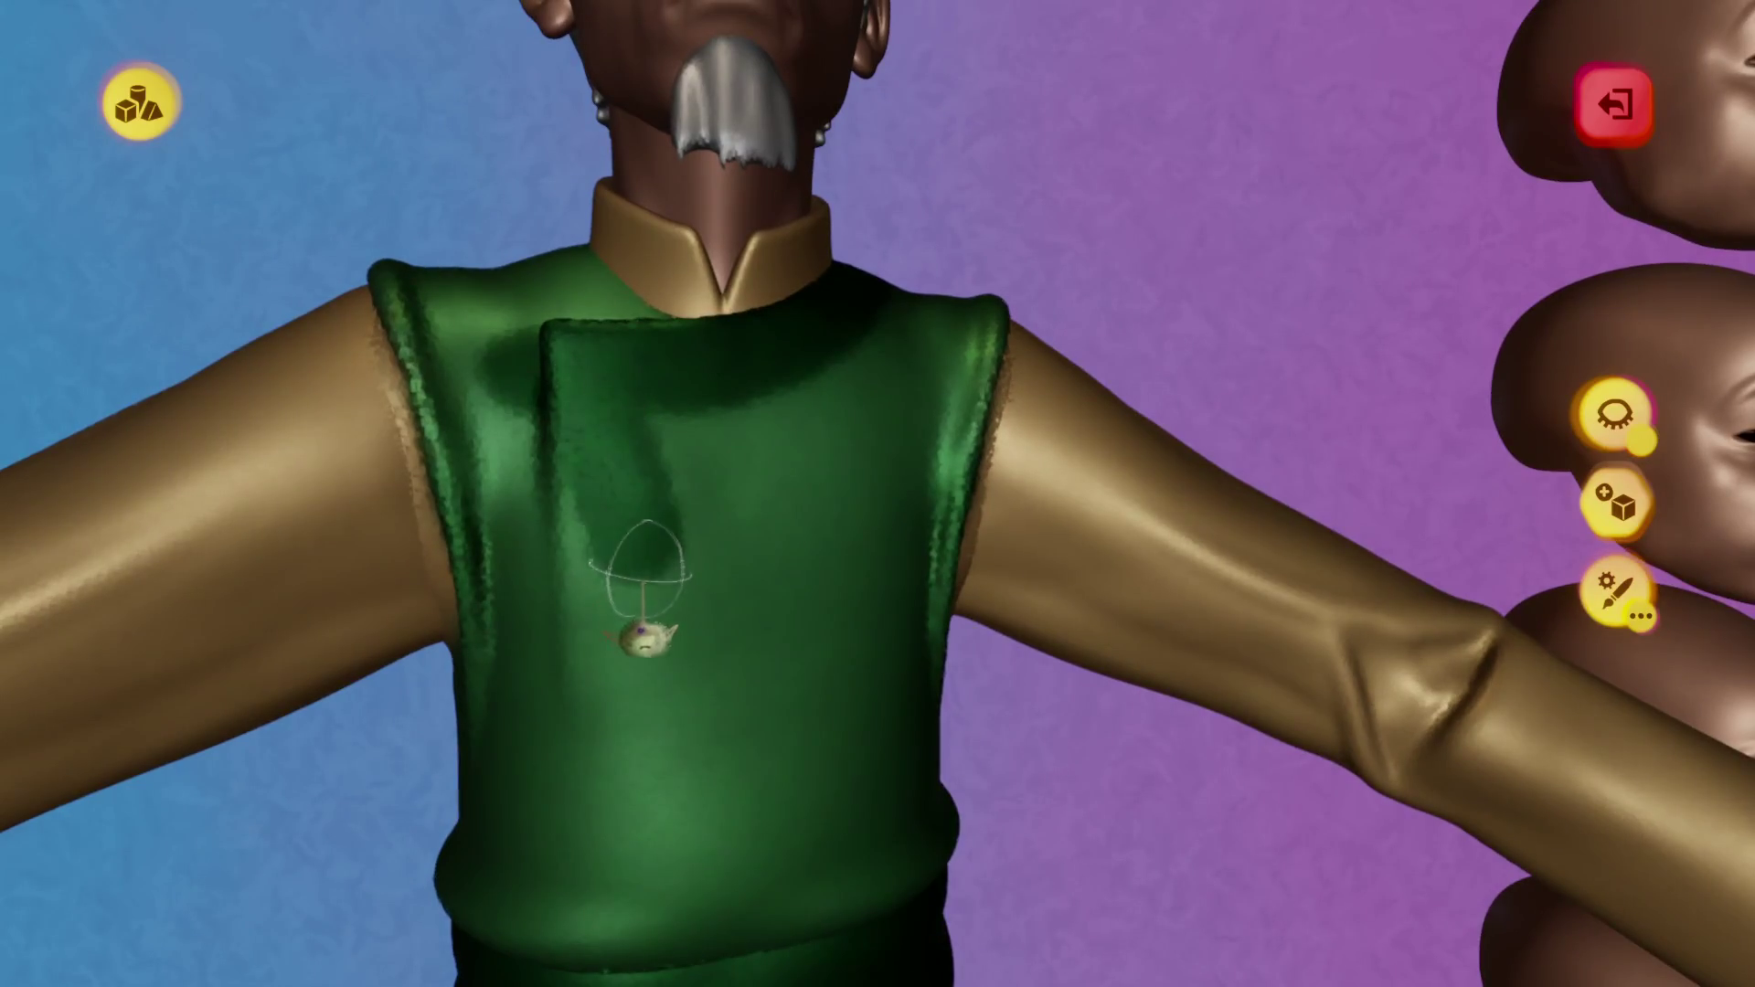
{"action": "left_click", "coordinate": [645, 635]}
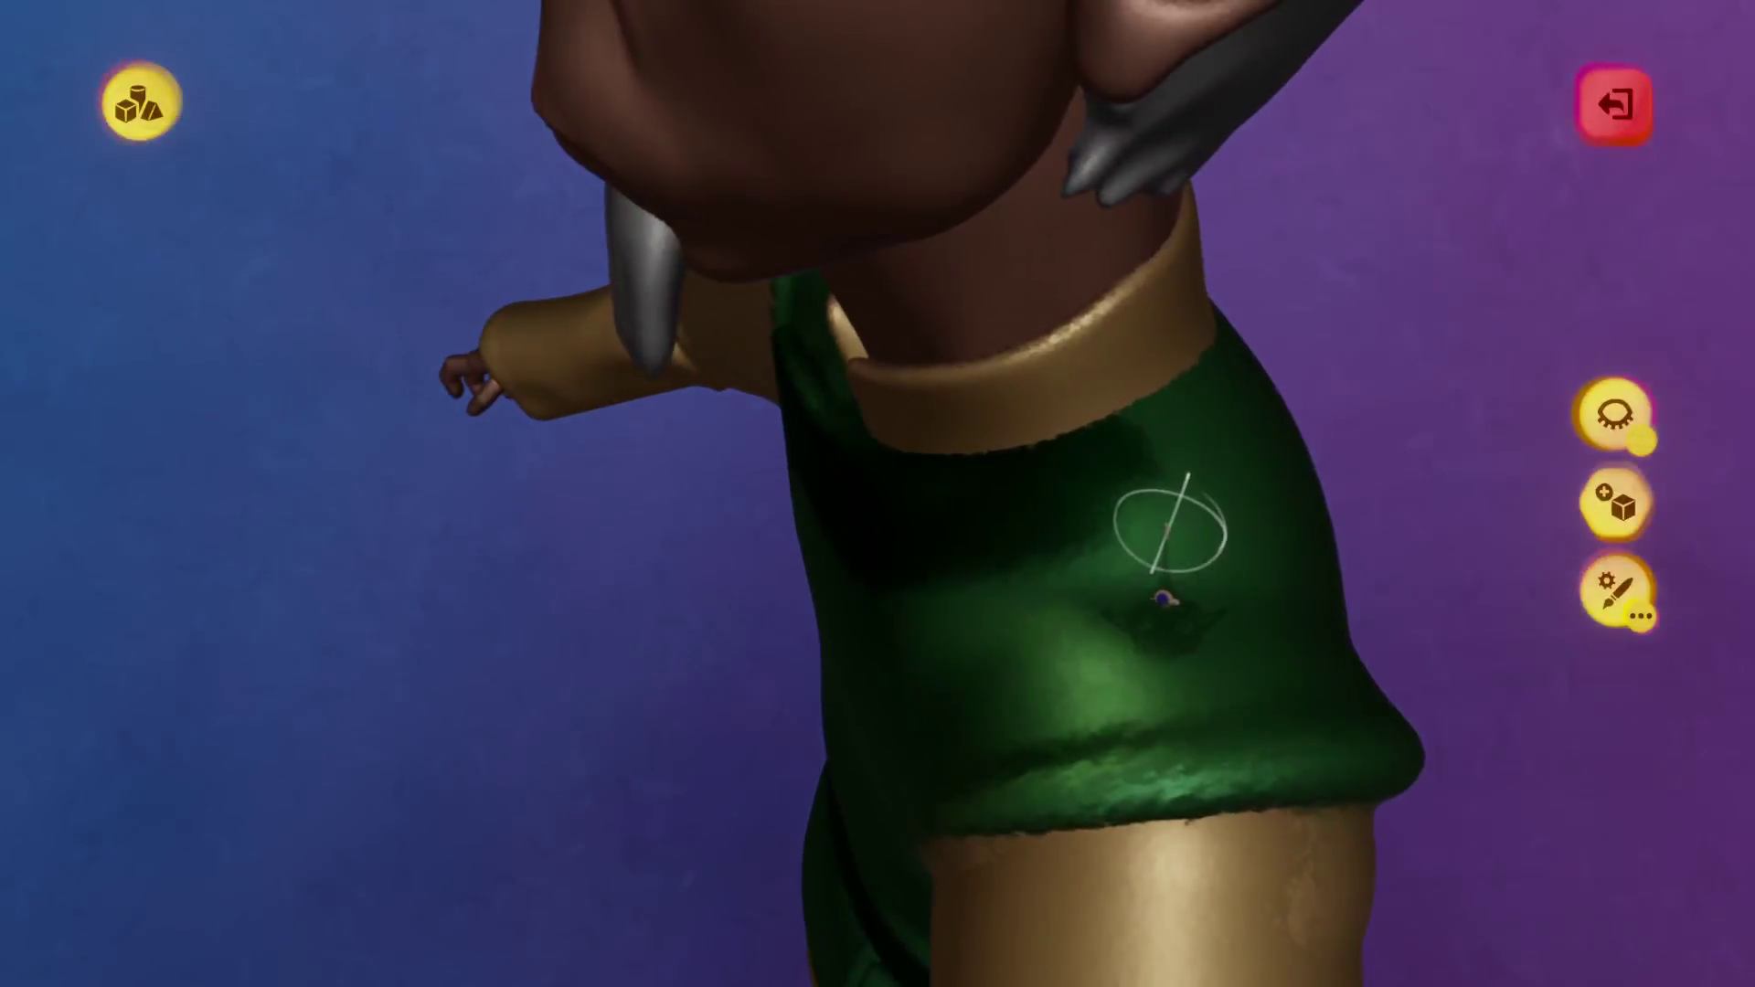
{"action": "right_click", "coordinate": [1248, 560]}
{"action": "key", "text": "Escape"}
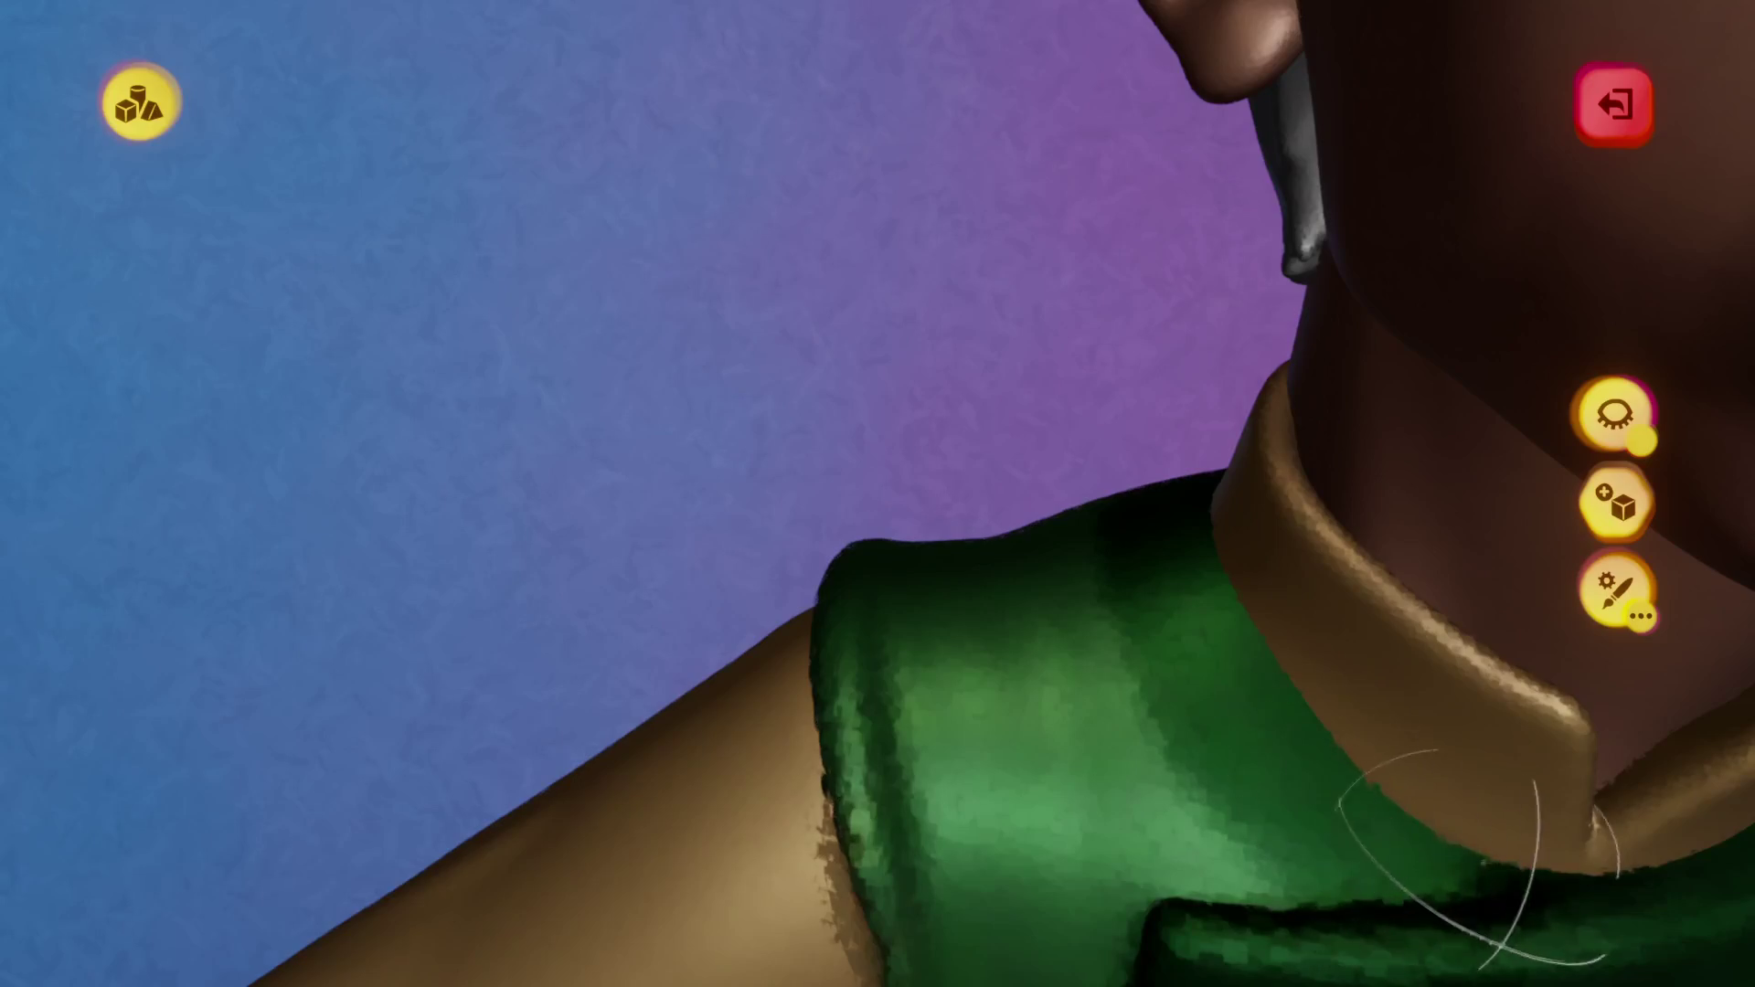
{"action": "key", "text": "Escape"}
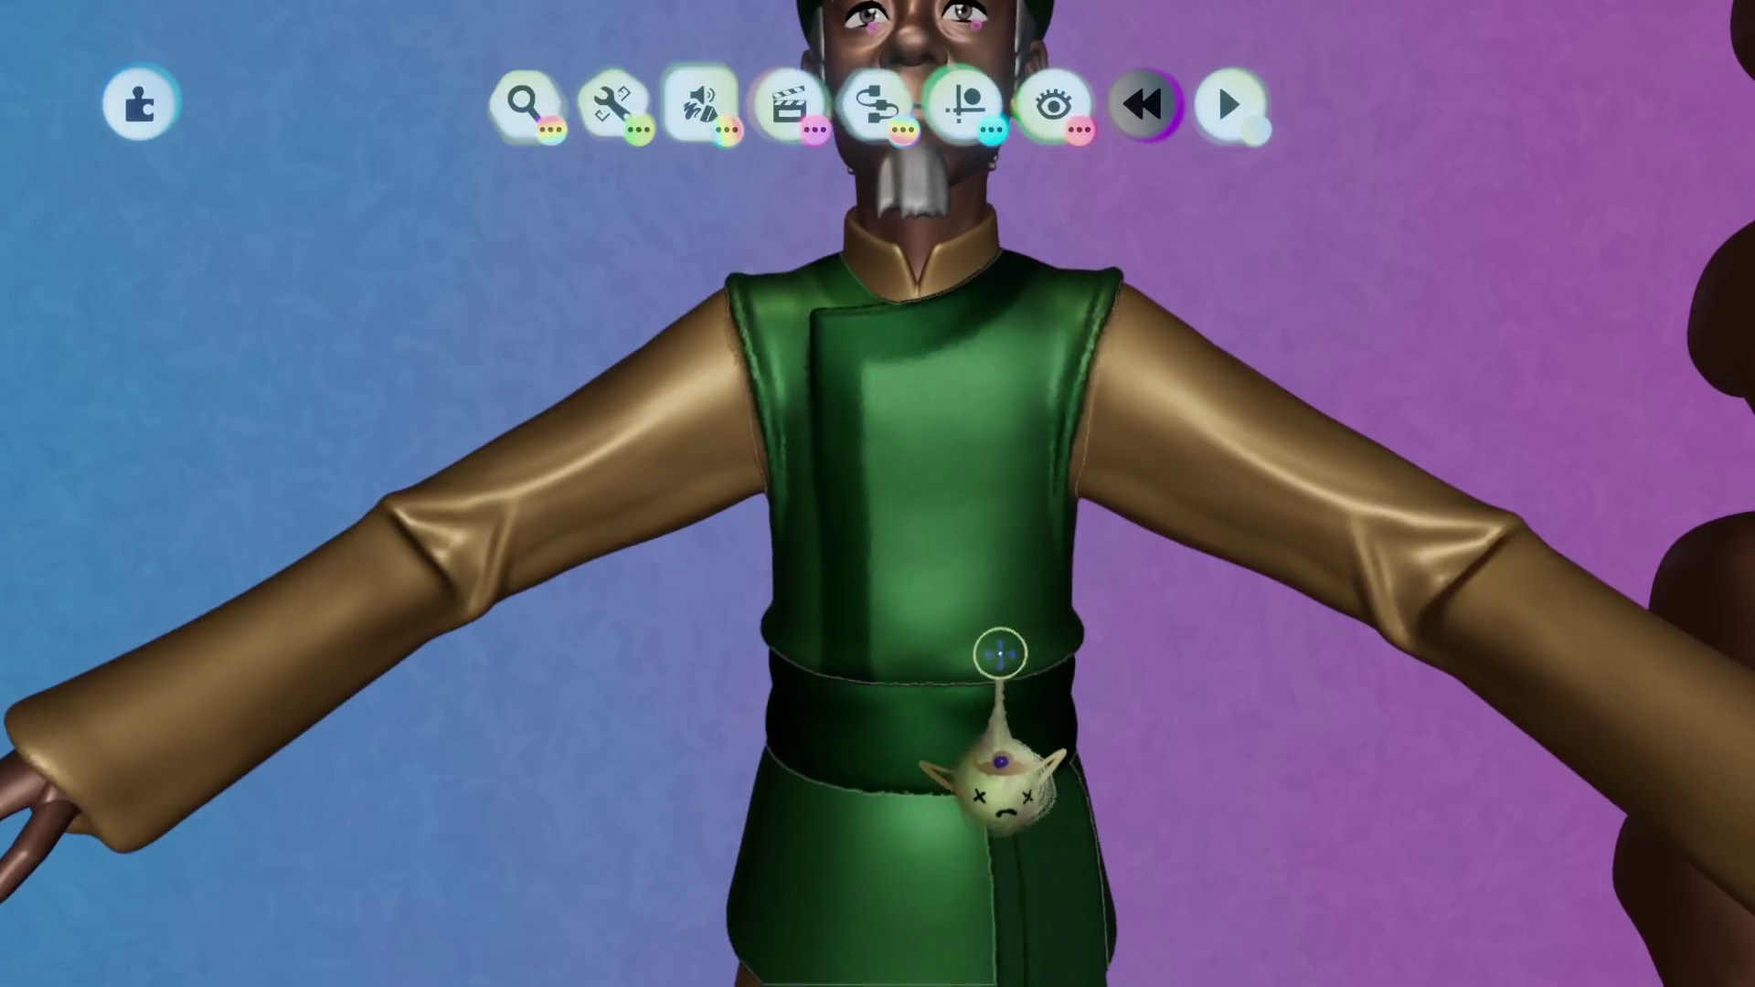
{"action": "key", "text": "Escape"}
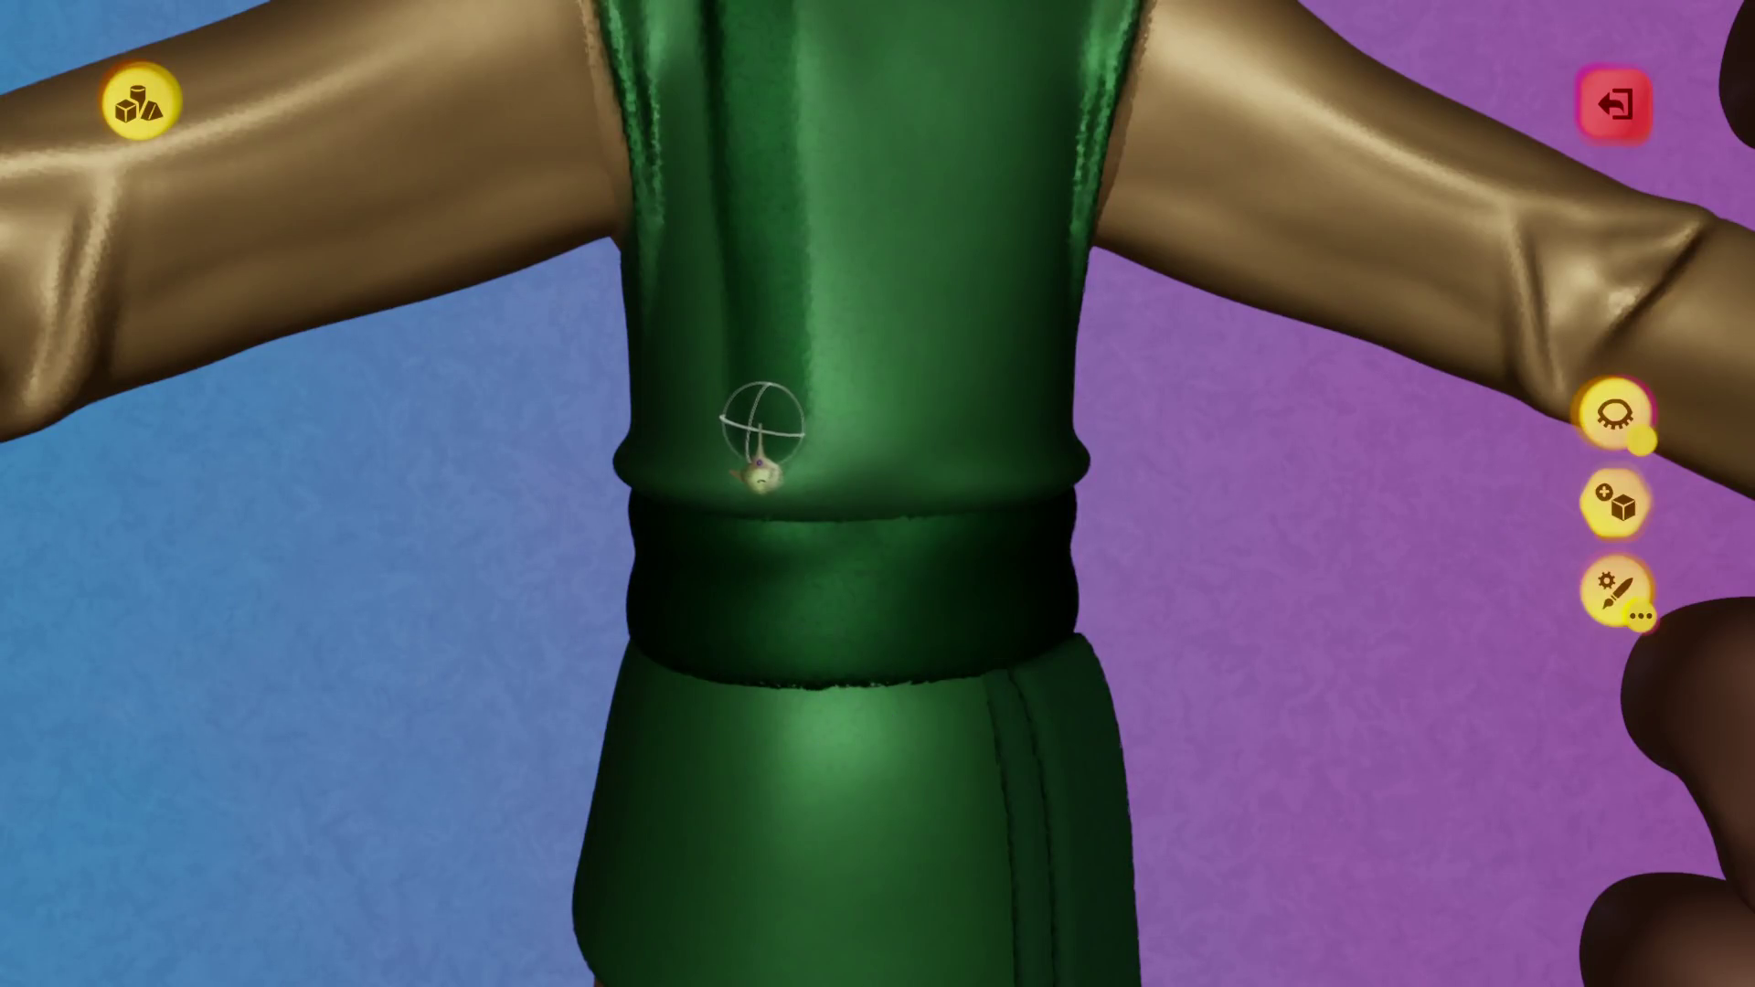
Spraypaint darker shading on the upper vest near the belt, orbiting to check it.
{"action": "left_click", "coordinate": [877, 619]}
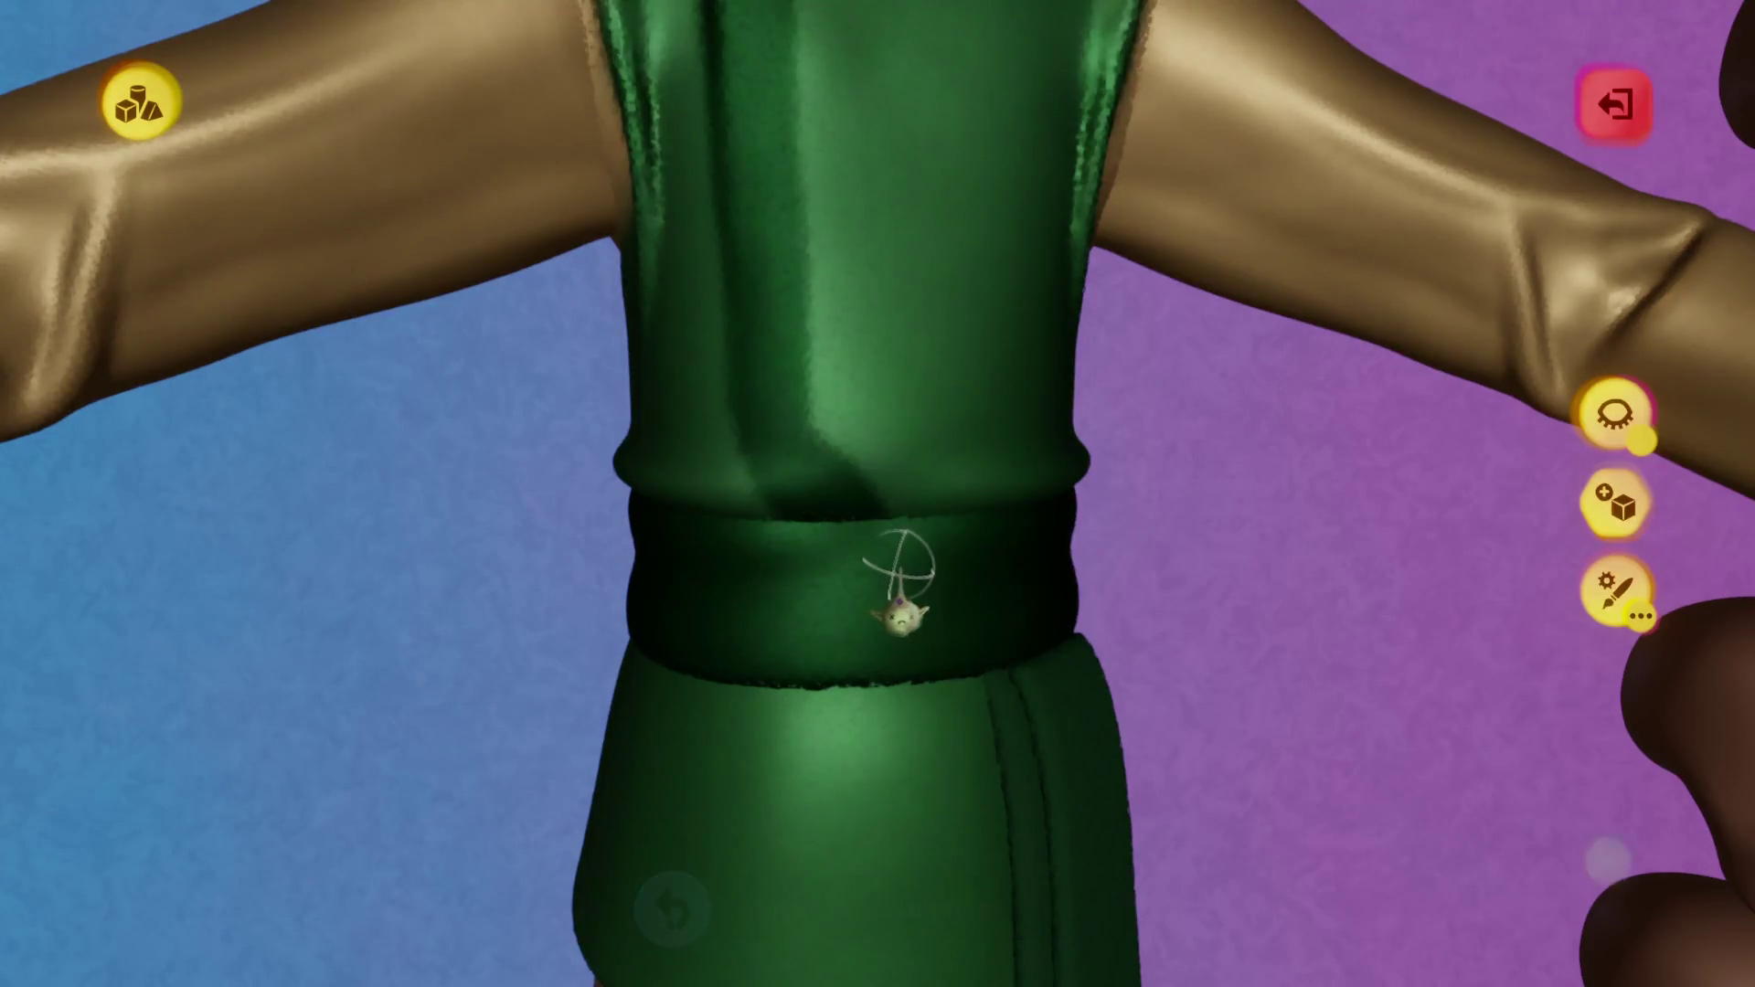
{"action": "left_click", "coordinate": [903, 626]}
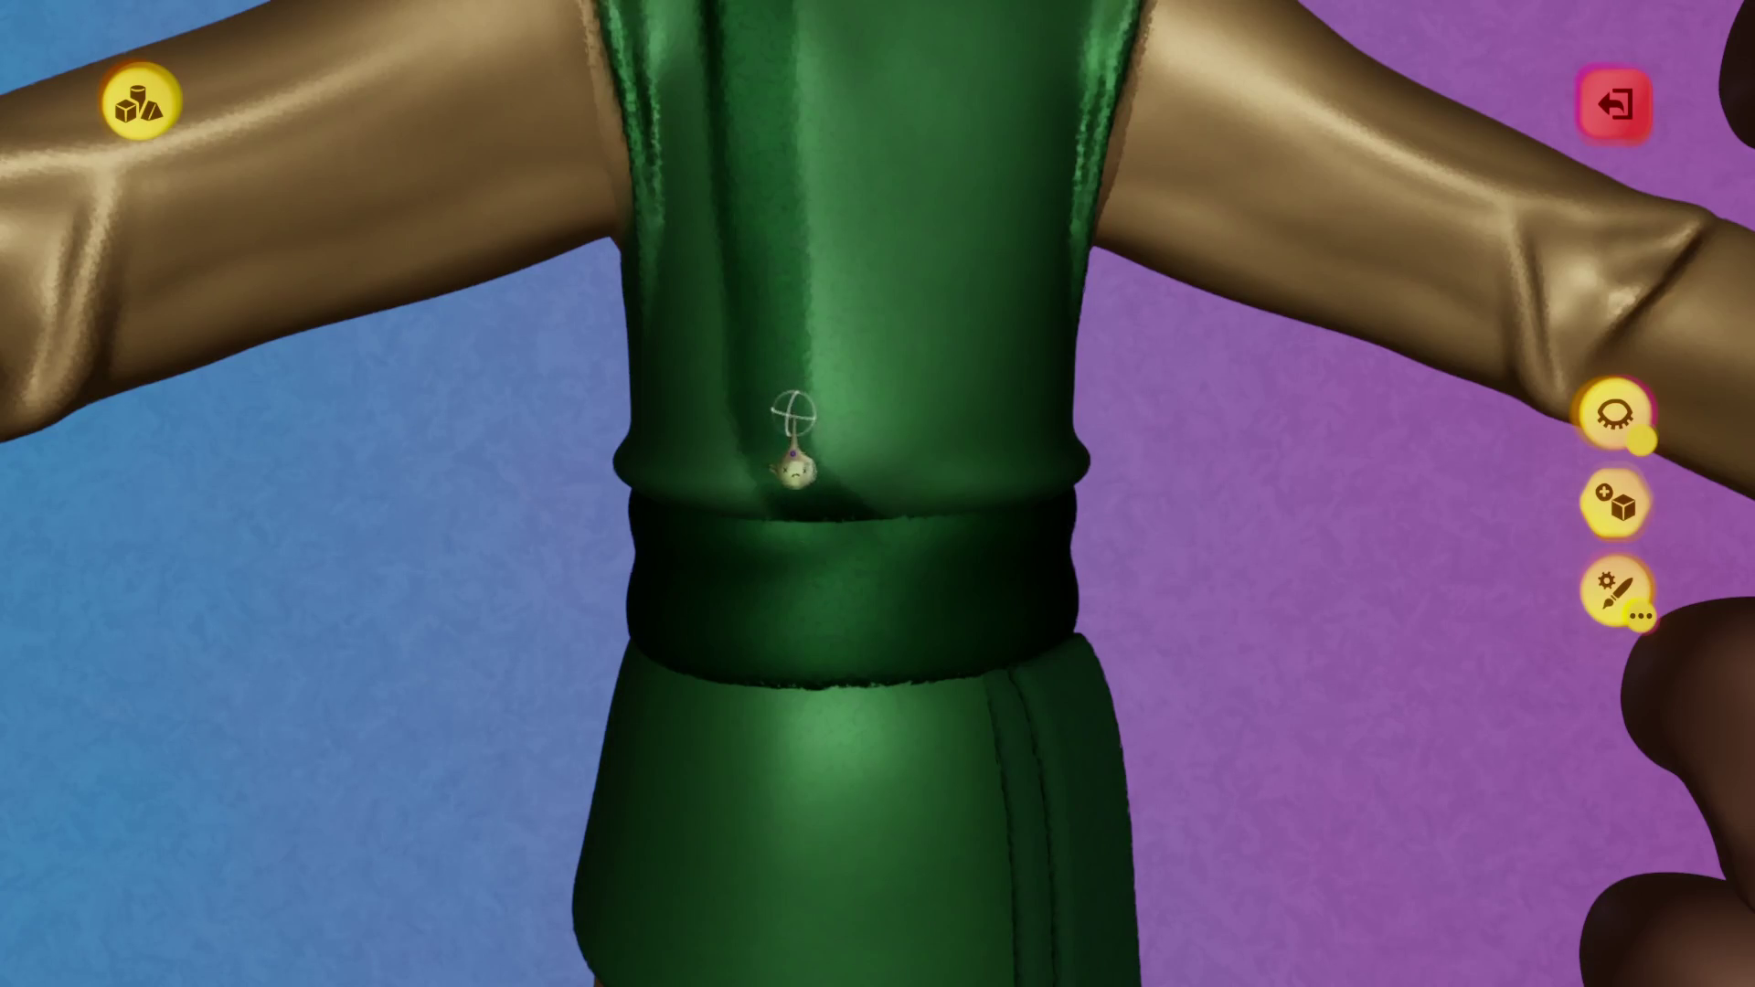
{"action": "mouse_move", "coordinate": [828, 539]}
{"action": "middle_mouse_down"}
{"action": "mouse_move", "coordinate": [764, 471]}
{"action": "mouse_move", "coordinate": [704, 484]}
{"action": "middle_mouse_up"}
{"action": "key", "text": "Escape"}
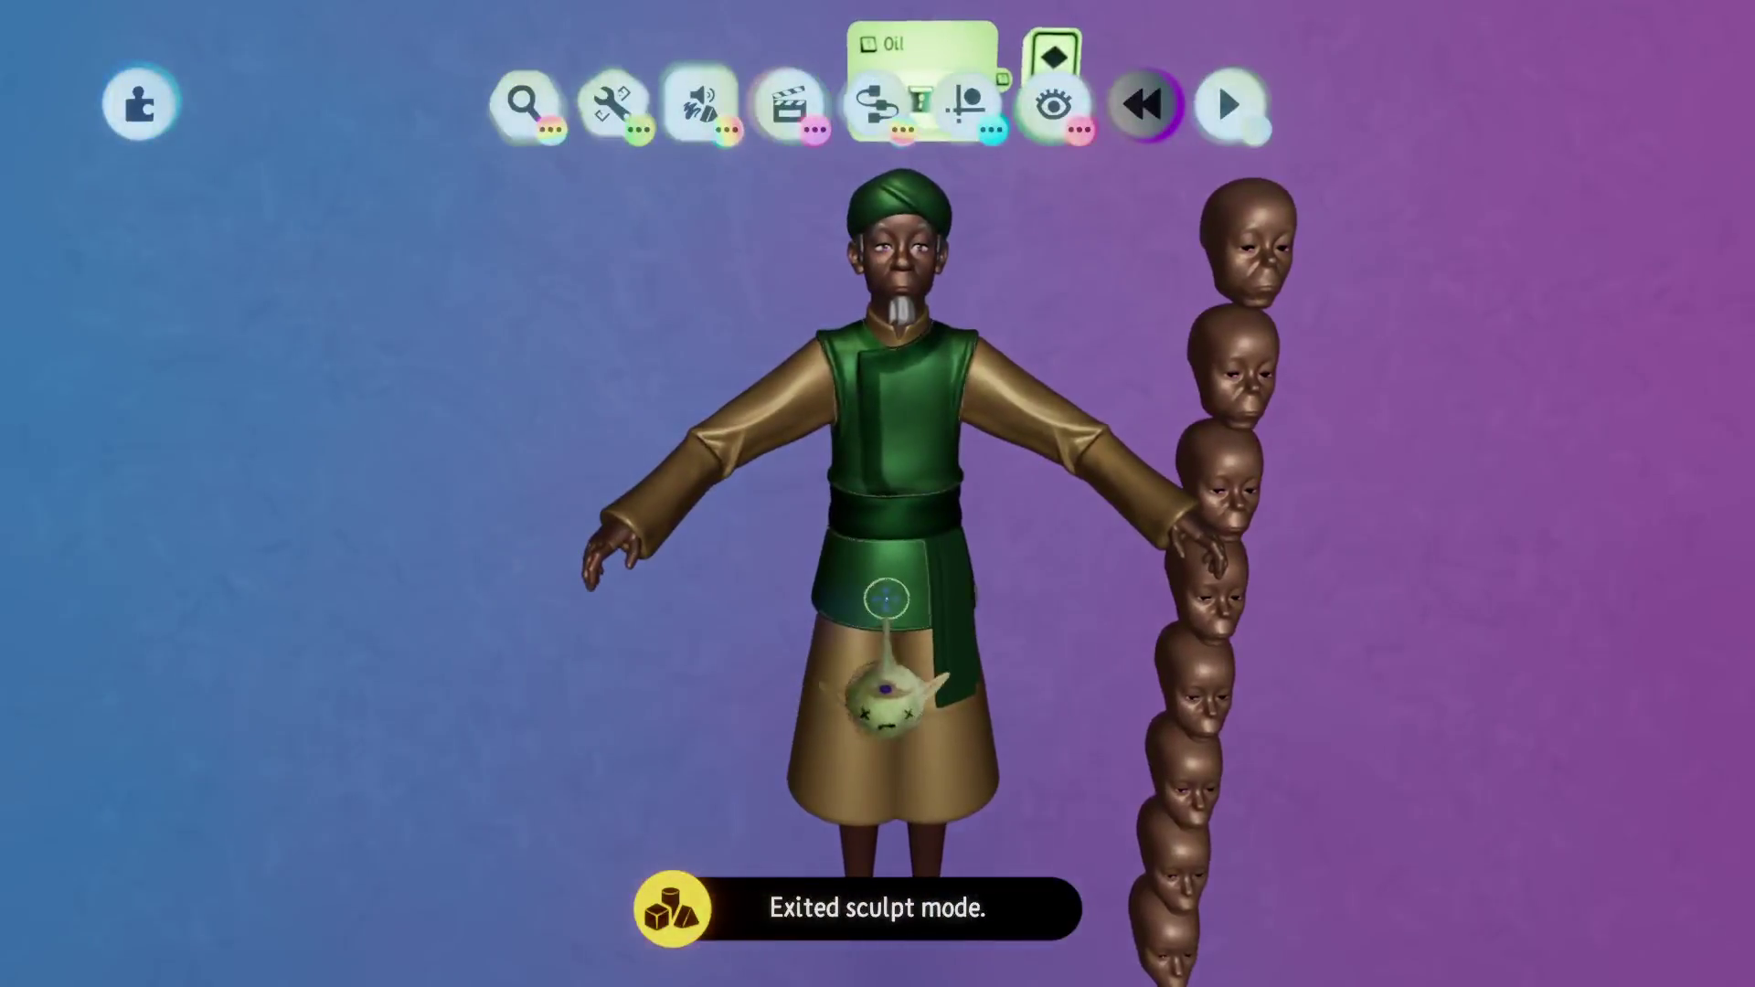
{"action": "double_click", "coordinate": [885, 598]}
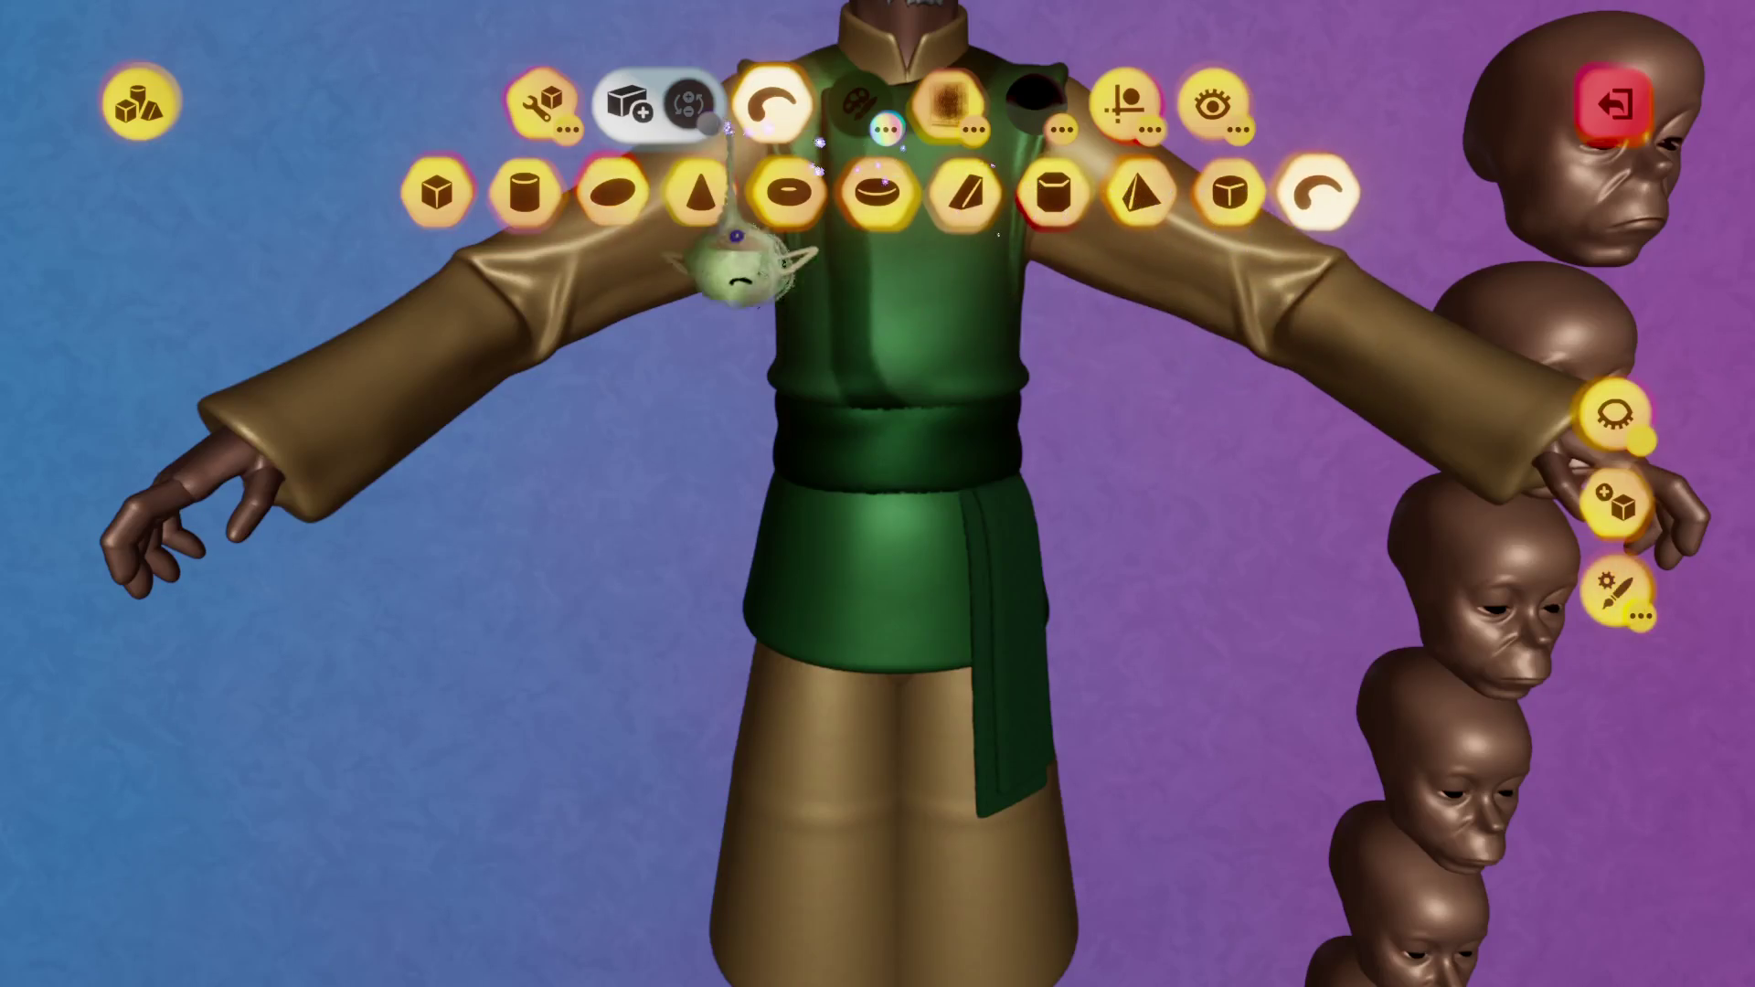
Size a small green ellipsoid sphere at the vest's waist and set it to Stamp.
{"action": "left_click", "coordinate": [612, 192]}
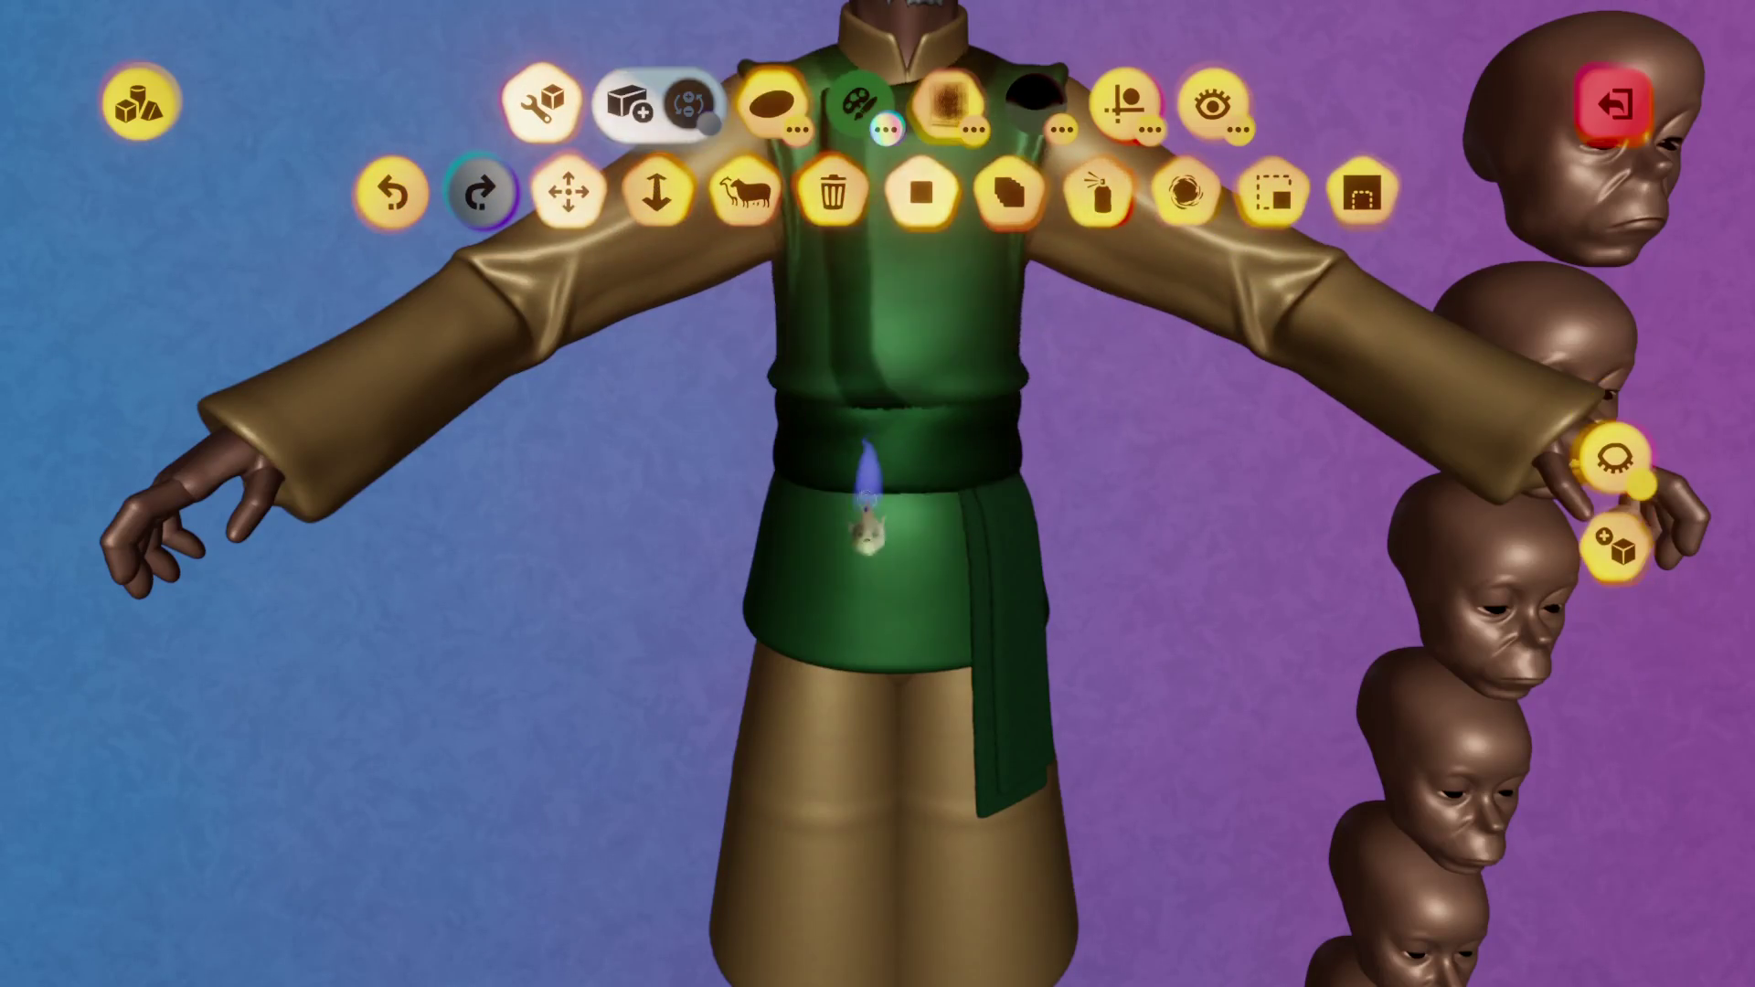
{"action": "scroll", "coordinate": [860, 470], "scroll_direction": "up", "scroll_amount": 3}
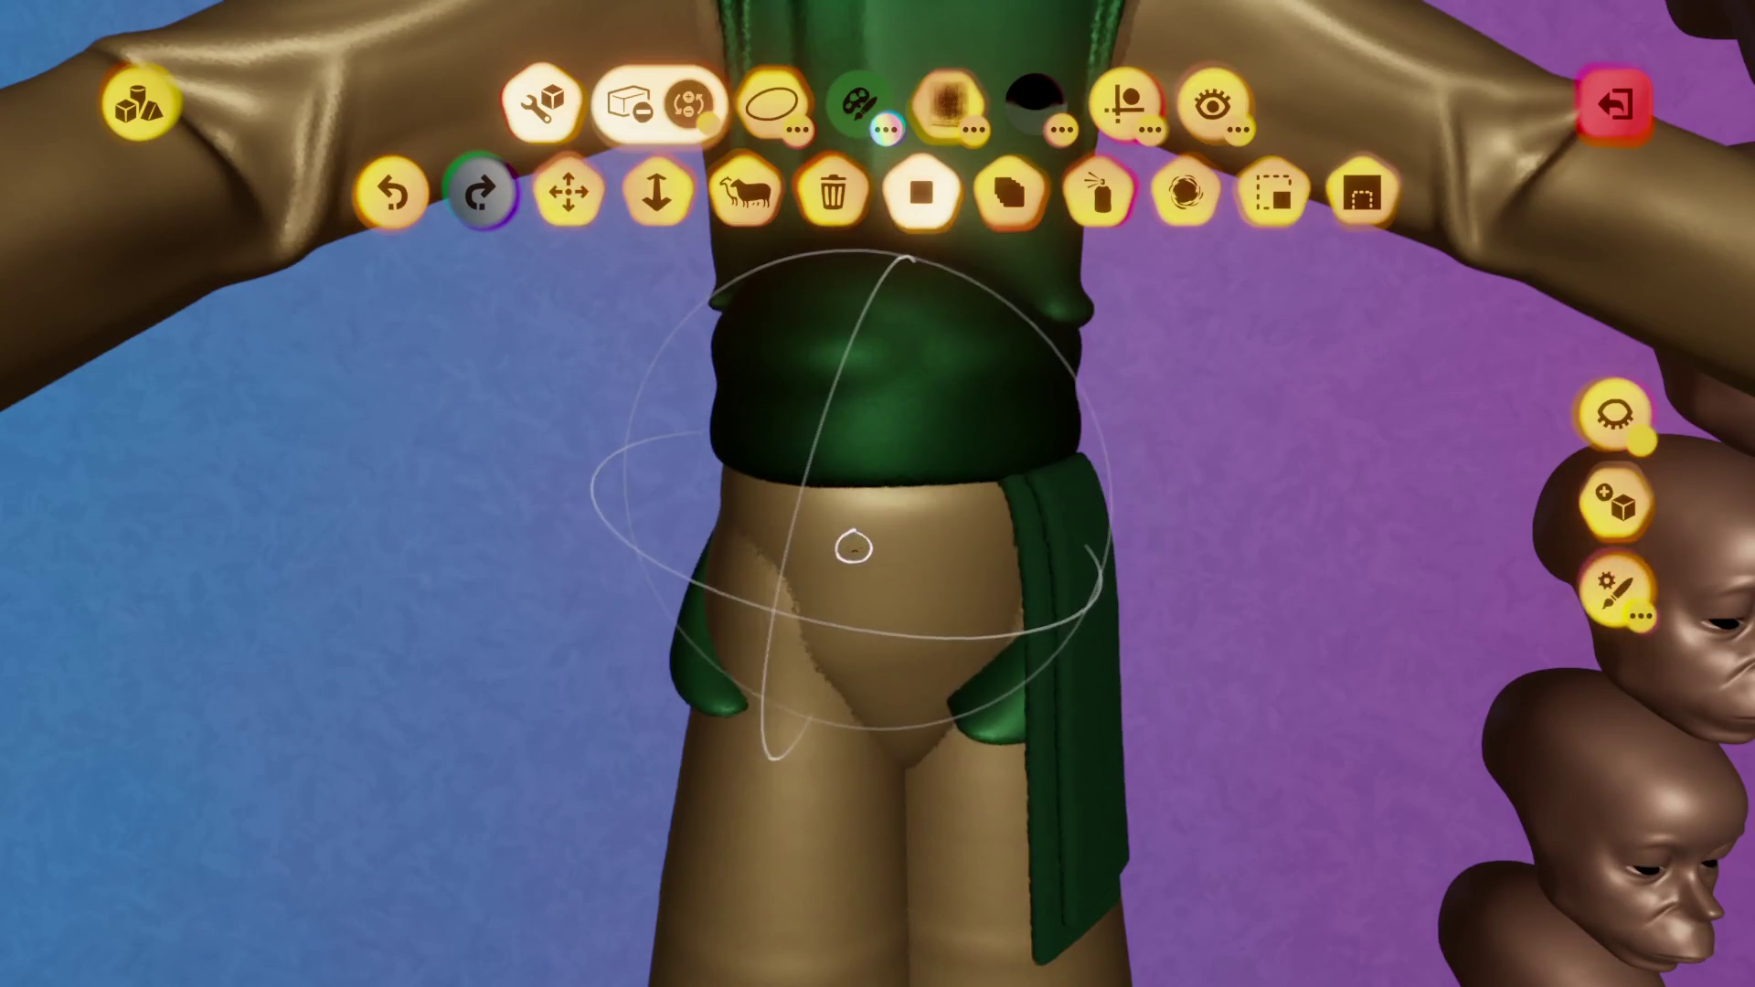
{"action": "left_click", "coordinate": [1118, 132]}
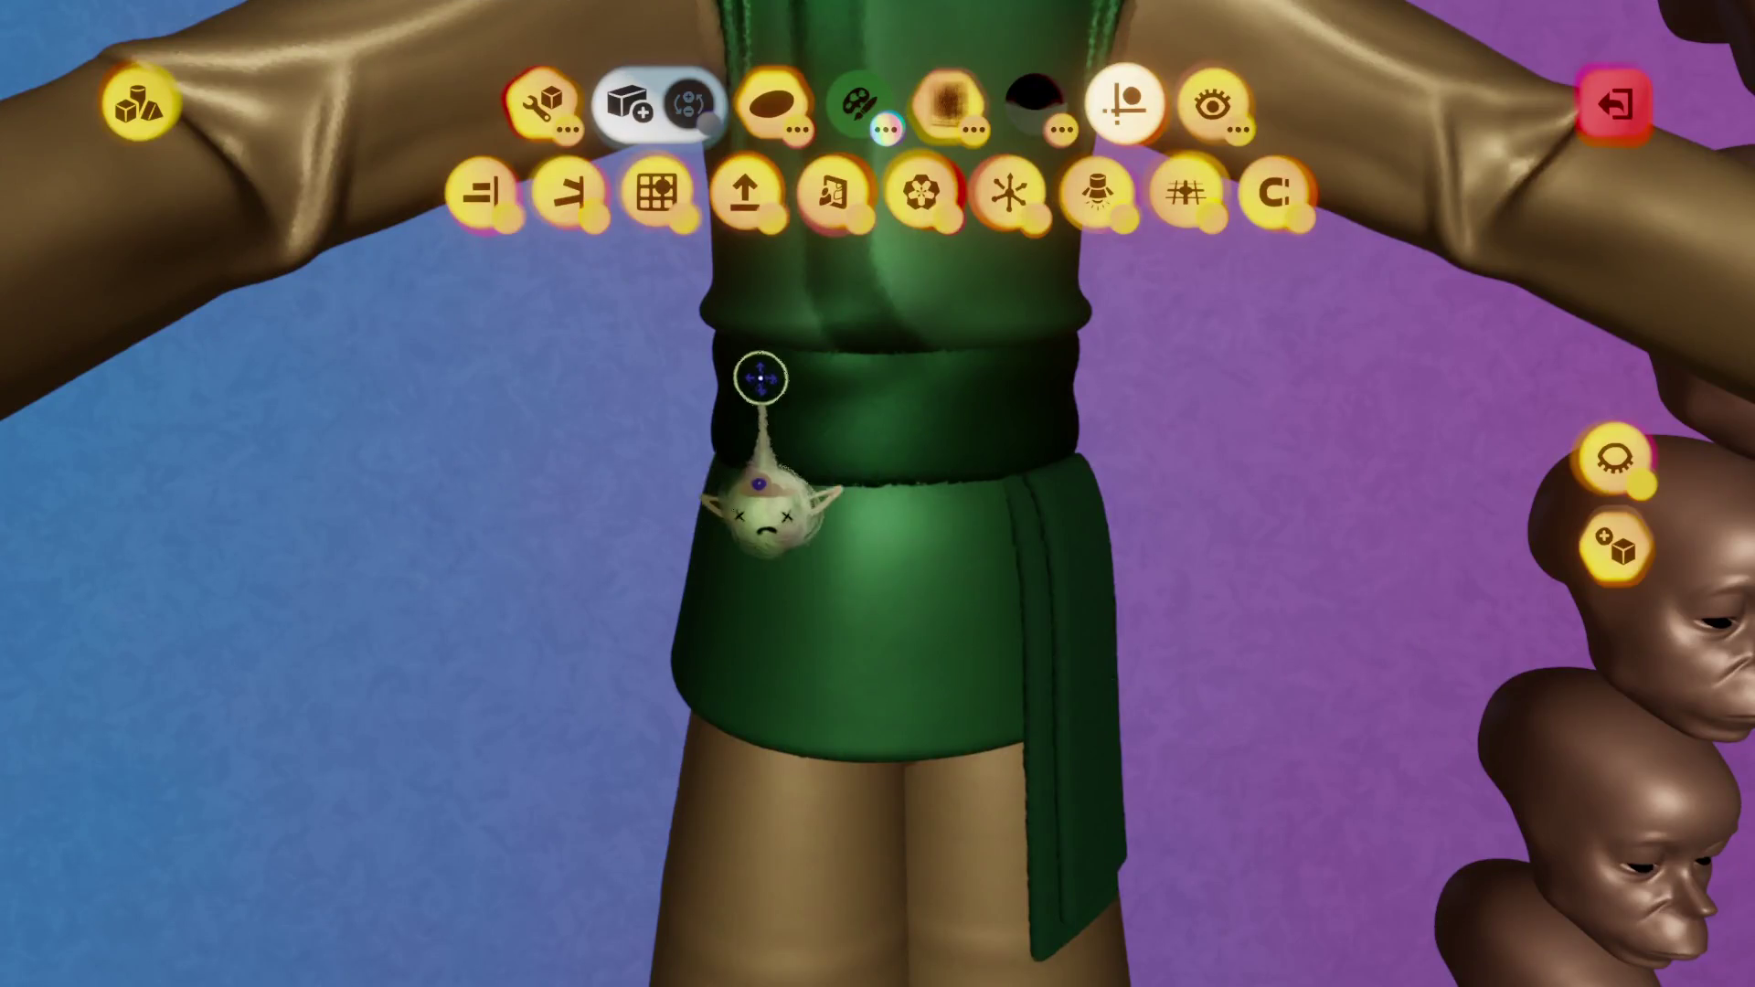
{"action": "left_click", "coordinate": [542, 100]}
{"action": "left_click_drag", "start_coordinate": [859, 384], "coordinate": [870, 568]}
{"action": "left_click", "coordinate": [921, 192]}
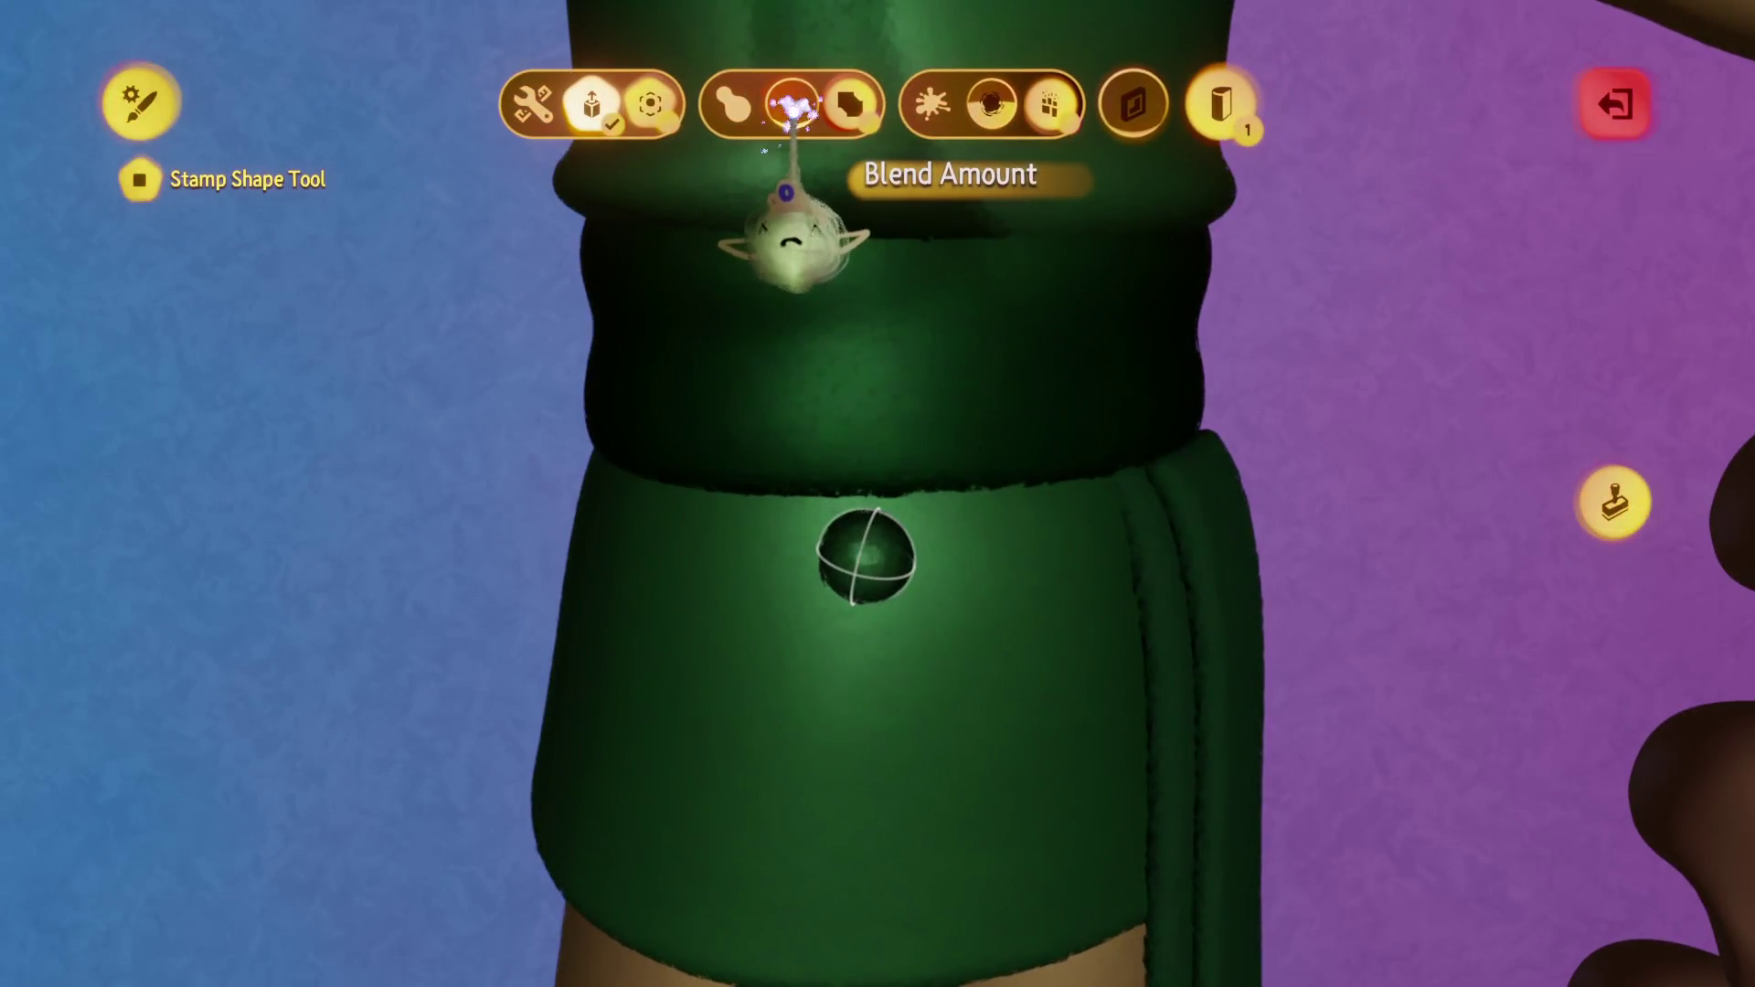
{"action": "key", "text": "Escape"}
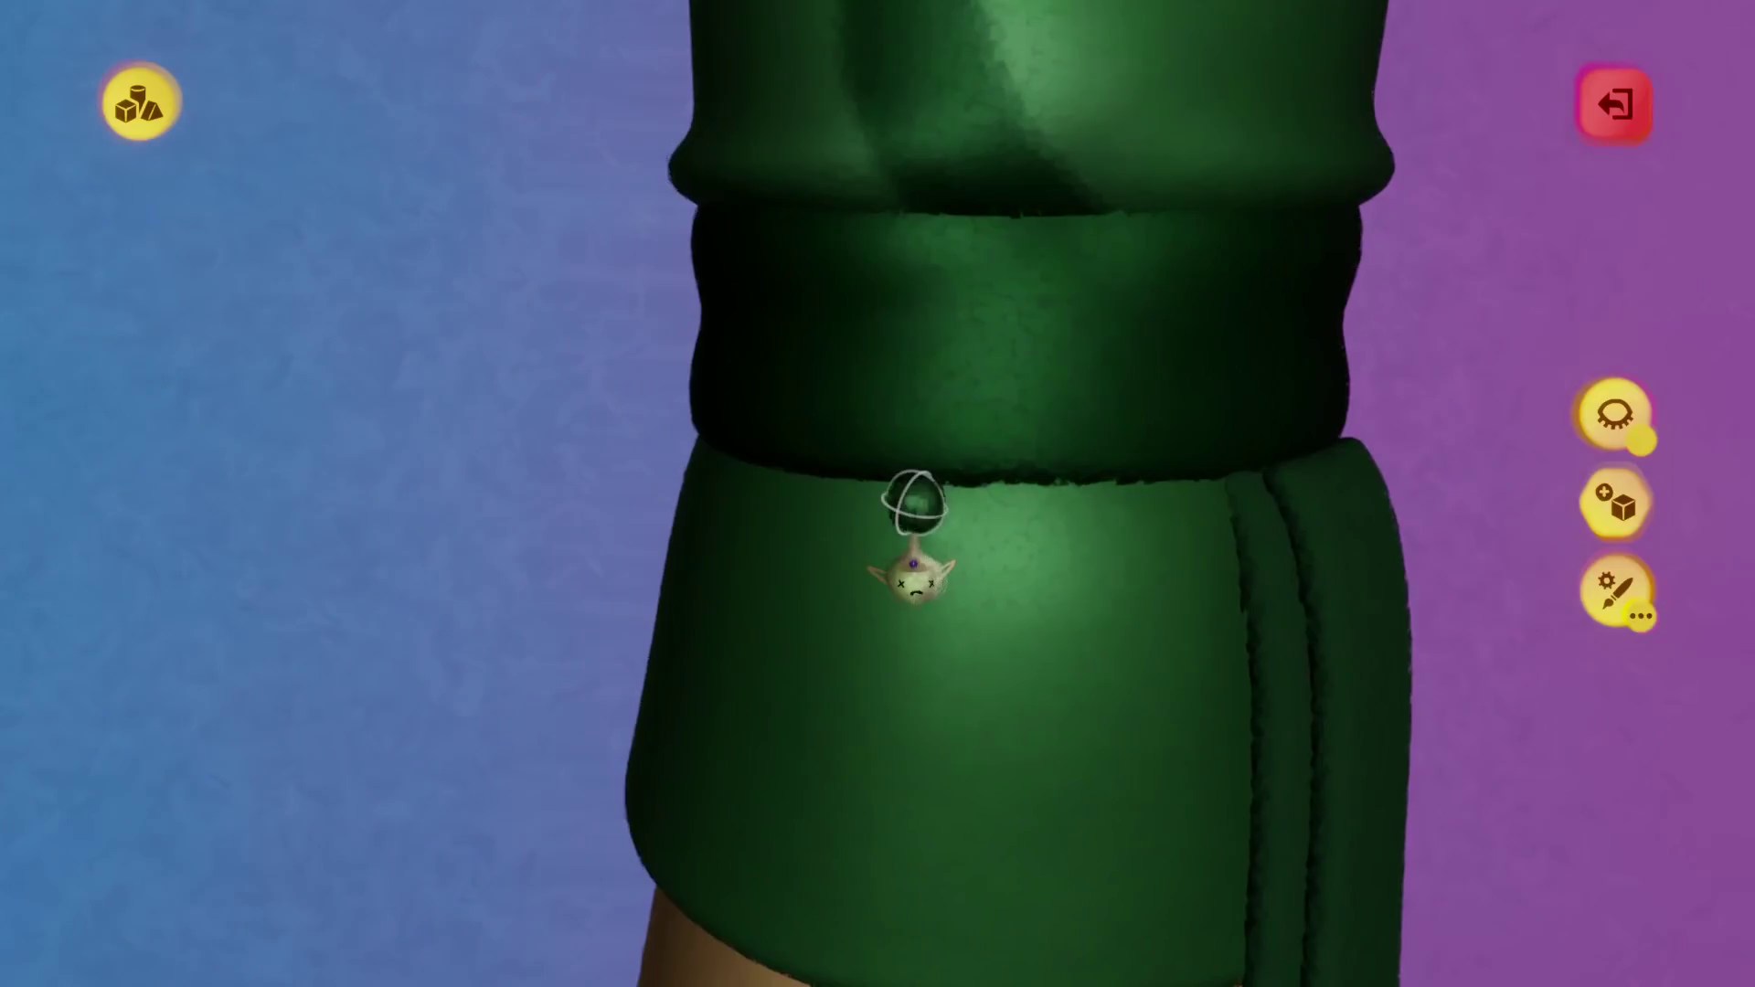
Reopen the outfit sculpt, stamp a small shape copy, and isolate then reshow the skirt.
{"action": "double_click", "coordinate": [910, 525]}
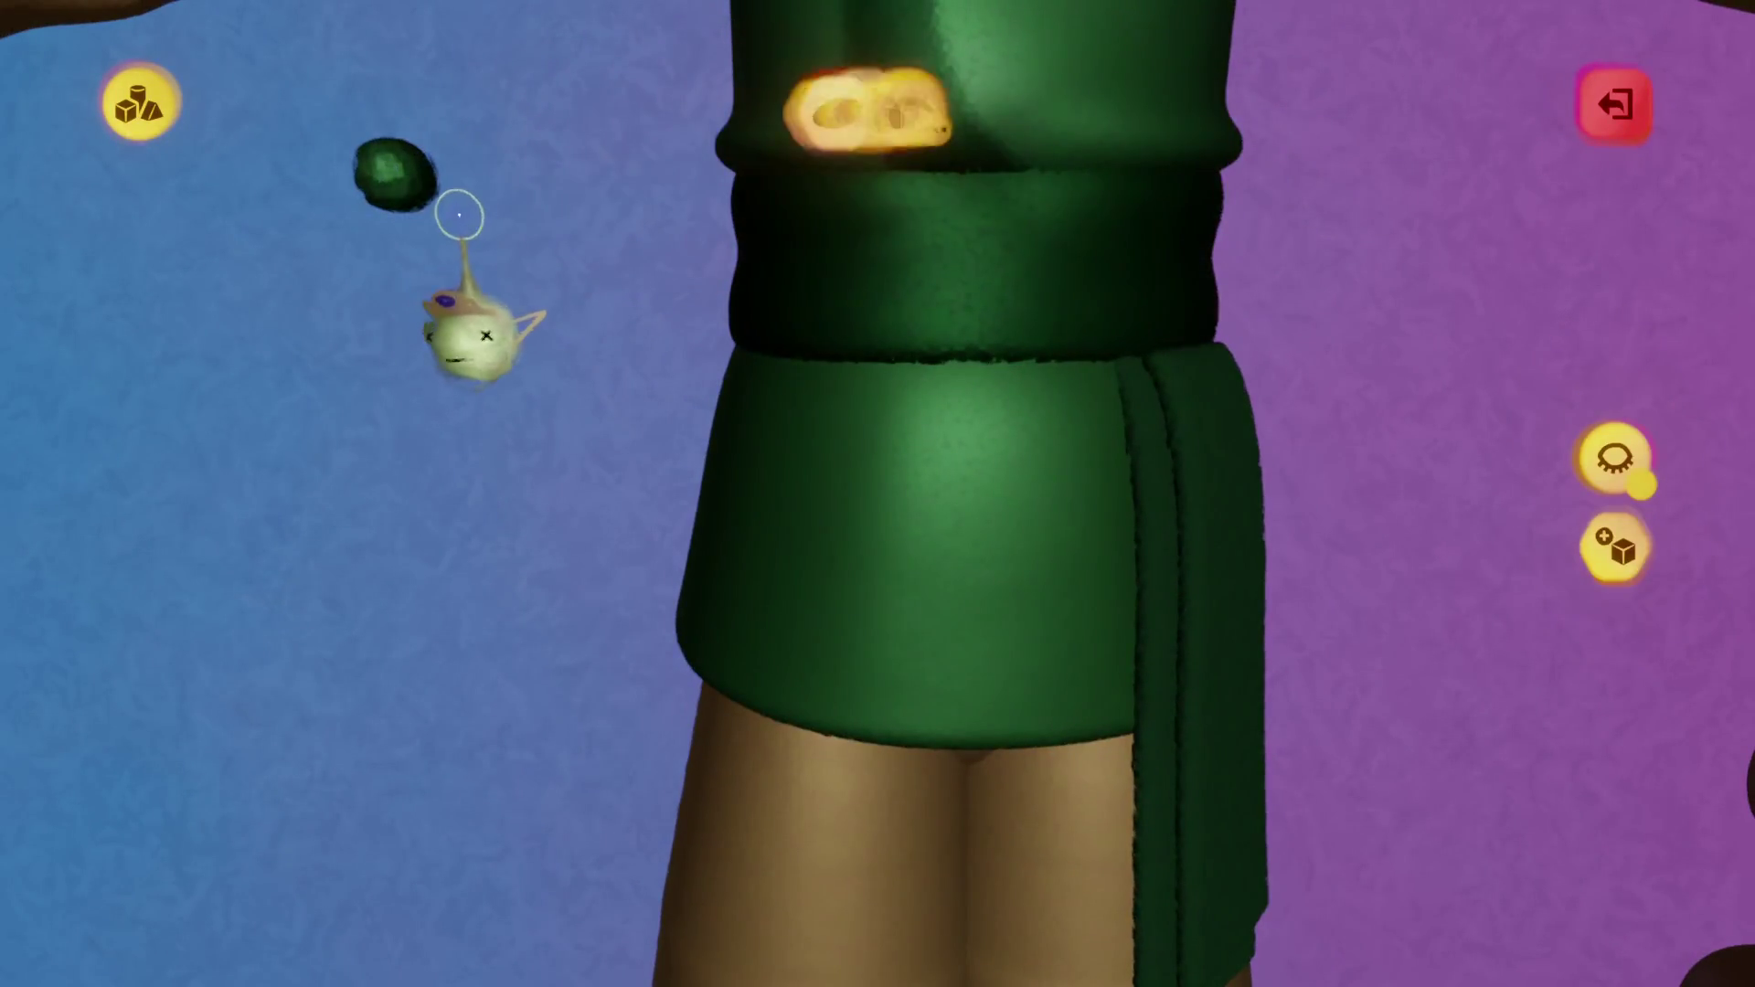
{"action": "left_click", "coordinate": [464, 212]}
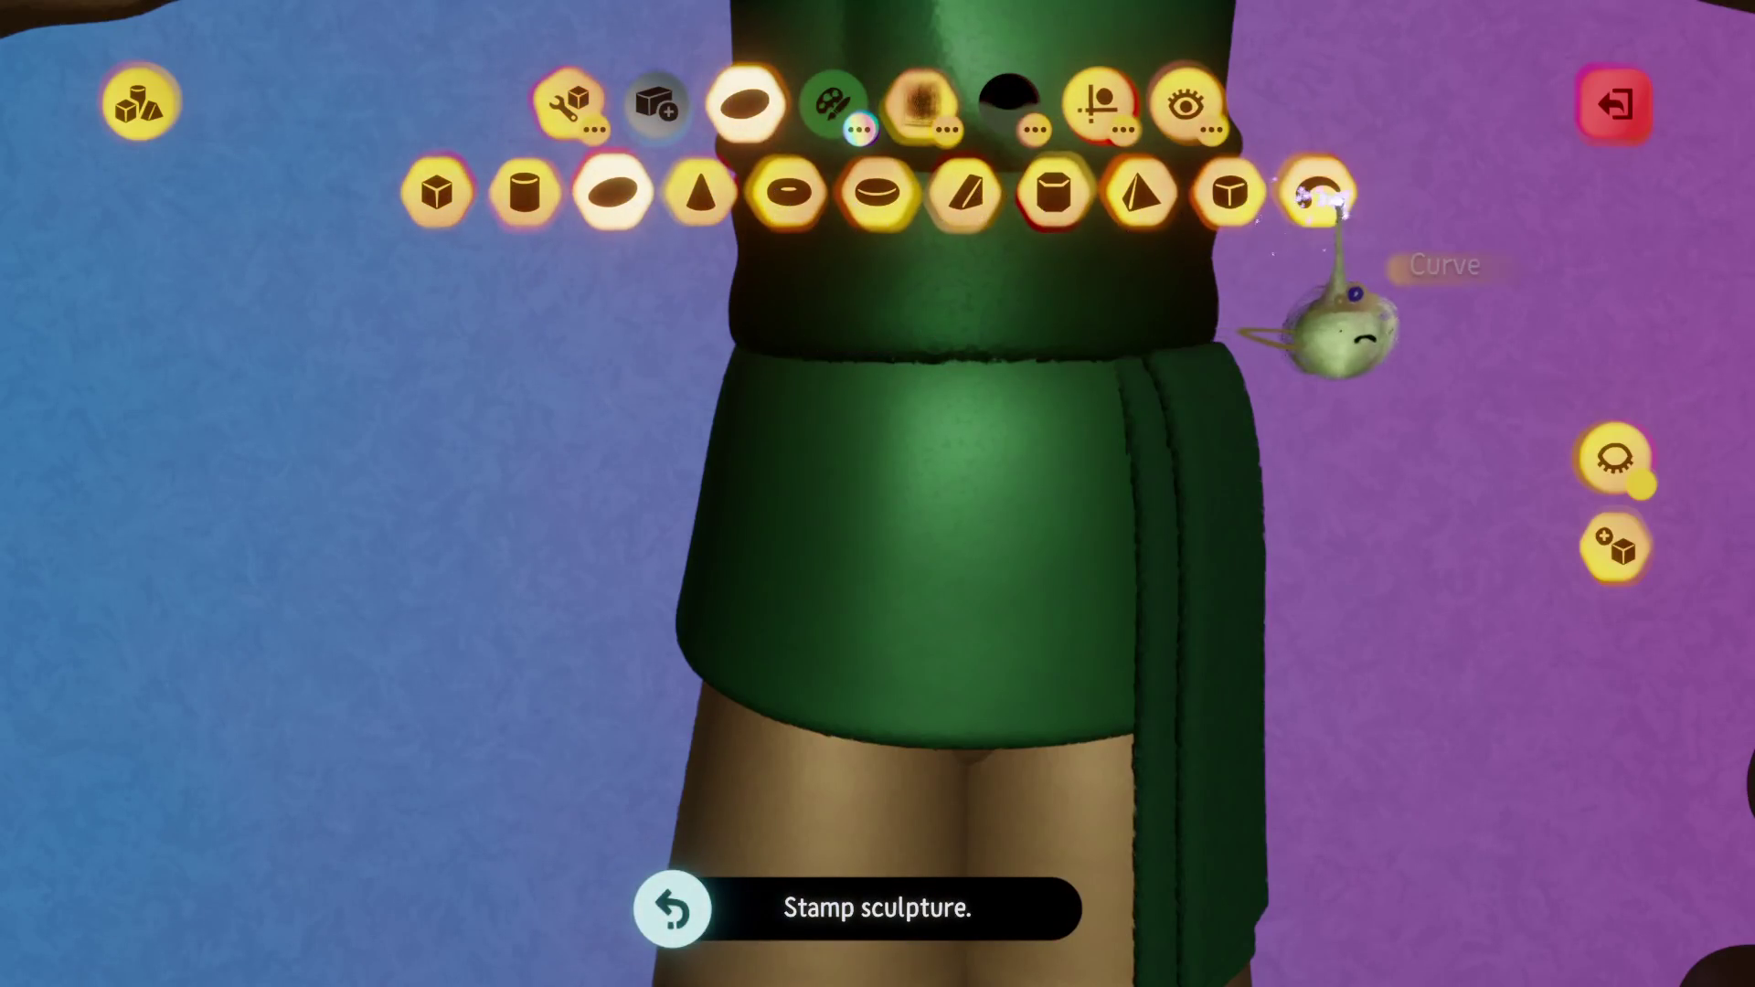
{"action": "left_click", "coordinate": [1318, 194]}
{"action": "left_click", "coordinate": [1097, 102]}
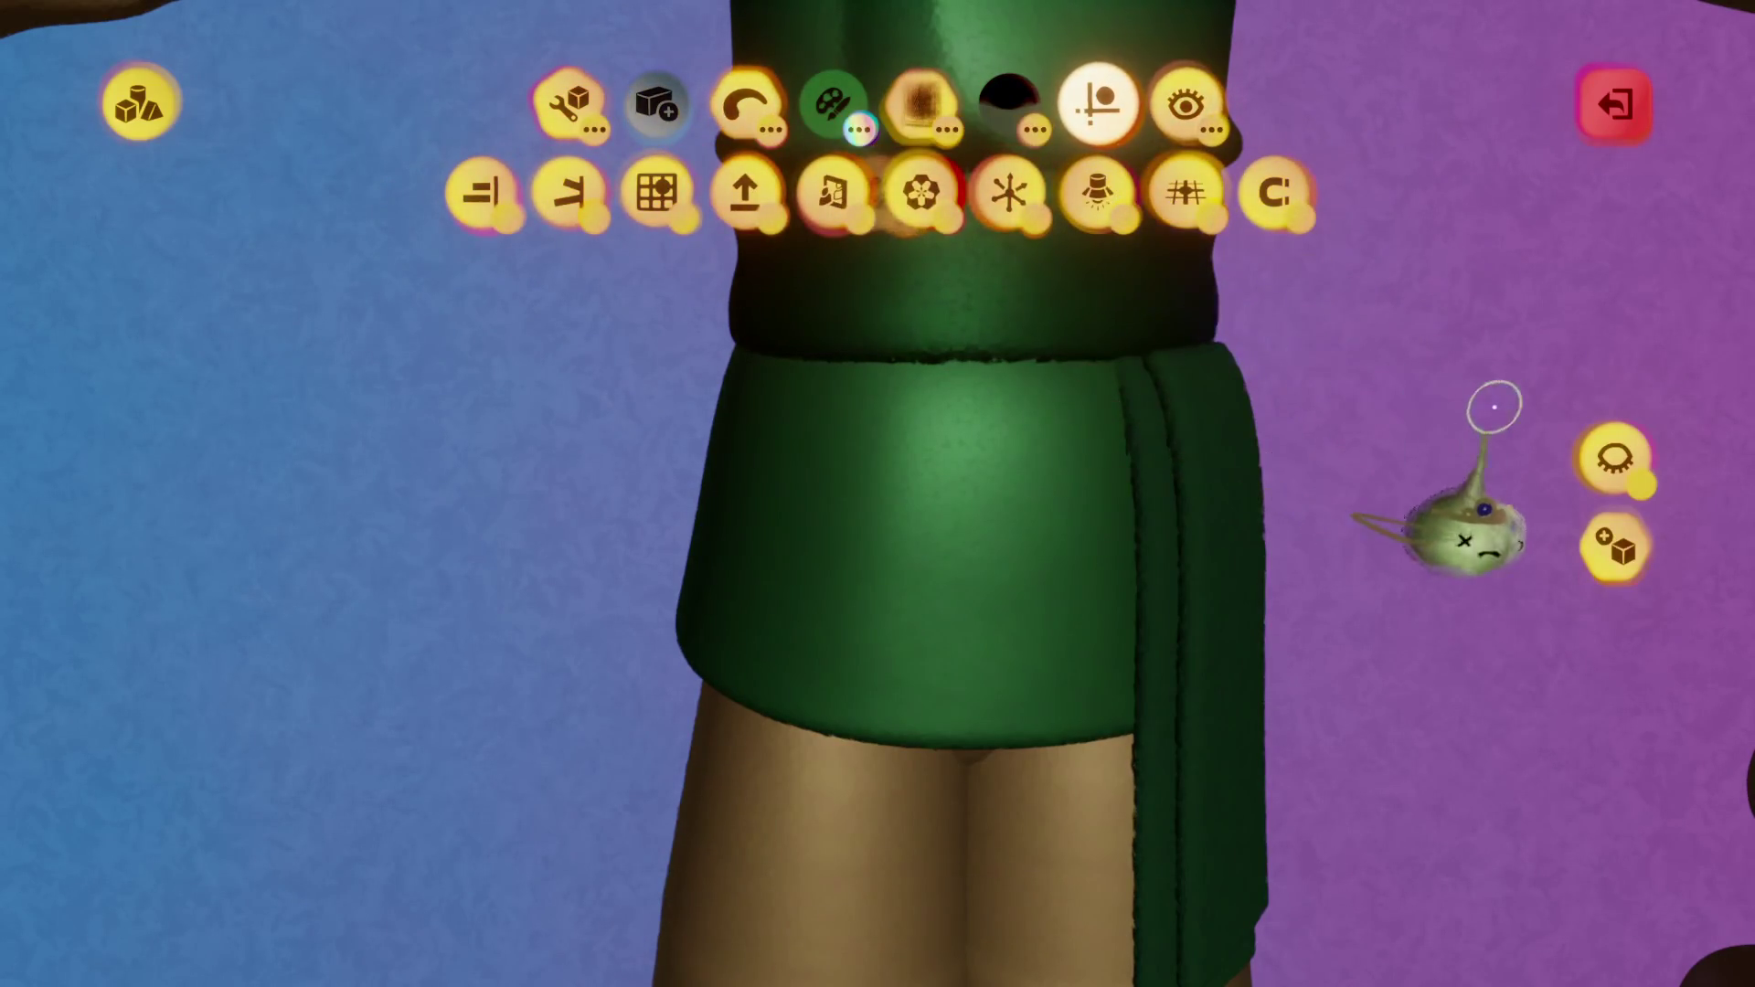
{"action": "left_click", "coordinate": [1614, 413]}
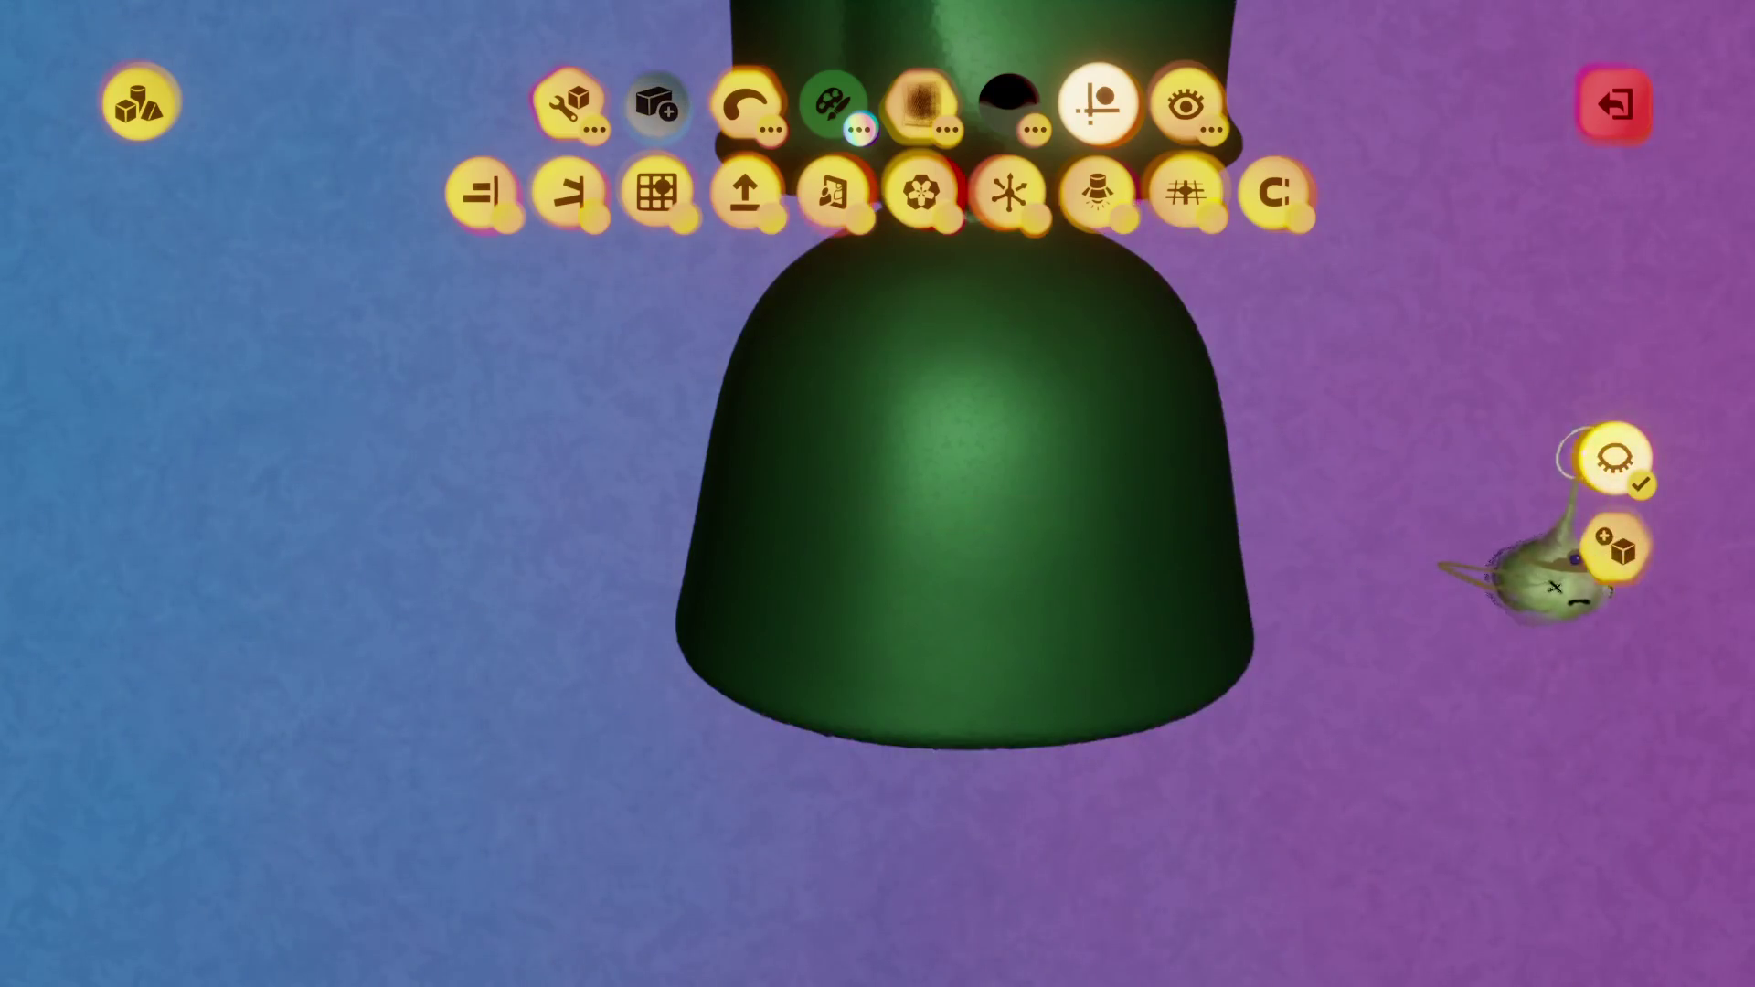
{"action": "left_click", "coordinate": [1599, 457]}
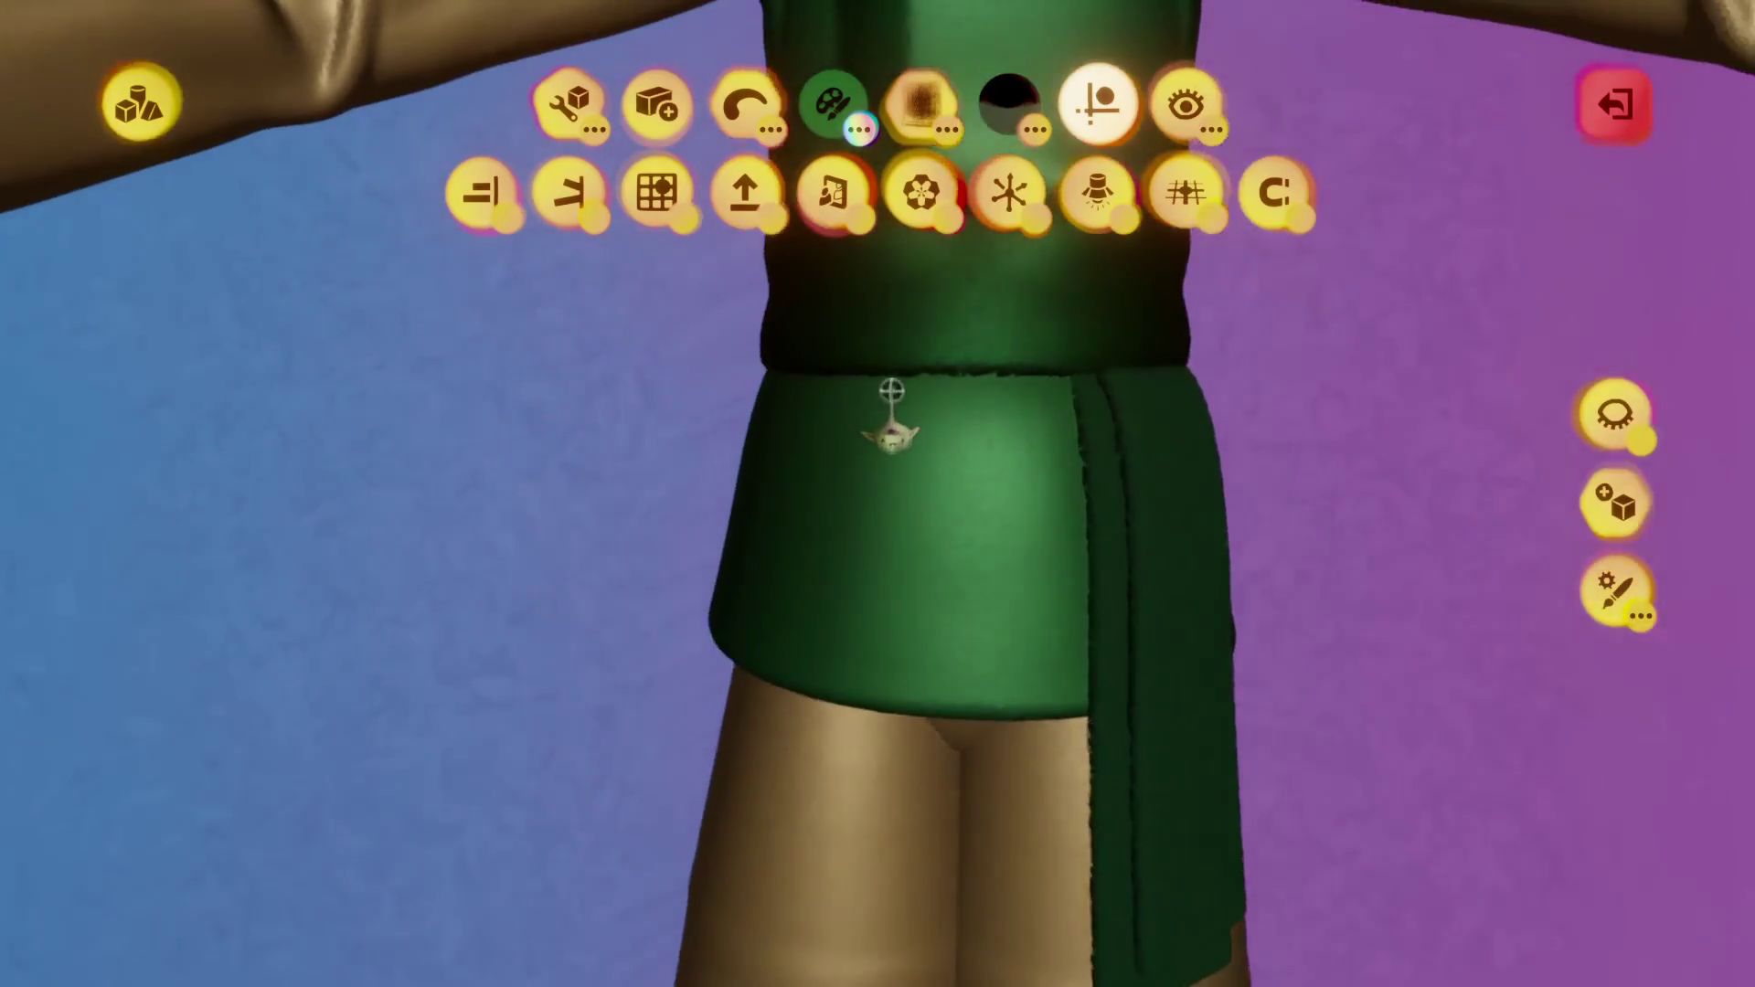
Carve an L-shaped groove into the skirt with a subtracting ellipsoid.
{"action": "key", "text": "x"}
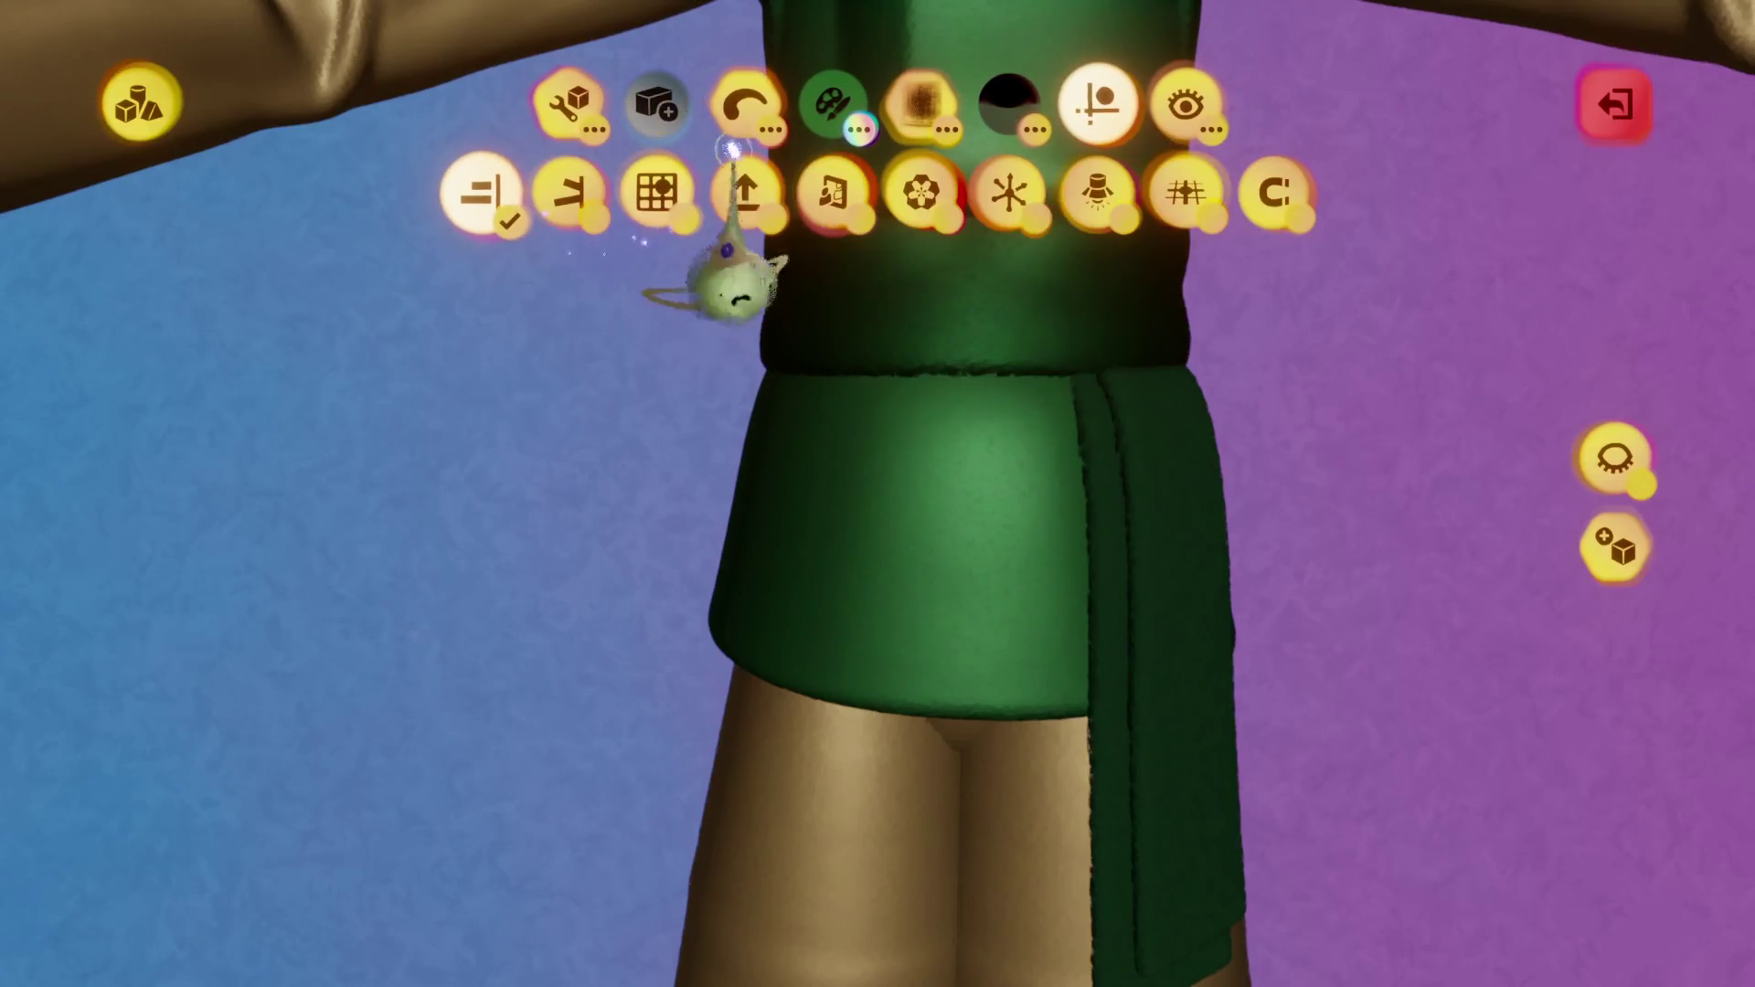
{"action": "key", "text": "s"}
{"action": "left_click", "coordinate": [610, 192]}
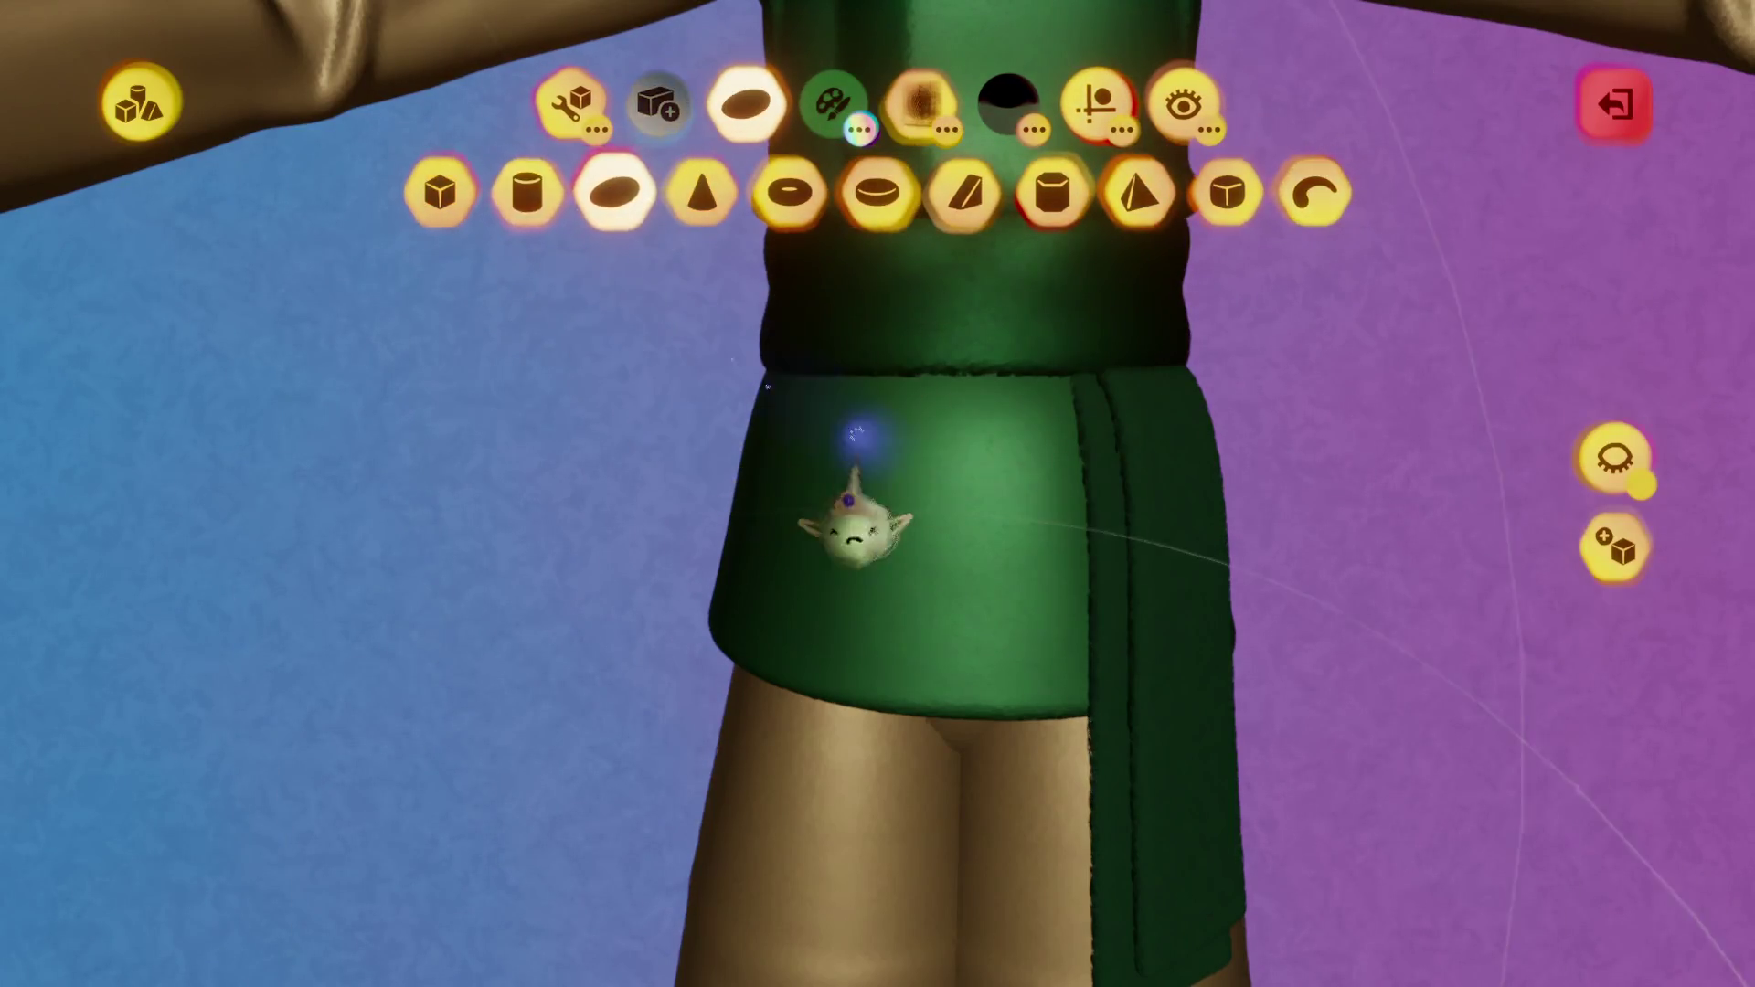
{"action": "scroll", "coordinate": [820, 457], "scroll_direction": "down", "scroll_amount": 3}
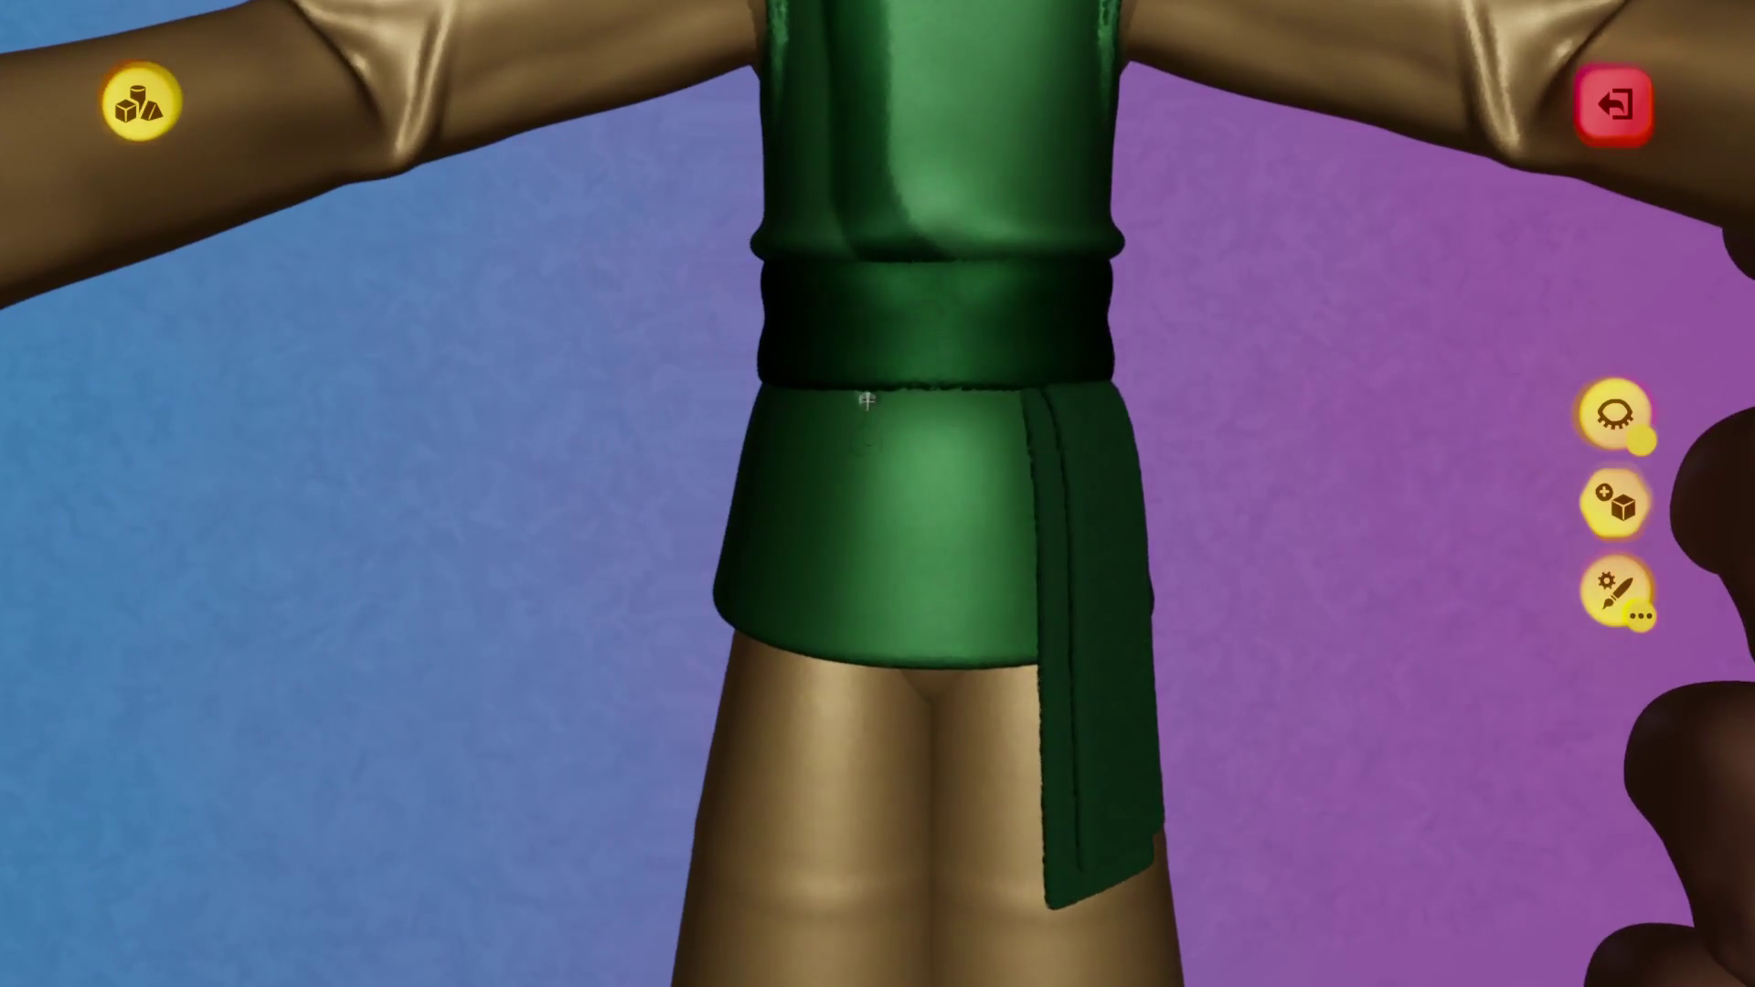
{"action": "left_click", "coordinate": [869, 421]}
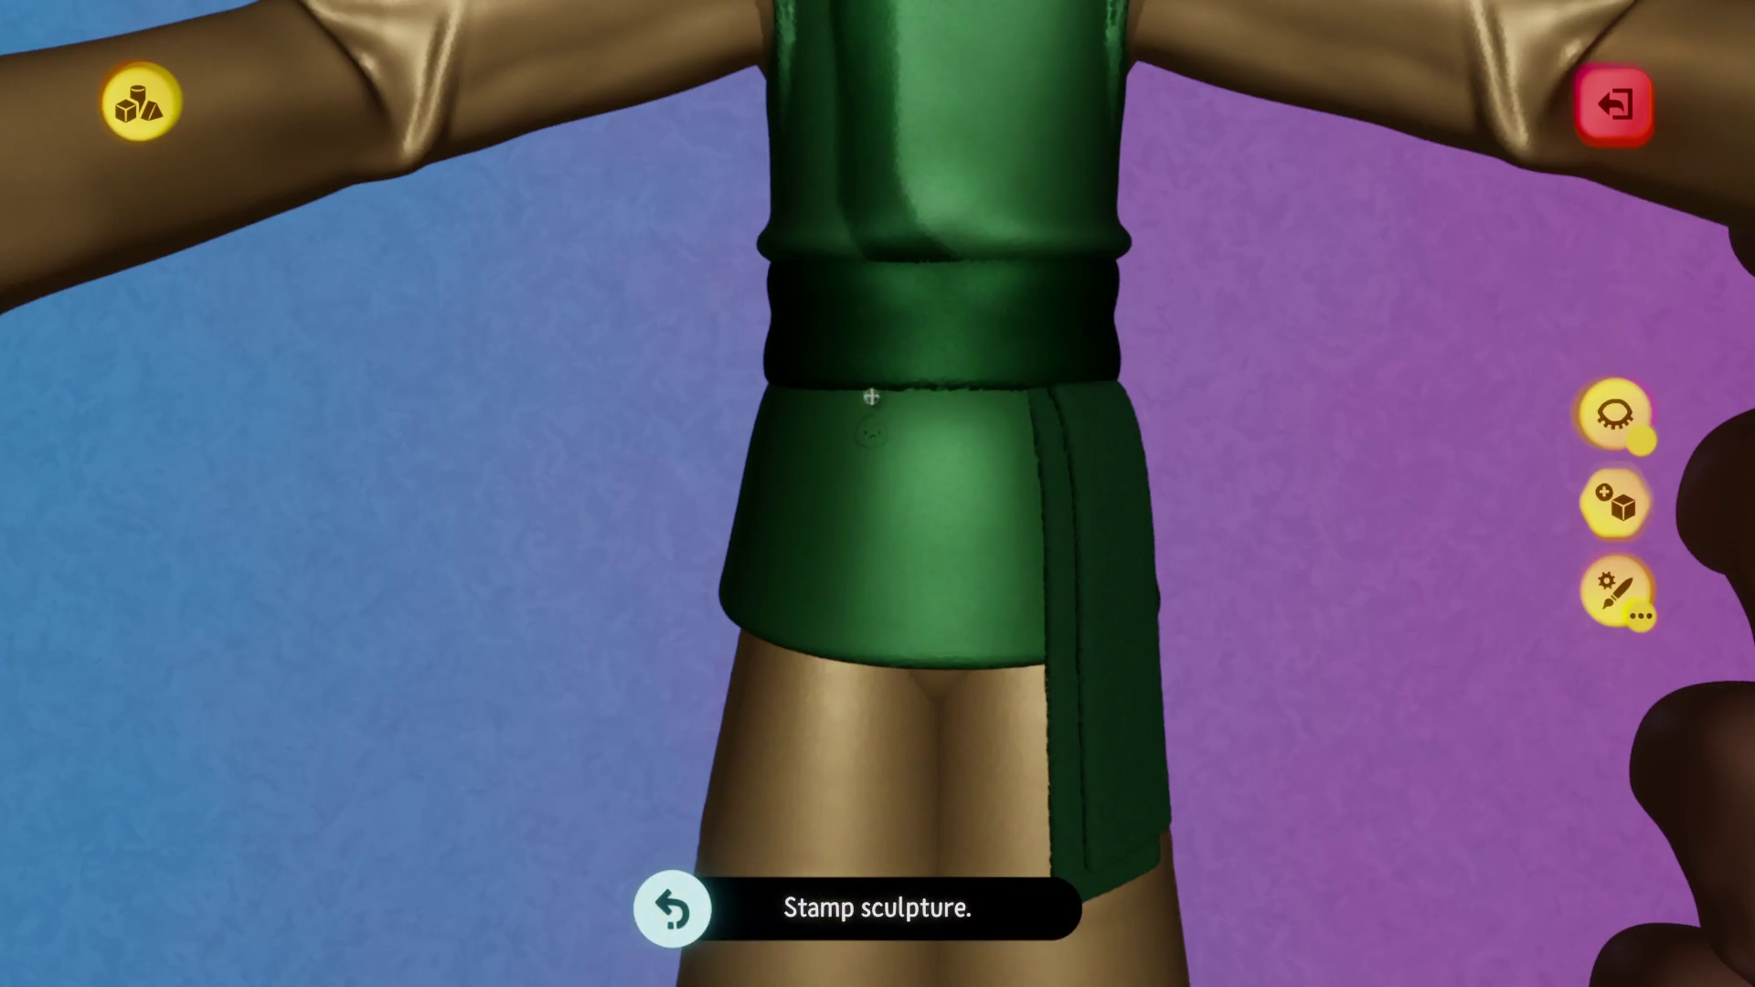
{"action": "left_click_drag", "start_coordinate": [853, 506], "coordinate": [928, 510]}
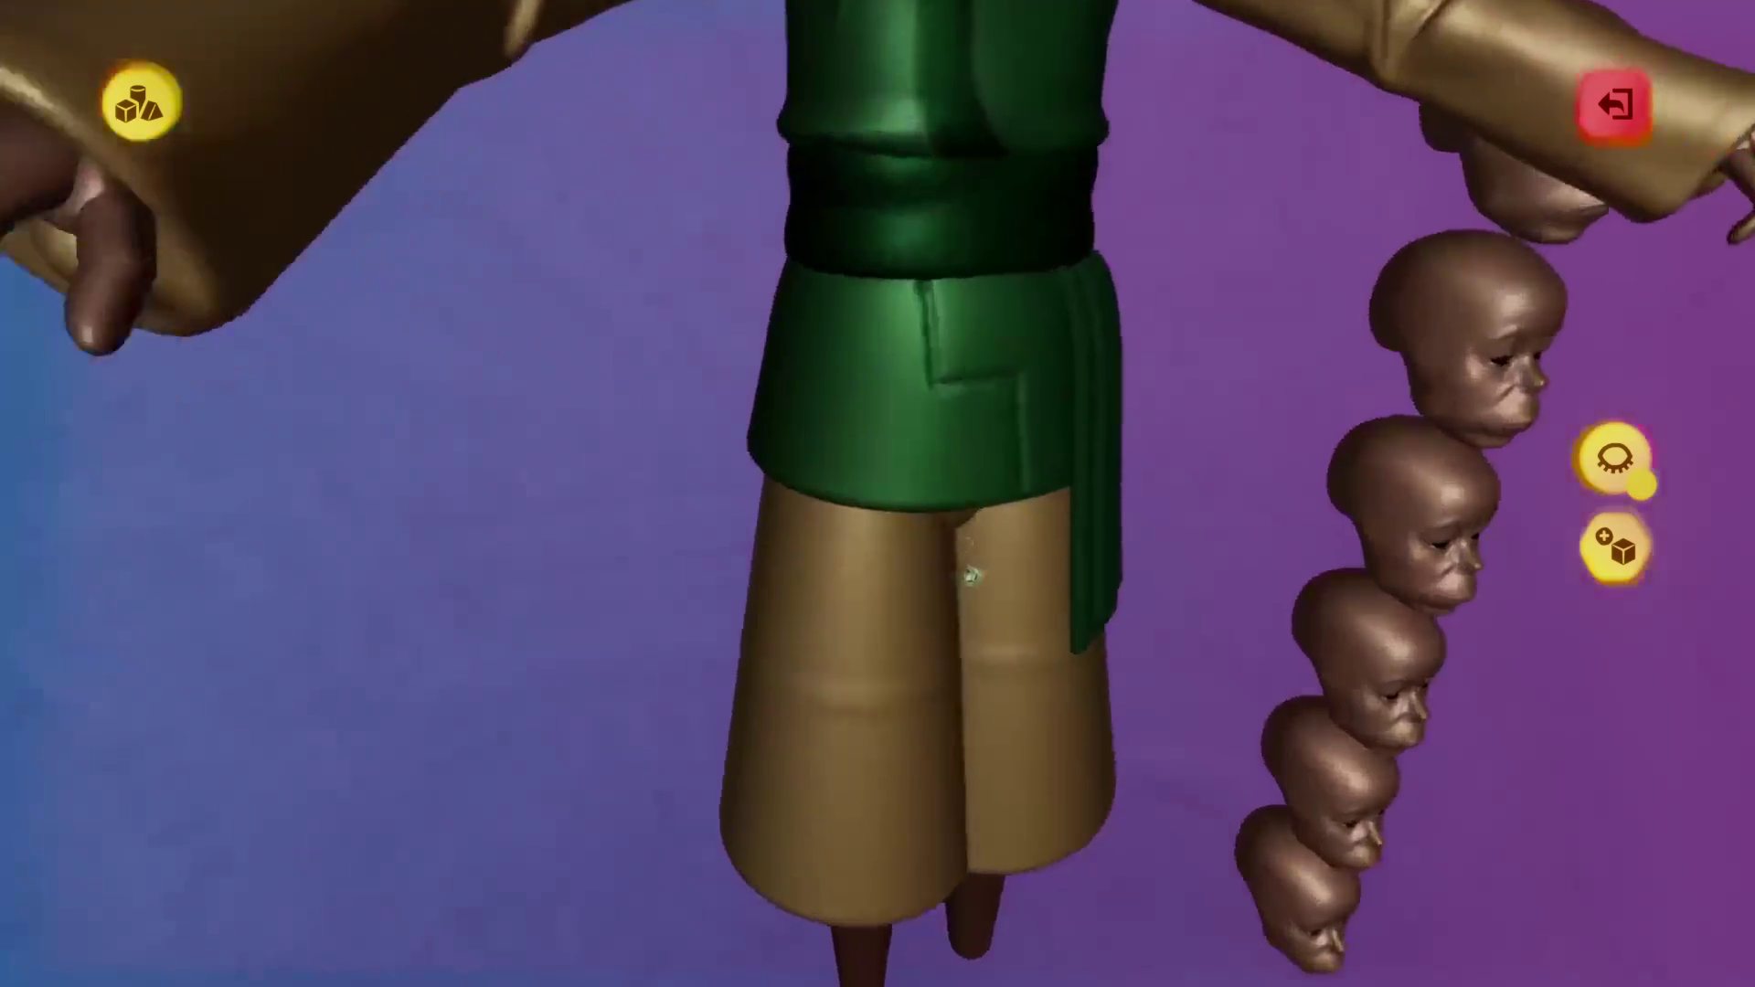
Make one more subtractive cut into the vest, then exit to the full character.
{"action": "key", "text": "x"}
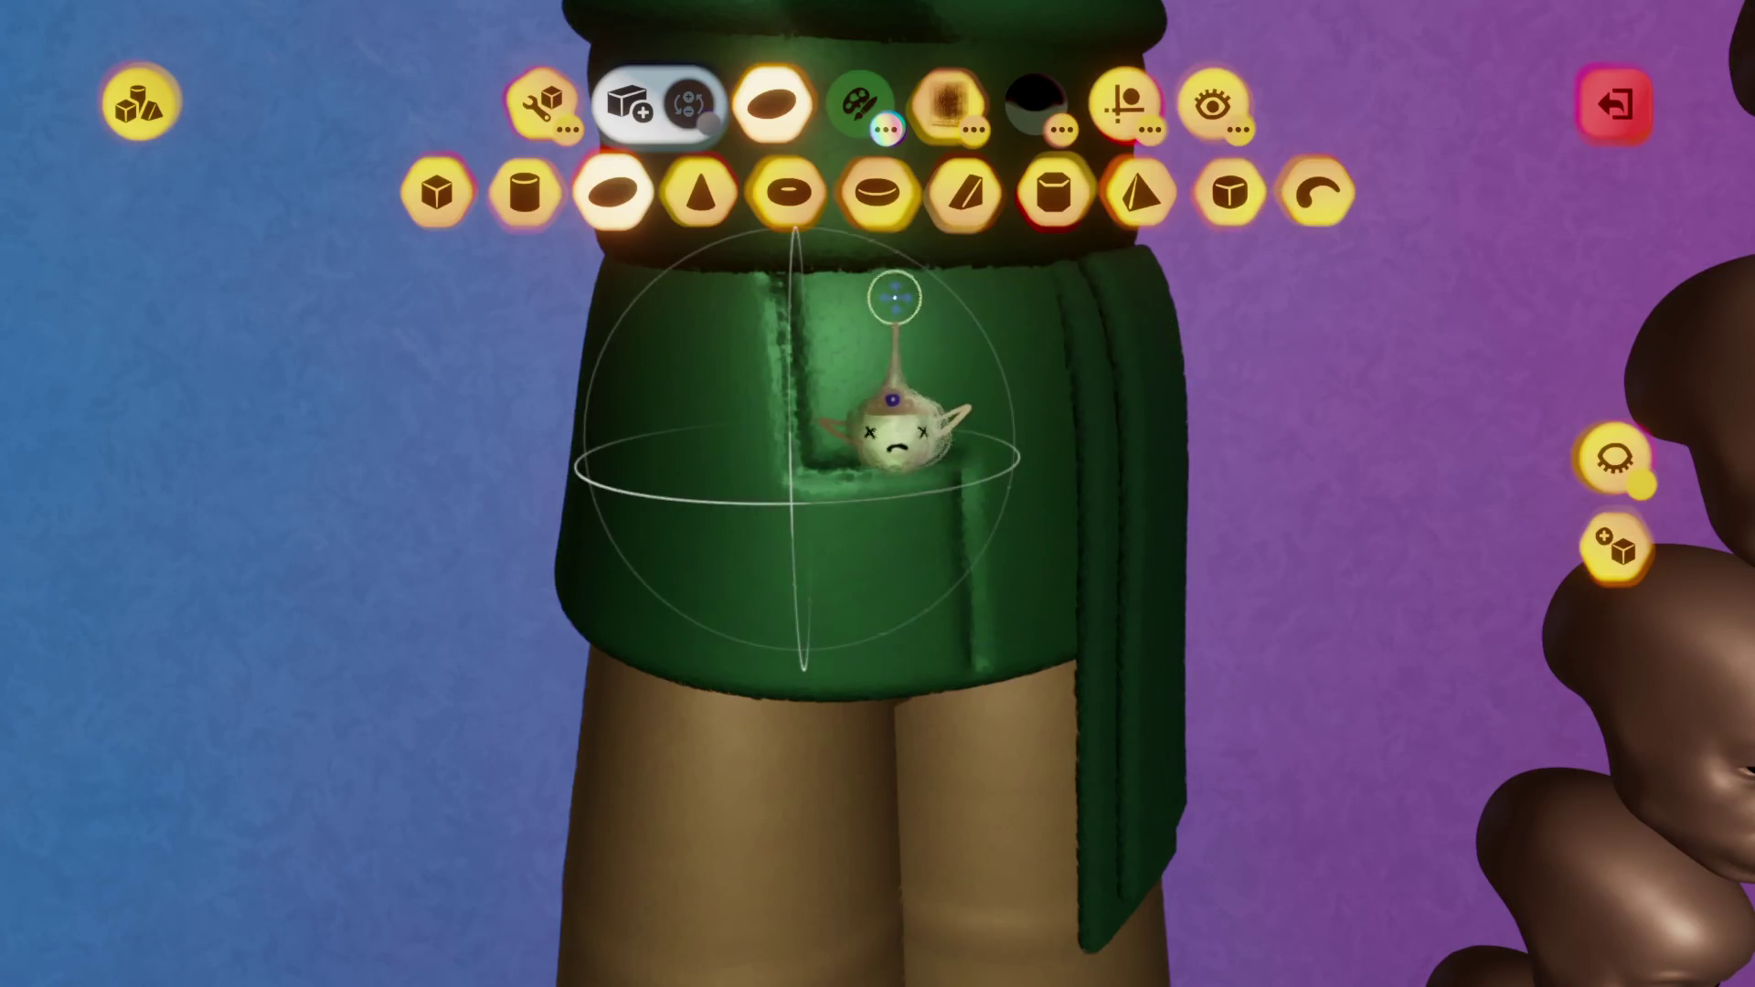
{"action": "key", "text": "x"}
{"action": "left_click", "coordinate": [816, 377]}
{"action": "left_click", "coordinate": [1097, 102]}
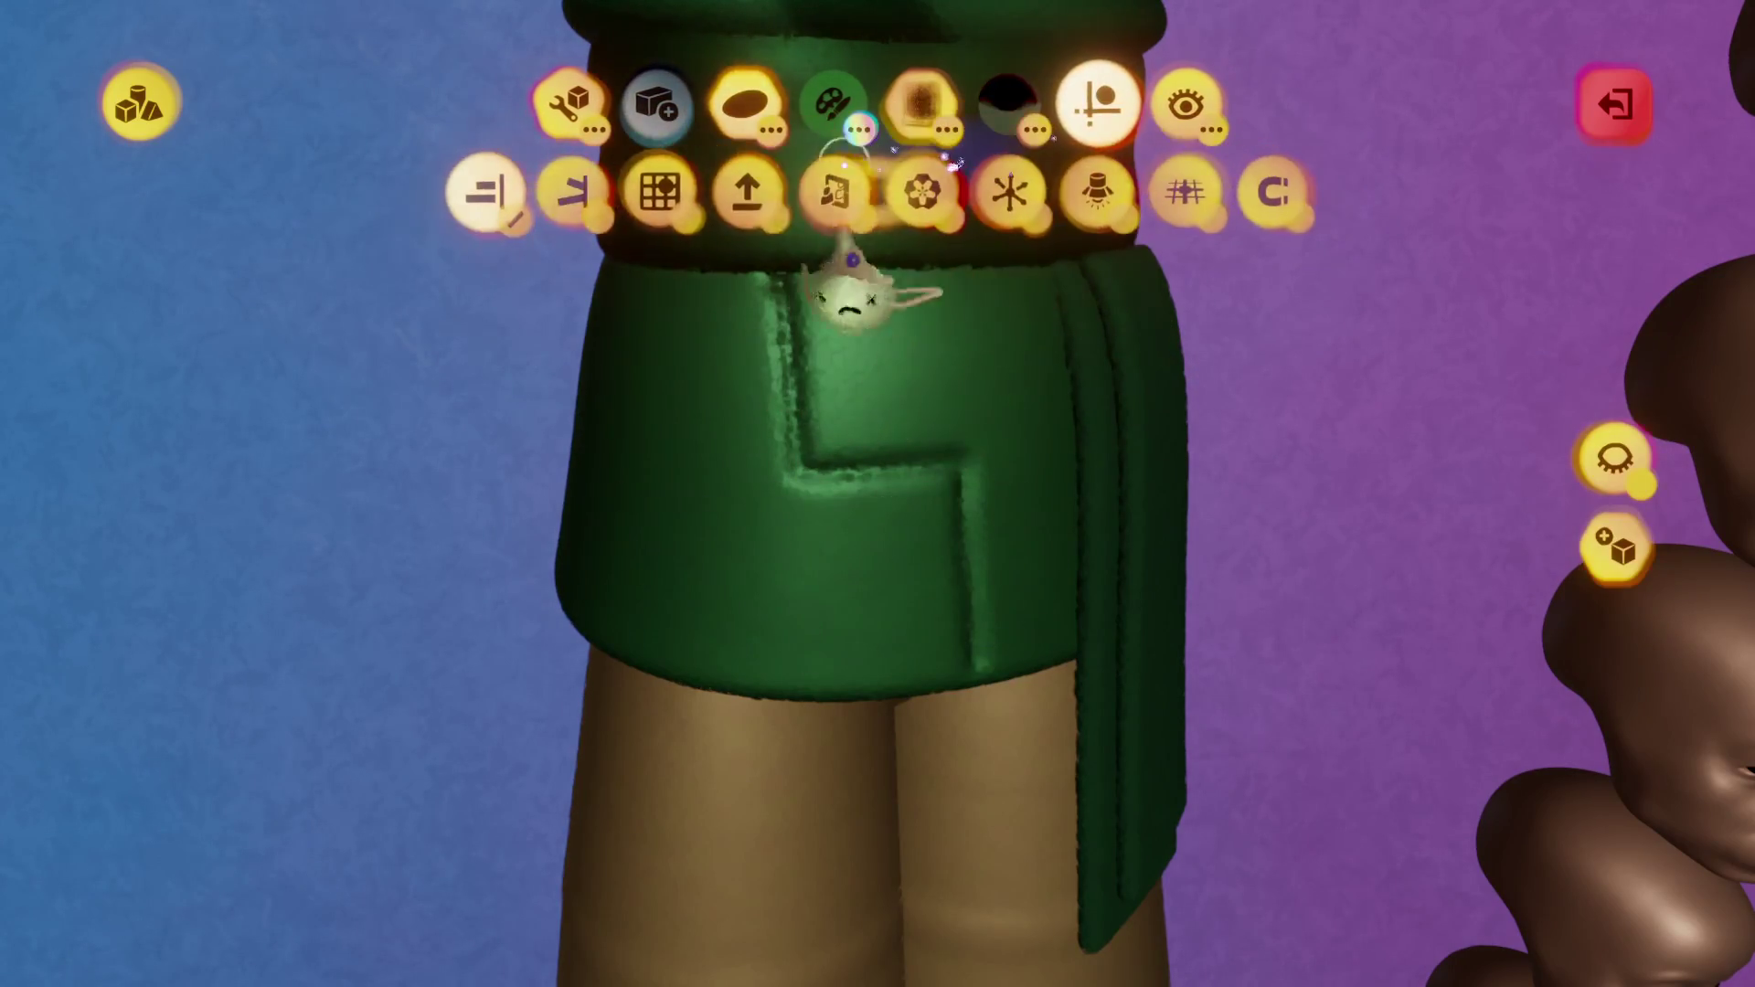
{"action": "key", "text": "Escape"}
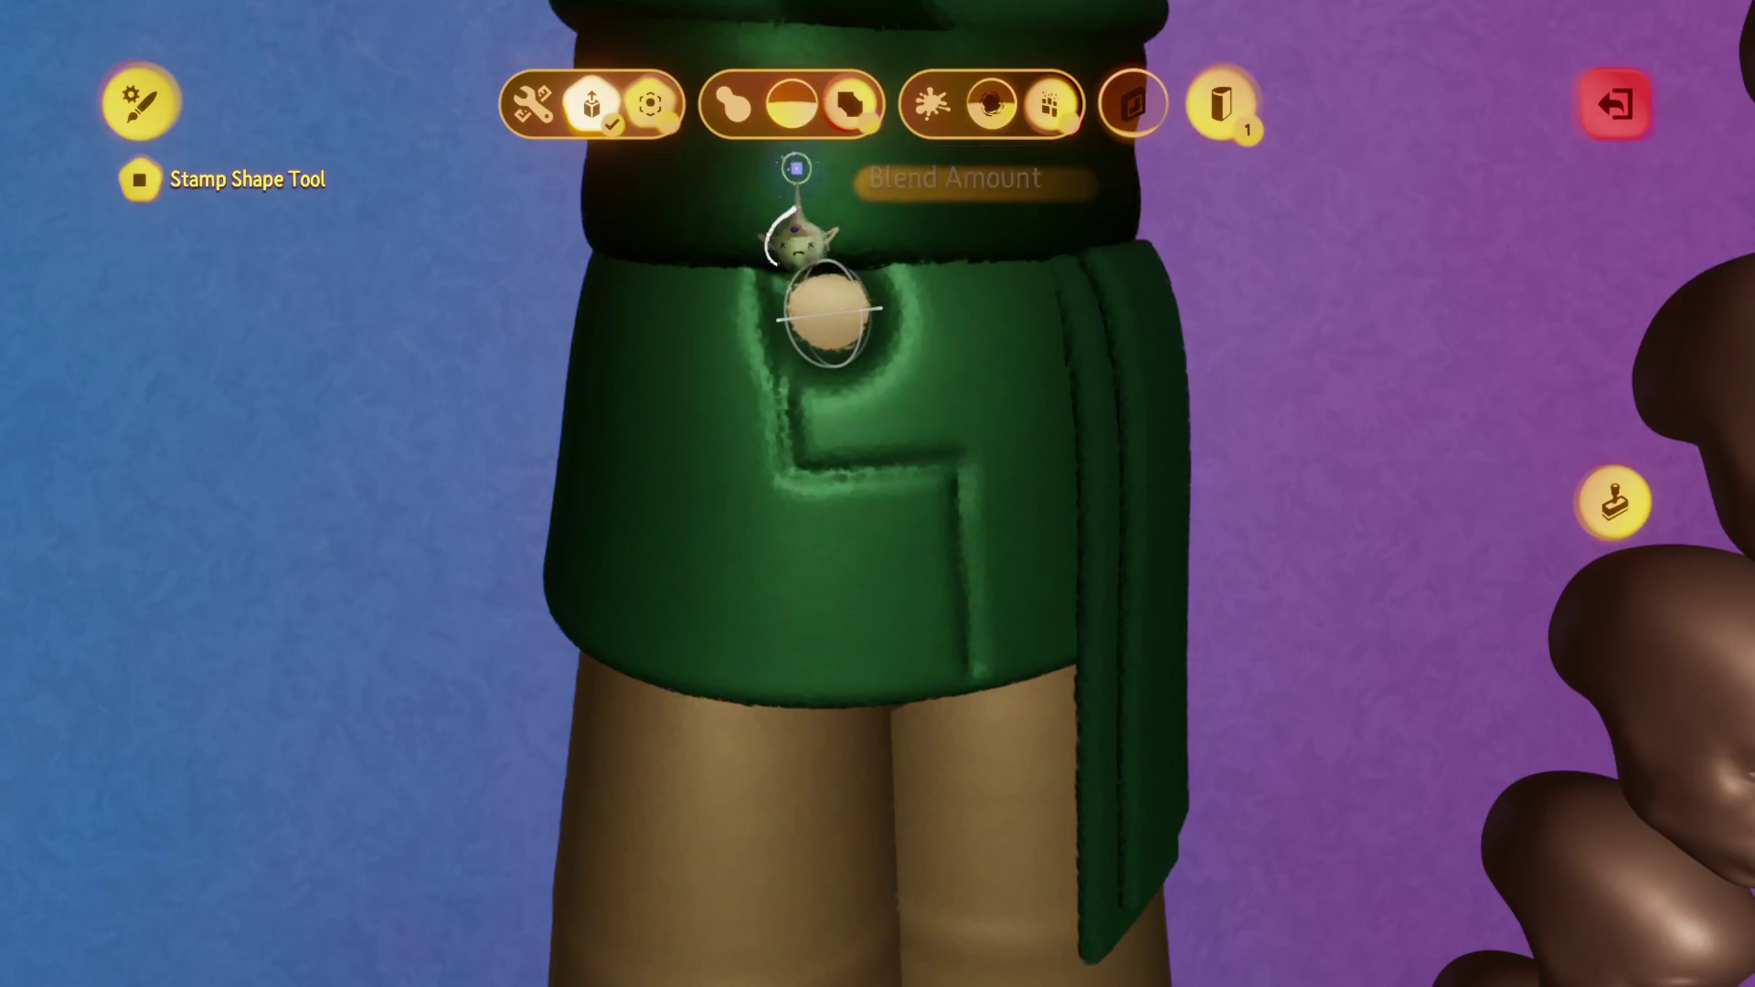
{"action": "key", "text": "Escape"}
{"action": "key", "text": "Escape"}
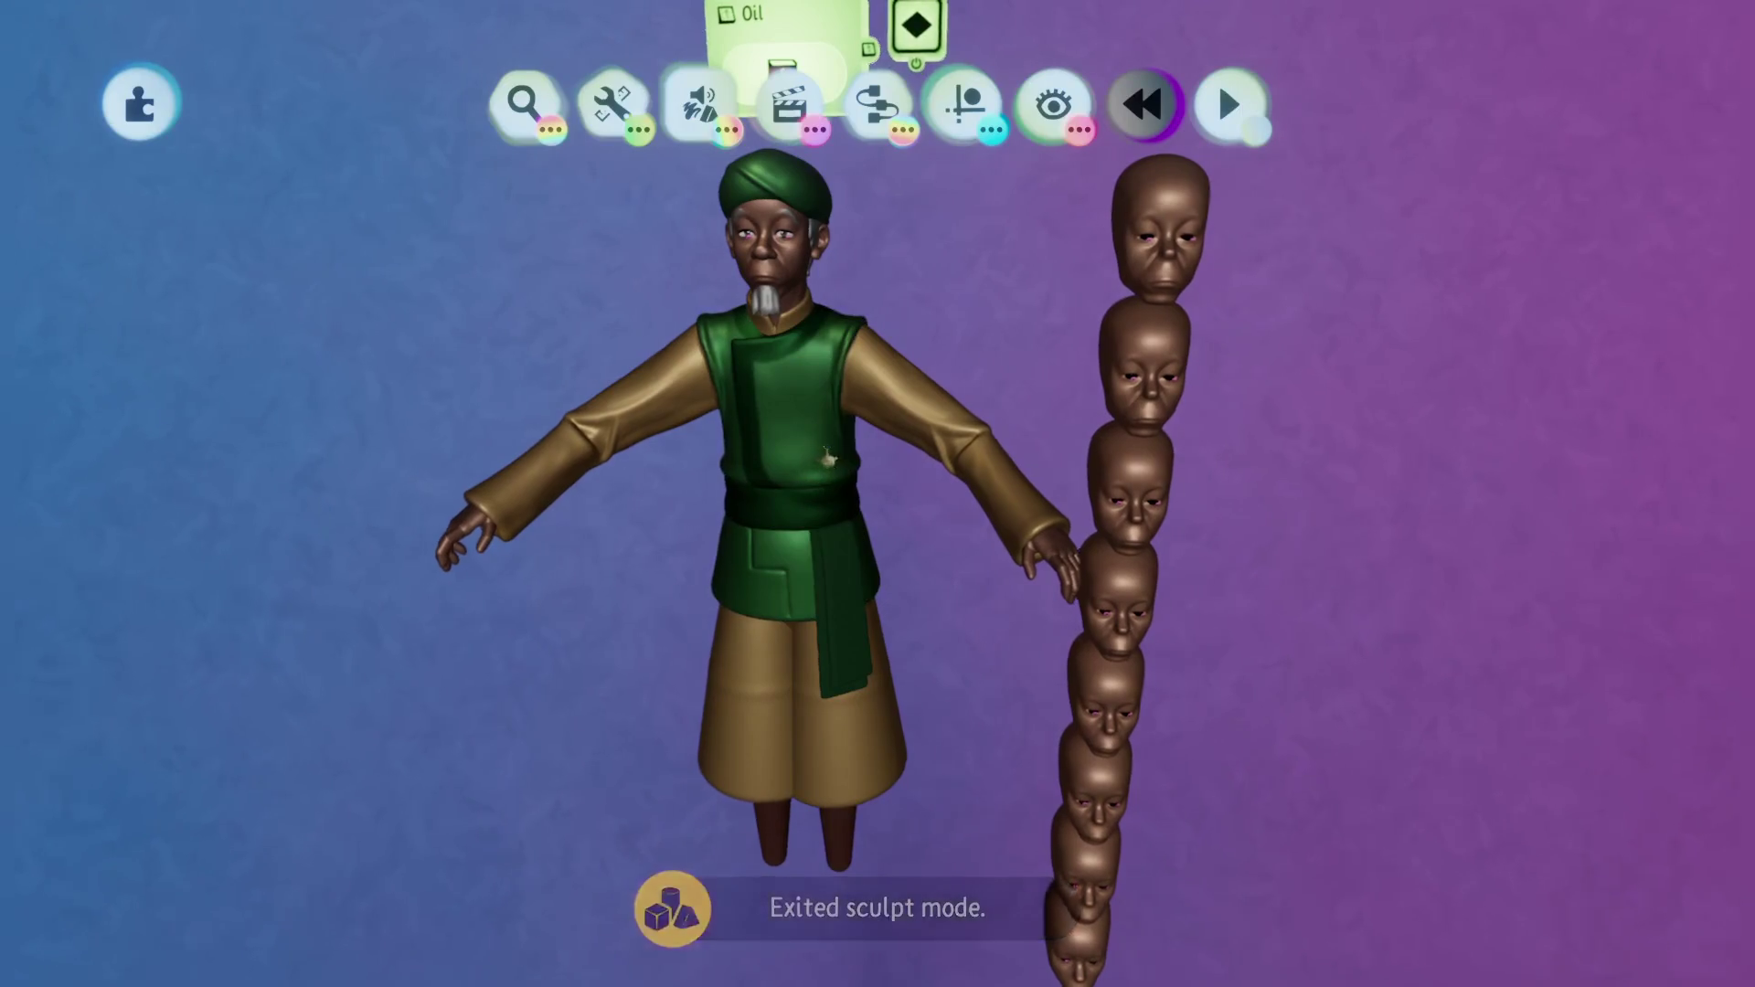
Zoom in on the old man and play the scene to preview him.
{"action": "scroll", "coordinate": [827, 458], "scroll_direction": "up", "scroll_amount": 5}
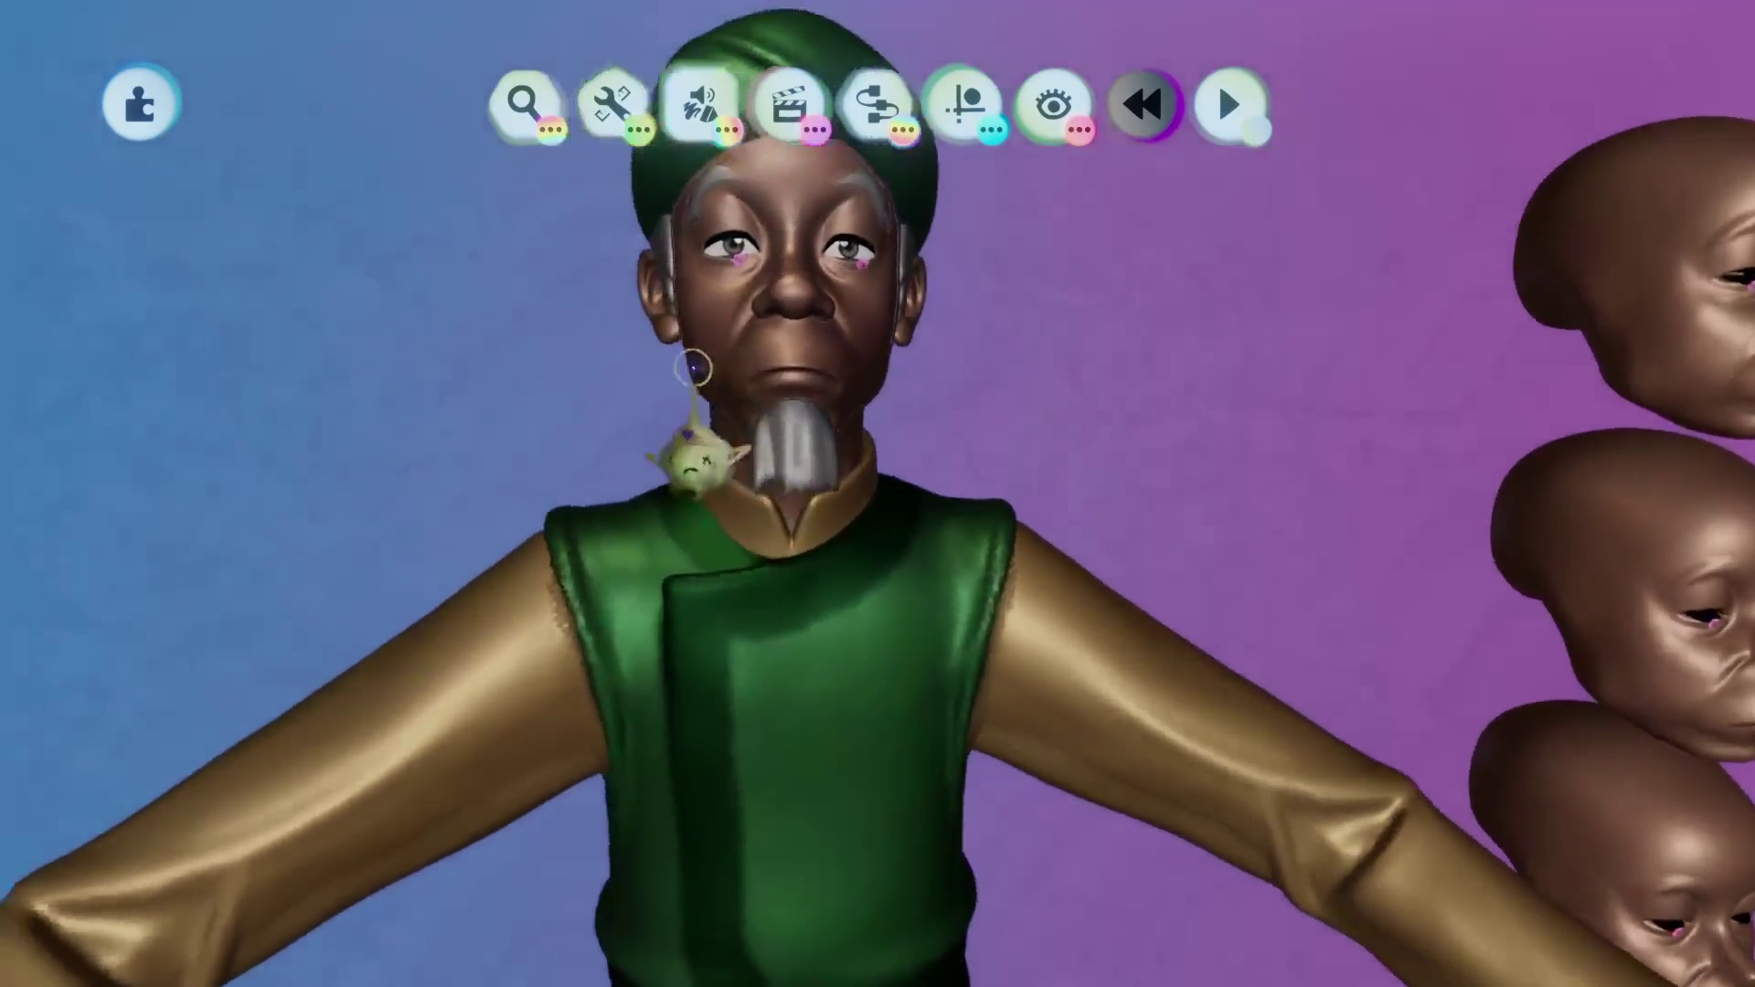
{"action": "left_click", "coordinate": [1230, 103]}
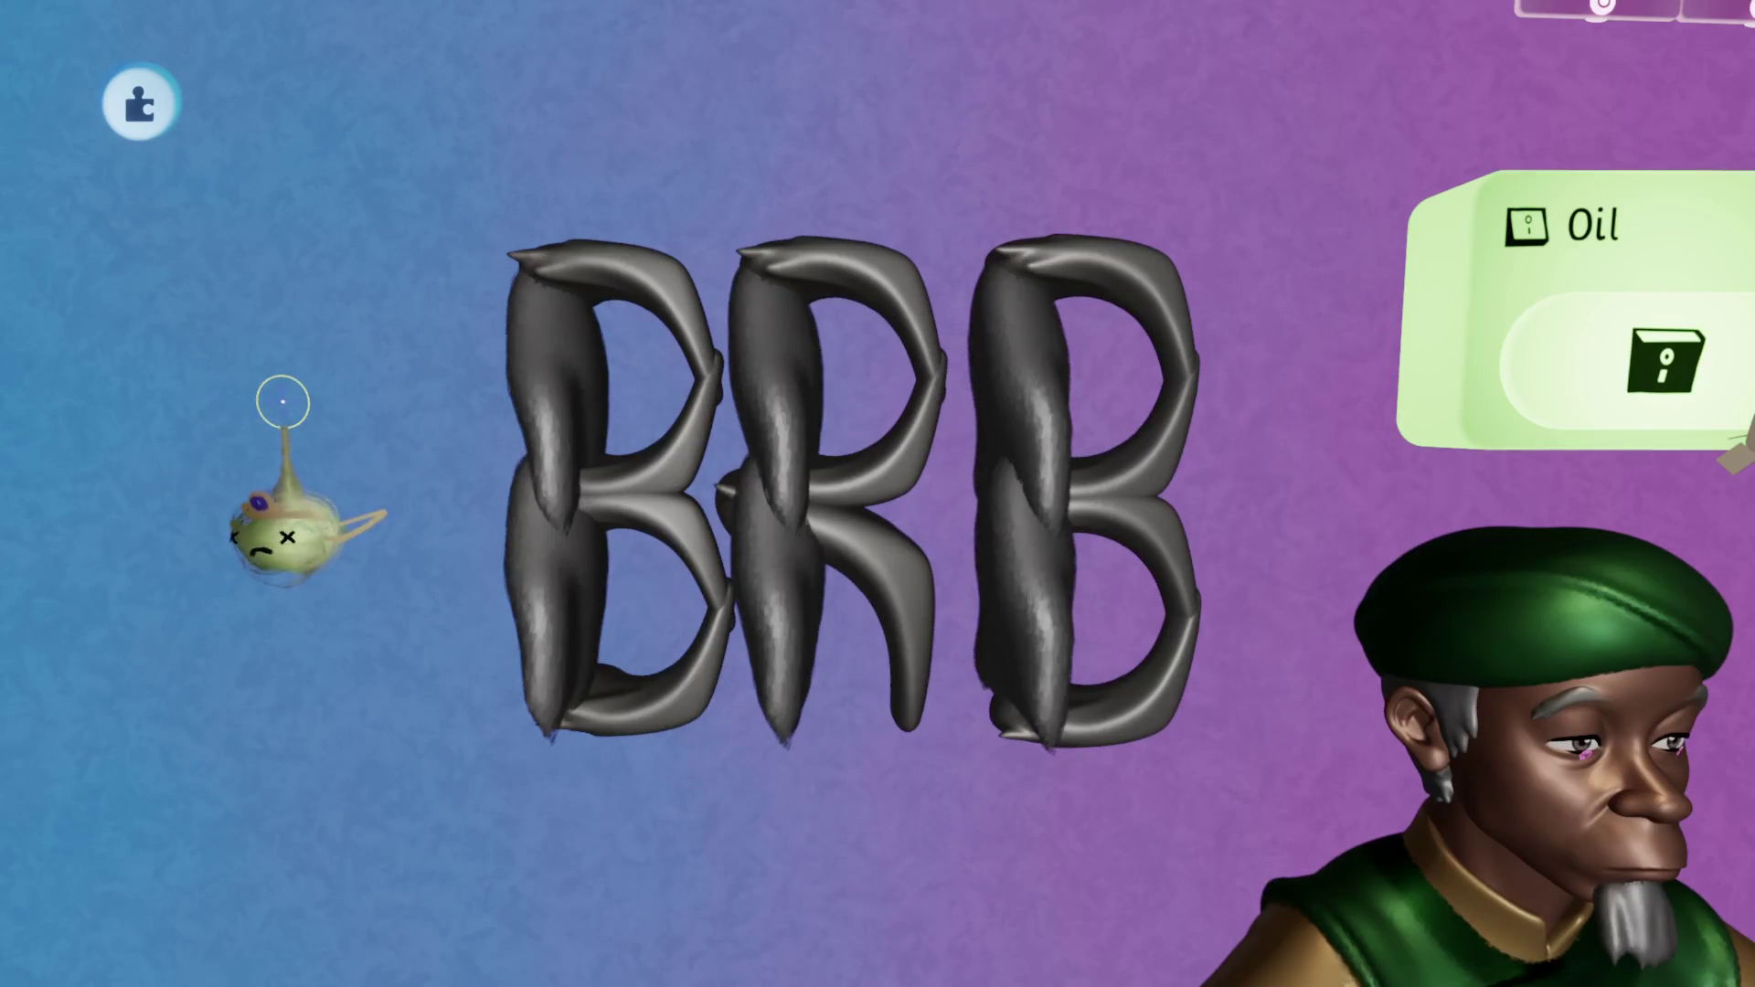
Select the BR letter group on the BRB break scene.
{"action": "left_click", "coordinate": [639, 430]}
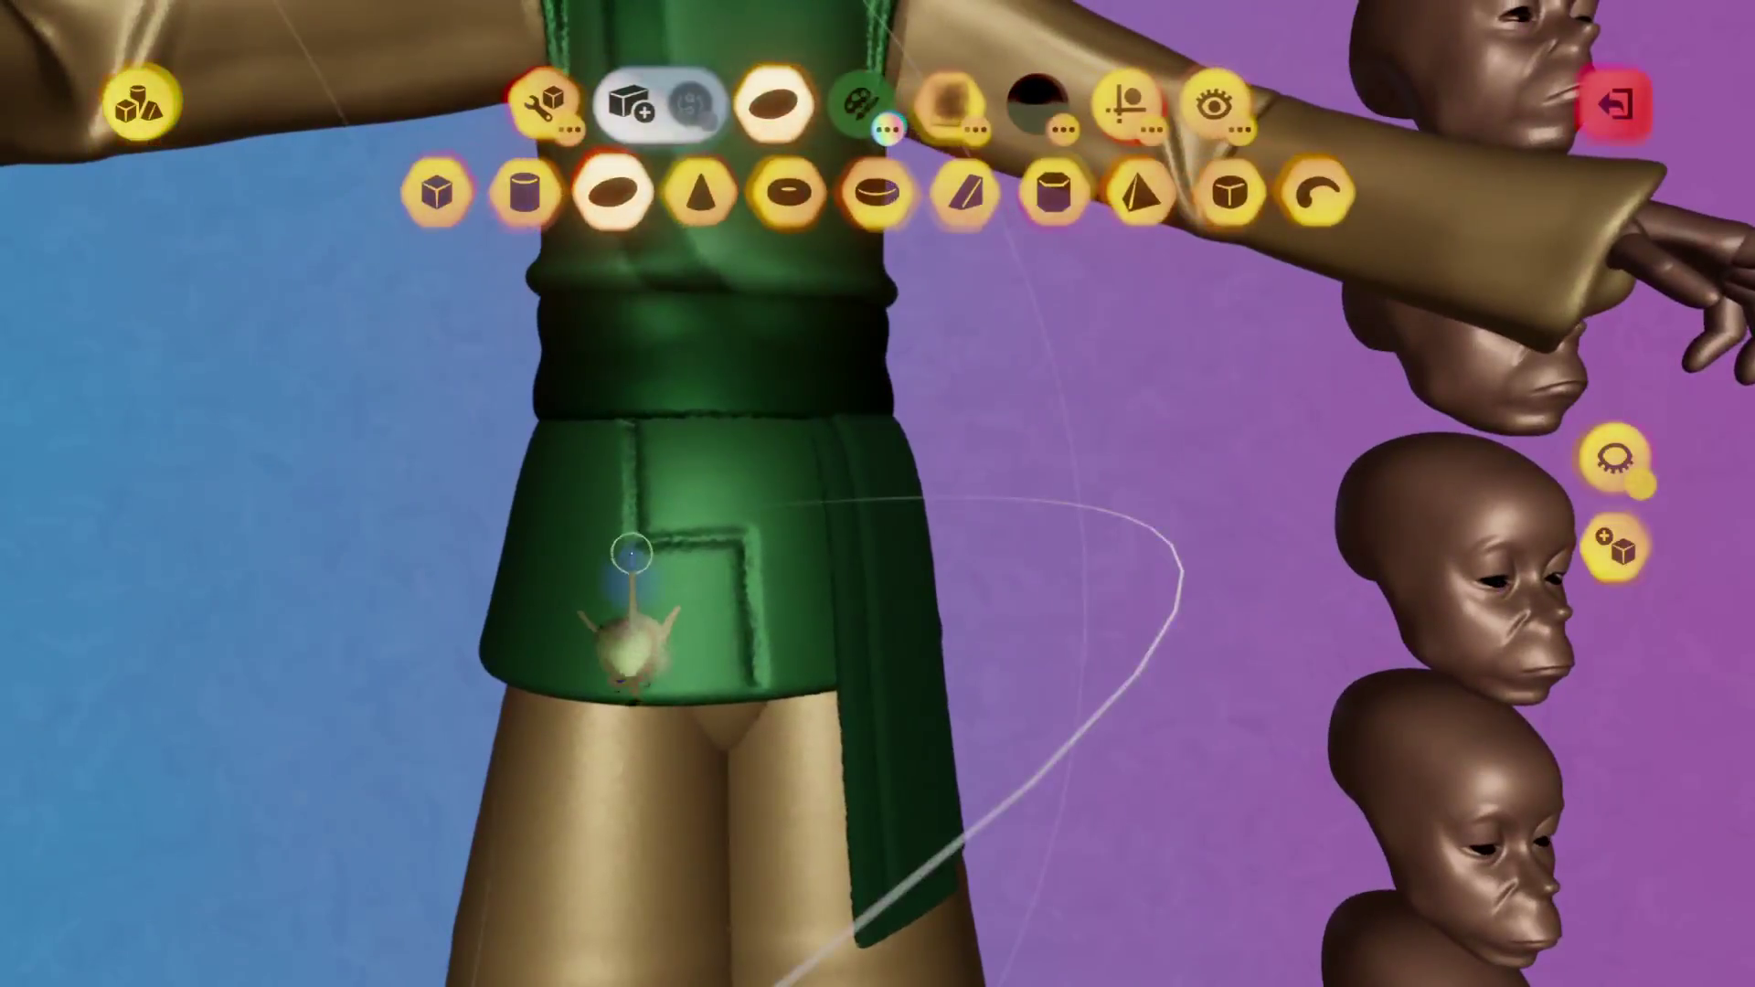
Enable an alignment option and choose a dark spray paint colour.
{"action": "left_click", "coordinate": [542, 103]}
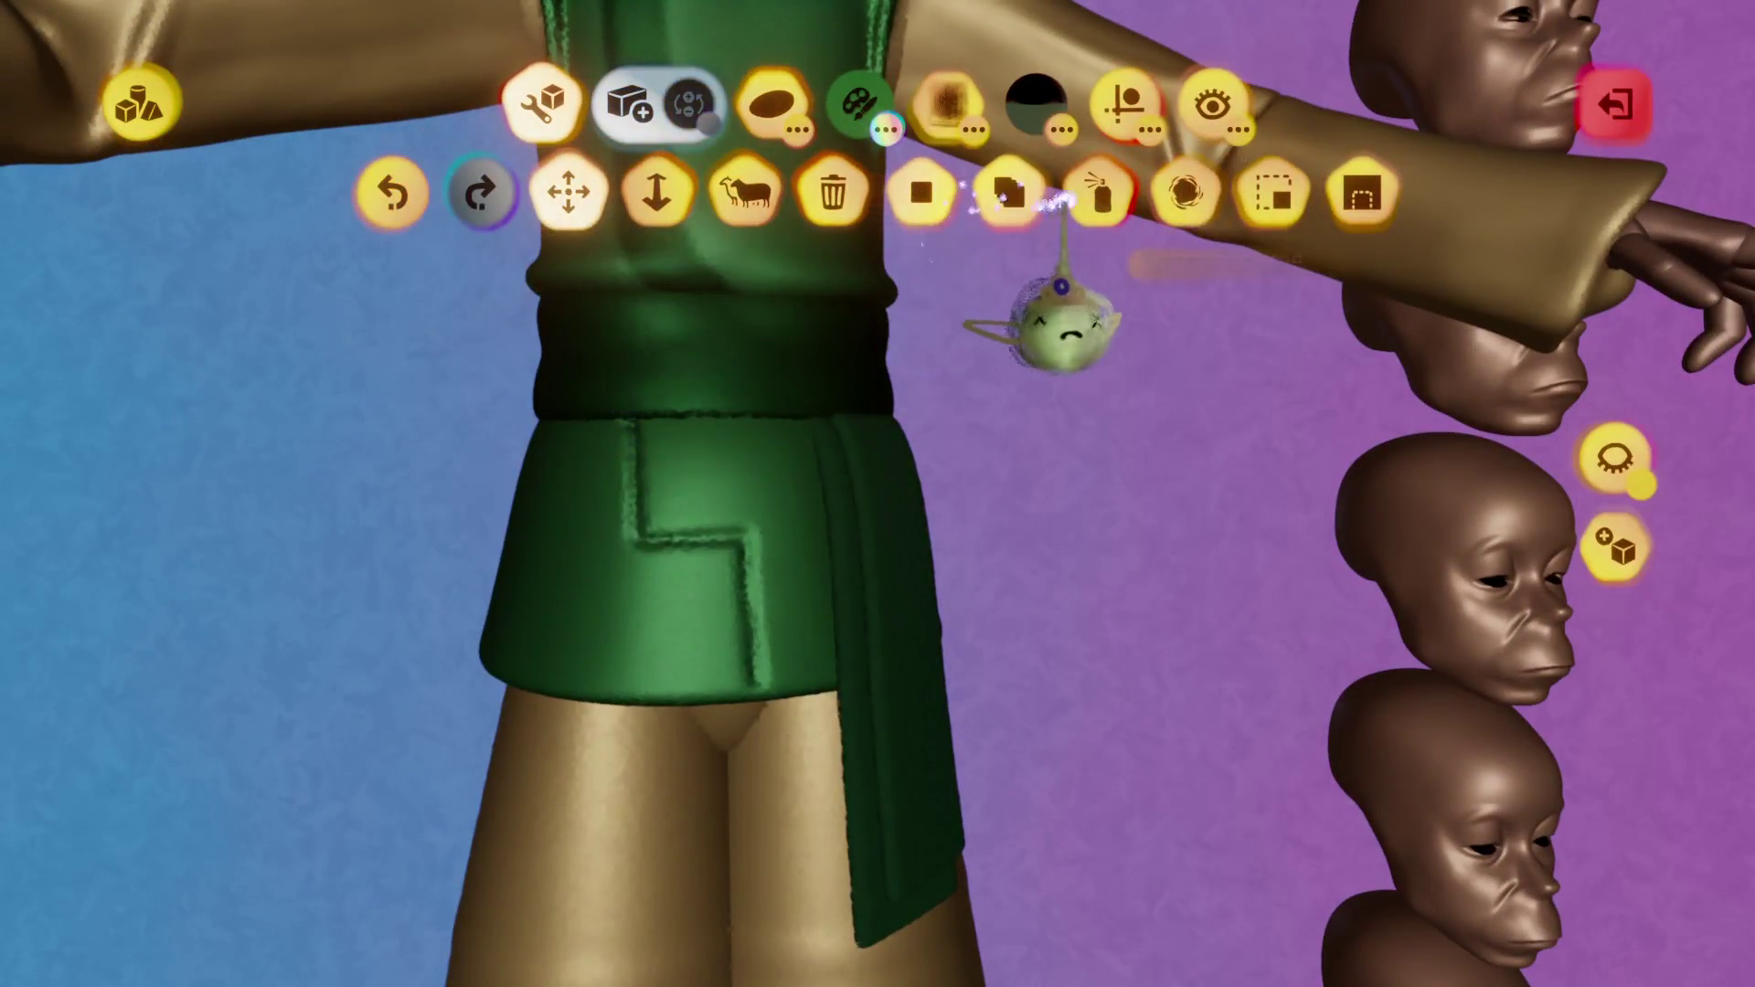
{"action": "left_click", "coordinate": [1125, 102]}
{"action": "left_click", "coordinate": [512, 192]}
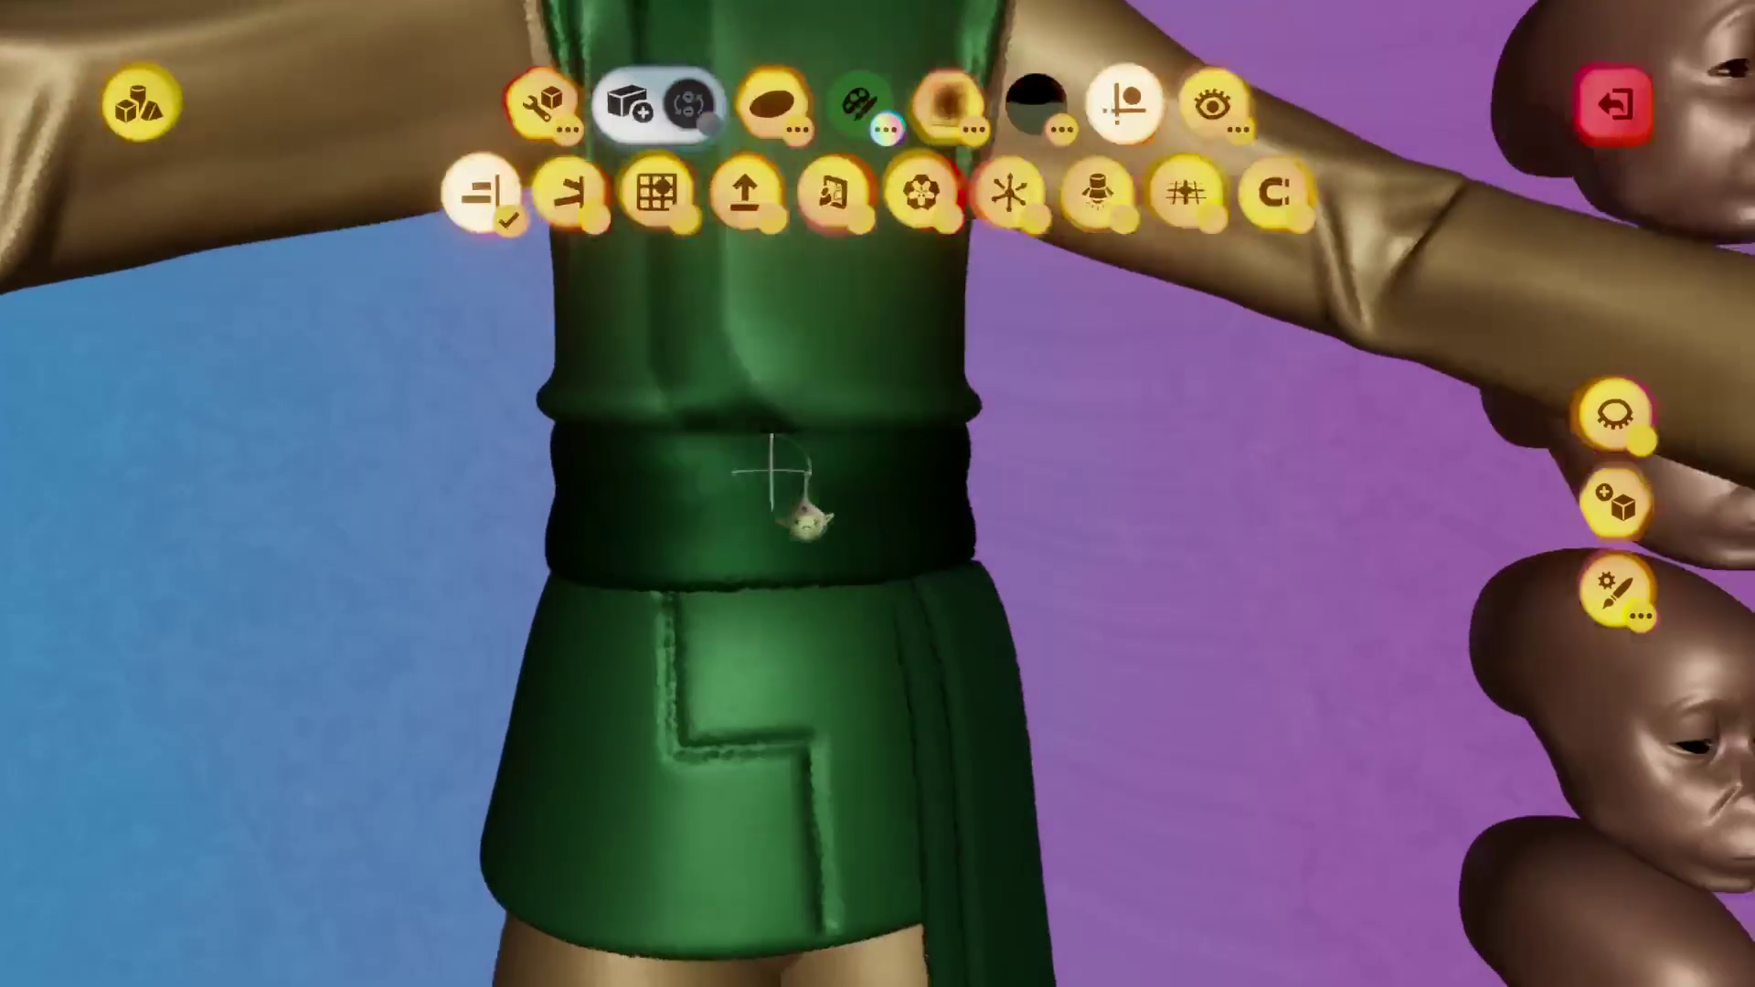
{"action": "left_click", "coordinate": [783, 509]}
{"action": "left_click", "coordinate": [607, 450]}
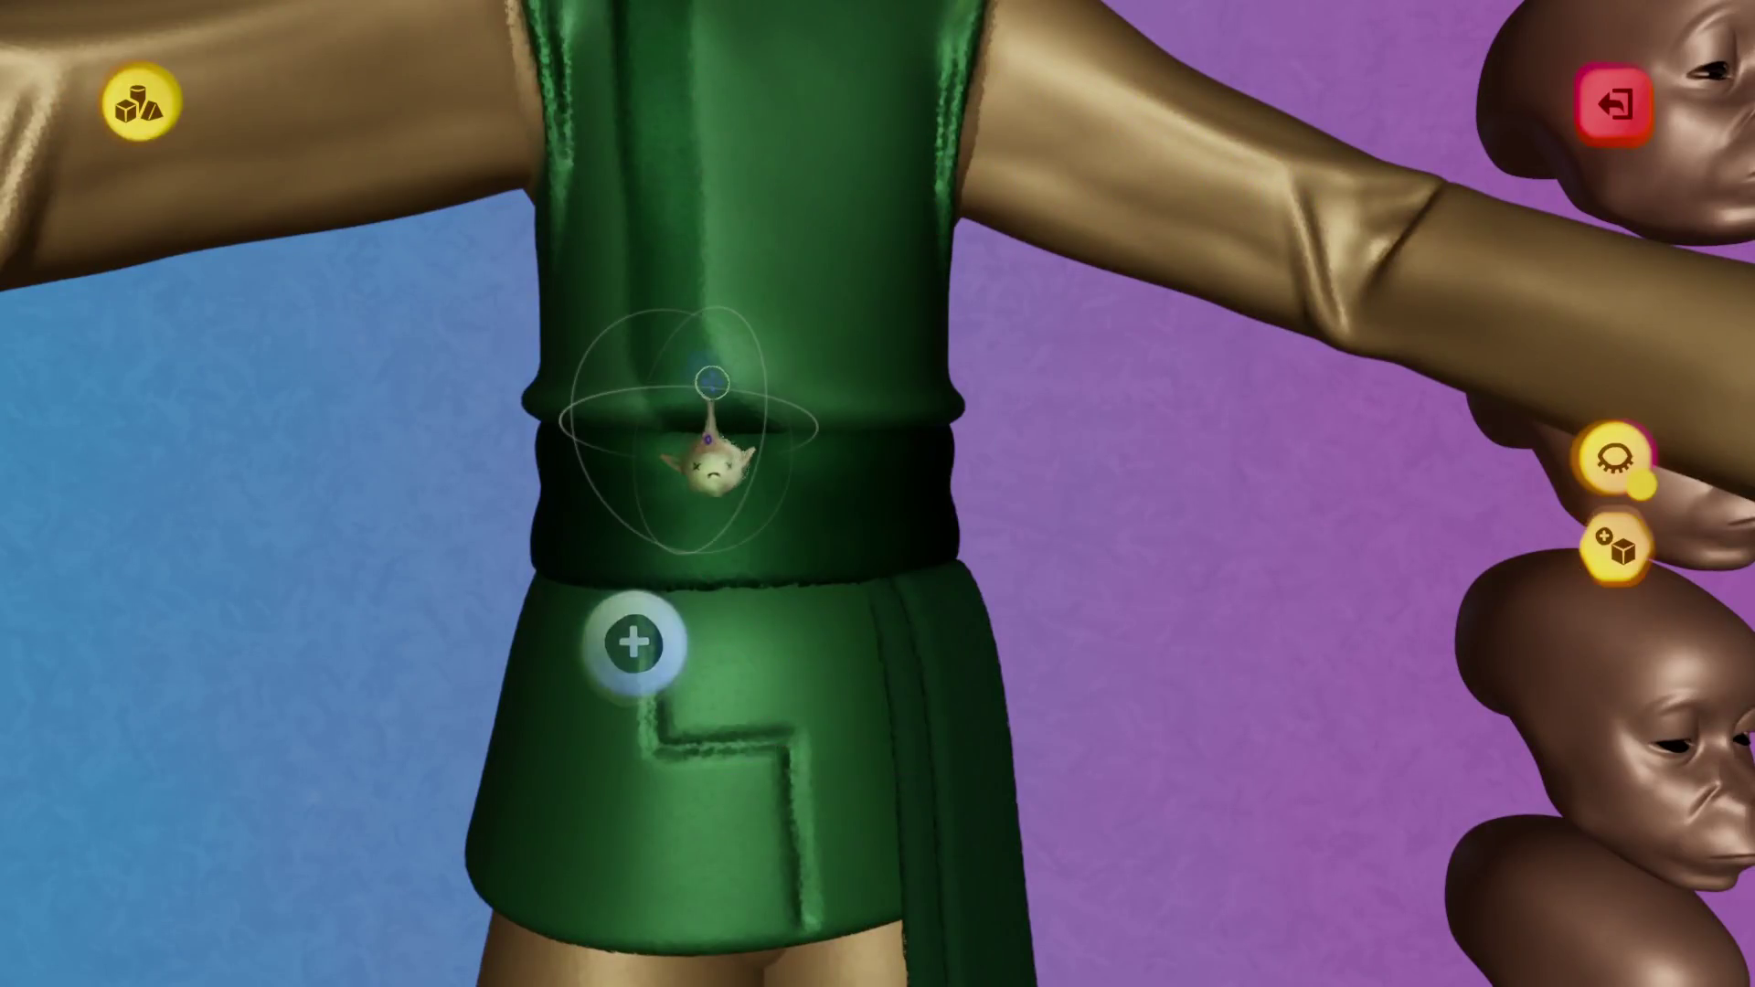
Spray dark shading along the L seam and the pocket top below the belt.
{"action": "left_click_drag", "start_coordinate": [692, 631], "coordinate": [697, 741]}
{"action": "mouse_move", "coordinate": [734, 642]}
{"action": "left_mouse_down"}
{"action": "mouse_move", "coordinate": [751, 611]}
{"action": "mouse_move", "coordinate": [700, 767]}
{"action": "mouse_move", "coordinate": [834, 783]}
{"action": "mouse_move", "coordinate": [850, 920]}
{"action": "left_mouse_up"}
{"action": "scroll", "coordinate": [850, 920], "scroll_direction": "down", "scroll_amount": 3}
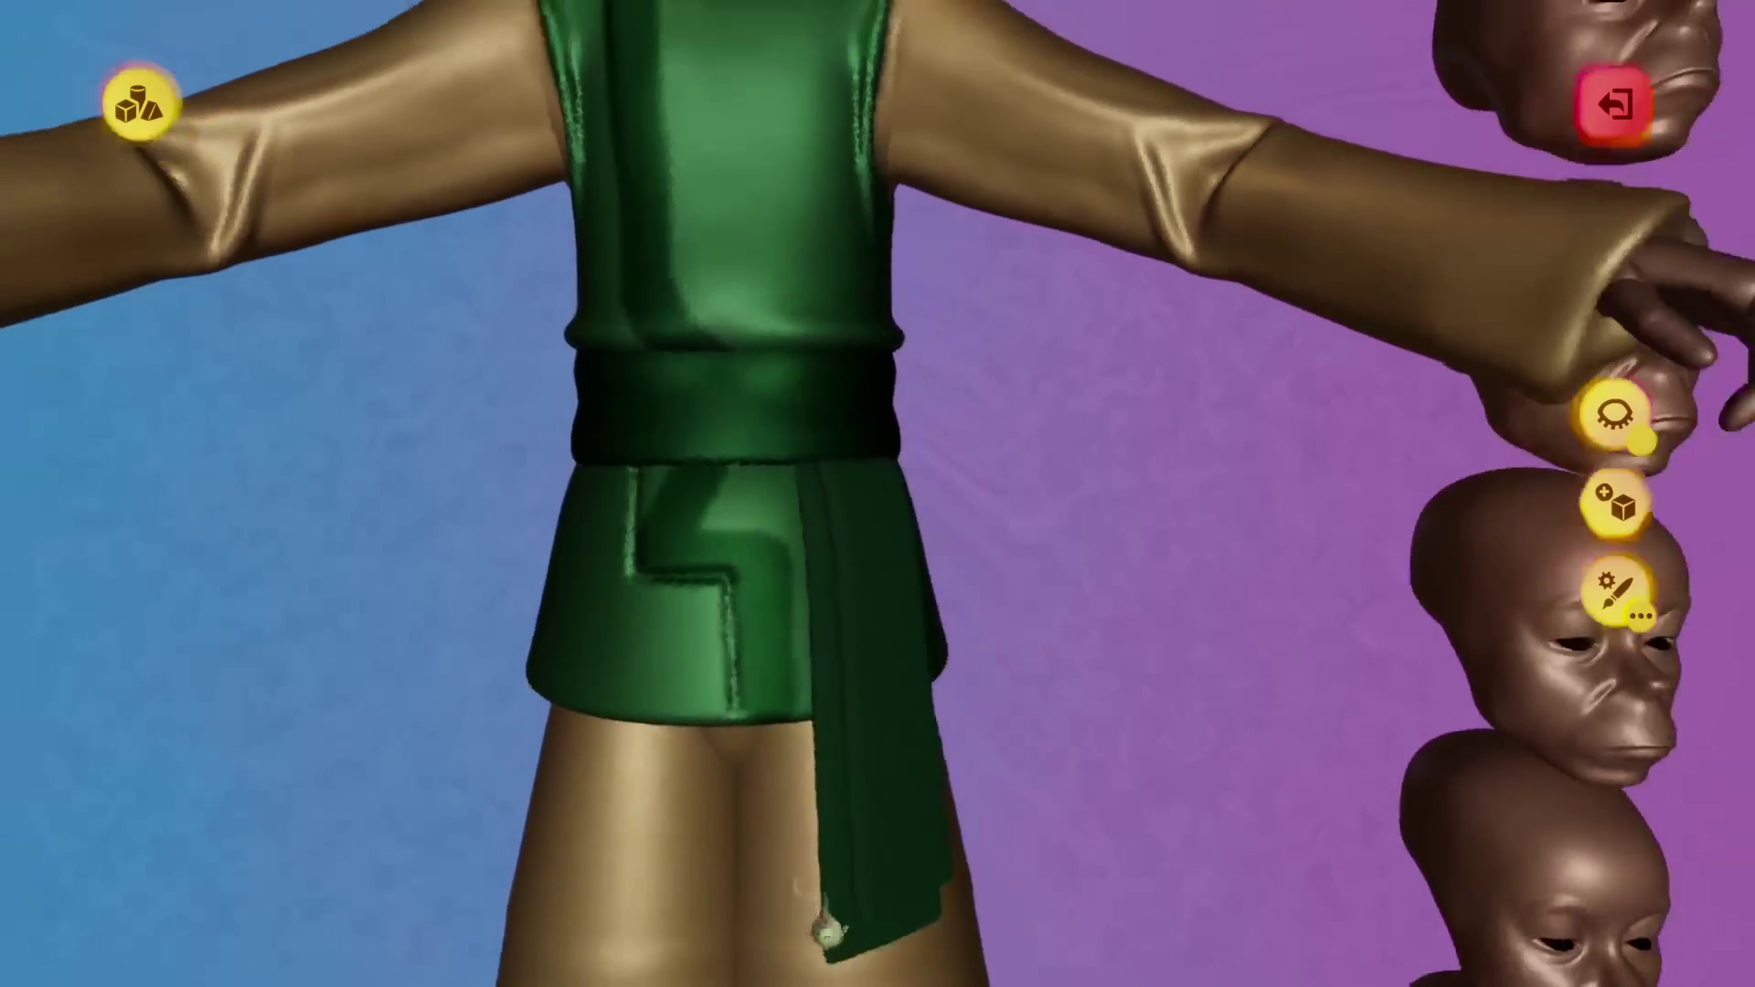
{"action": "scroll", "coordinate": [827, 933], "scroll_direction": "down", "scroll_amount": 3}
{"action": "scroll", "coordinate": [725, 430], "scroll_direction": "up", "scroll_amount": 5}
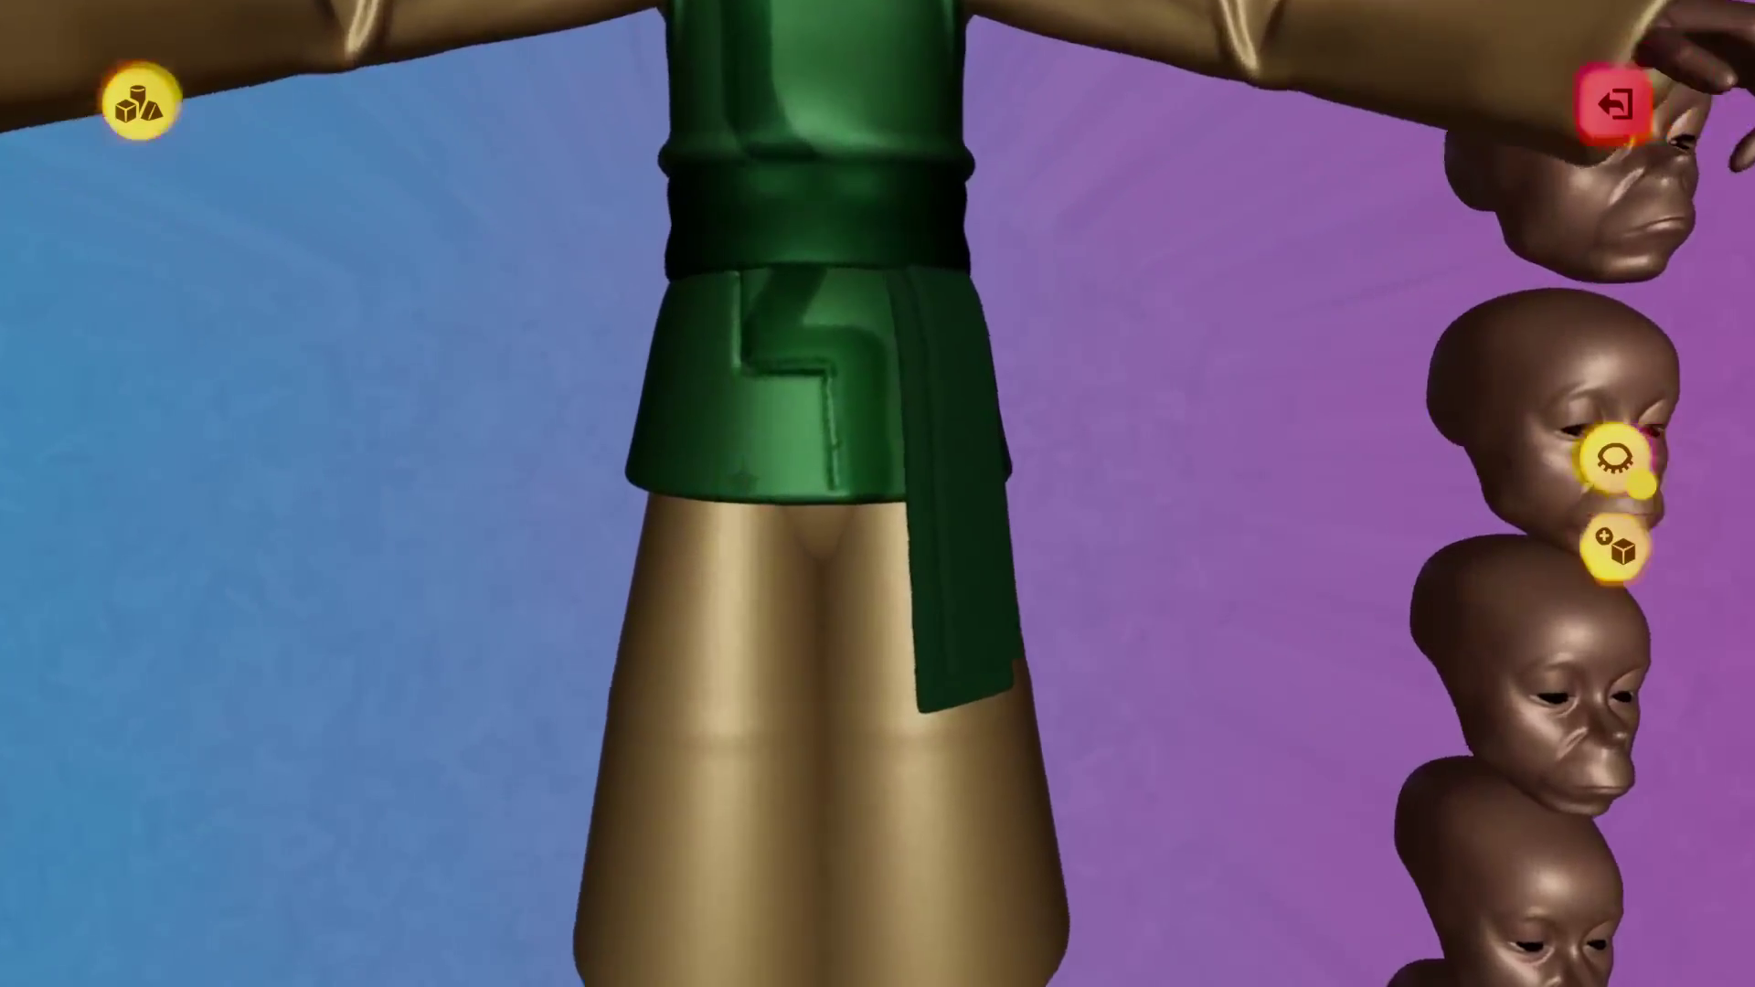
{"action": "scroll", "coordinate": [728, 423], "scroll_direction": "up", "scroll_amount": 5}
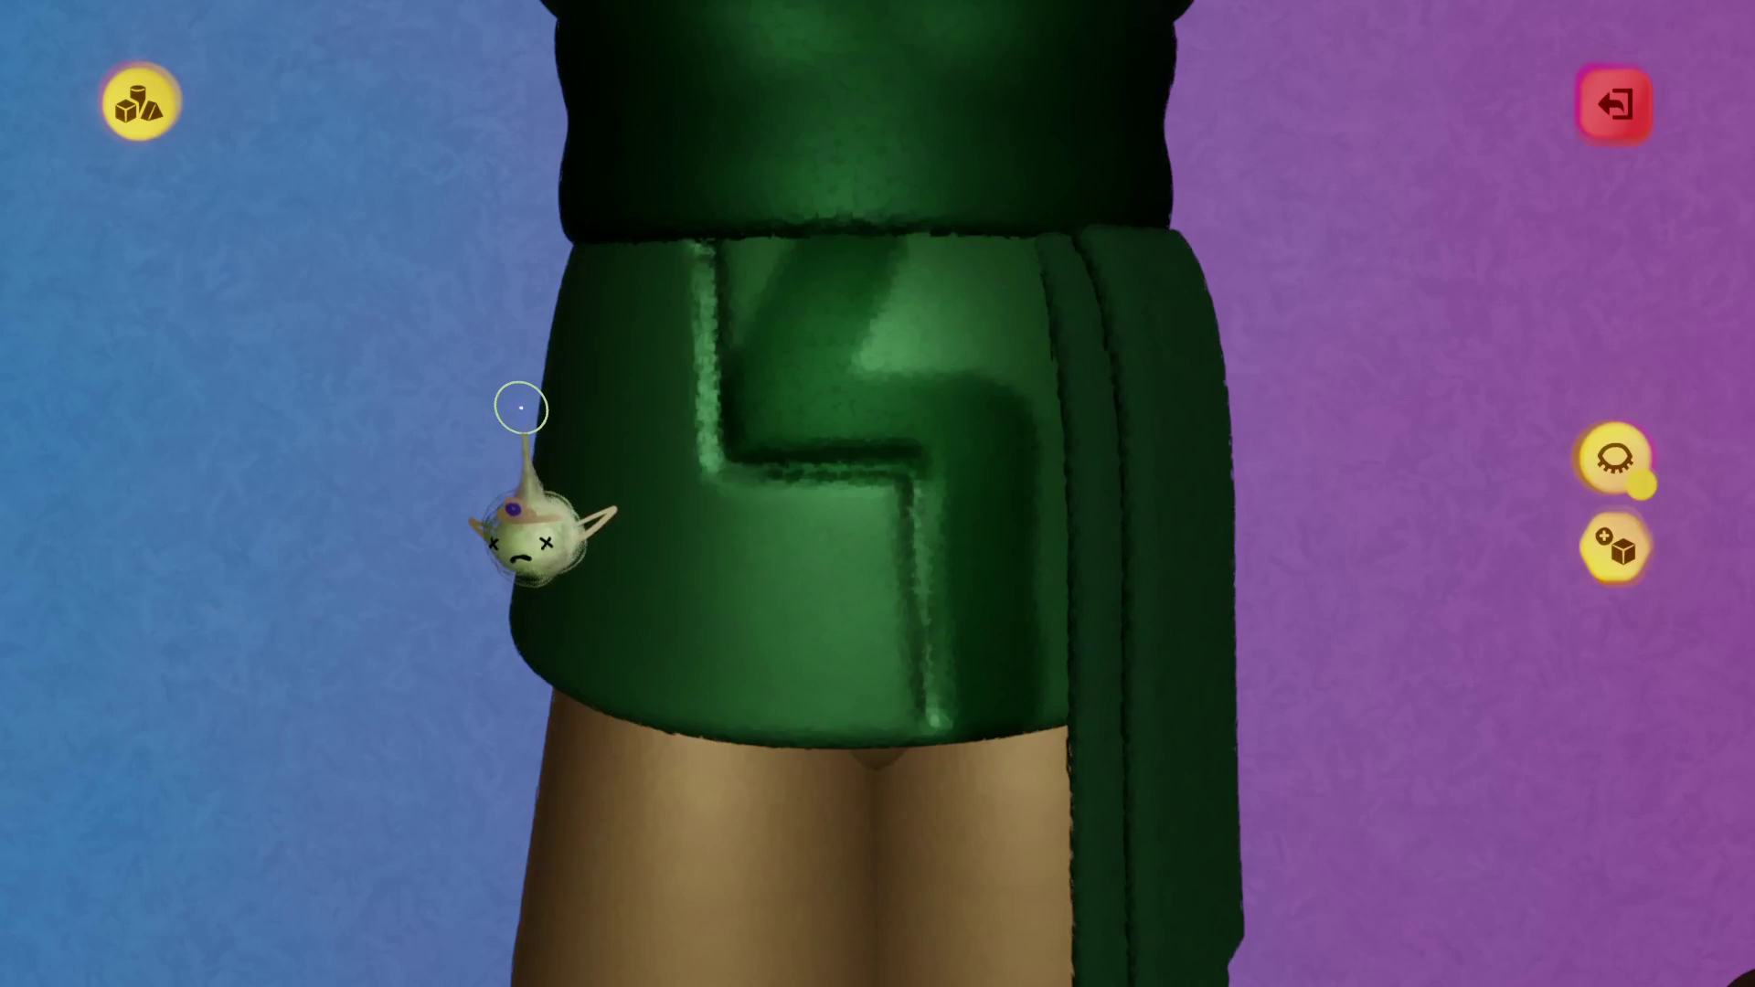
Undo five spray paint edits on the vest, then exit sculpt mode.
{"action": "key", "text": "ctrl+z"}
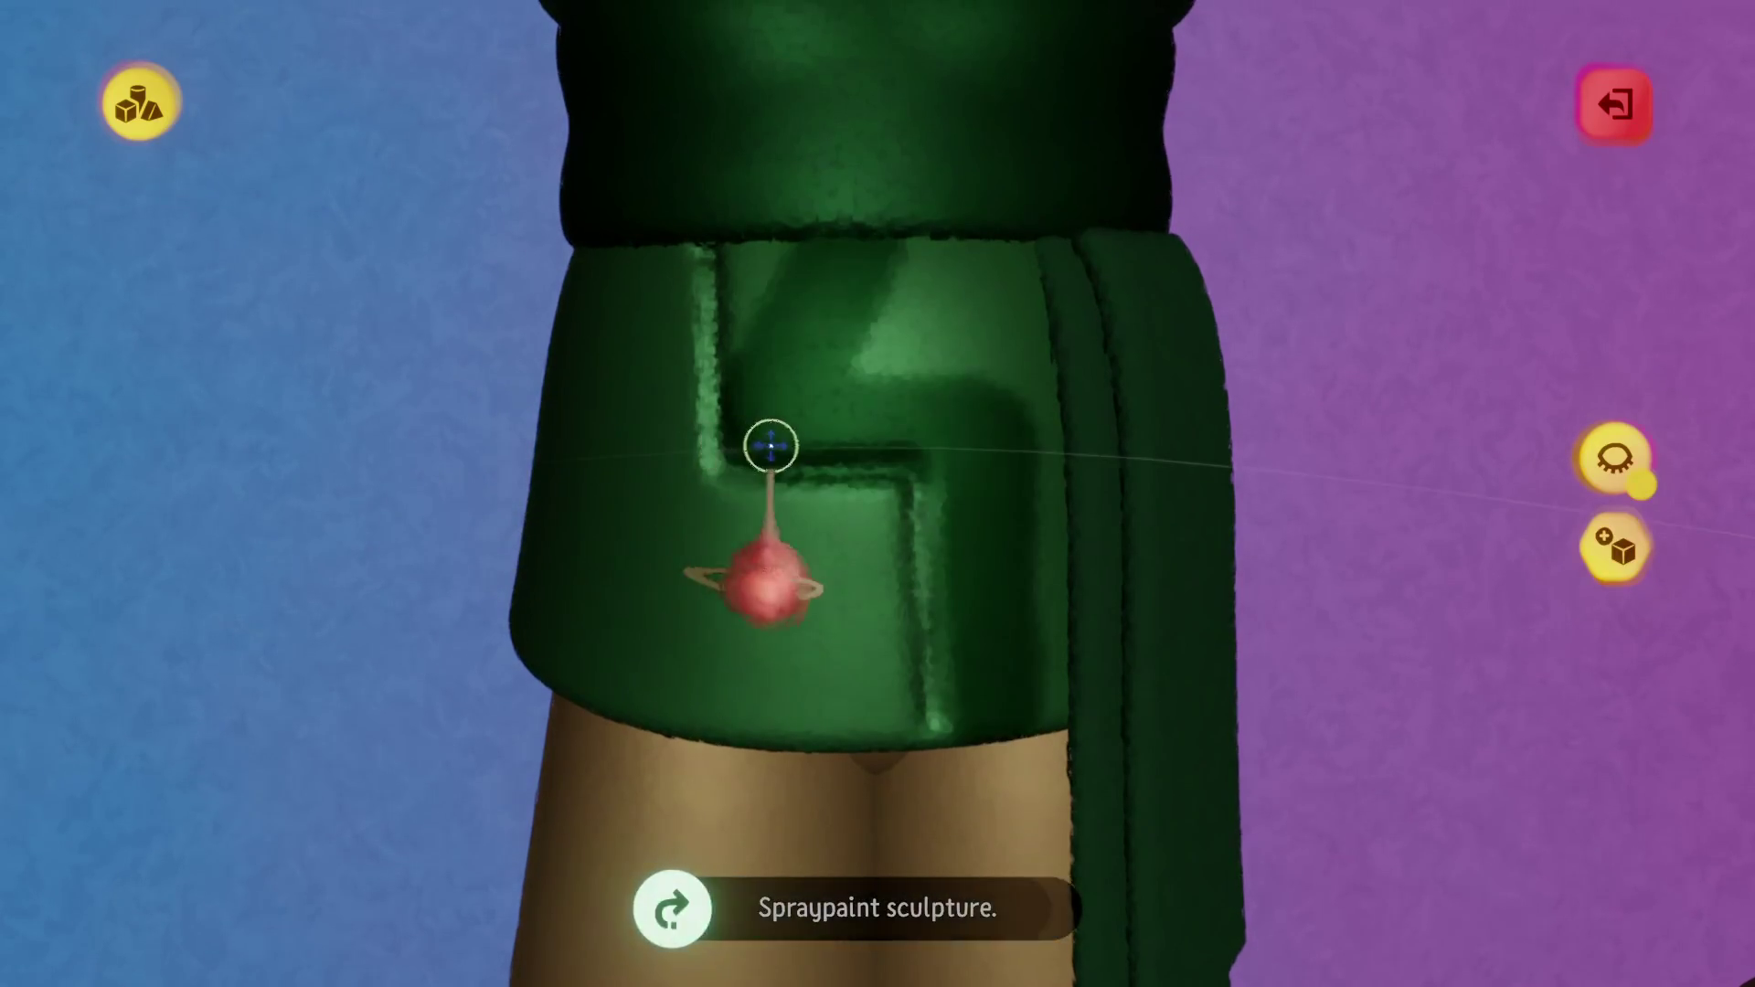
{"action": "key", "text": "ctrl+z"}
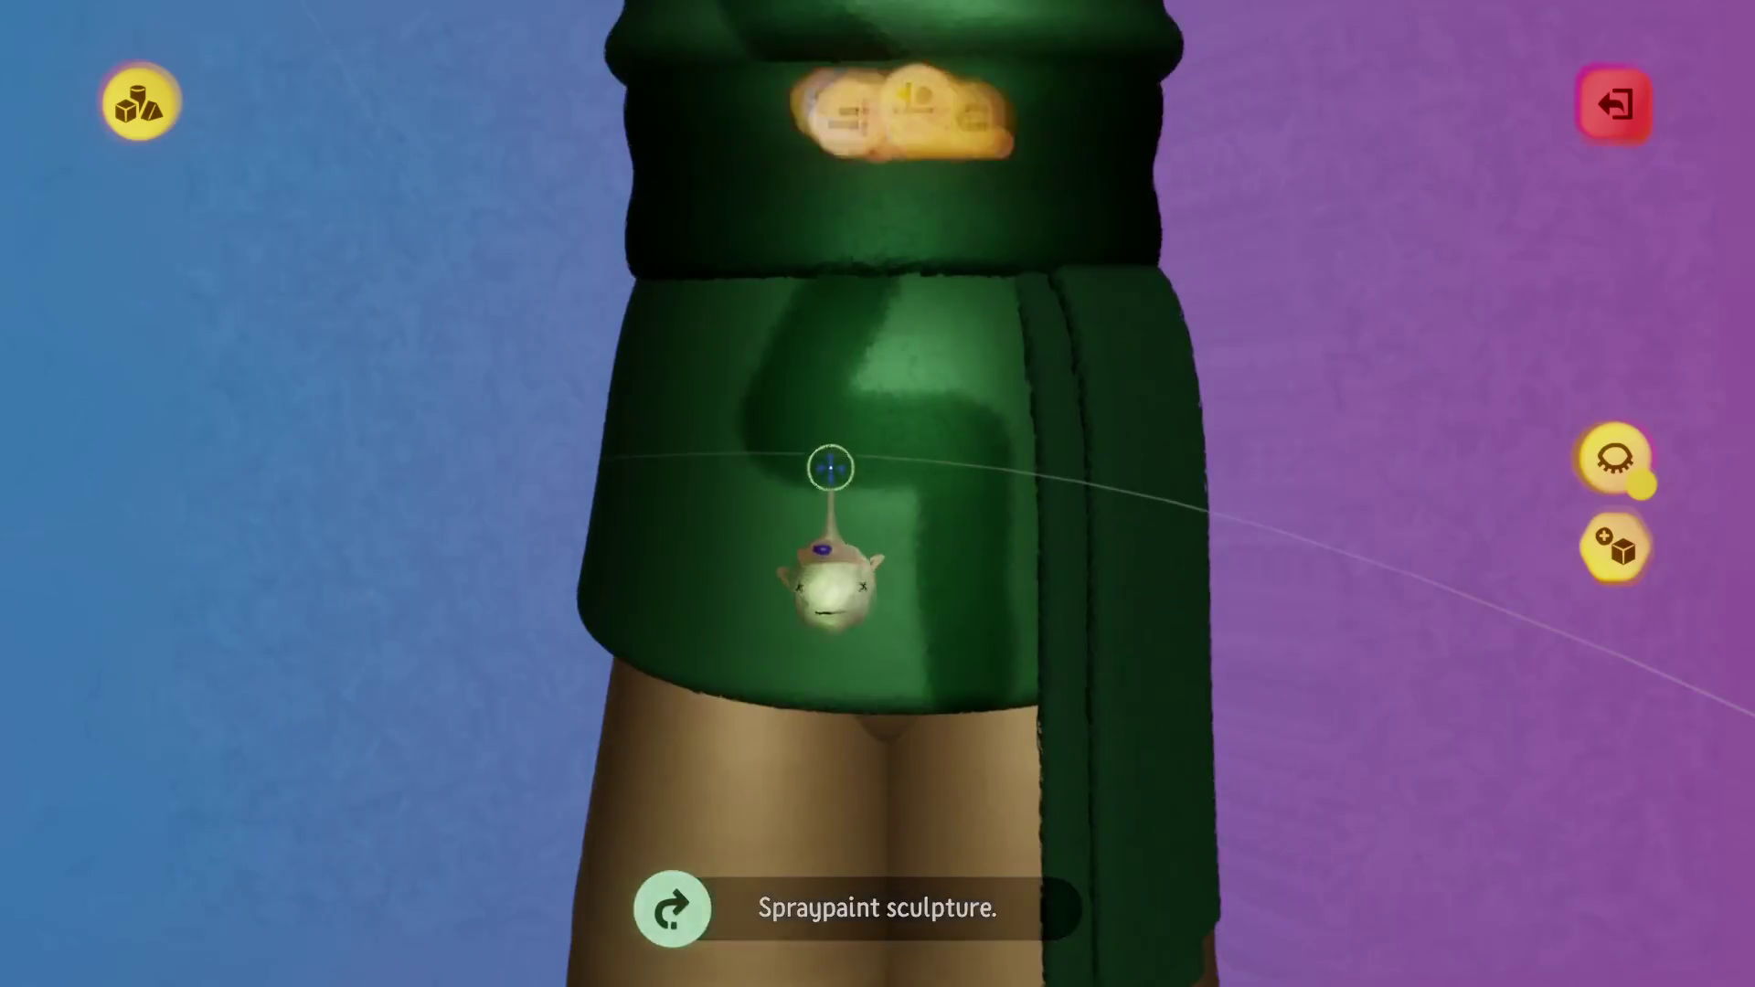
{"action": "scroll", "coordinate": [732, 412], "scroll_direction": "up", "scroll_amount": 3}
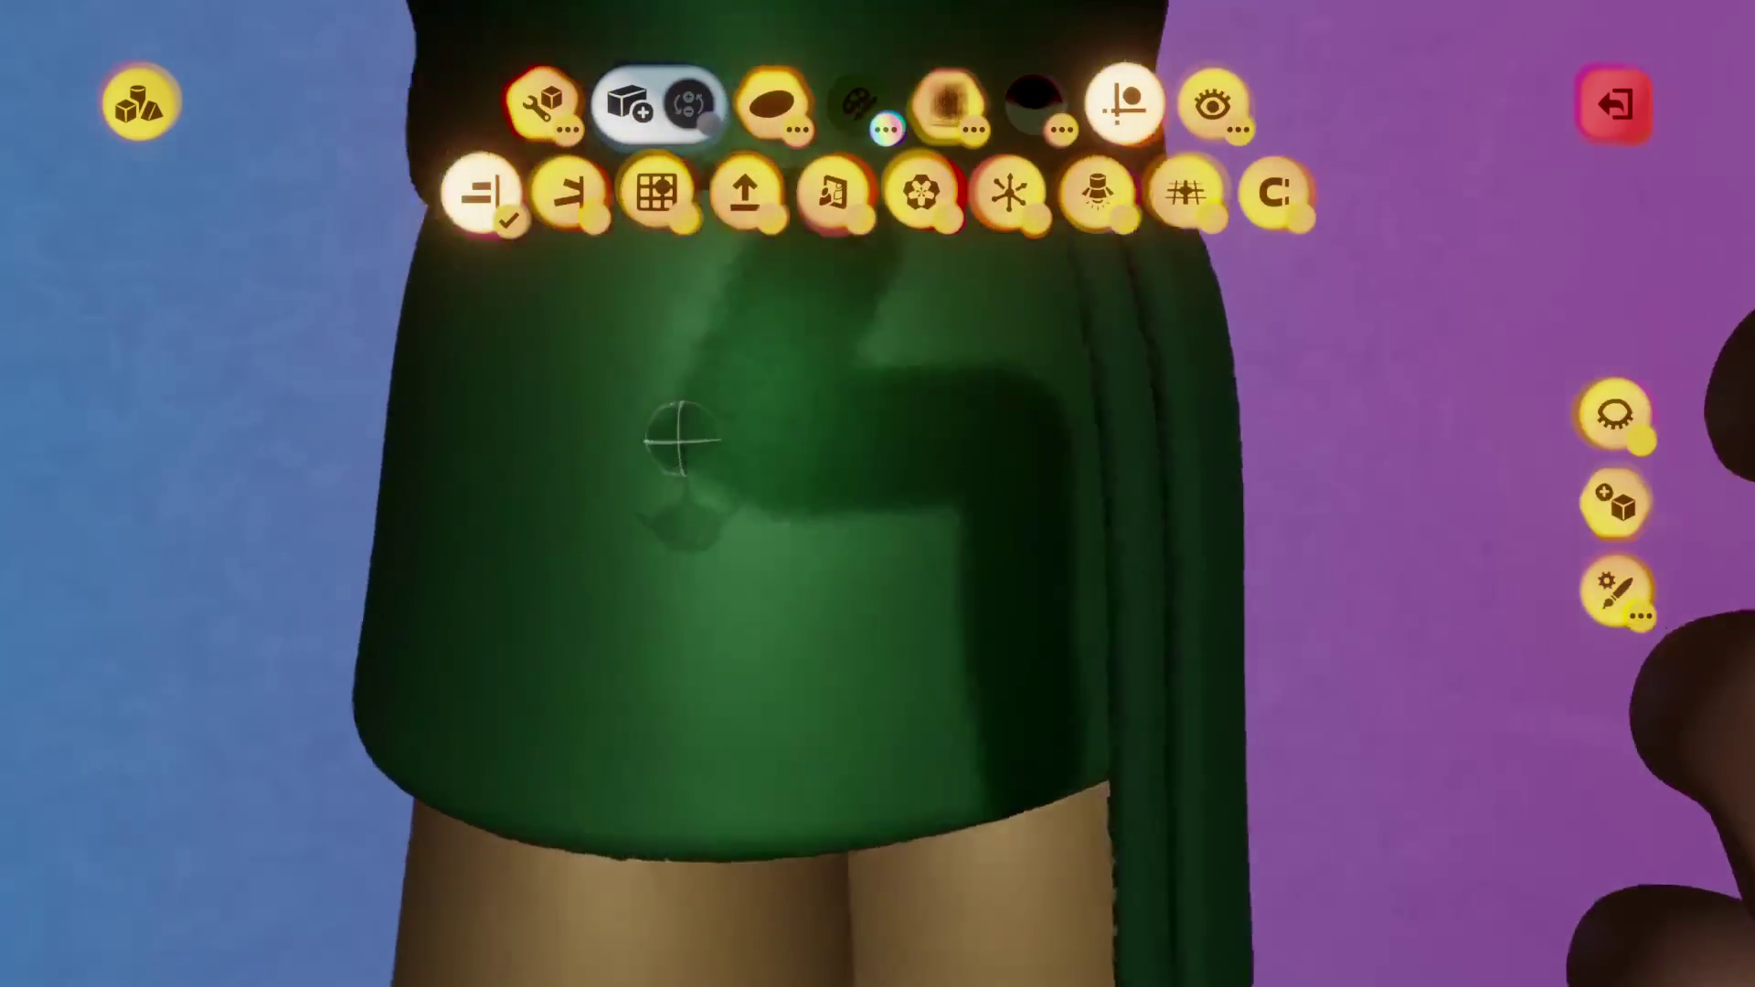
{"action": "key", "text": "ctrl+z"}
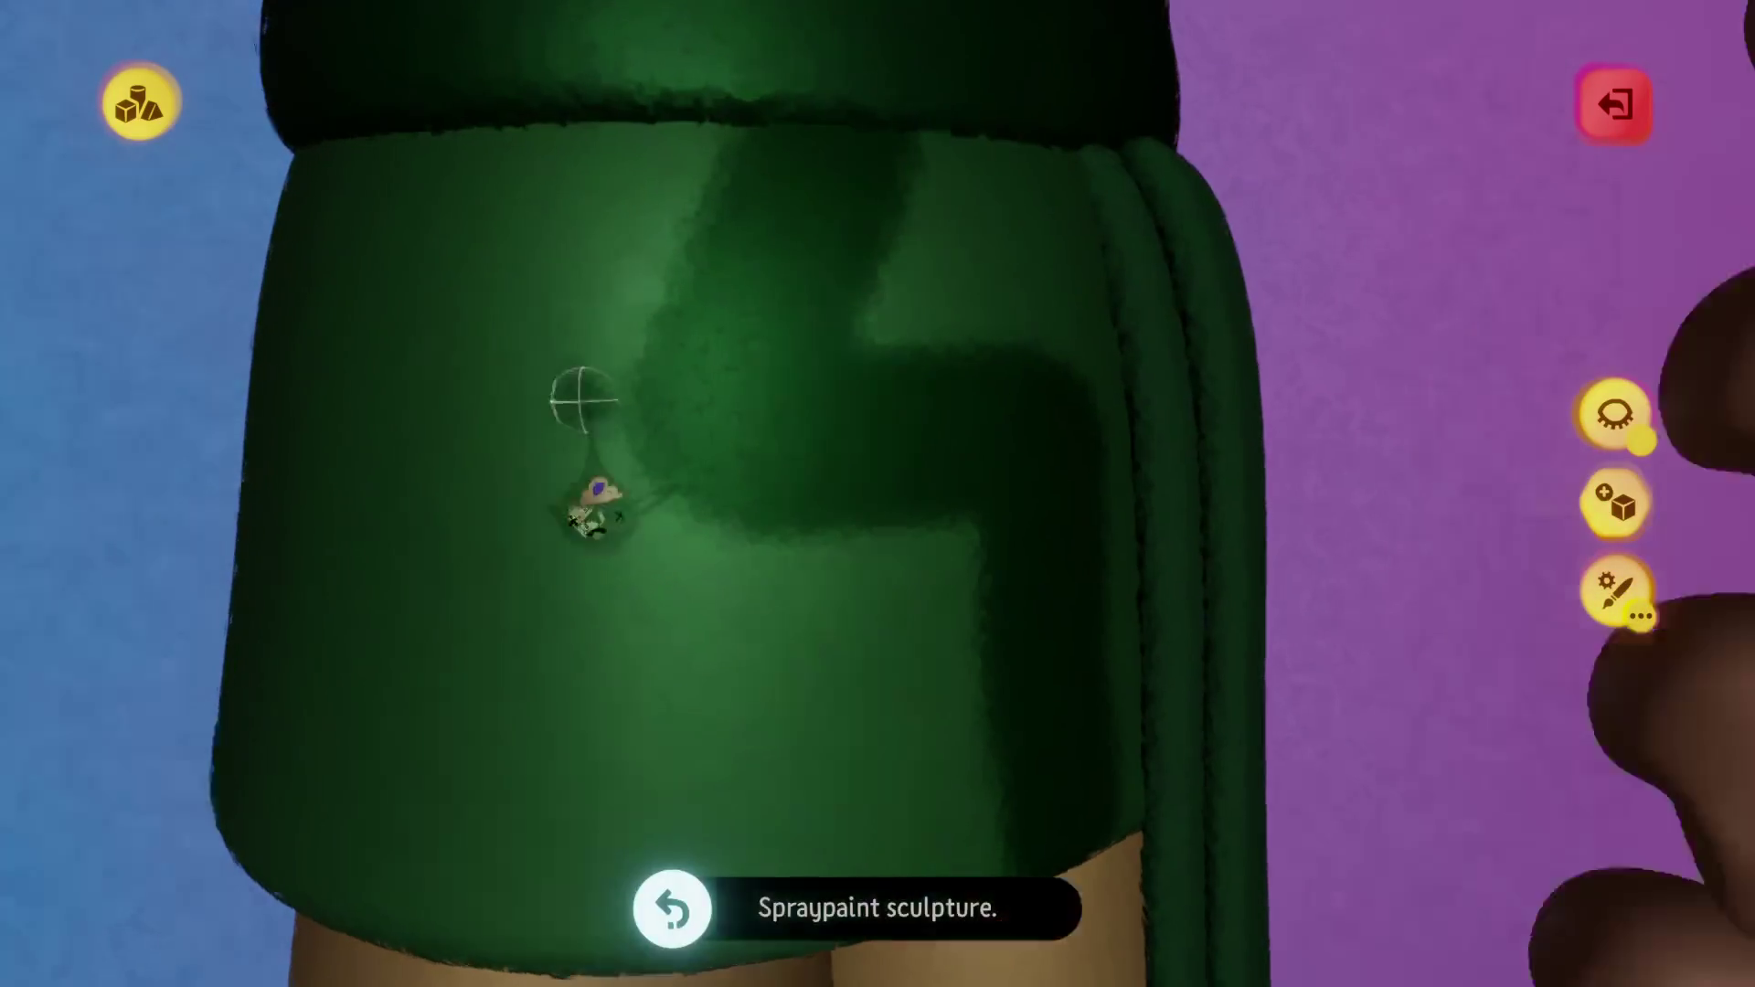
{"action": "key", "text": "ctrl+z"}
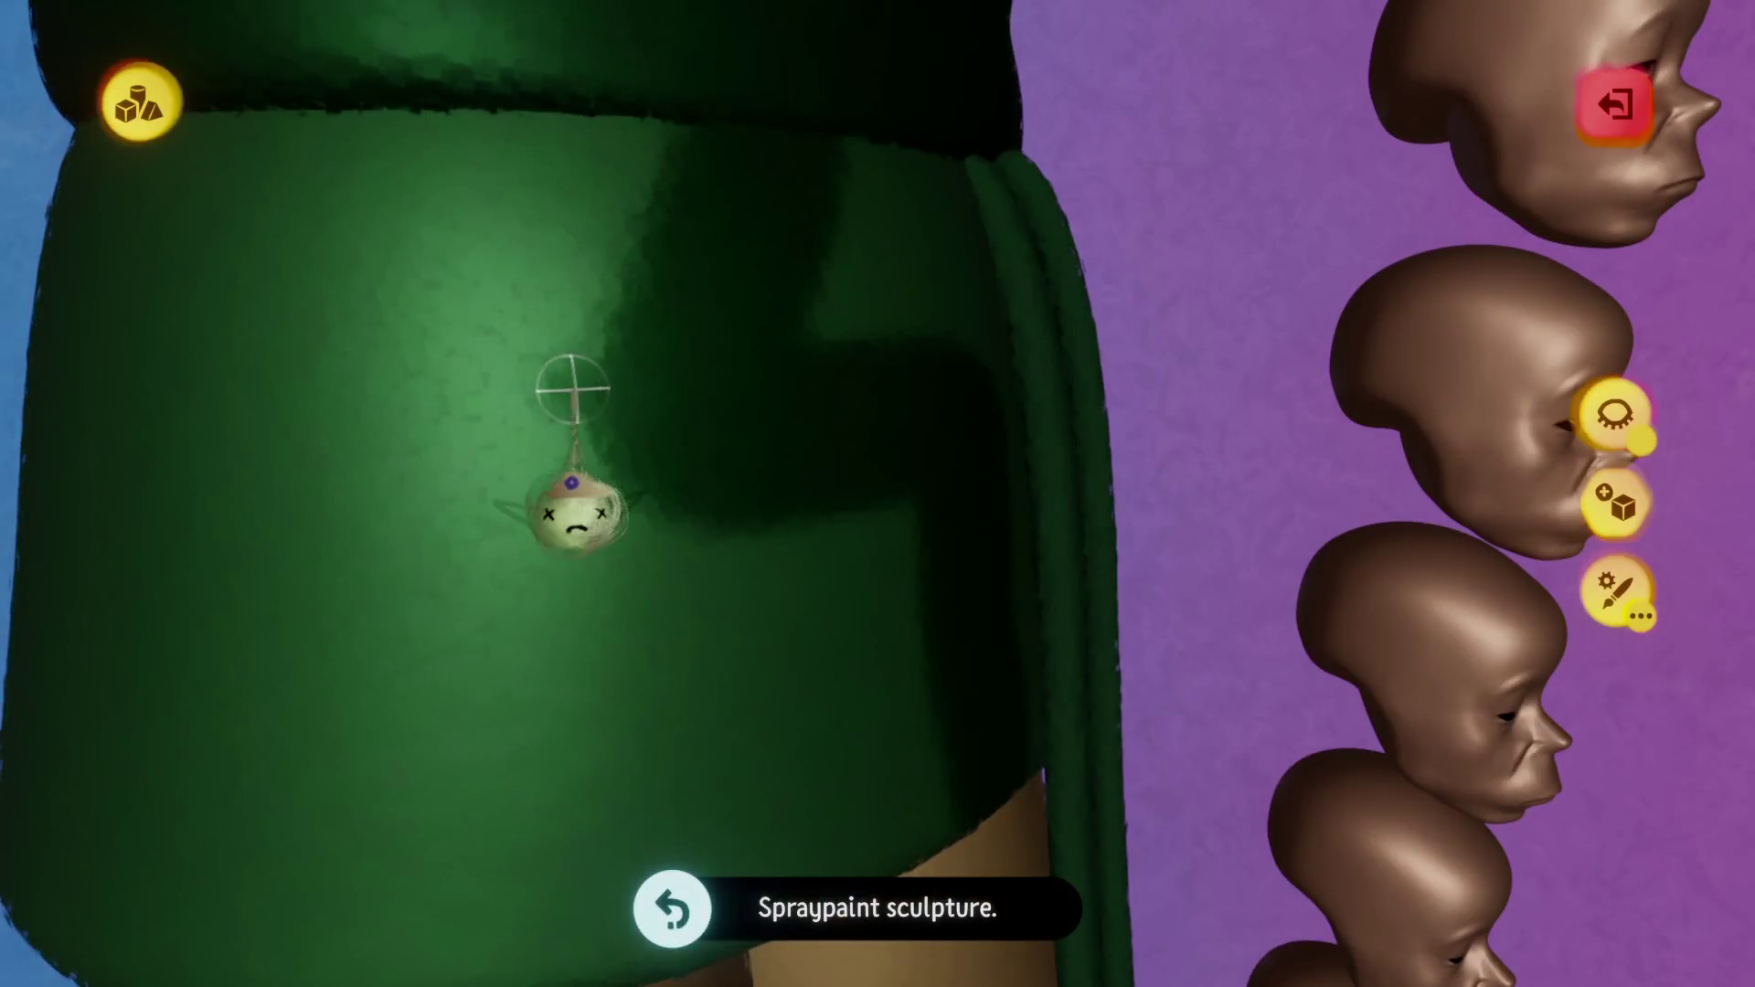
{"action": "key", "text": "ctrl+z"}
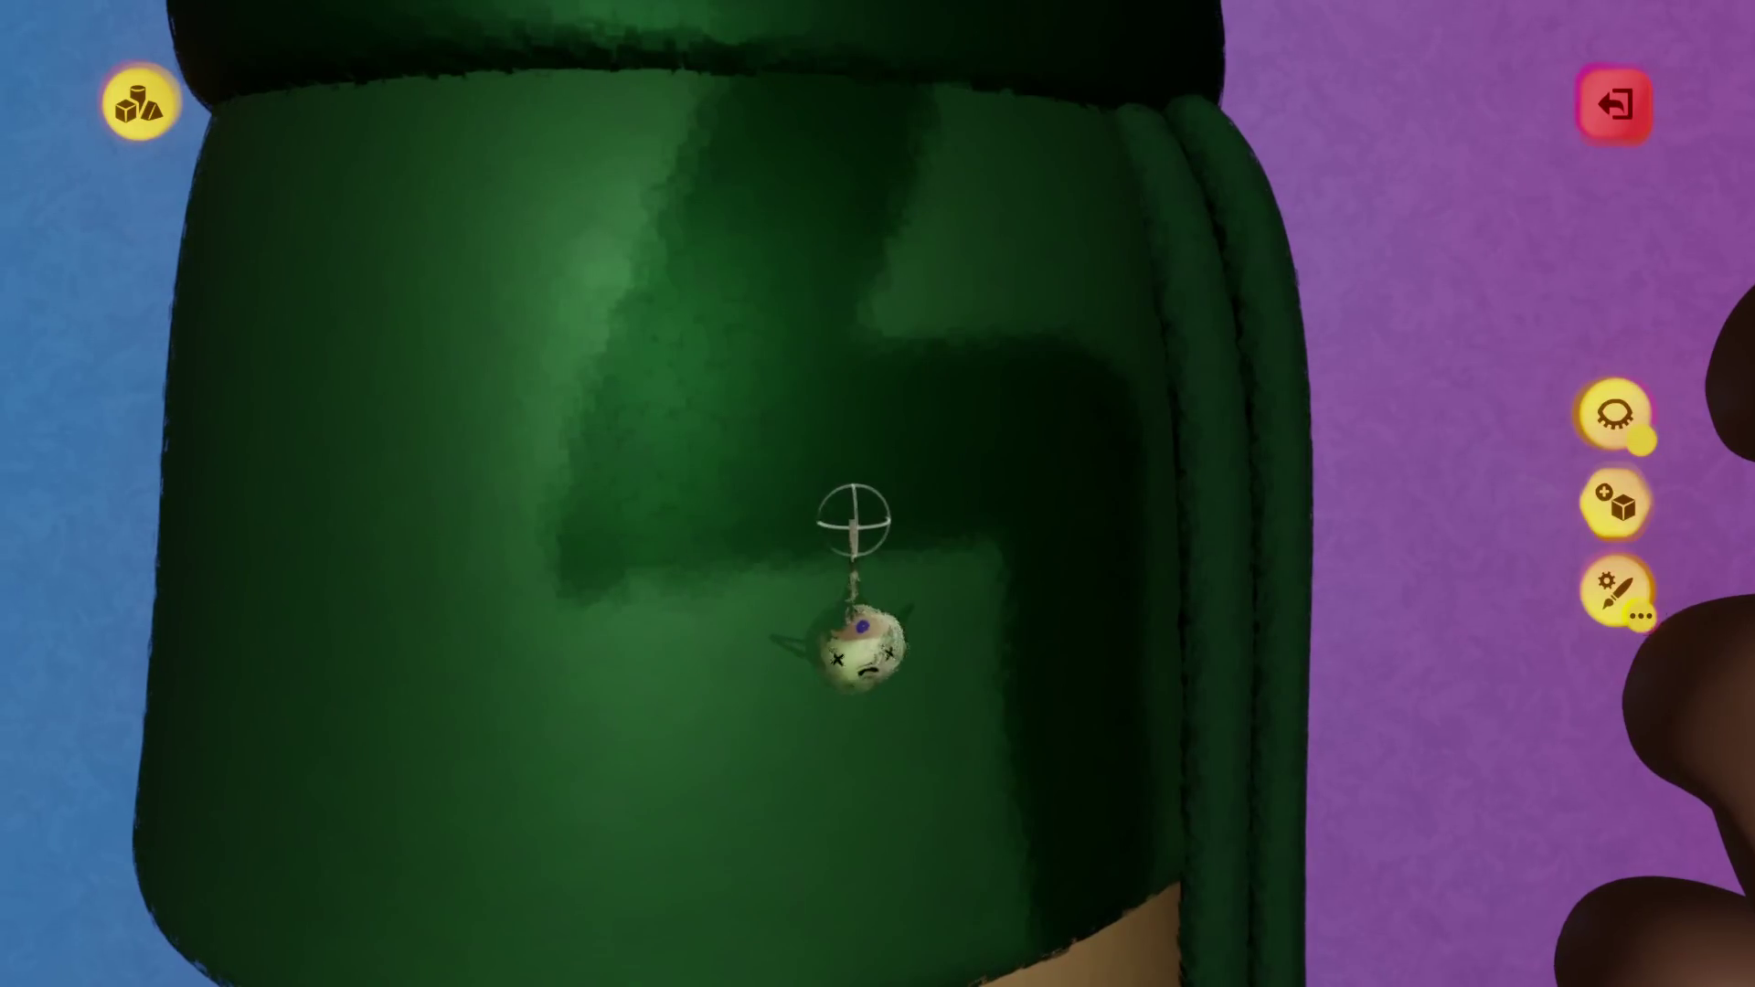
{"action": "scroll", "coordinate": [852, 521], "scroll_direction": "down", "scroll_amount": 5}
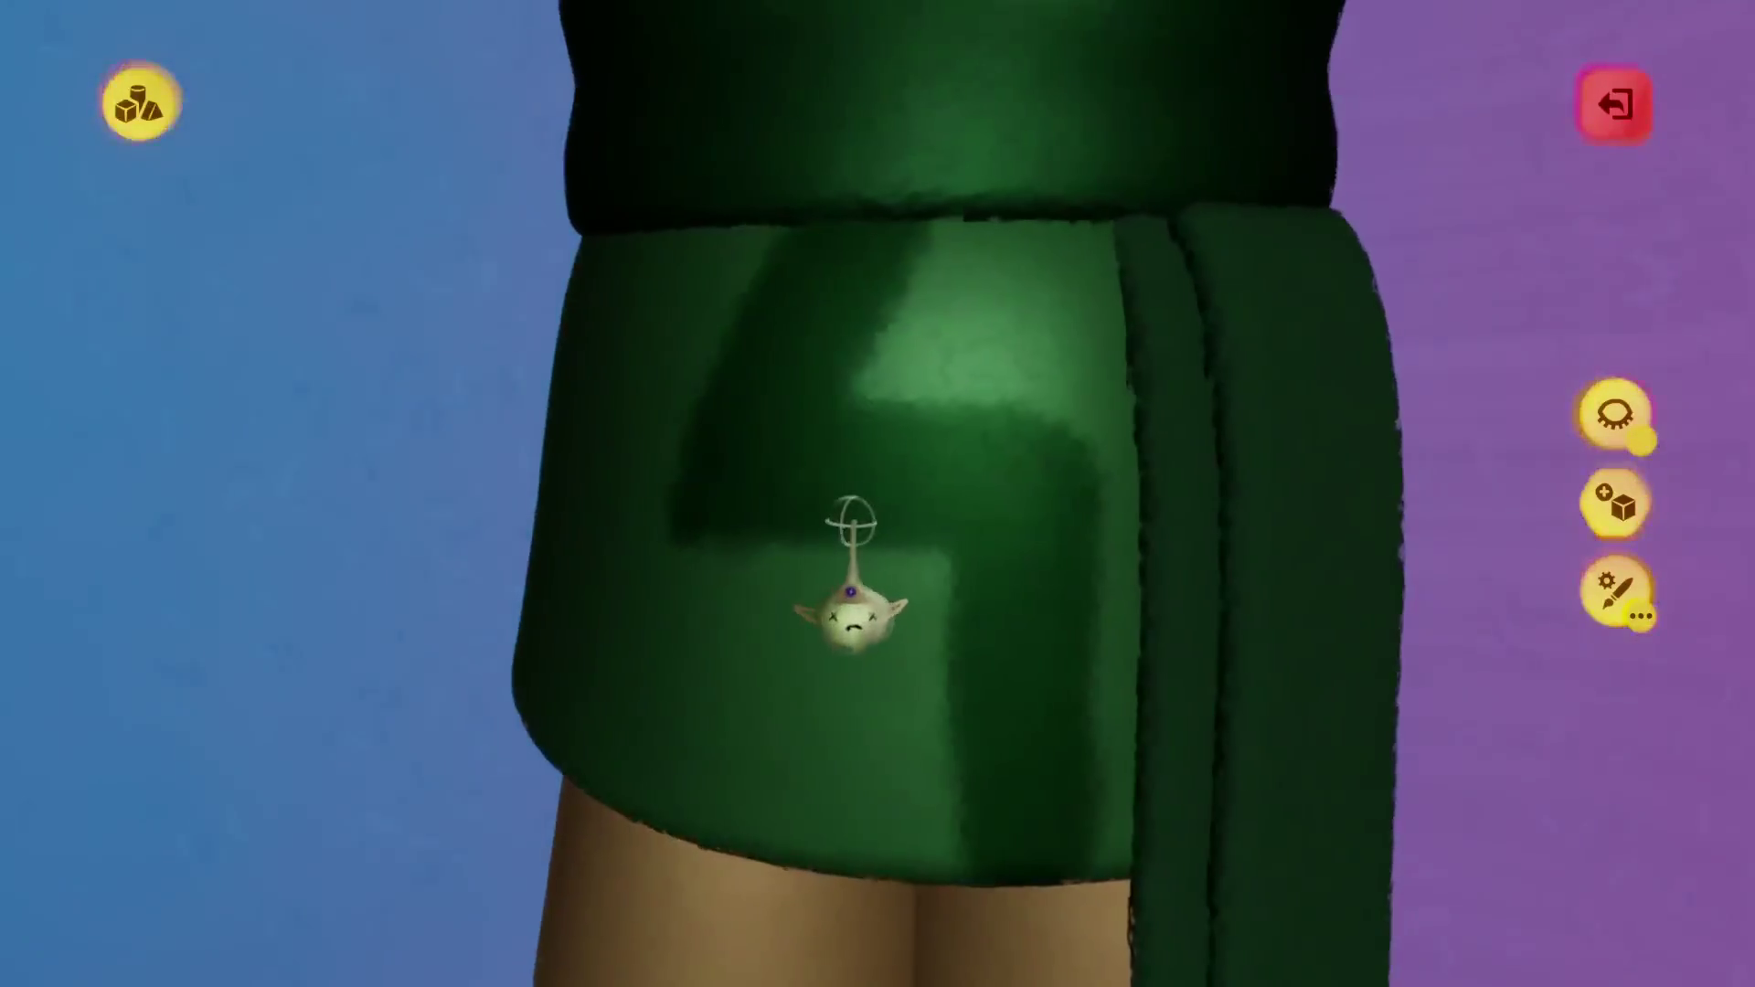
{"action": "scroll", "coordinate": [1050, 439], "scroll_direction": "up", "scroll_amount": 3}
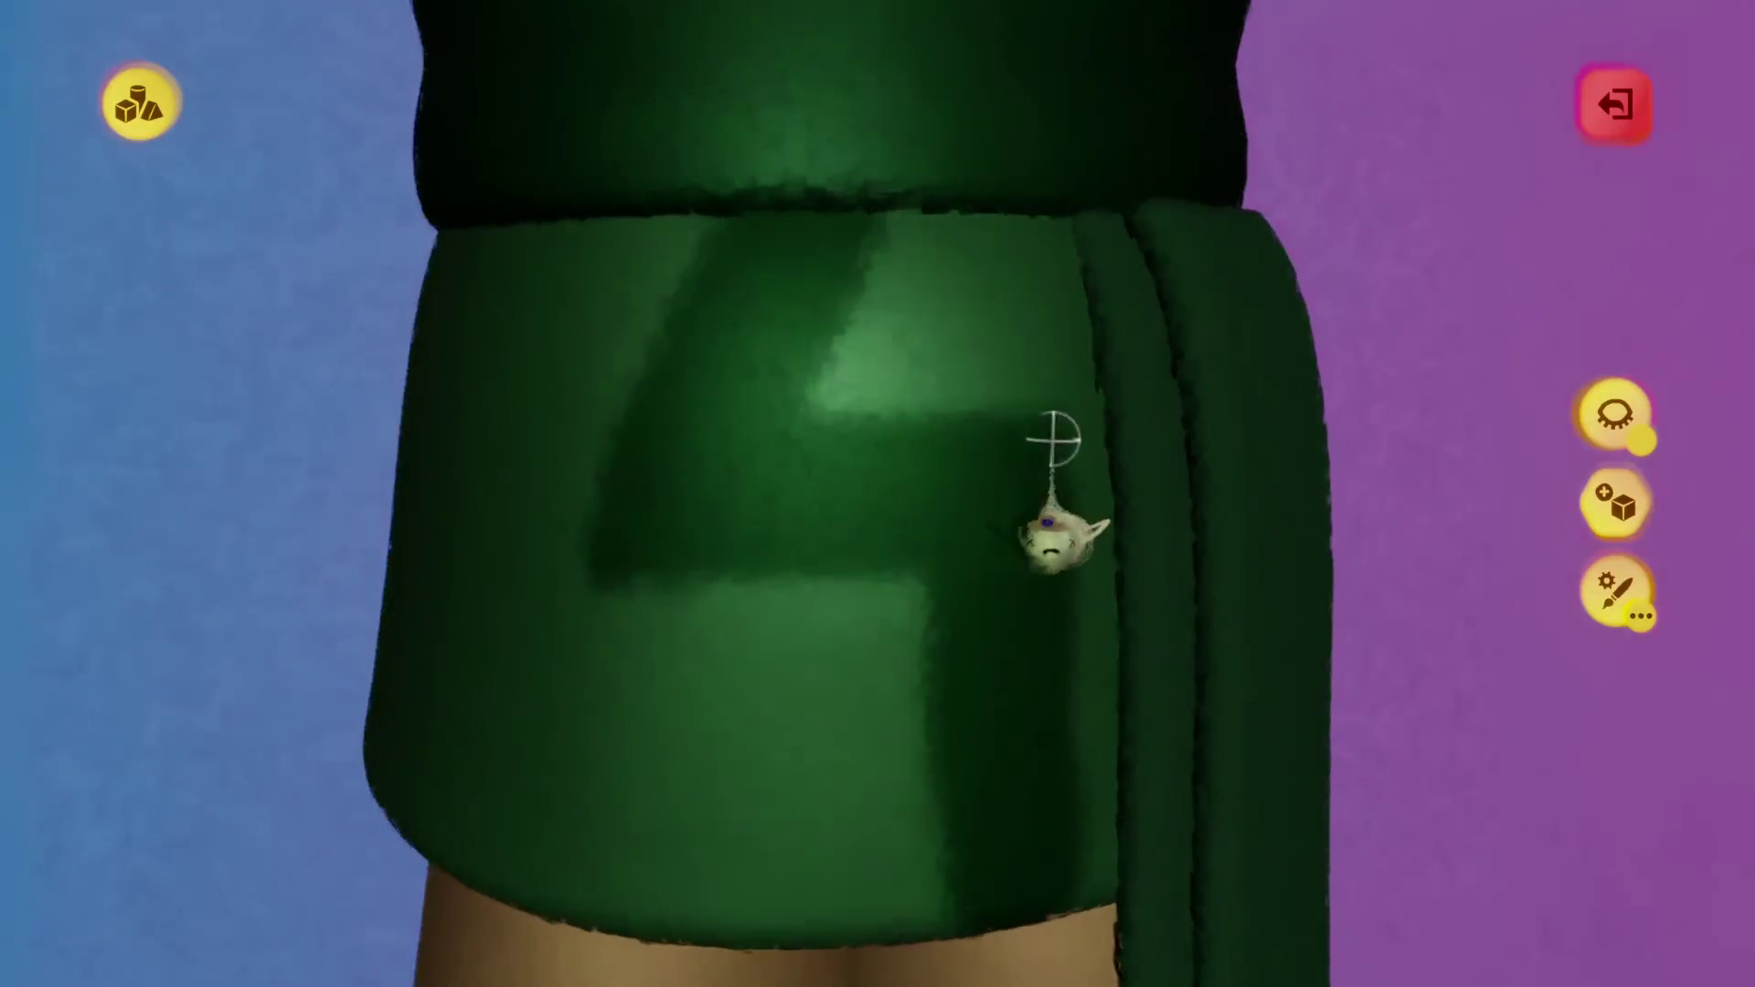
{"action": "key", "text": "Escape"}
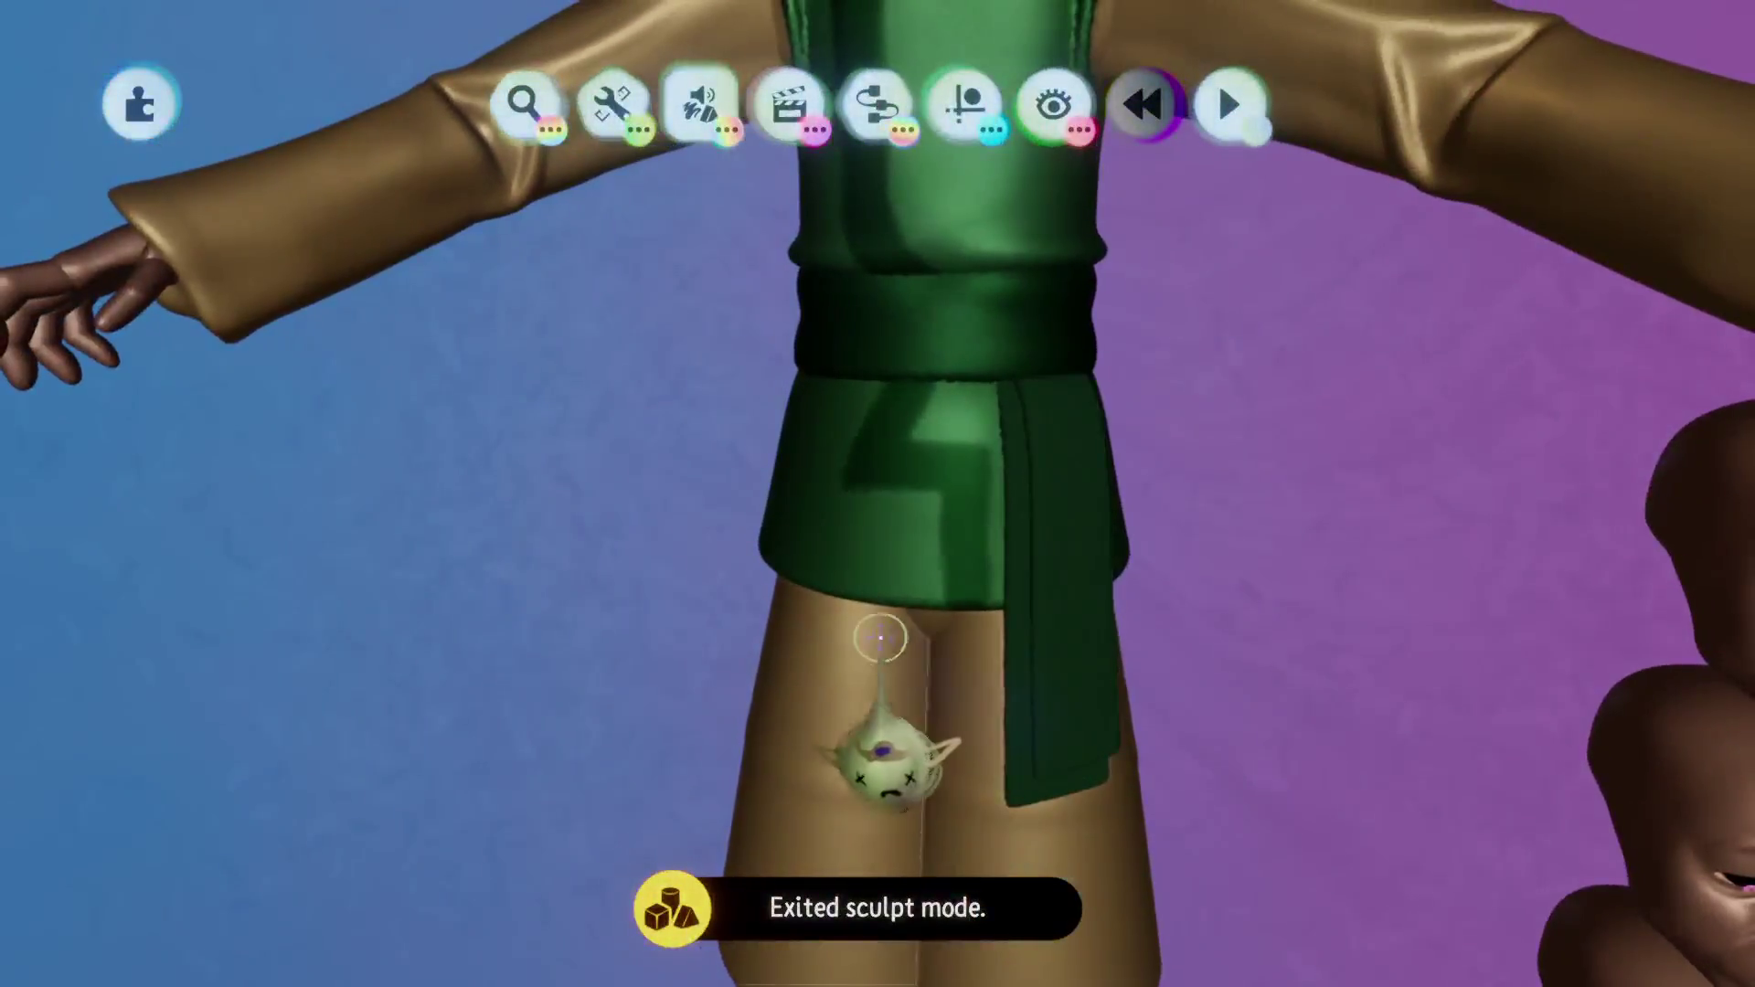
Set up a cube with alignment options and drag it to remove the vest's L-shaped detail.
{"action": "key", "text": "ctrl+z"}
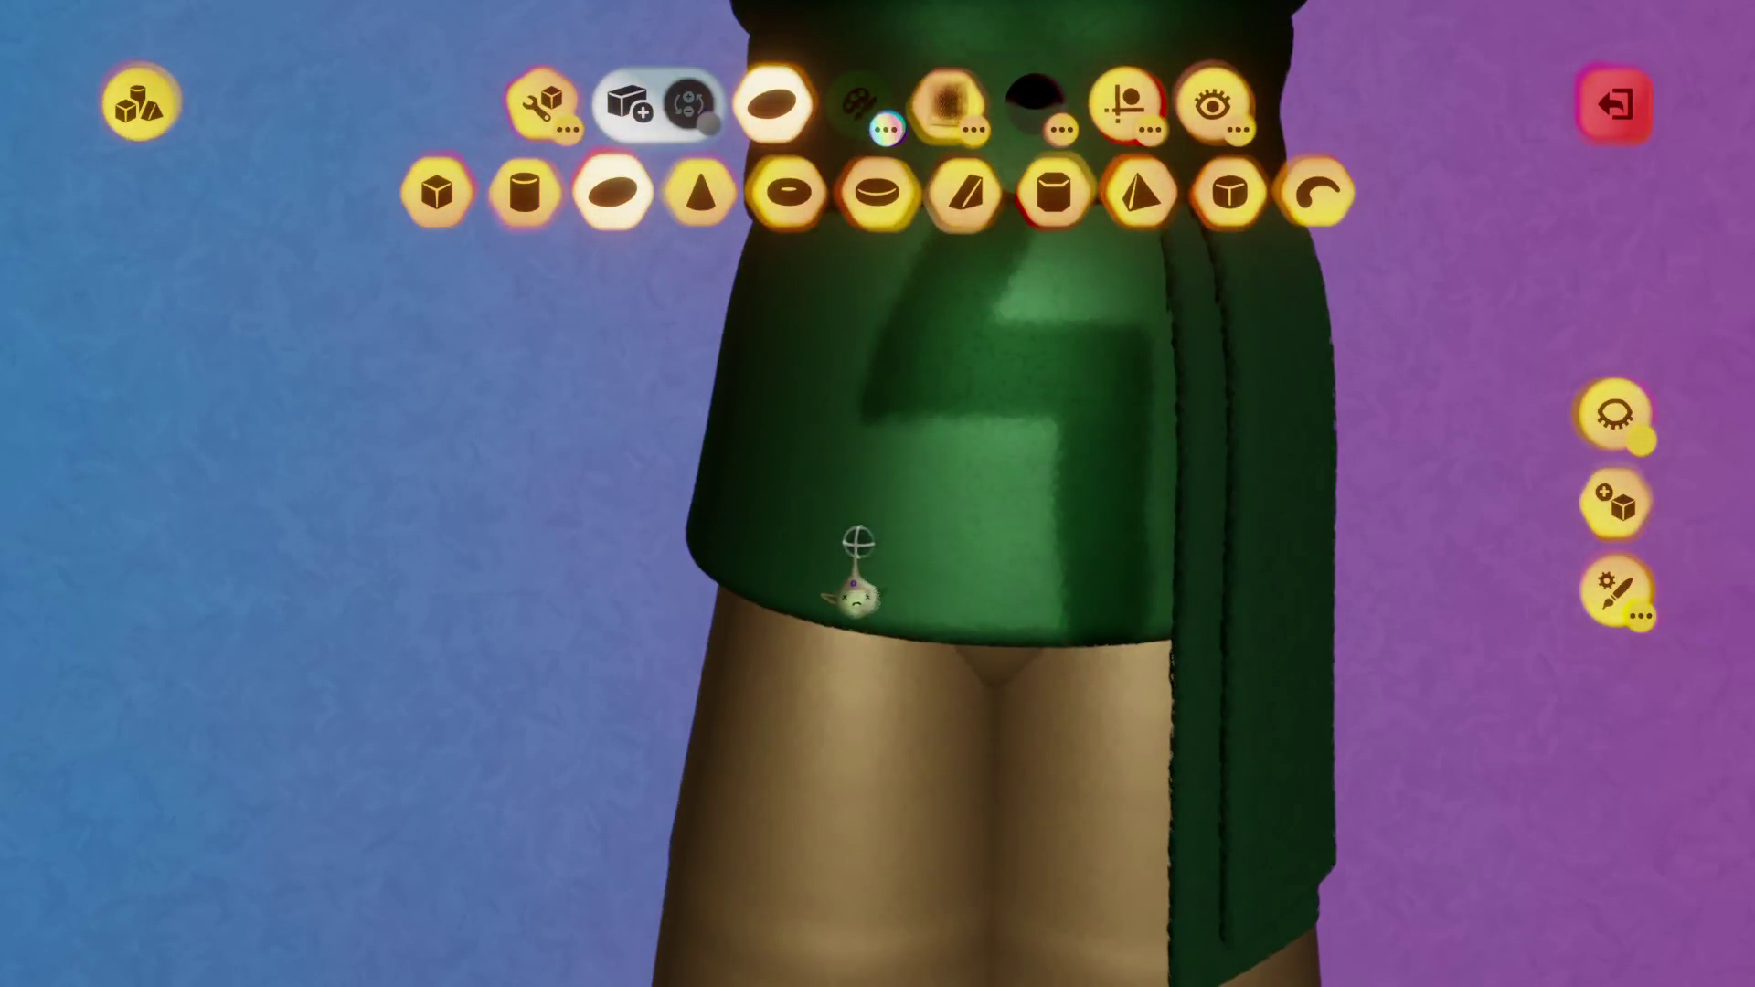
{"action": "scroll", "coordinate": [745, 560], "scroll_direction": "up", "scroll_amount": 2}
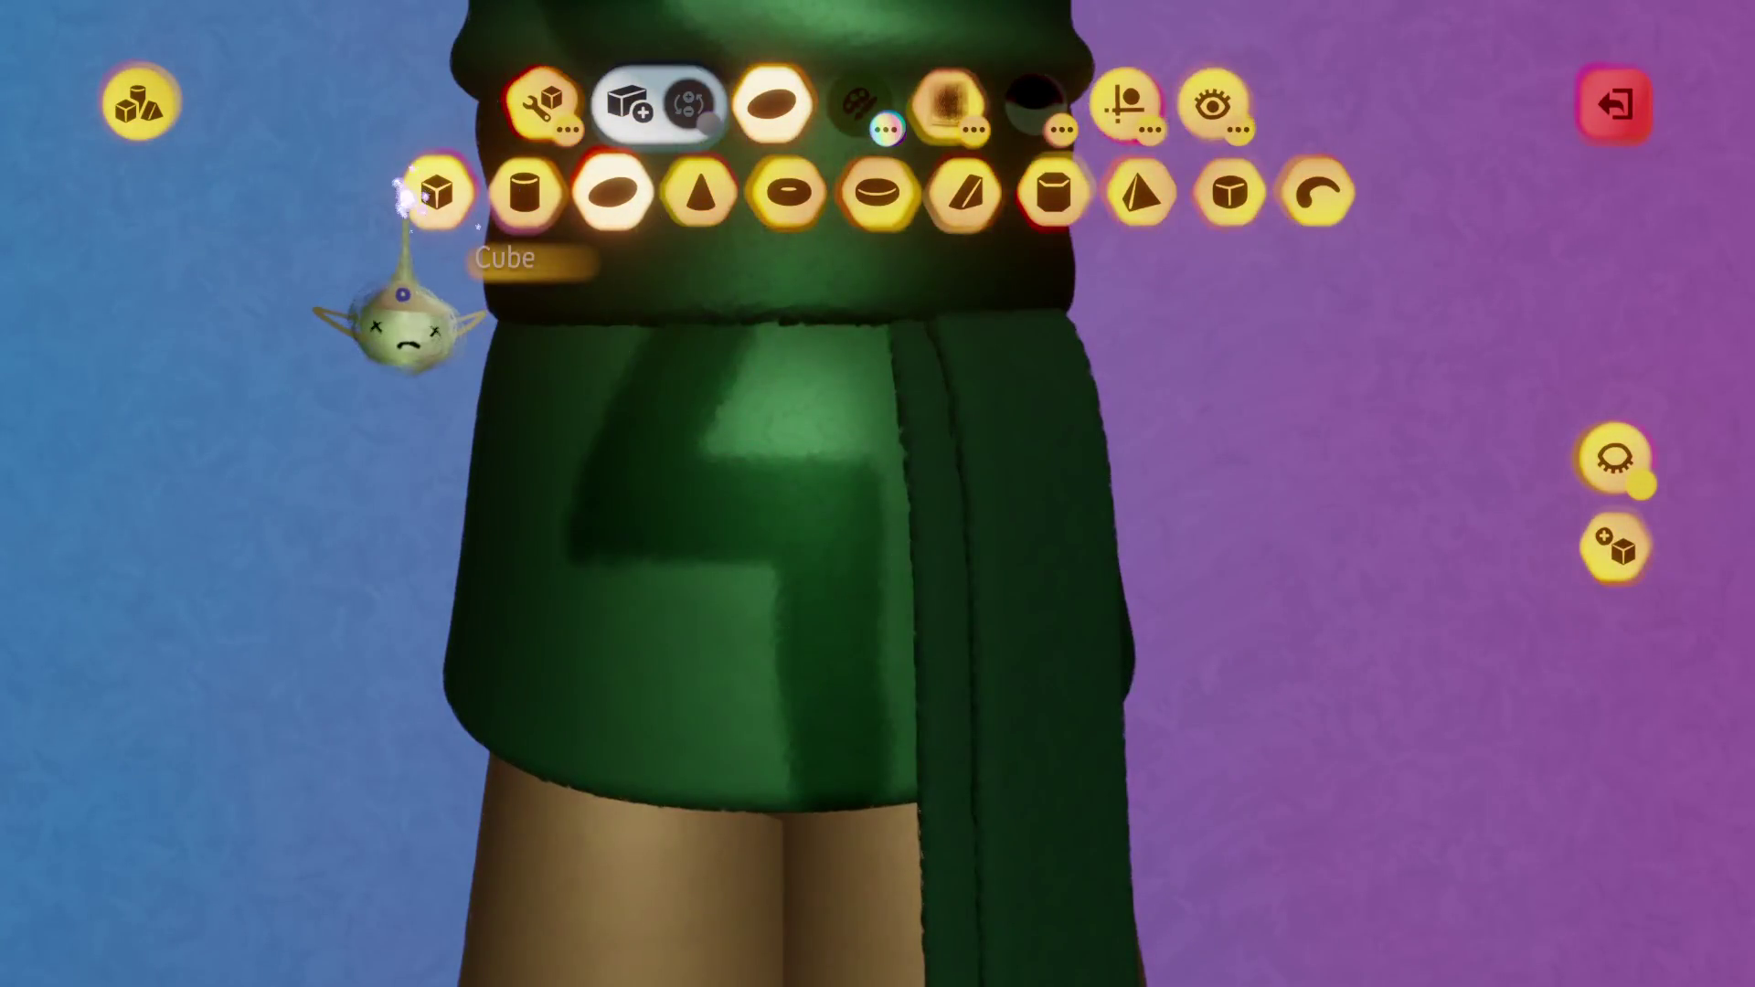
{"action": "left_click", "coordinate": [437, 192]}
{"action": "left_click", "coordinate": [541, 102]}
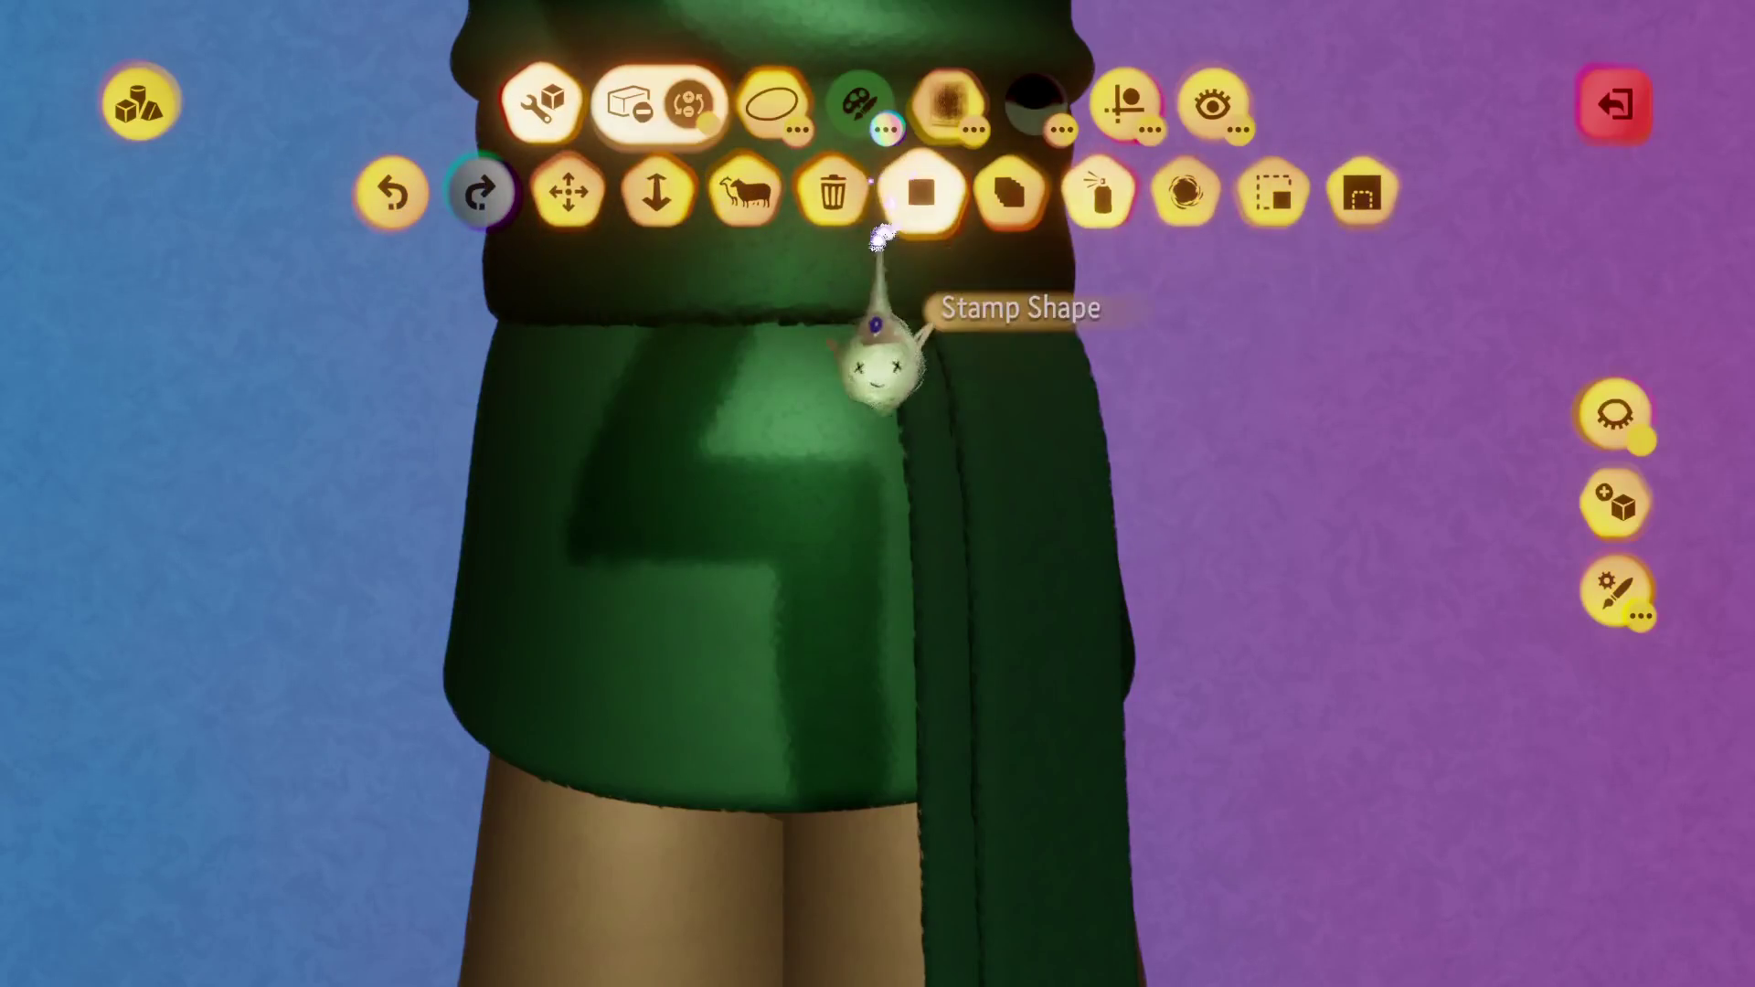
{"action": "key", "text": "ctrl+z"}
{"action": "left_click", "coordinate": [788, 101]}
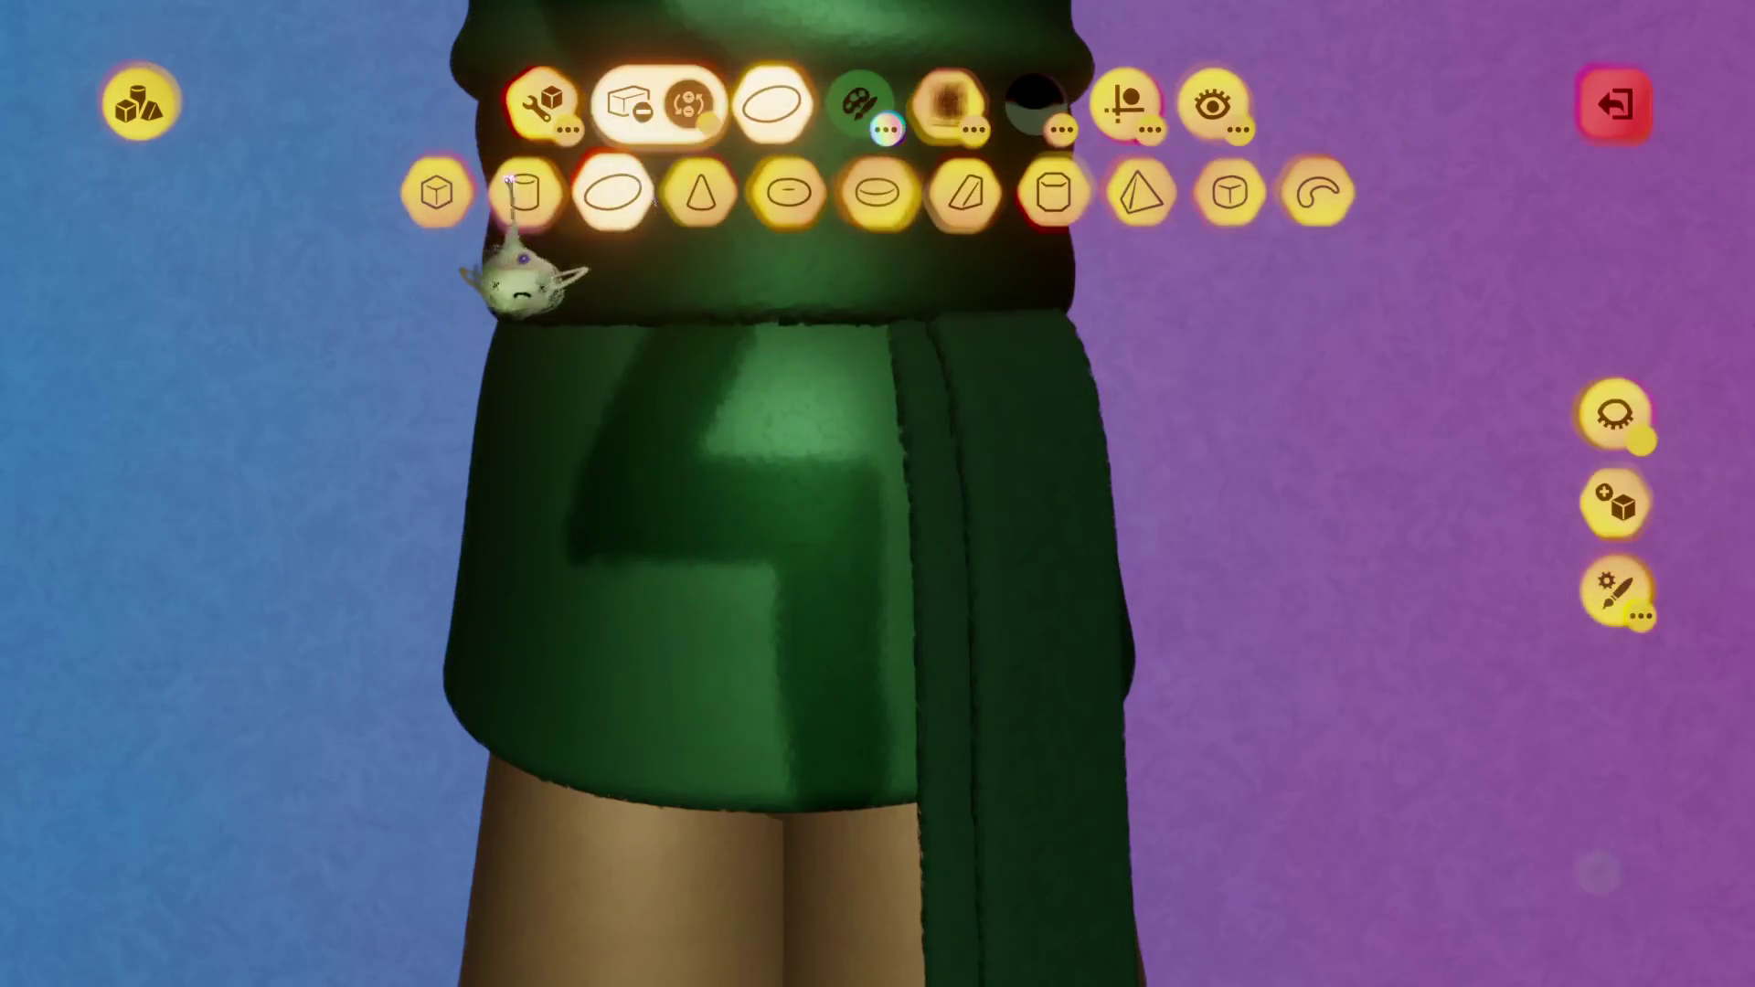
{"action": "scroll", "coordinate": [588, 697], "scroll_direction": "down", "scroll_amount": 5}
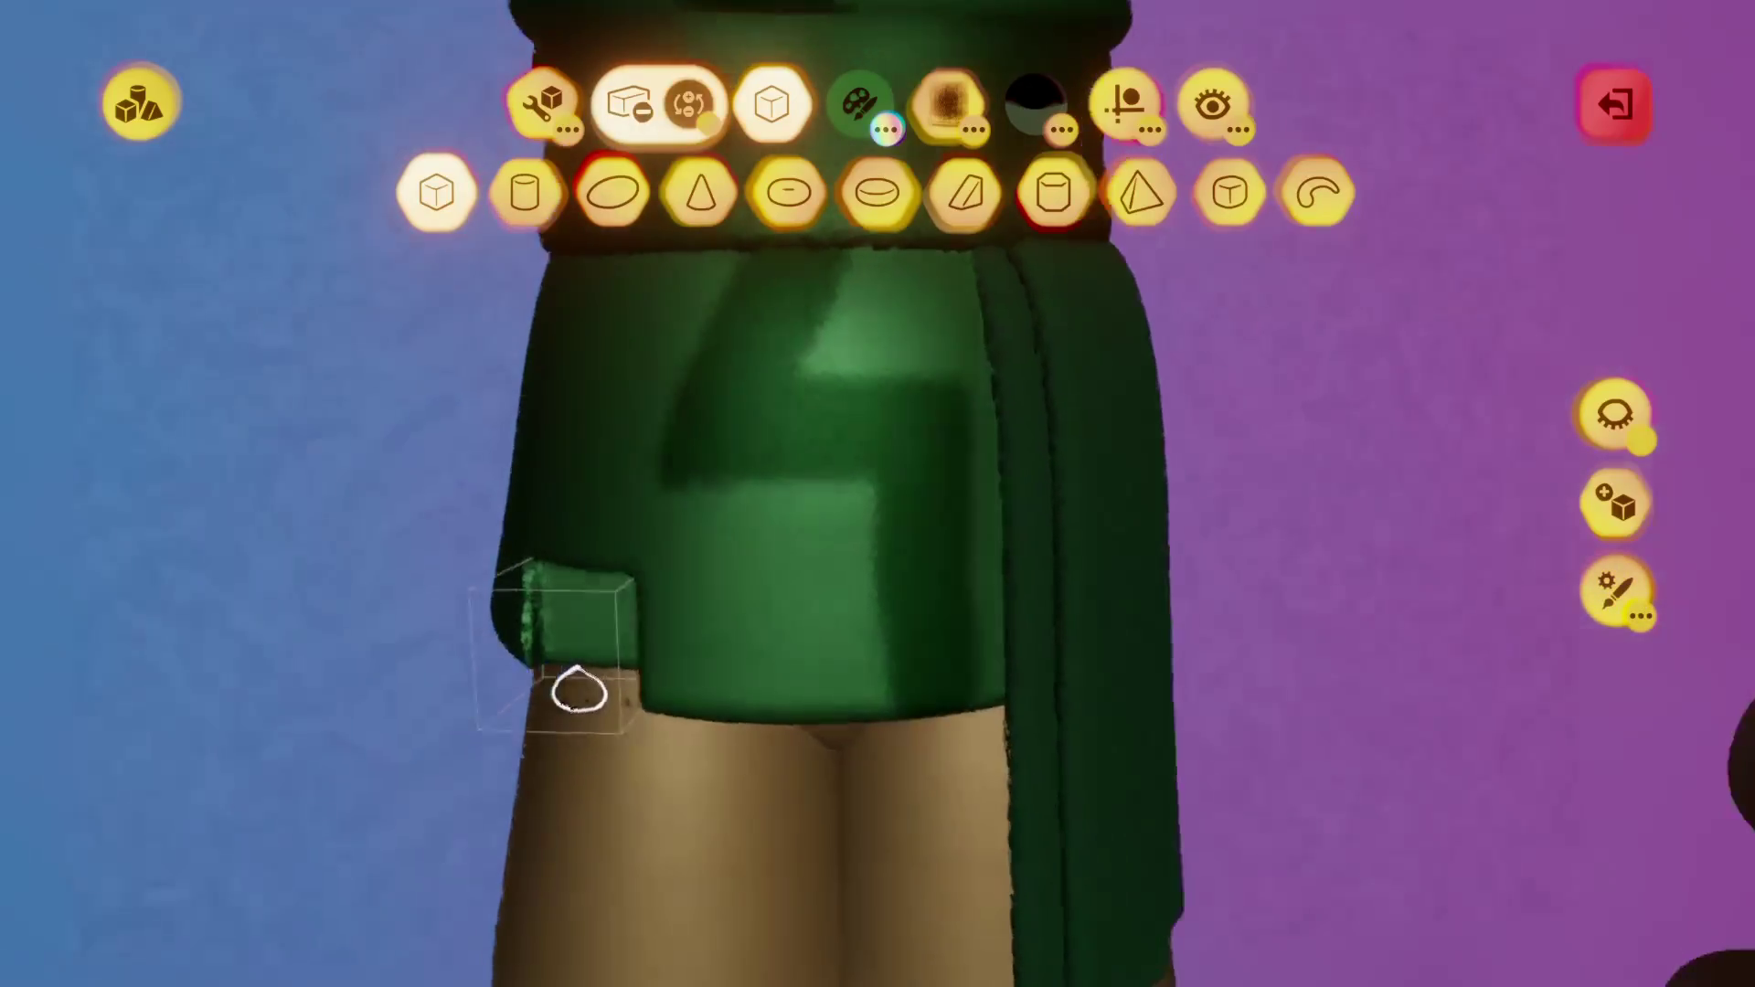
{"action": "left_click", "coordinate": [1111, 128]}
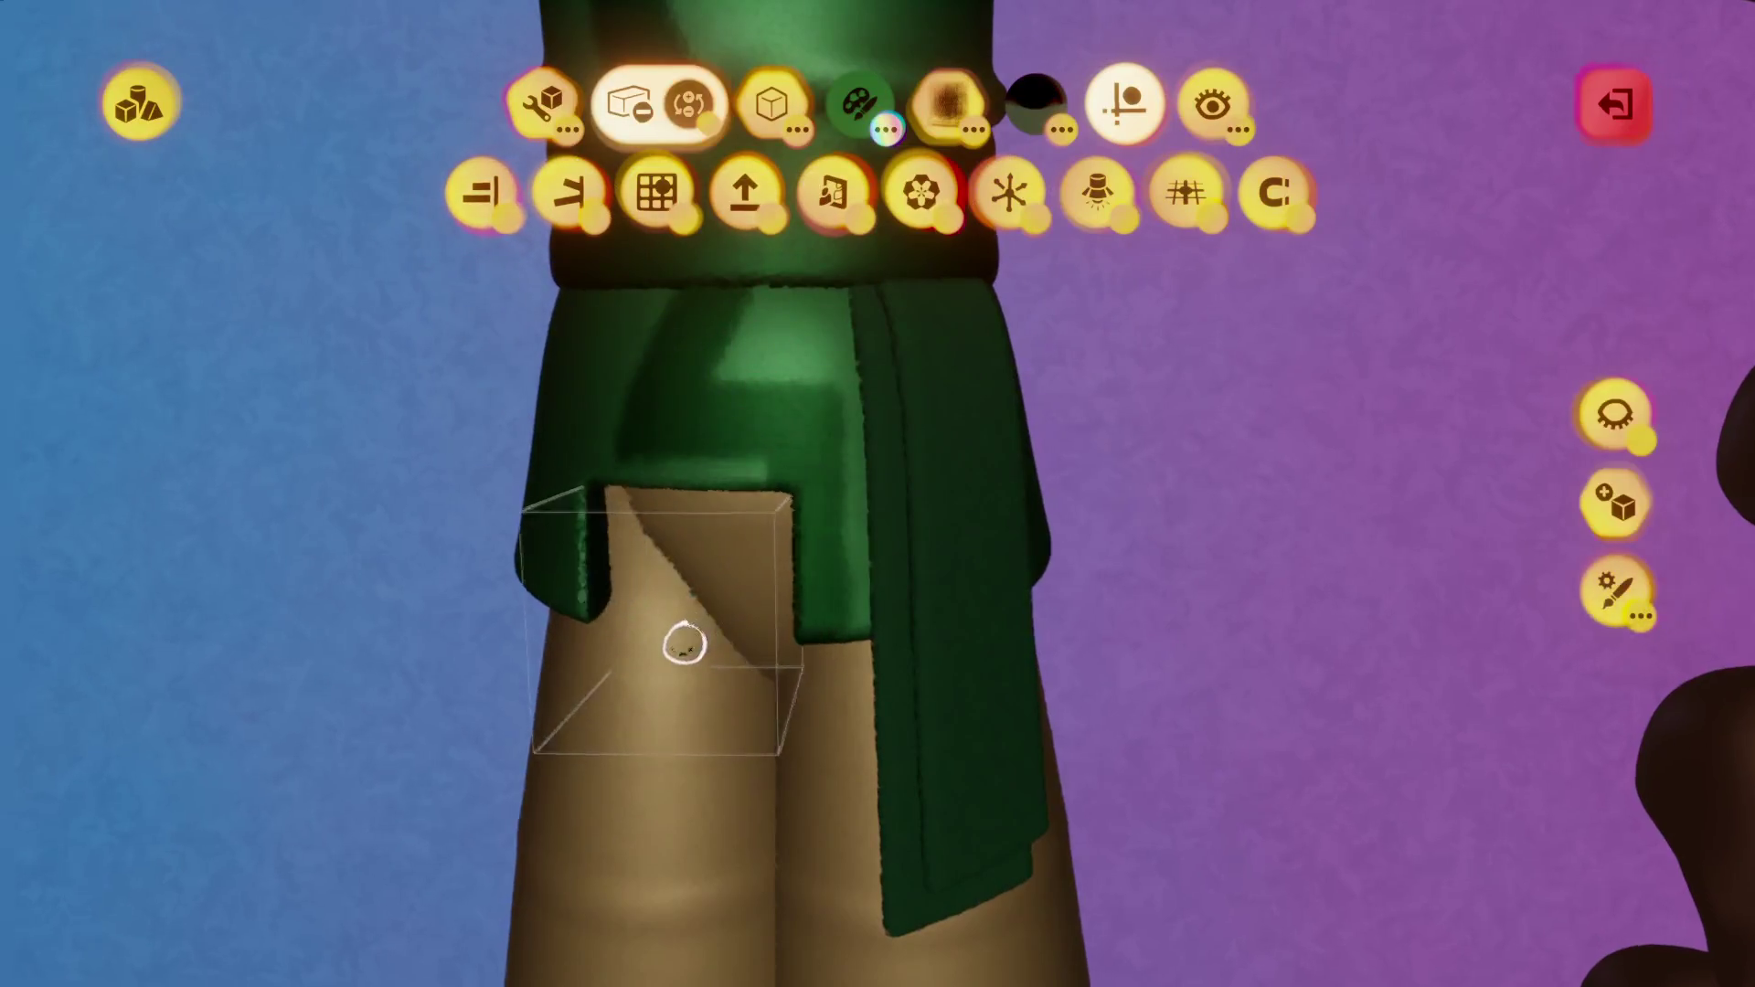
{"action": "scroll", "coordinate": [685, 640], "scroll_direction": "up", "scroll_amount": 5}
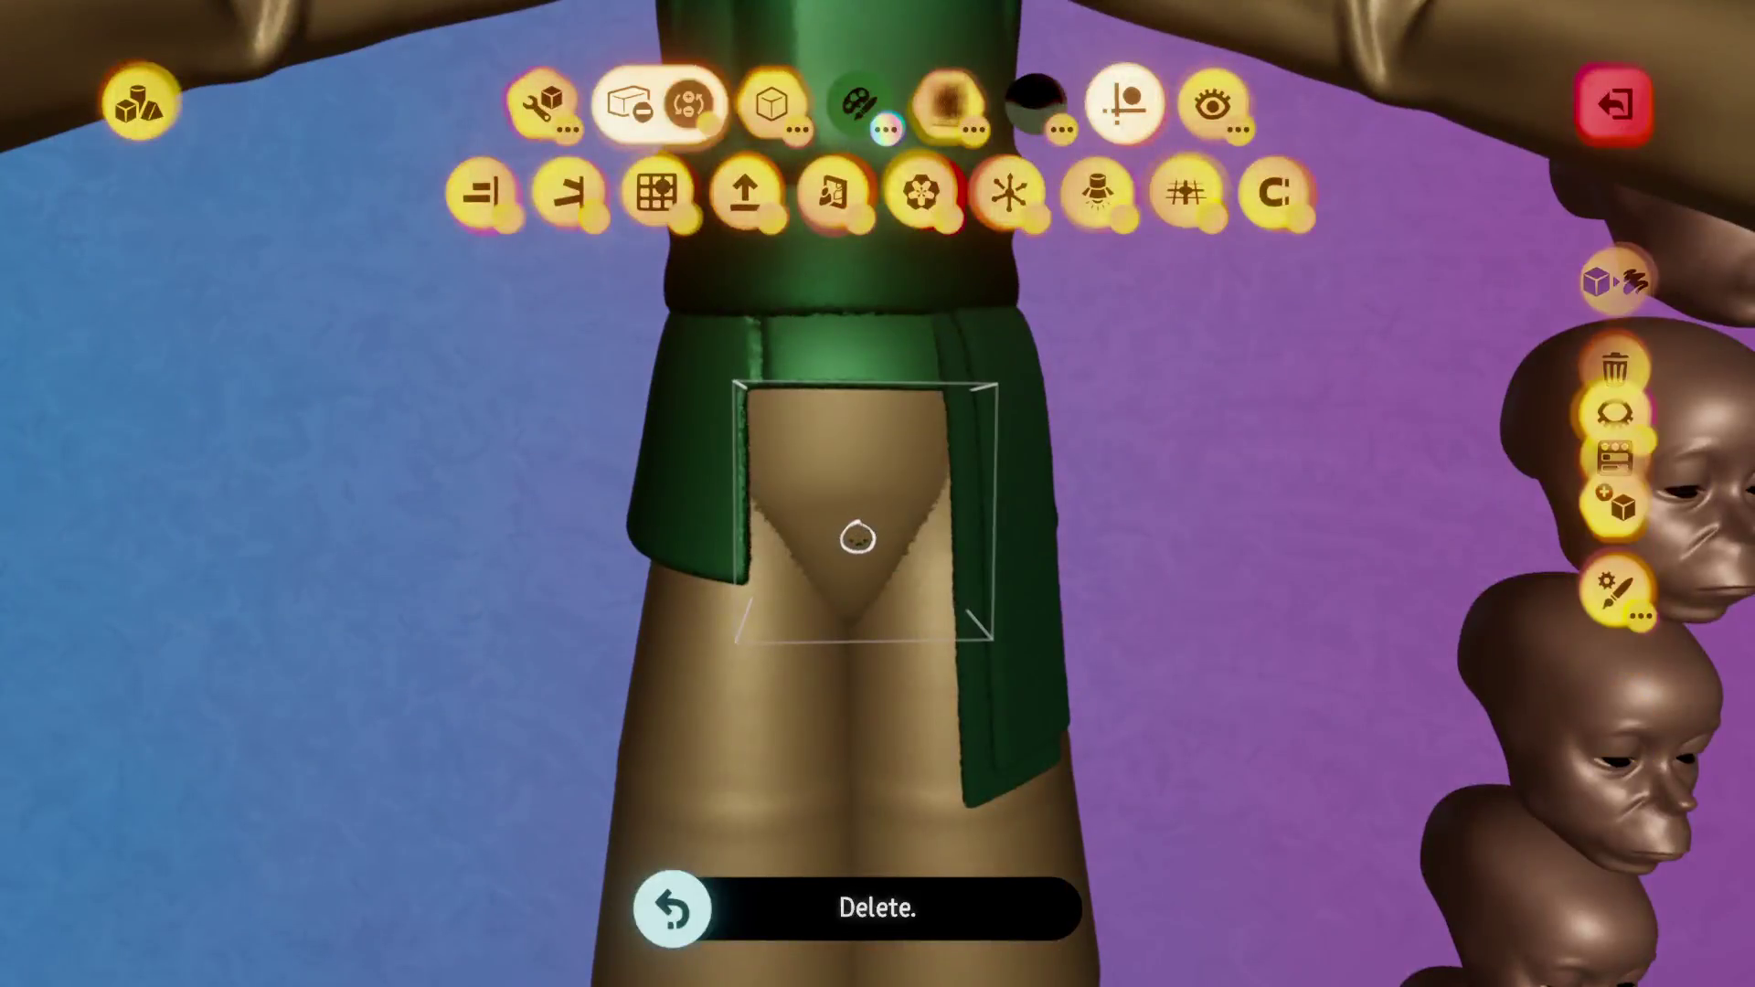
{"action": "left_click_drag", "start_coordinate": [866, 497], "coordinate": [865, 461]}
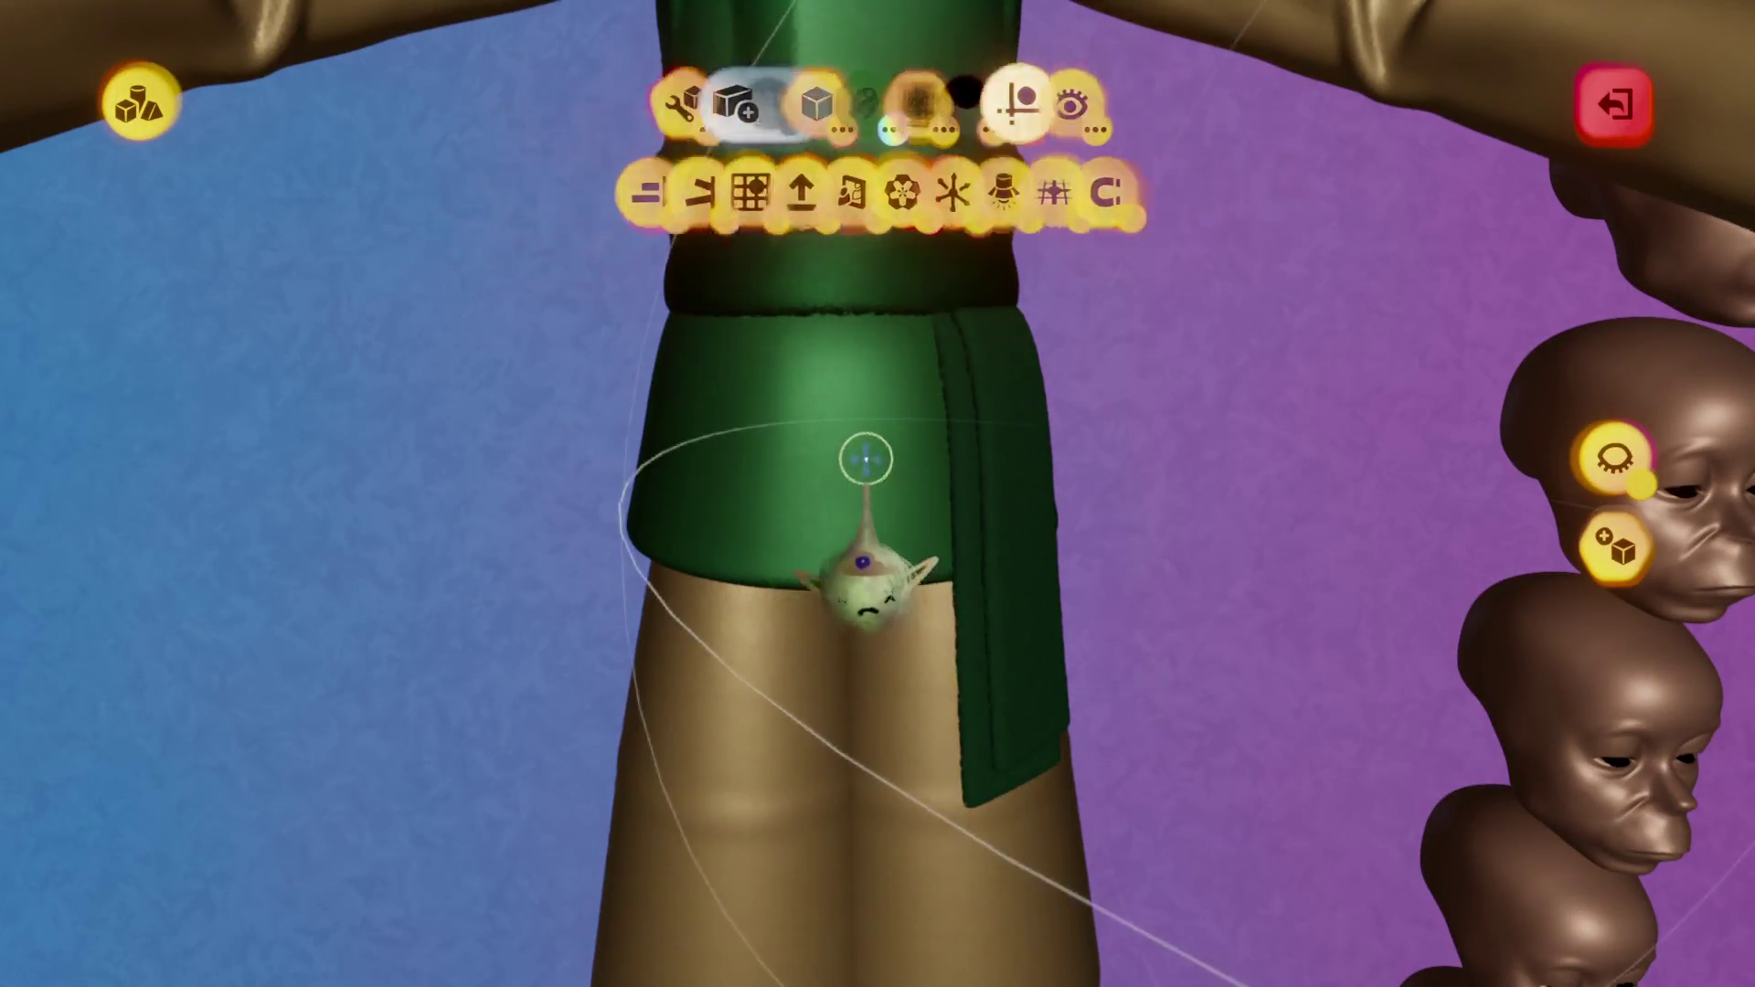
{"action": "key", "text": "Escape"}
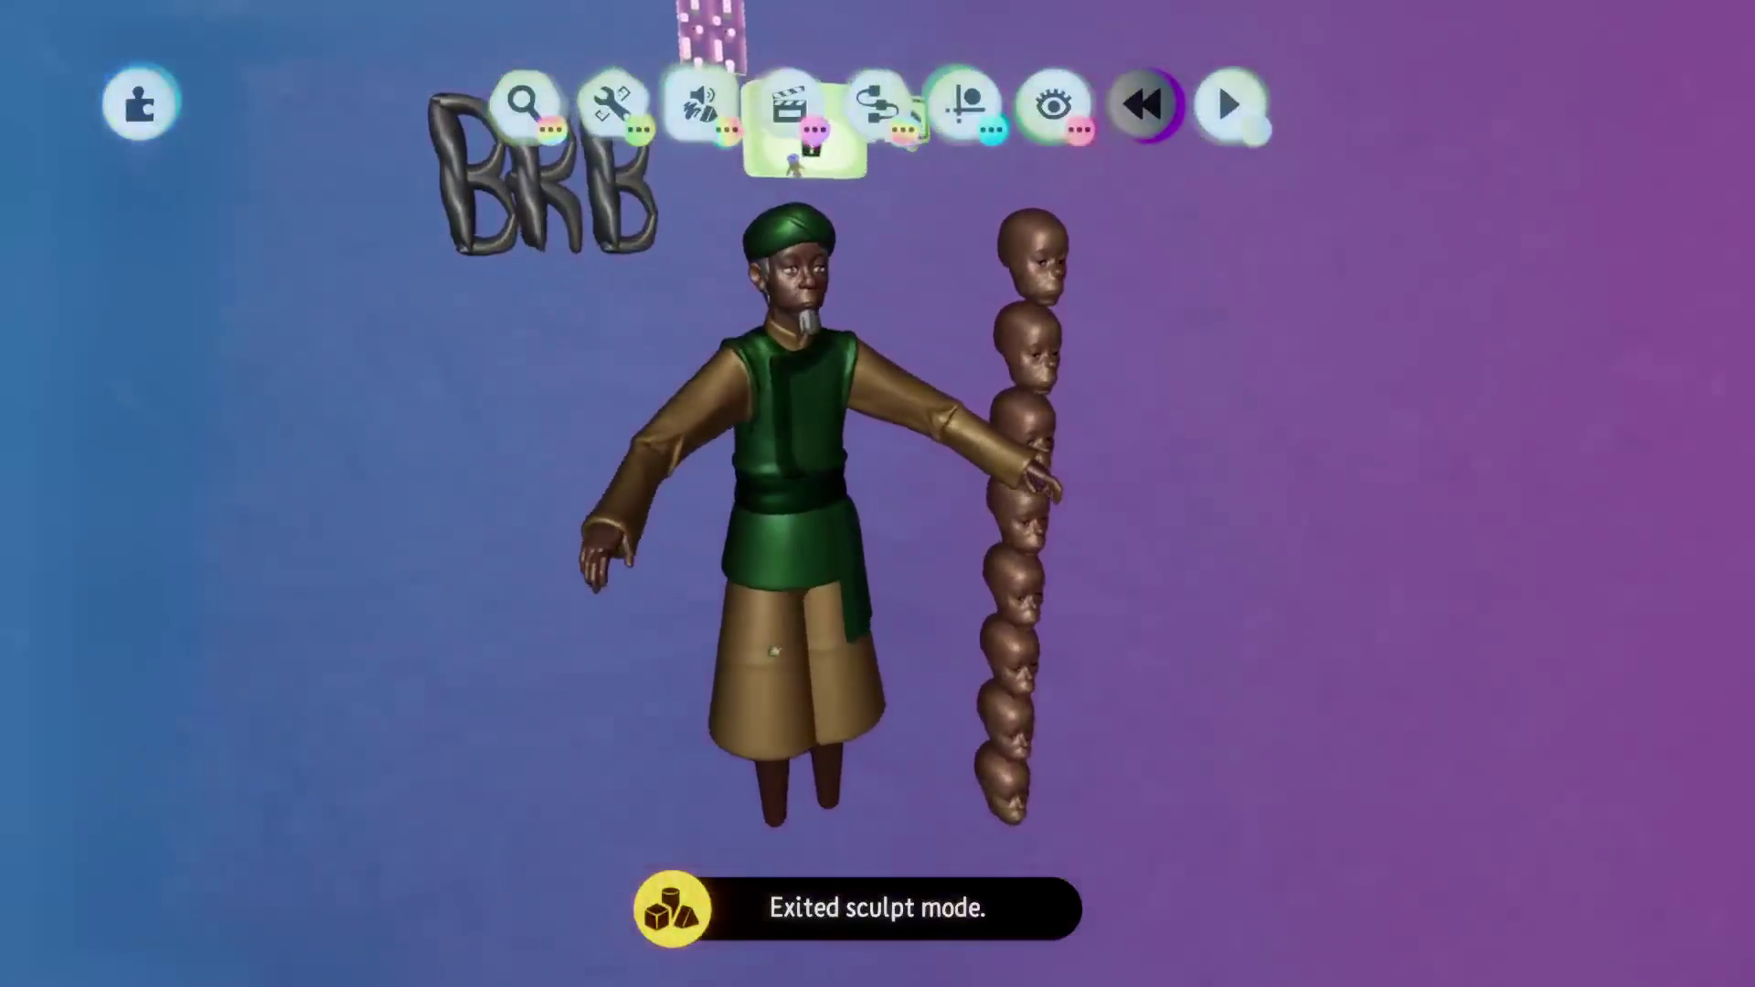
{"action": "scroll", "coordinate": [889, 600], "scroll_direction": "up", "scroll_amount": 5}
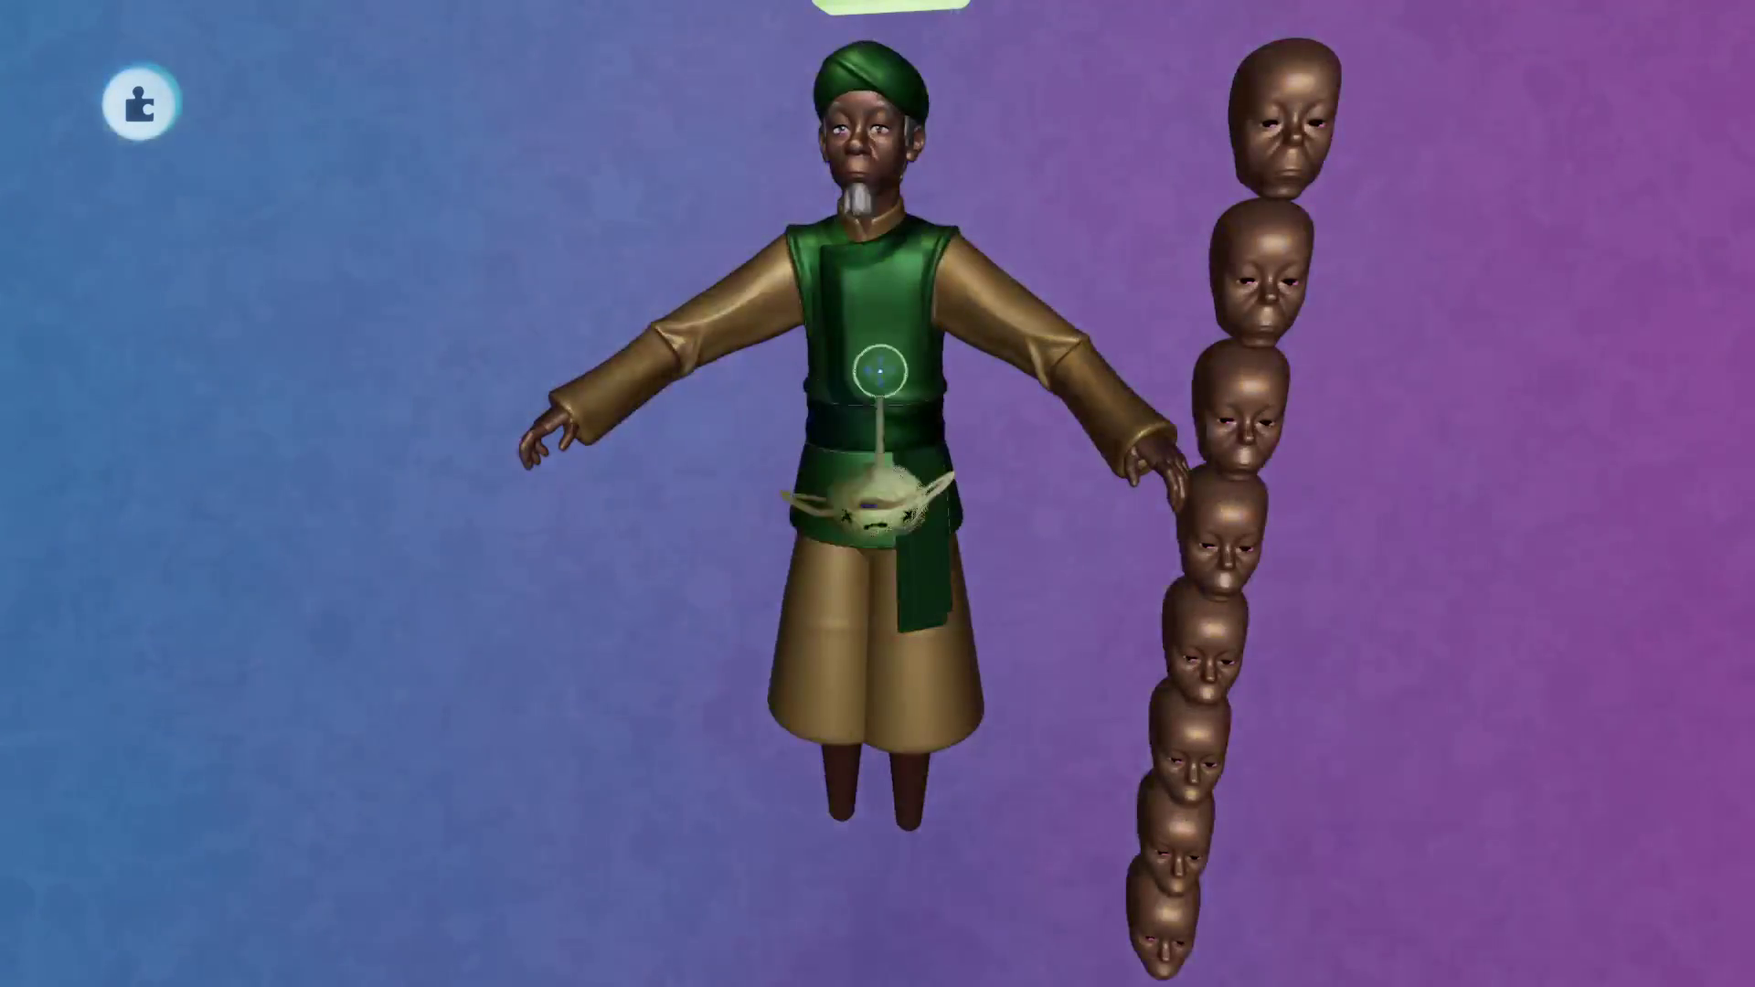
{"action": "scroll", "coordinate": [878, 370], "scroll_direction": "up", "scroll_amount": 5}
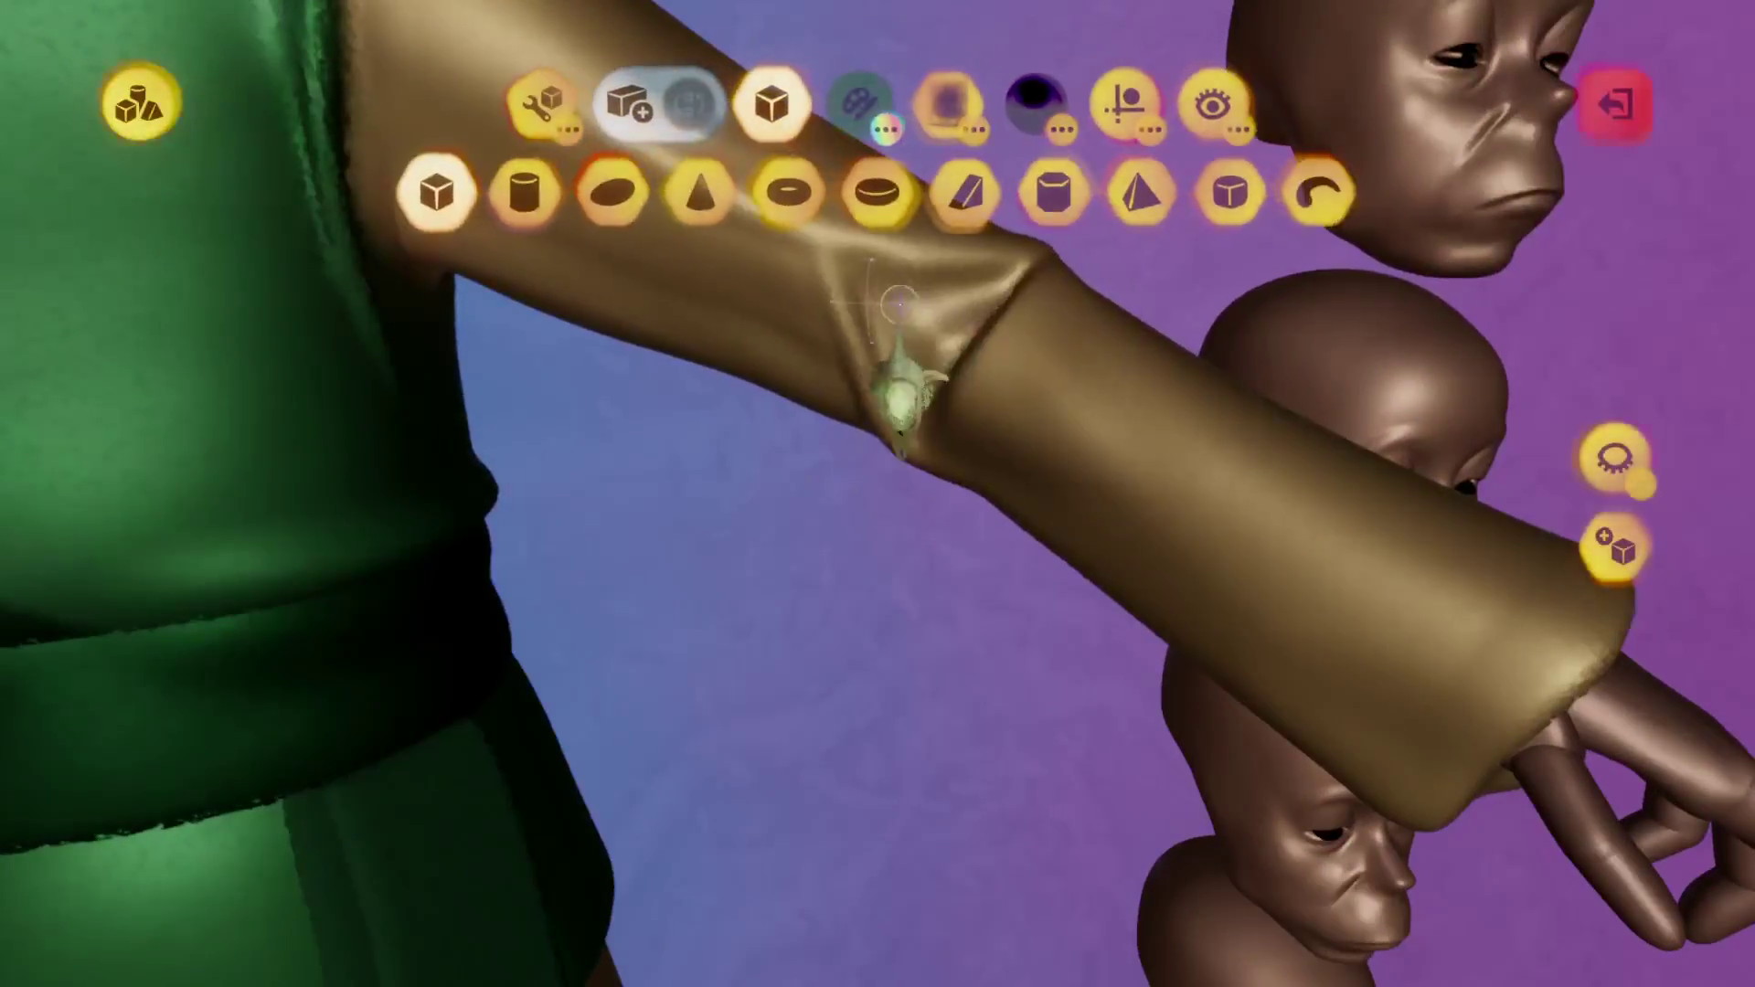
{"action": "scroll", "coordinate": [900, 393], "scroll_direction": "down", "scroll_amount": 5}
{"action": "key", "text": "Escape"}
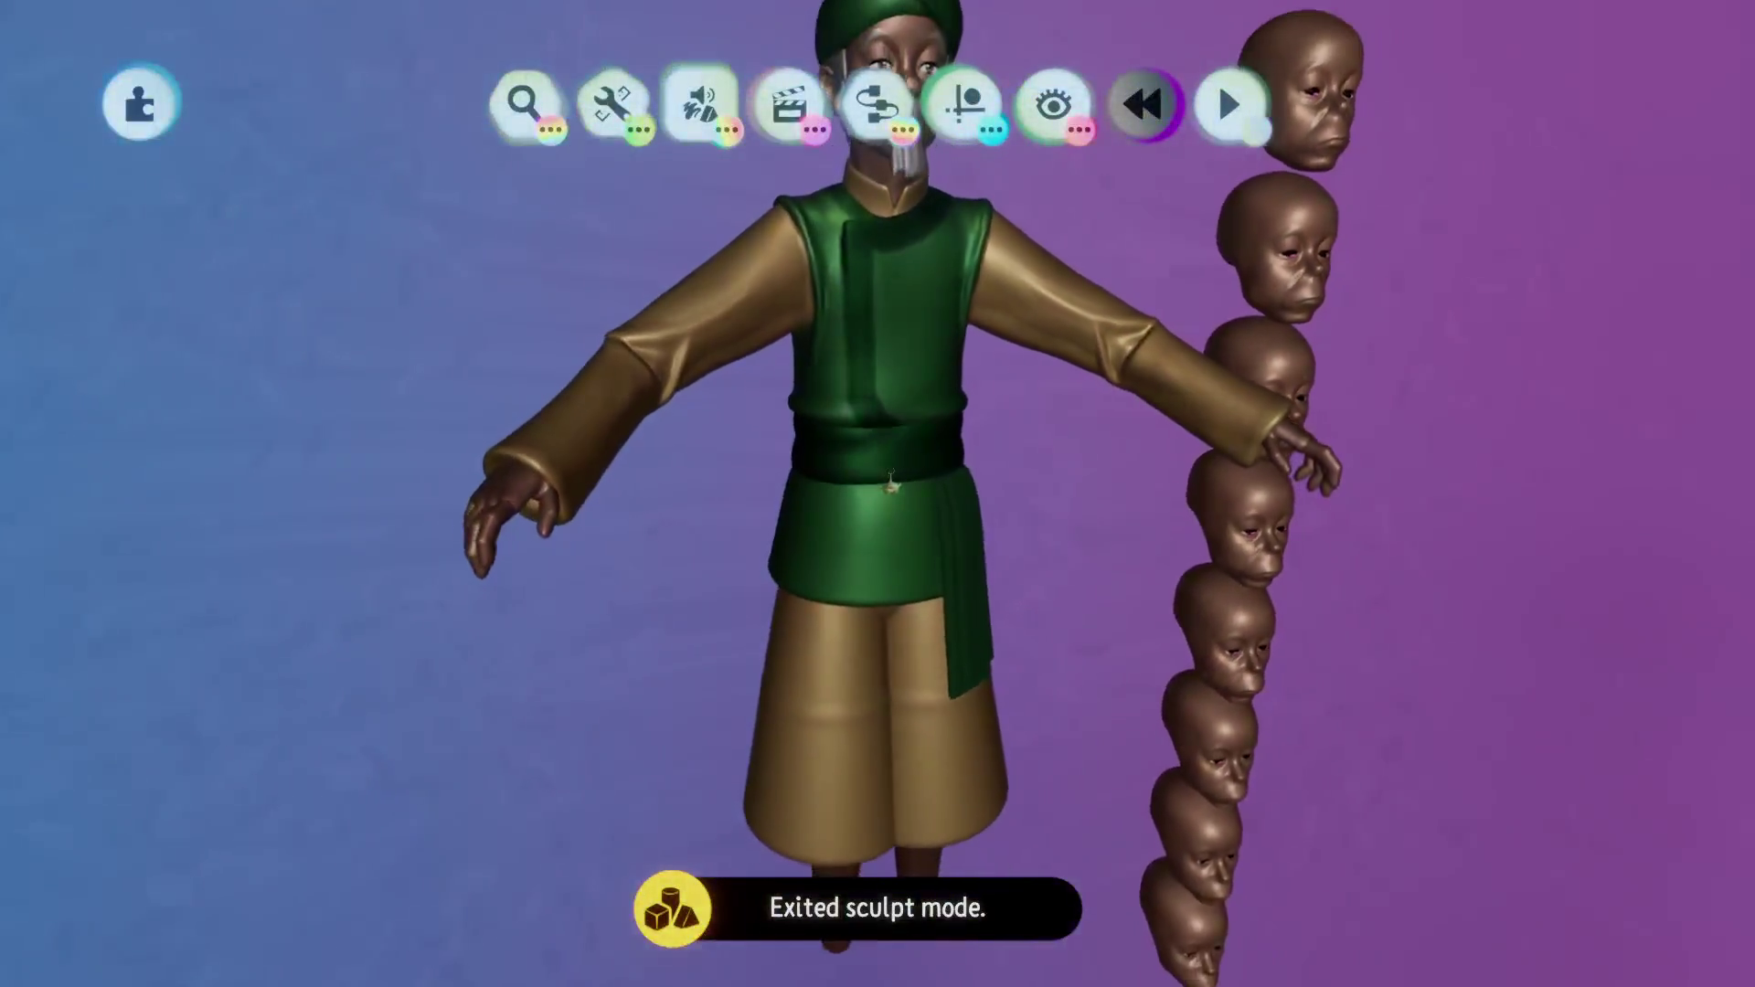
{"action": "mouse_move", "coordinate": [891, 483]}
{"action": "middle_mouse_down"}
{"action": "mouse_move", "coordinate": [1499, 483]}
{"action": "mouse_move", "coordinate": [748, 483]}
{"action": "middle_mouse_up"}
{"action": "key", "text": "Tab"}
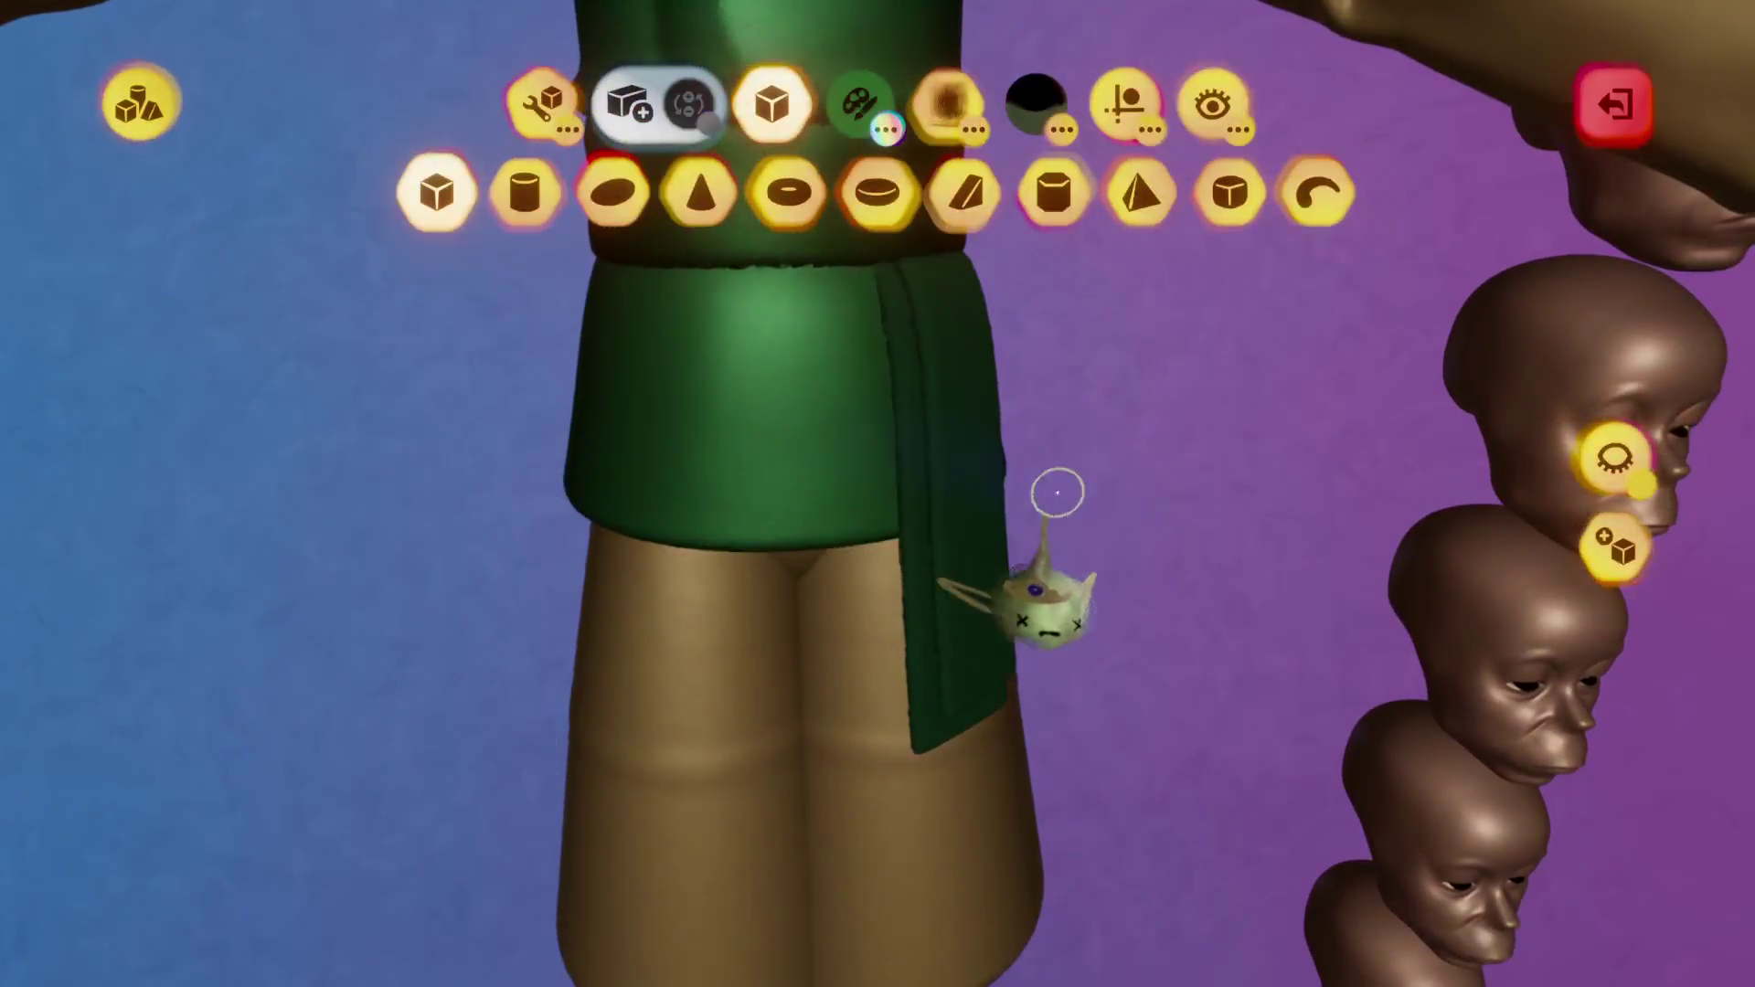
{"action": "mouse_move", "coordinate": [1542, 482]}
{"action": "middle_mouse_down"}
{"action": "mouse_move", "coordinate": [917, 424]}
{"action": "mouse_move", "coordinate": [689, 245]}
{"action": "middle_mouse_up"}
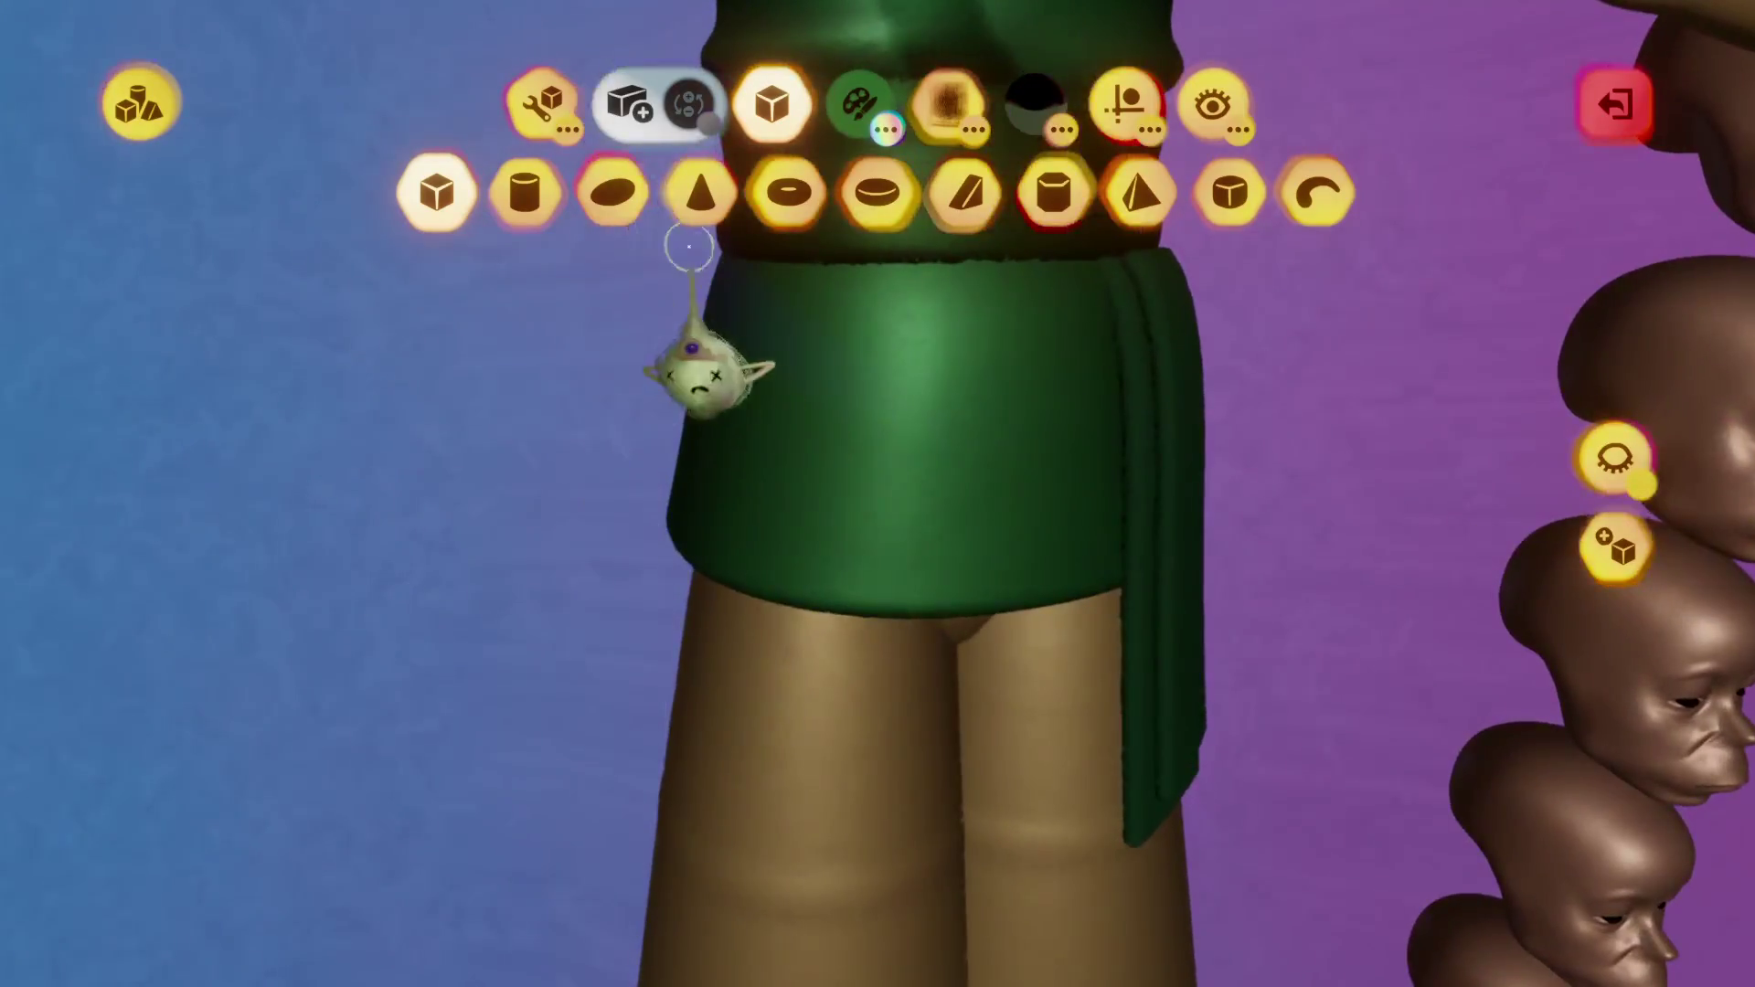